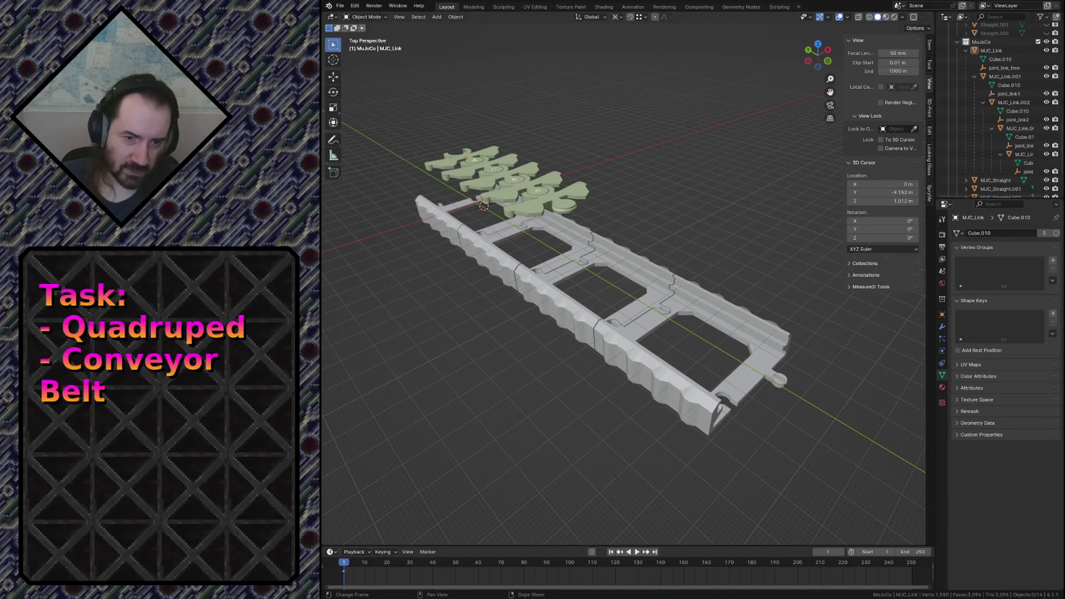
Switch from Blender to the MuJoCo viewer and start the conveyor simulation running.
key("alt+Tab")
left_click(387, 185)
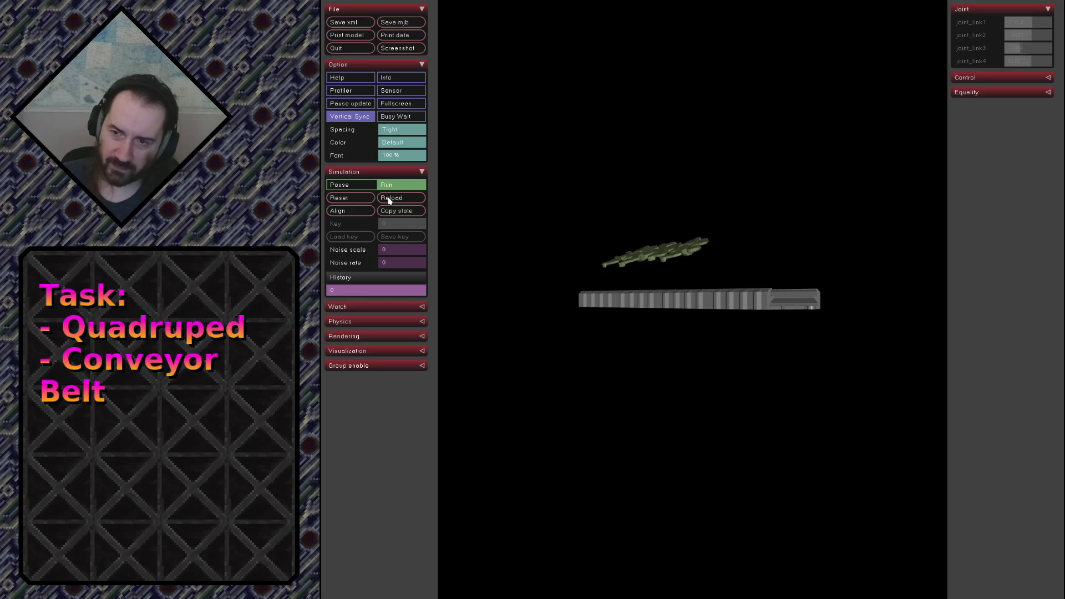
Reload the conveyor model several times and pause it with the green links reset above the track.
mouse_move(666, 174)
left_mouse_down()
mouse_move(585, 229)
mouse_move(650, 247)
left_mouse_up()
left_click(407, 200)
left_click(406, 201)
left_click(407, 201)
key("space")
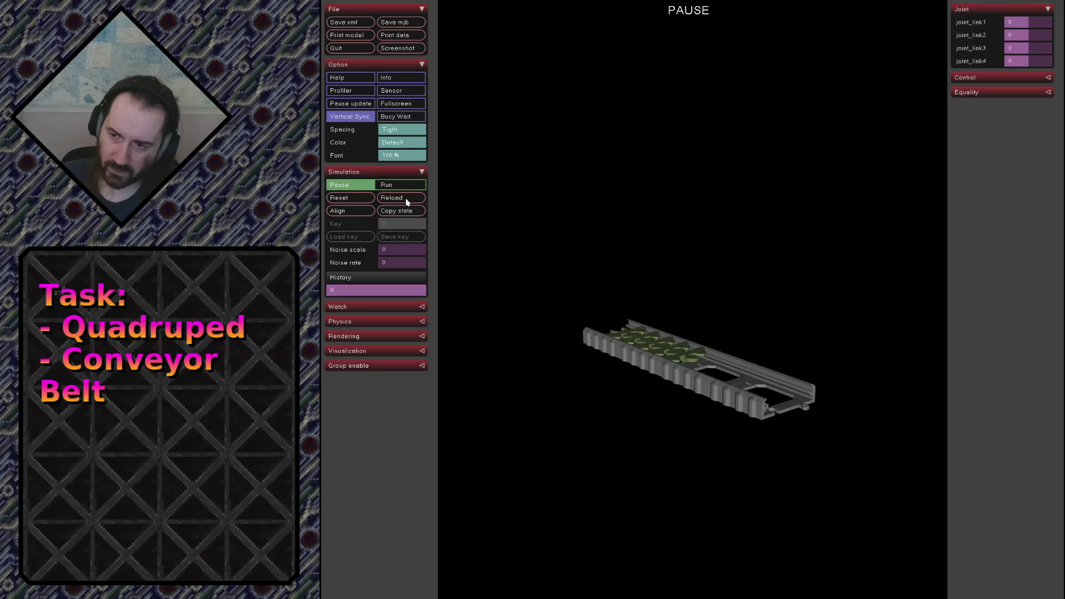
scroll(687, 360, "up", 3)
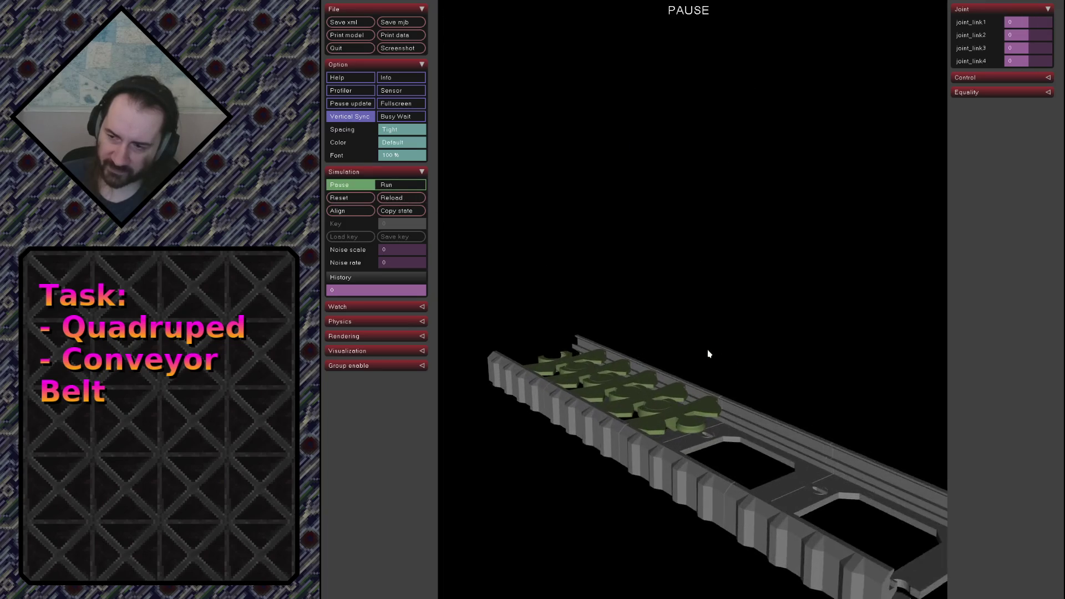
scroll(682, 354, "up", 3)
scroll(674, 348, "up", 3)
left_click_drag(674, 348, 710, 372)
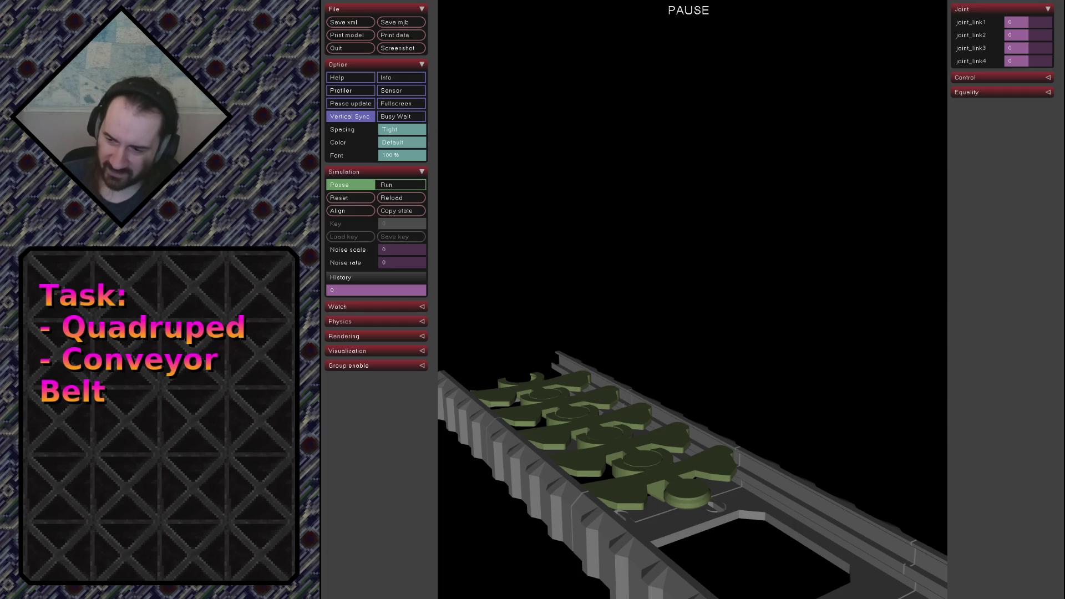
left_click(400, 198)
scroll(685, 360, "down", 3)
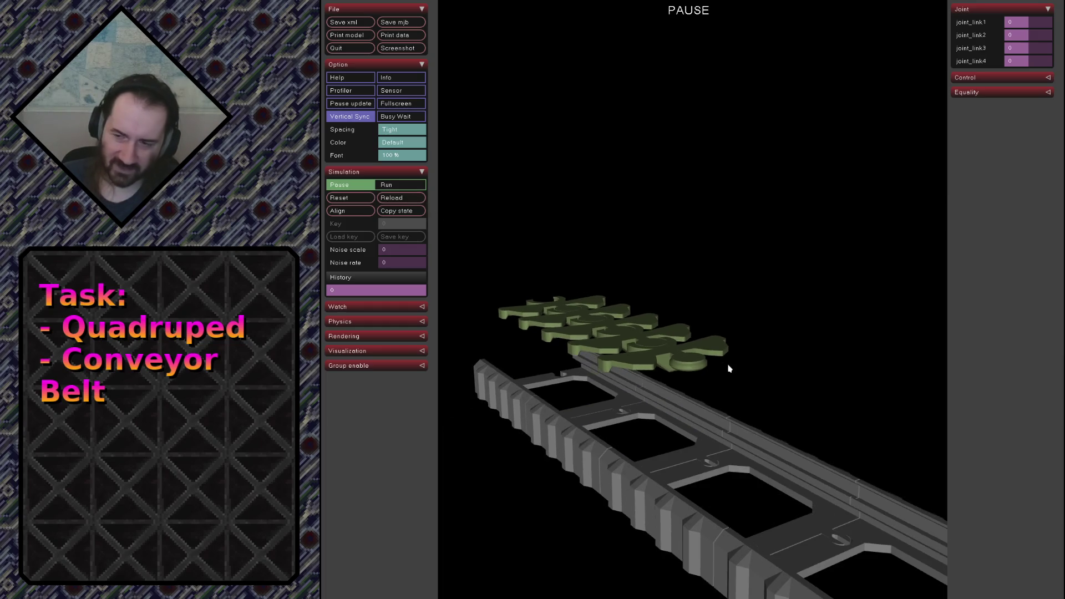
Resume the simulation, watch the links settle onto the track from several angles, then switch to Firefox.
key("space")
mouse_move(728, 368)
left_mouse_down()
mouse_move(707, 316)
mouse_move(587, 283)
mouse_move(607, 289)
left_mouse_up()
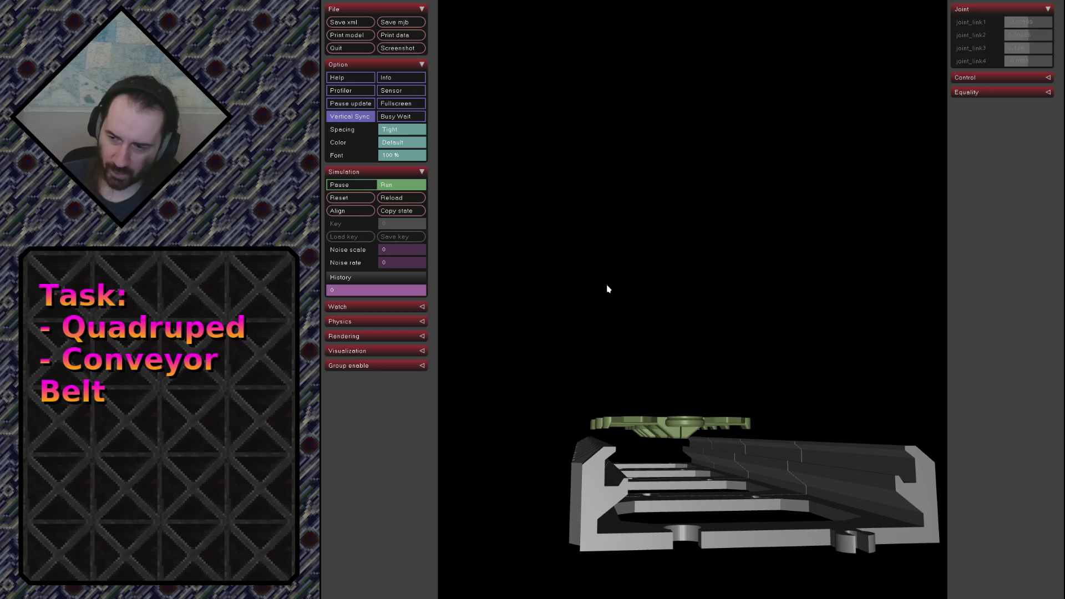
mouse_move(608, 289)
left_mouse_down()
mouse_move(631, 309)
mouse_move(776, 340)
left_mouse_up()
mouse_move(478, 430)
left_mouse_down()
mouse_move(849, 399)
mouse_move(850, 371)
mouse_move(857, 425)
left_mouse_up()
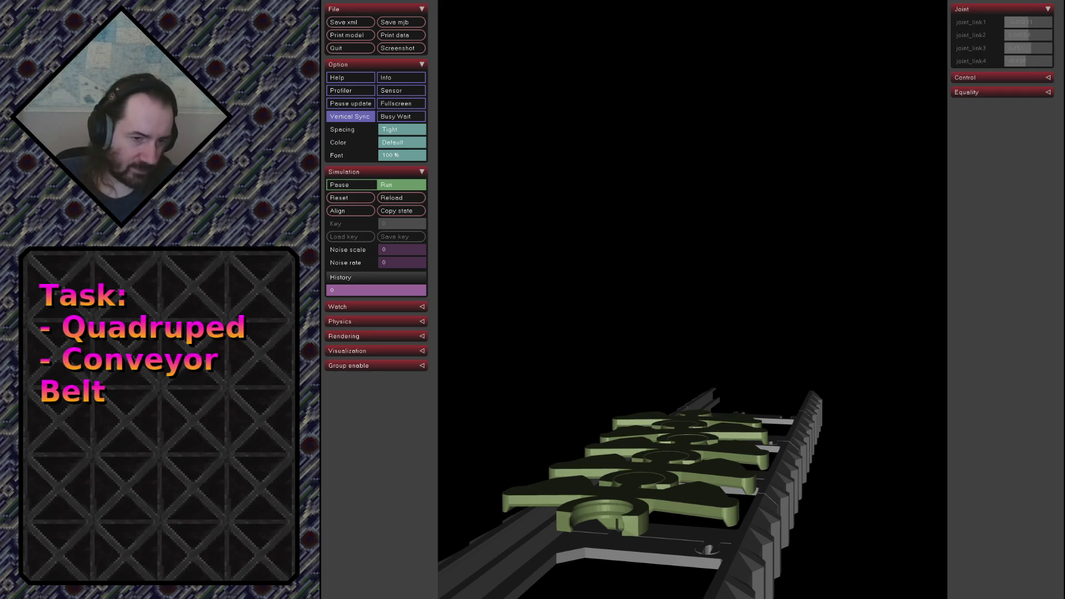
key("alt+Tab")
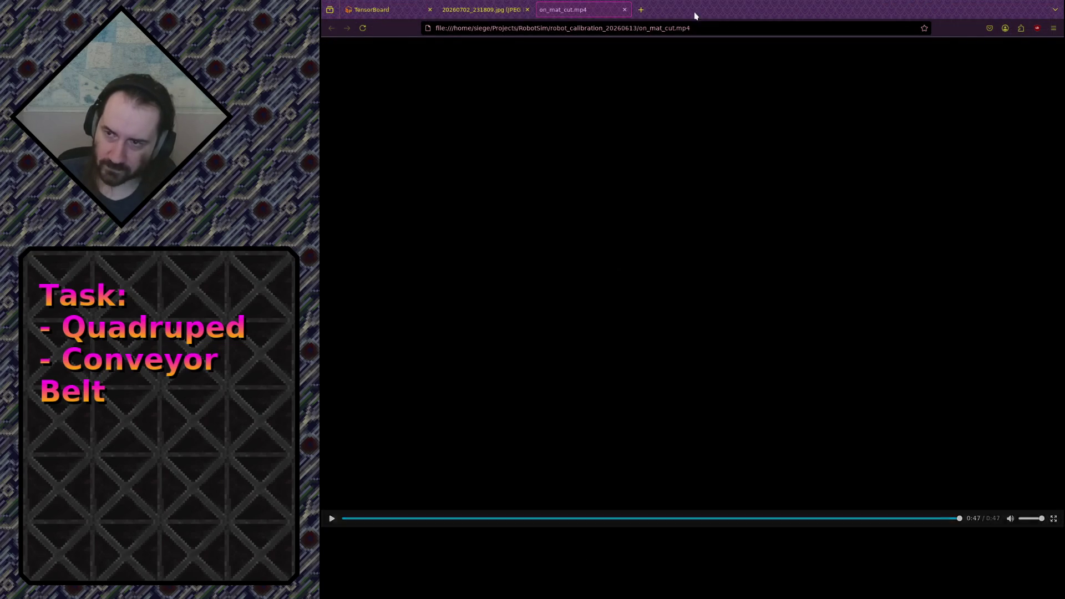
Search Google for 'mujoco non-convex collision' and open the MuJoCo Modeling documentation result.
left_click(640, 9)
type("muj")
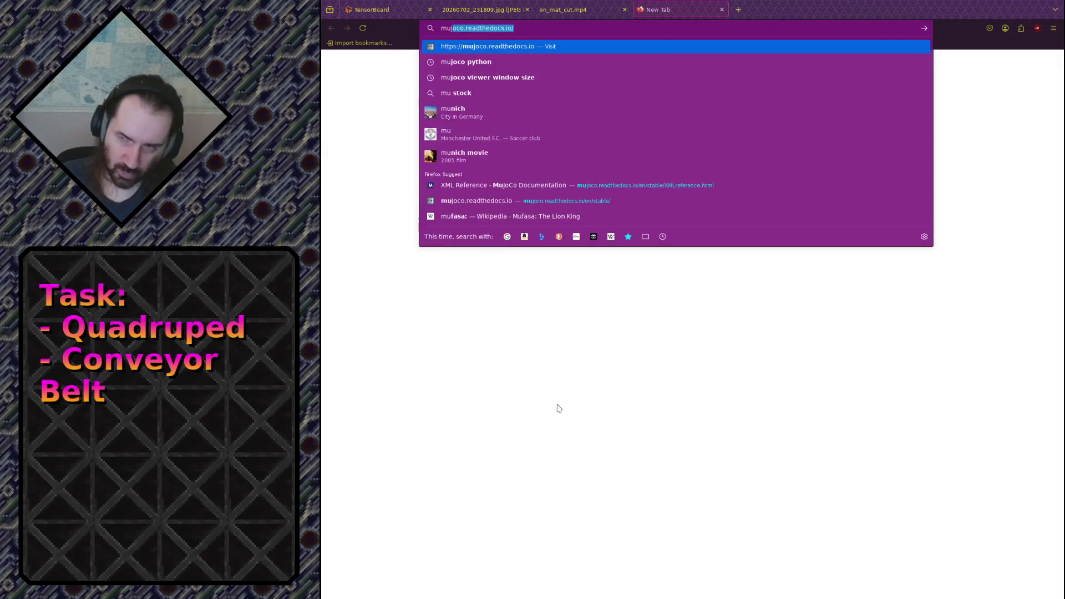
type("oco e")
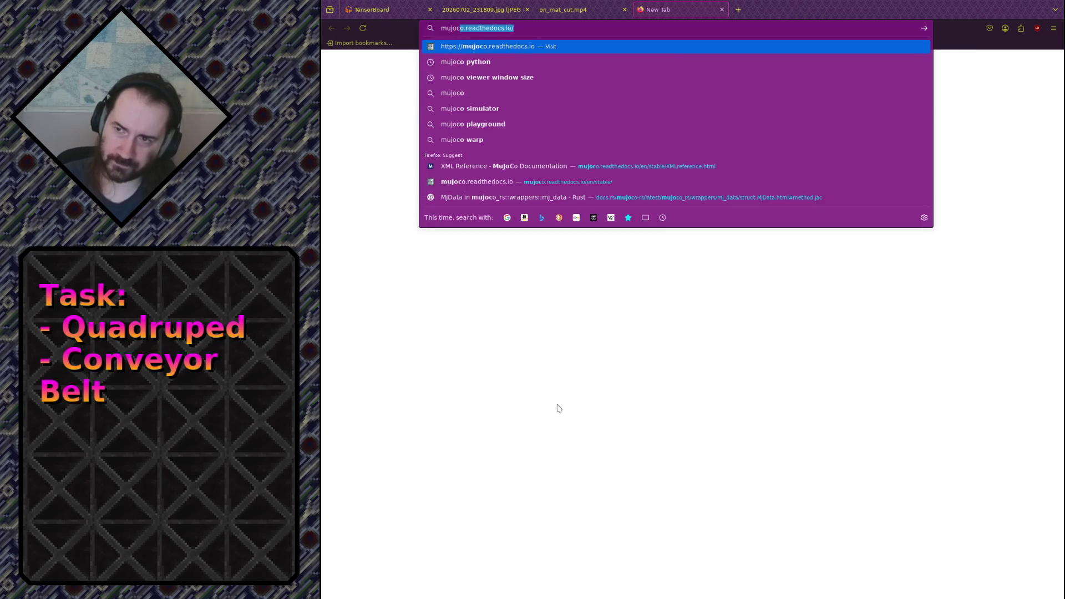
key("BackSpace")
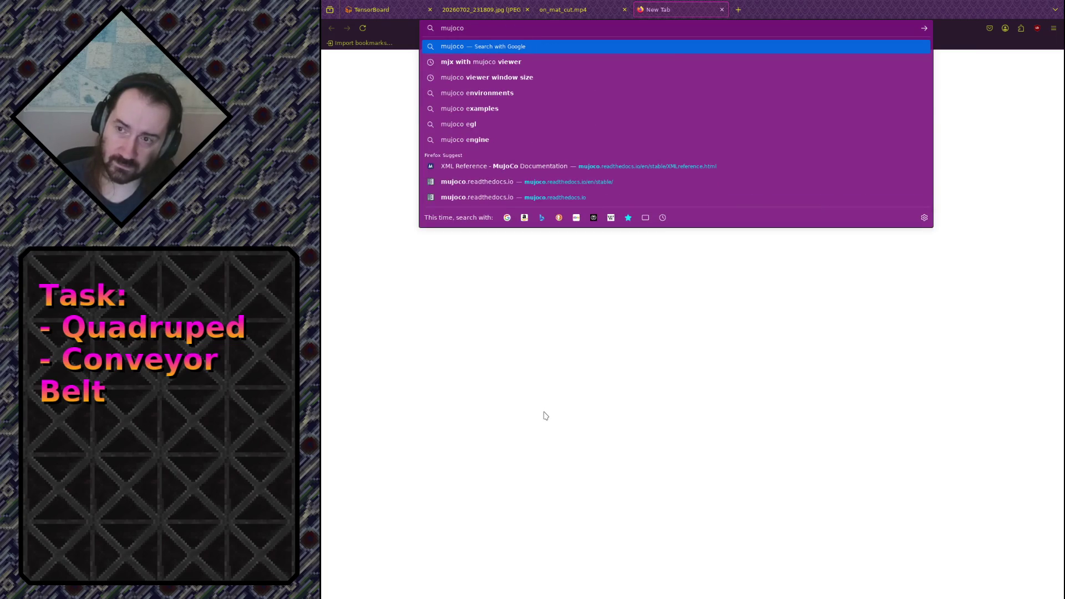
type("convex ")
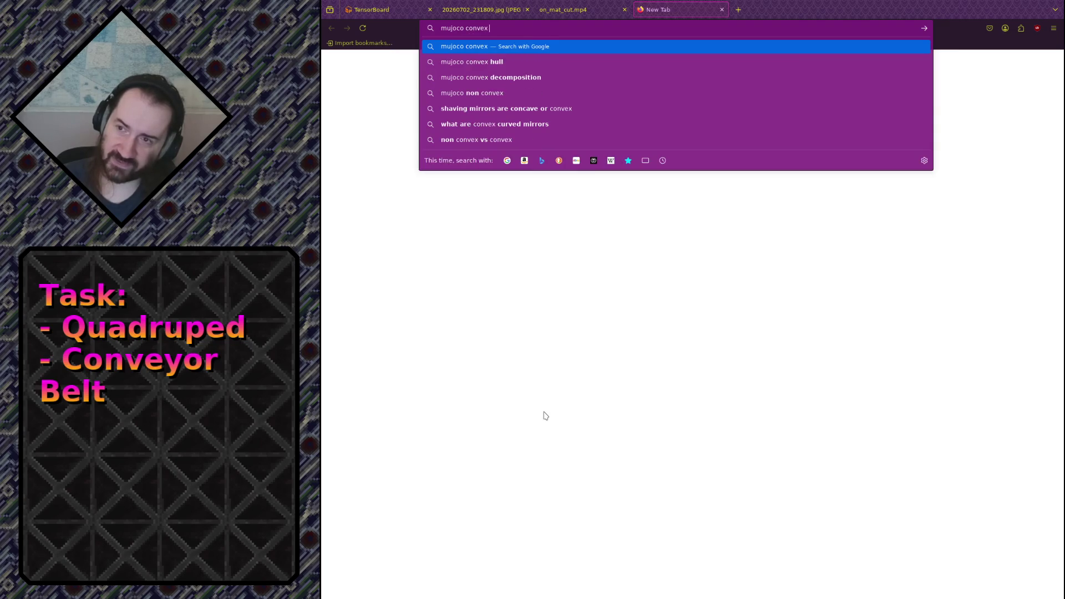
type("ision")
key("Return")
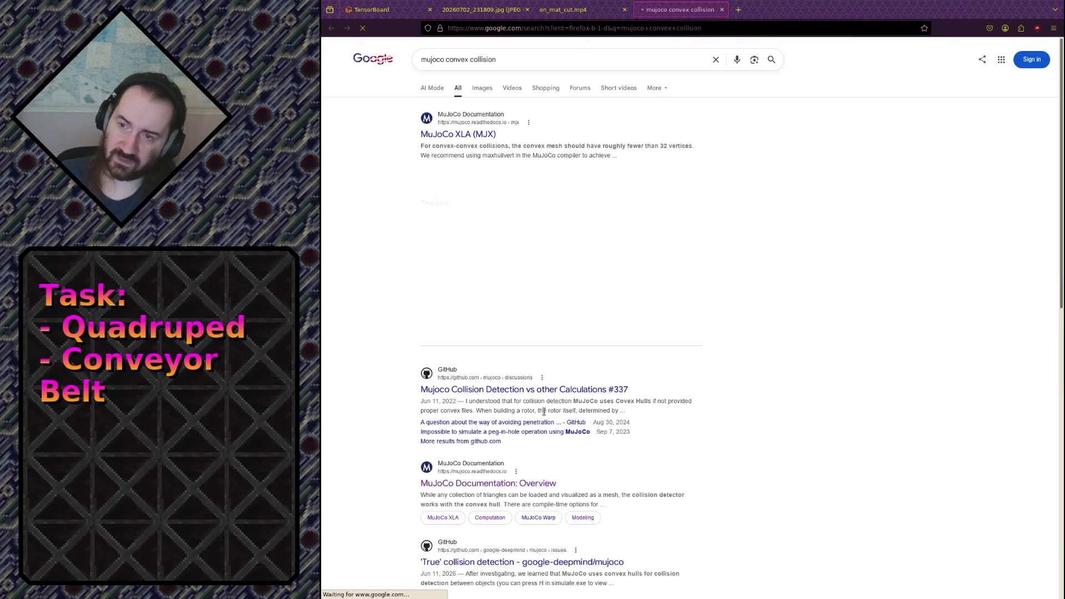
double_click(457, 58)
type("non-convex")
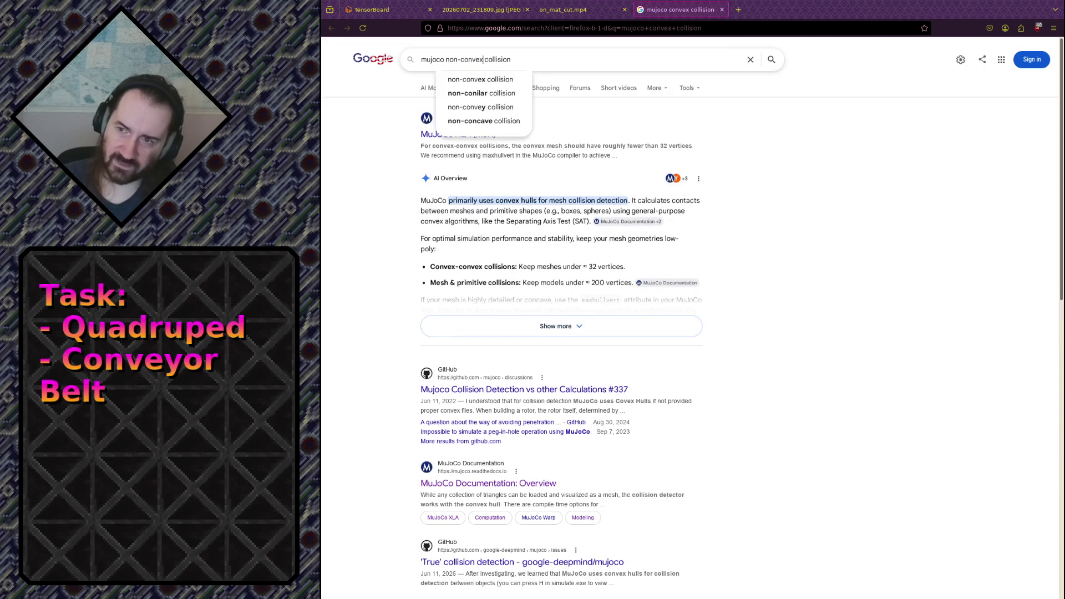
key("Return")
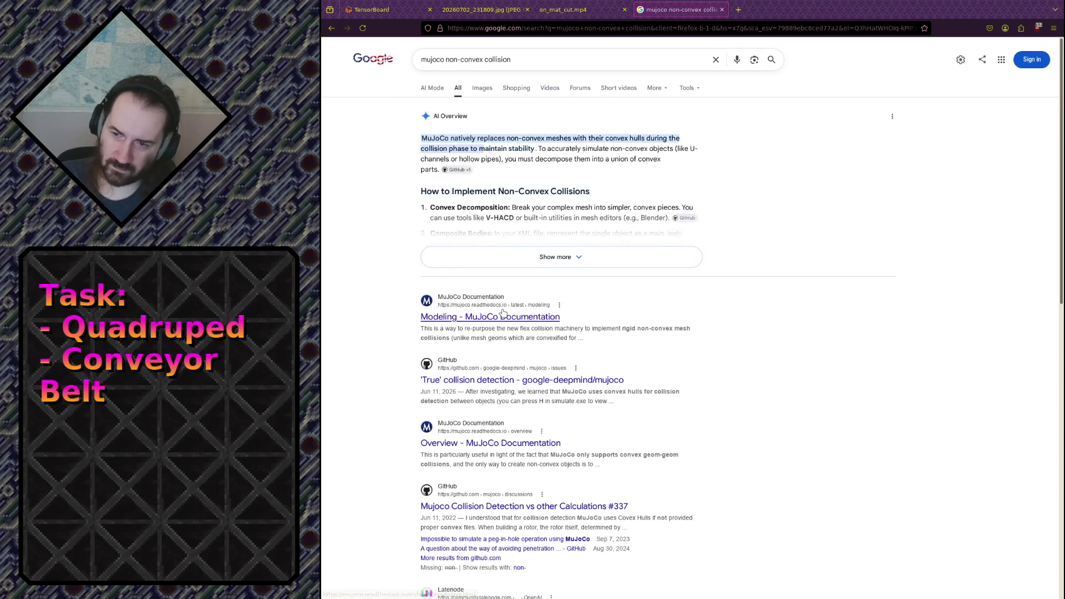
left_click(489, 316)
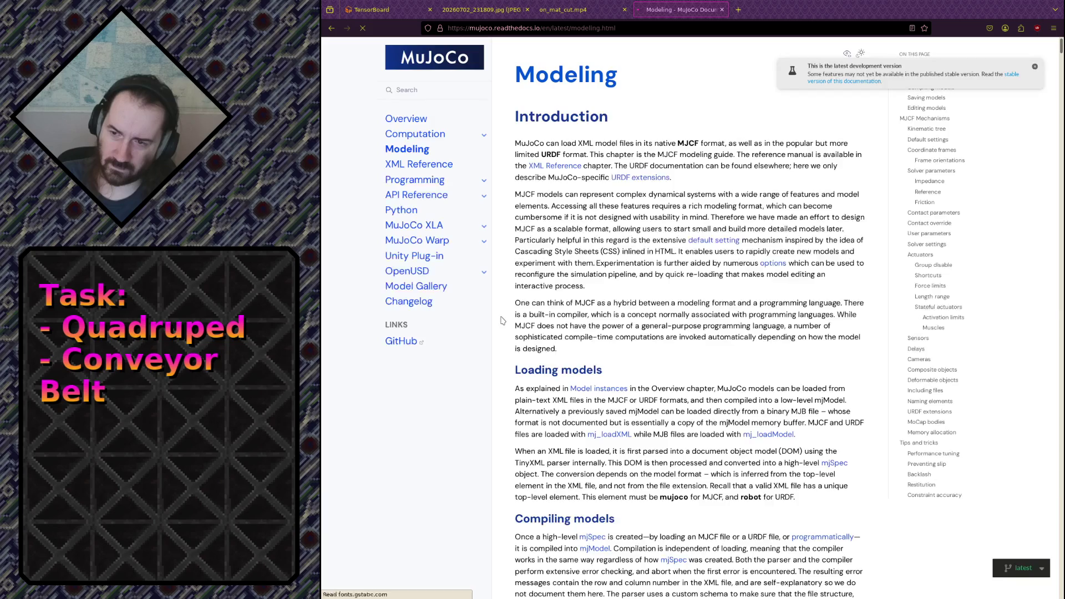
Find 'non-convex' on the Modeling page, then move to the XML Reference chapter.
key("ctrl+f")
type("non-convex")
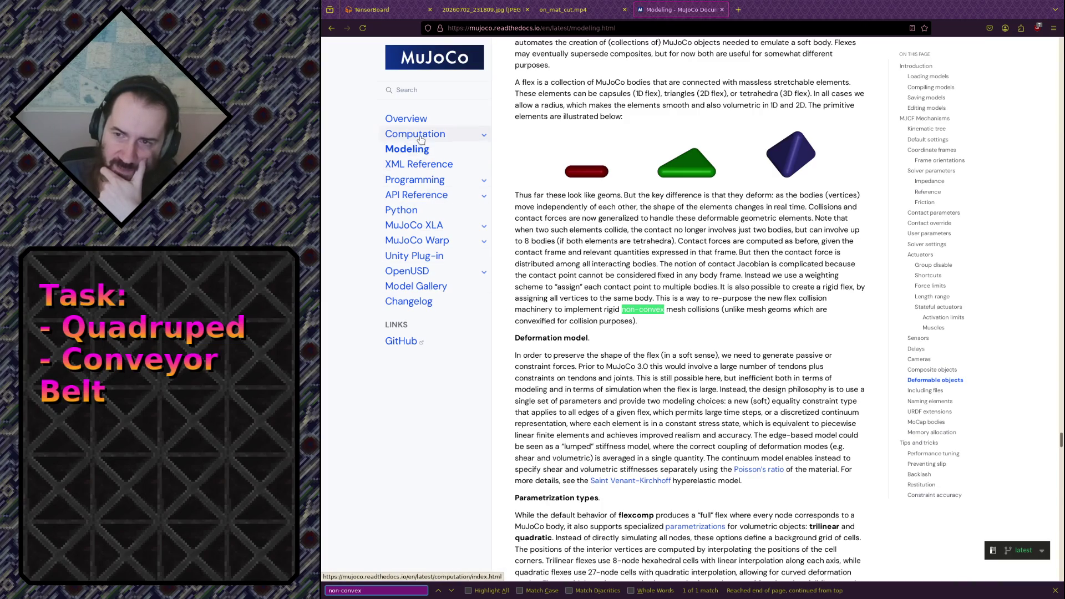
left_click(418, 164)
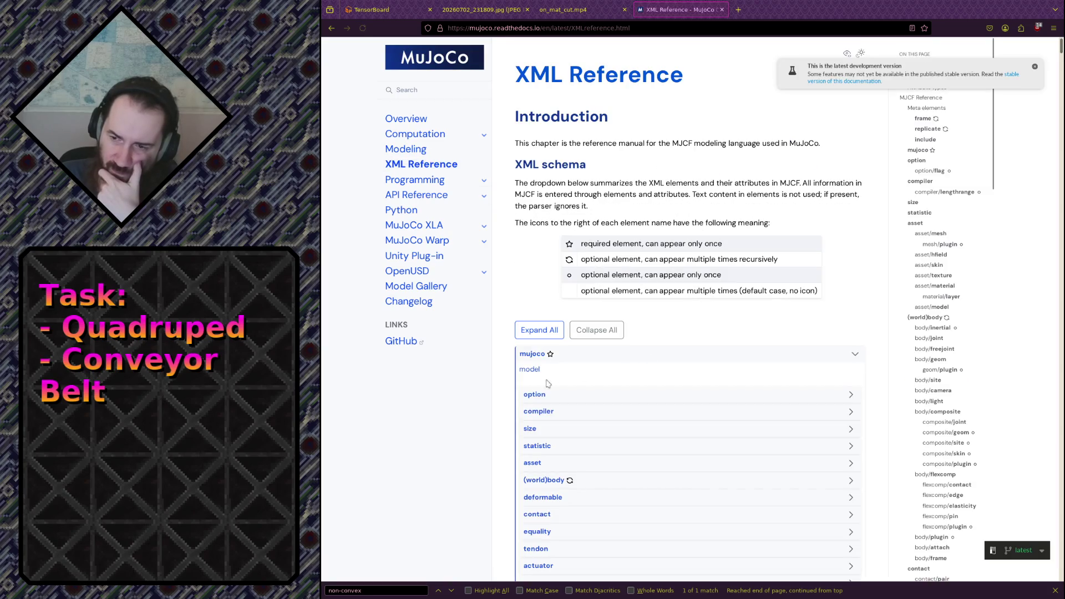
Cycle the non-convex matches through the mesh and hfield asset entries, then jump to body/geom.
key("ctrl+f")
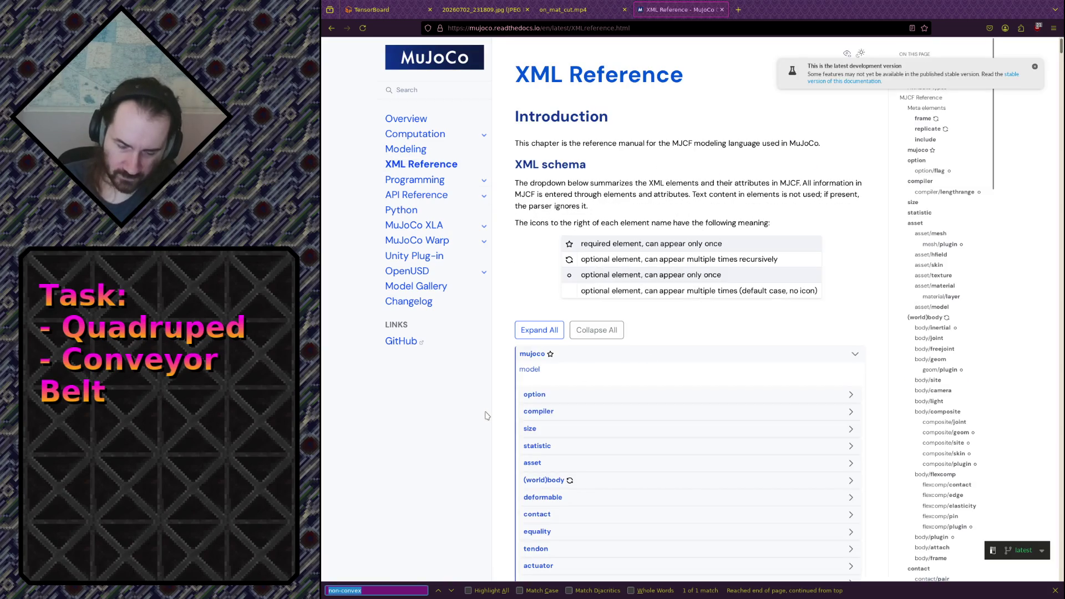
key("Return")
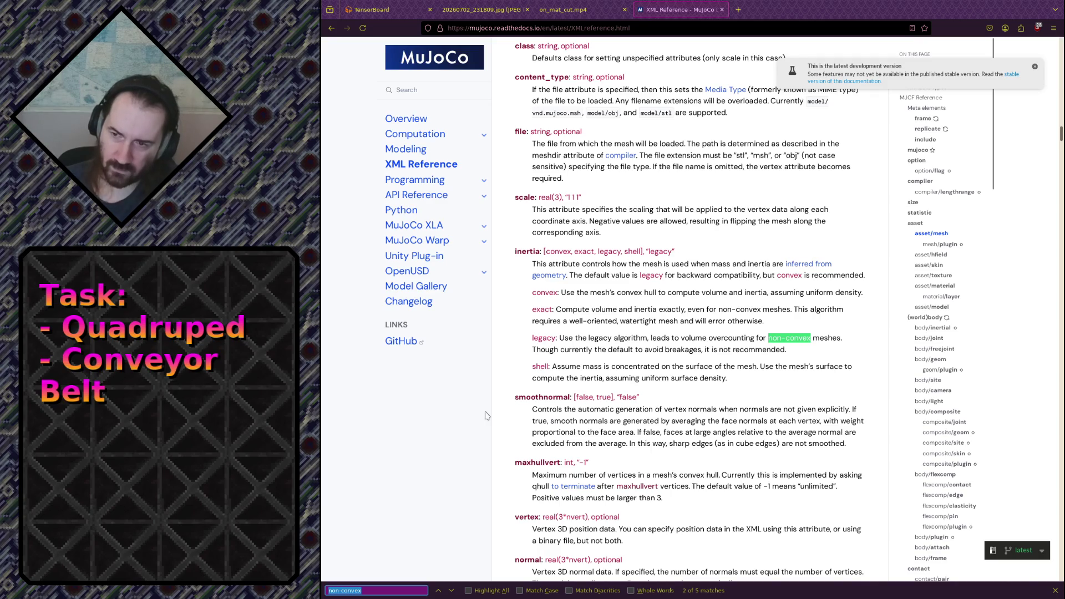
key("Return")
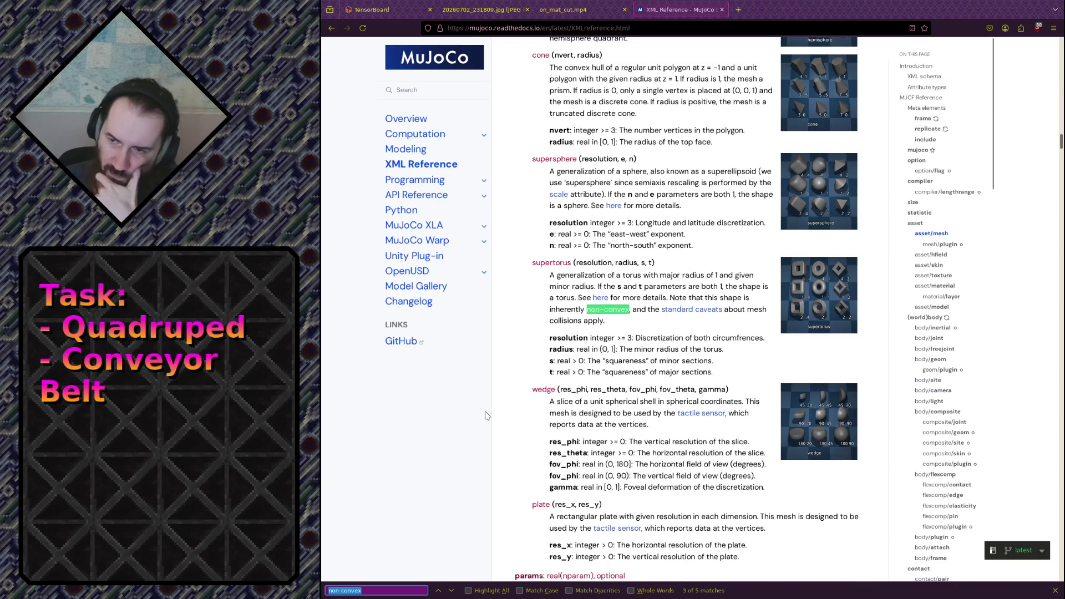
key("Return")
key("shift+Return")
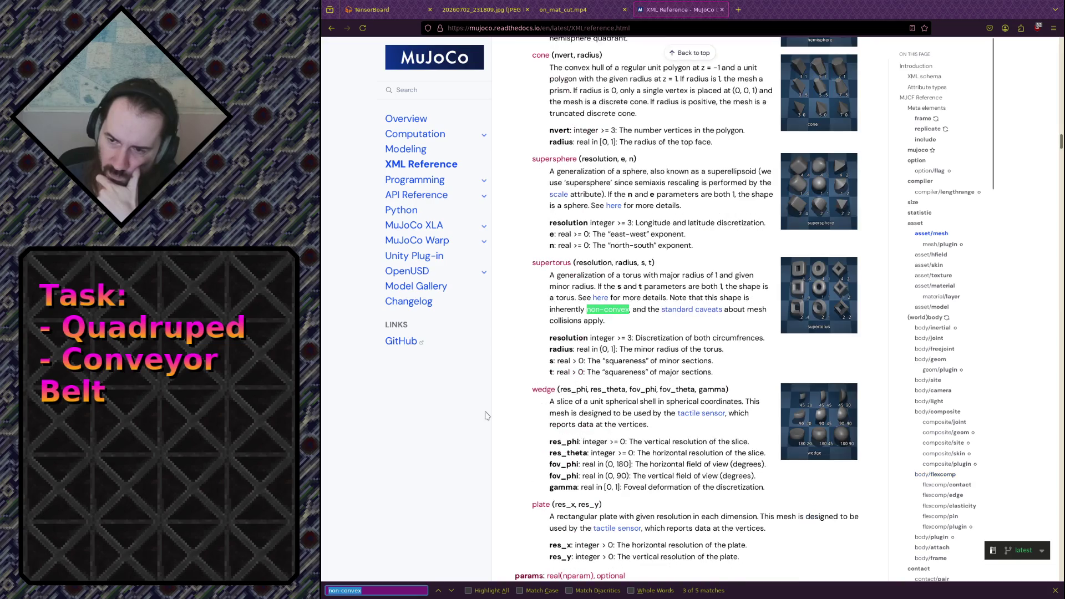
scroll(499, 411, "down", 3)
scroll(512, 421, "up", 3)
scroll(511, 422, "up", 1)
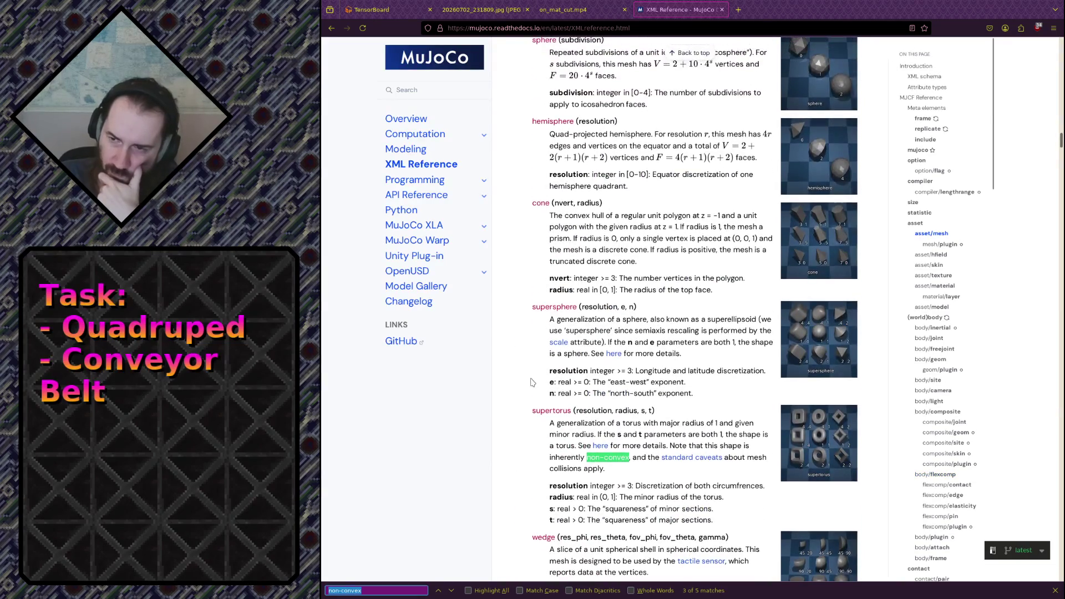
scroll(532, 378, "up", 4)
scroll(536, 375, "up", 4)
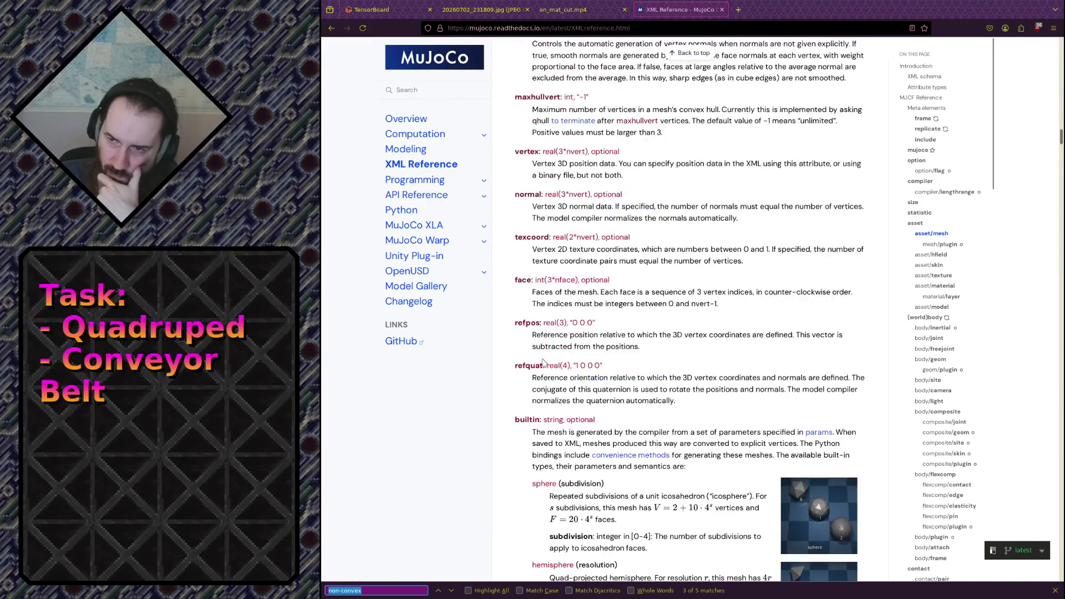
scroll(543, 359, "up", 4)
scroll(544, 374, "up", 2)
scroll(544, 391, "up", 4)
scroll(544, 404, "up", 3)
scroll(544, 404, "down", 5)
scroll(543, 404, "down", 5)
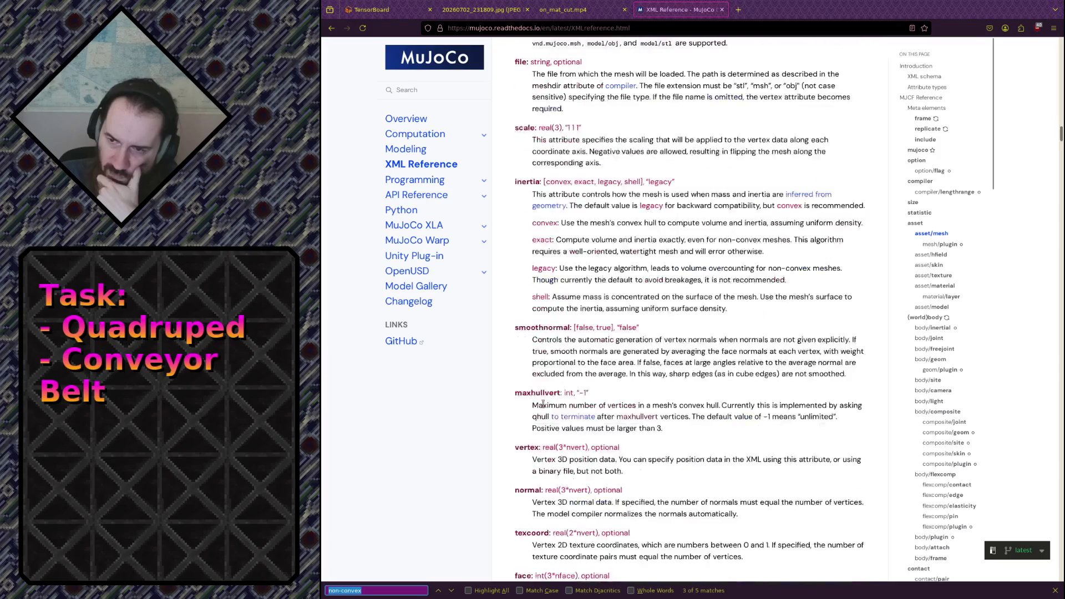
scroll(543, 404, "down", 5)
scroll(545, 403, "down", 4)
scroll(547, 403, "down", 5)
scroll(547, 402, "down", 2)
scroll(546, 403, "down", 5)
scroll(546, 402, "down", 3)
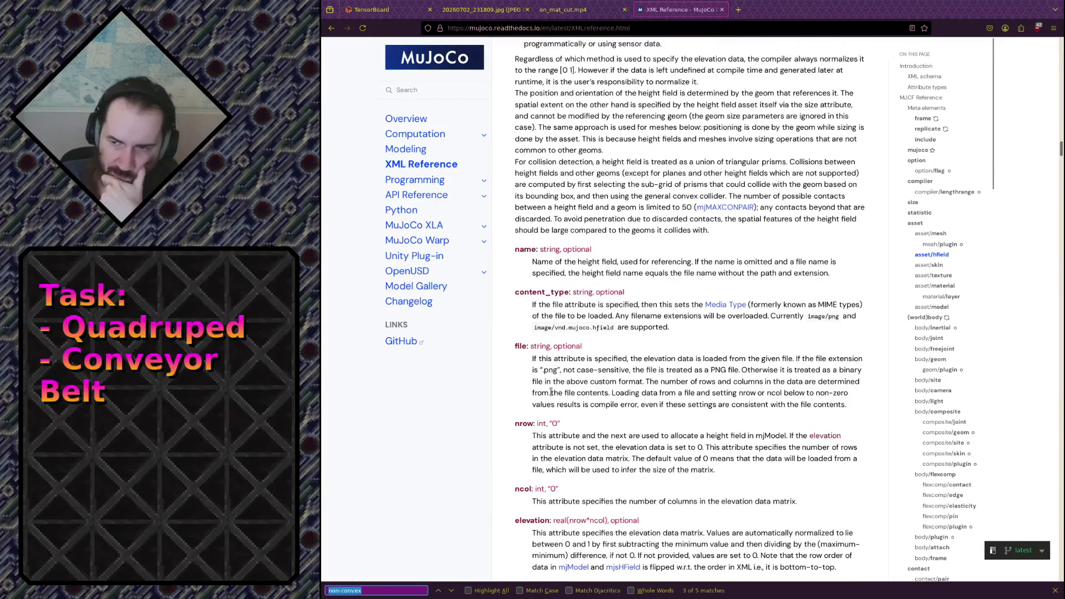
scroll(546, 403, "down", 4)
scroll(559, 372, "down", 3)
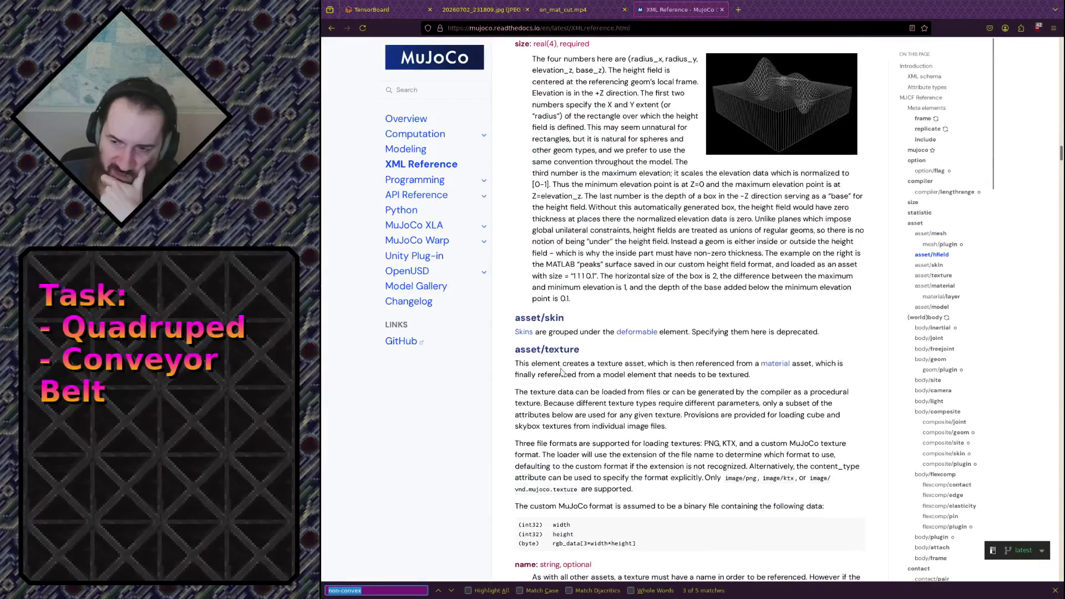
scroll(576, 355, "up", 3)
scroll(576, 356, "up", 3)
scroll(583, 350, "up", 4)
scroll(592, 342, "up", 2)
scroll(591, 344, "up", 1)
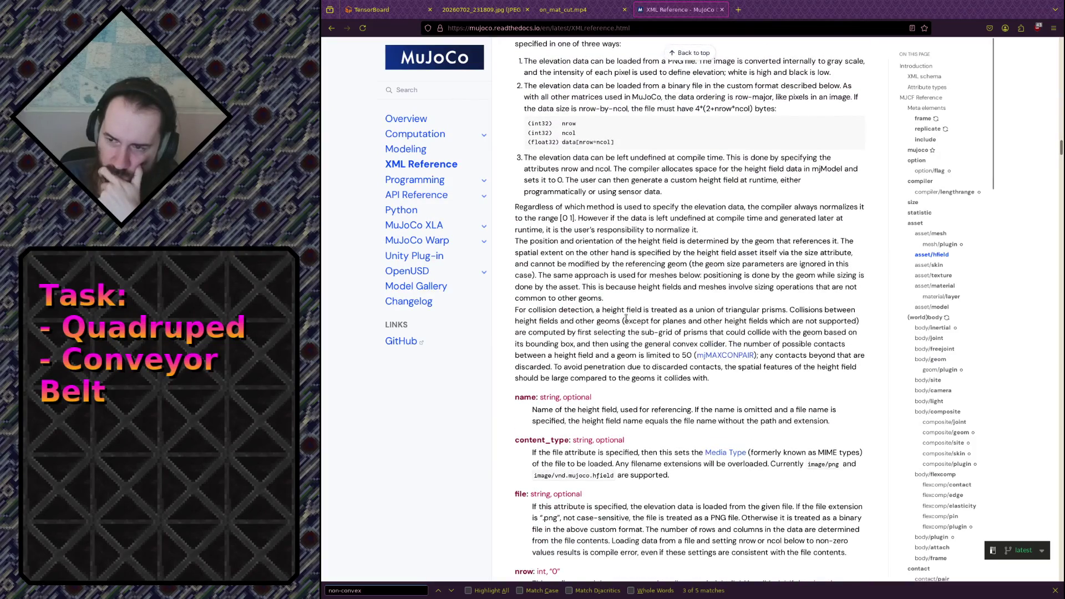
left_click_drag(623, 320, 642, 366)
left_click(643, 366)
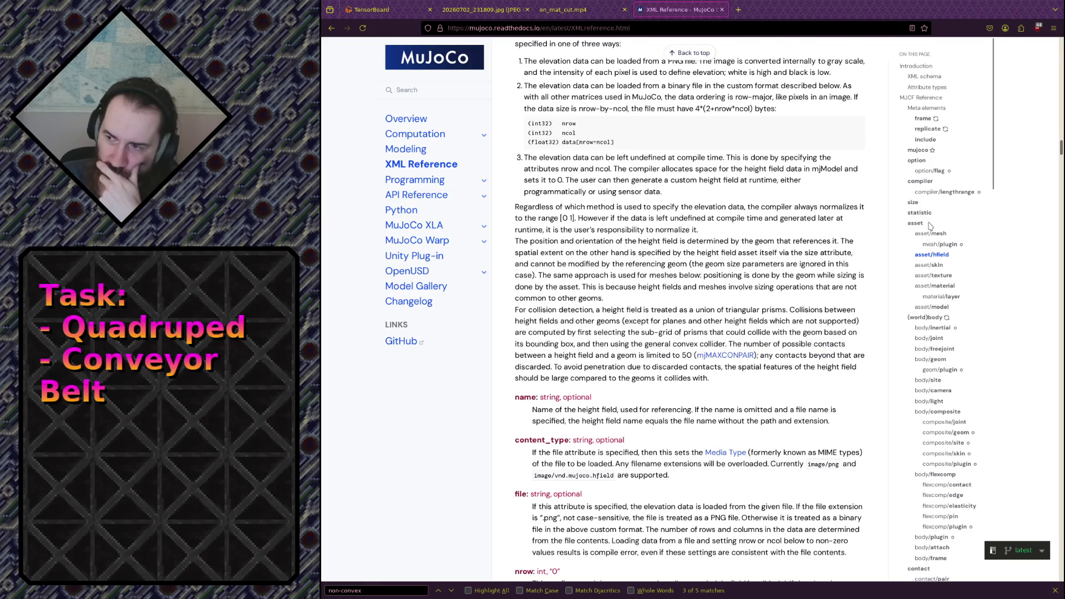
left_click(931, 360)
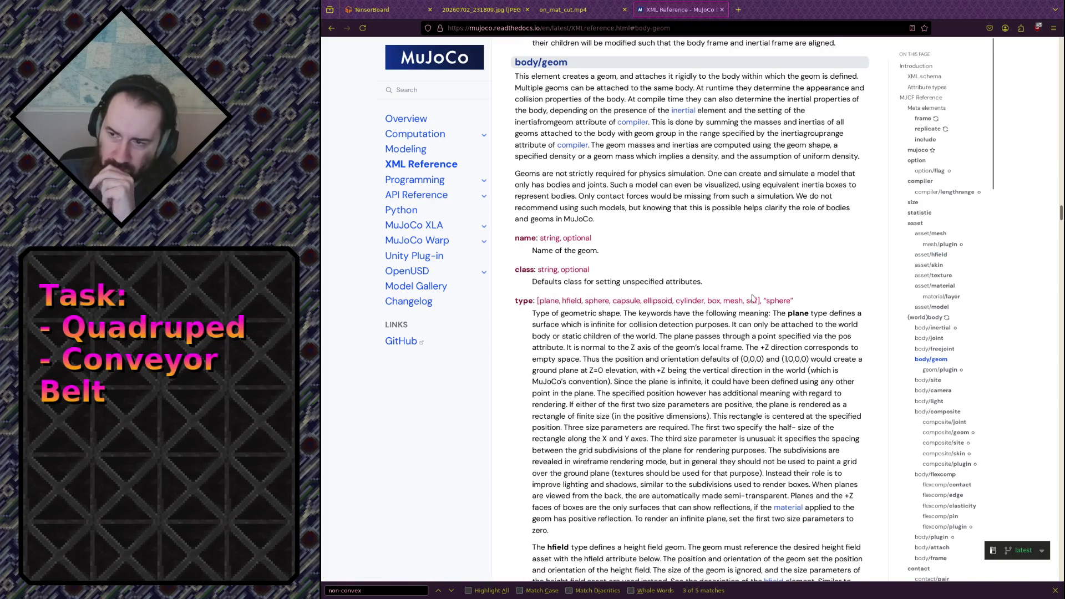
Read the mesh geom type entry, including the note that mesh geom sizes are ignored.
double_click(729, 299)
scroll(729, 300, "down", 3)
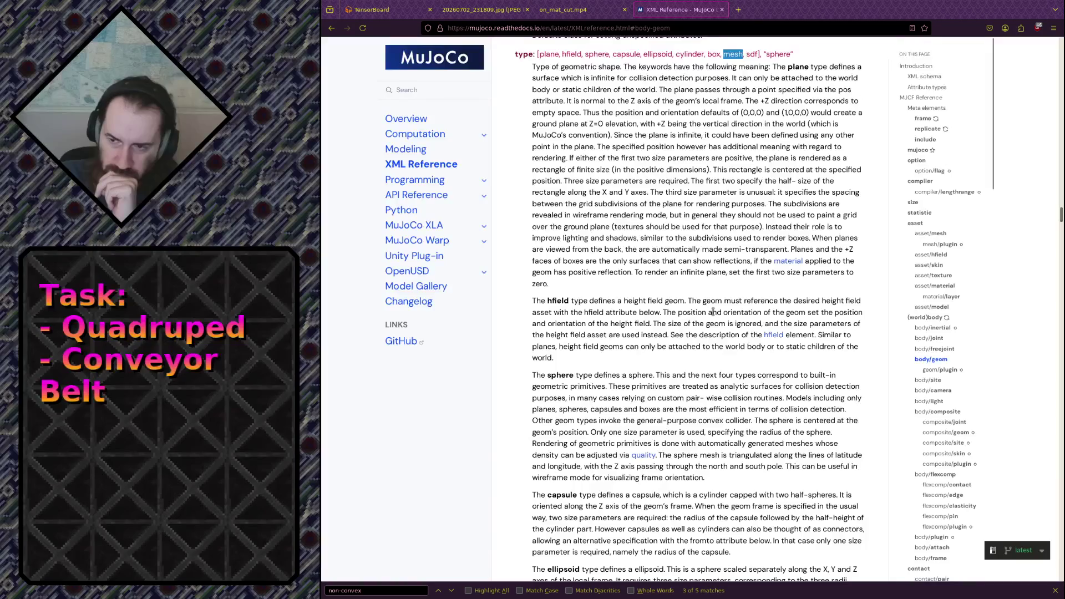
scroll(725, 307, "up", 3)
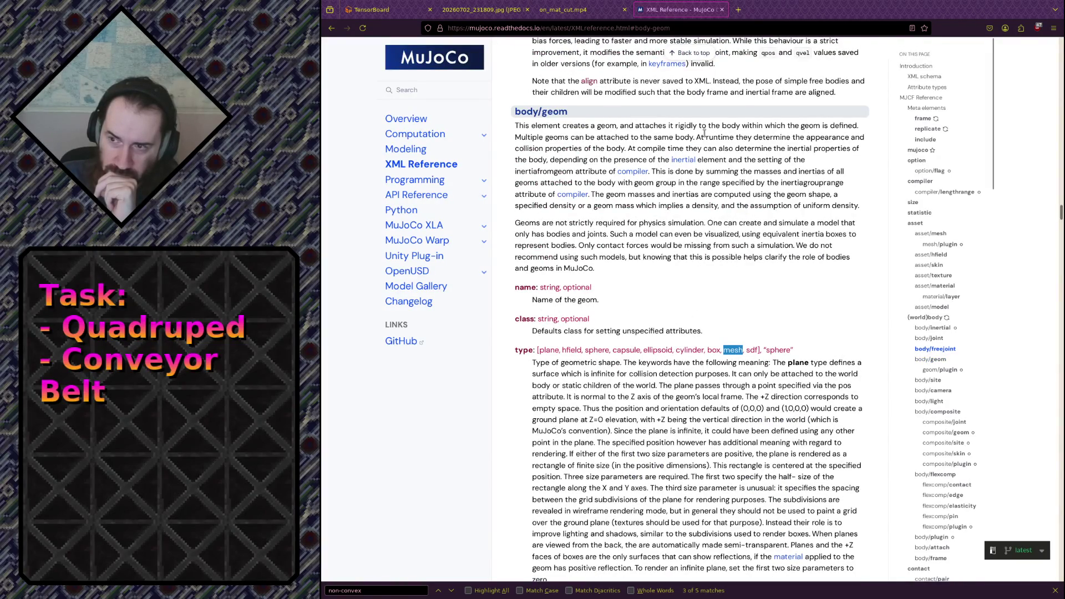
scroll(706, 167, "down", 4)
scroll(705, 167, "down", 4)
scroll(672, 199, "down", 2)
scroll(674, 204, "down", 2)
left_click_drag(637, 377, 621, 435)
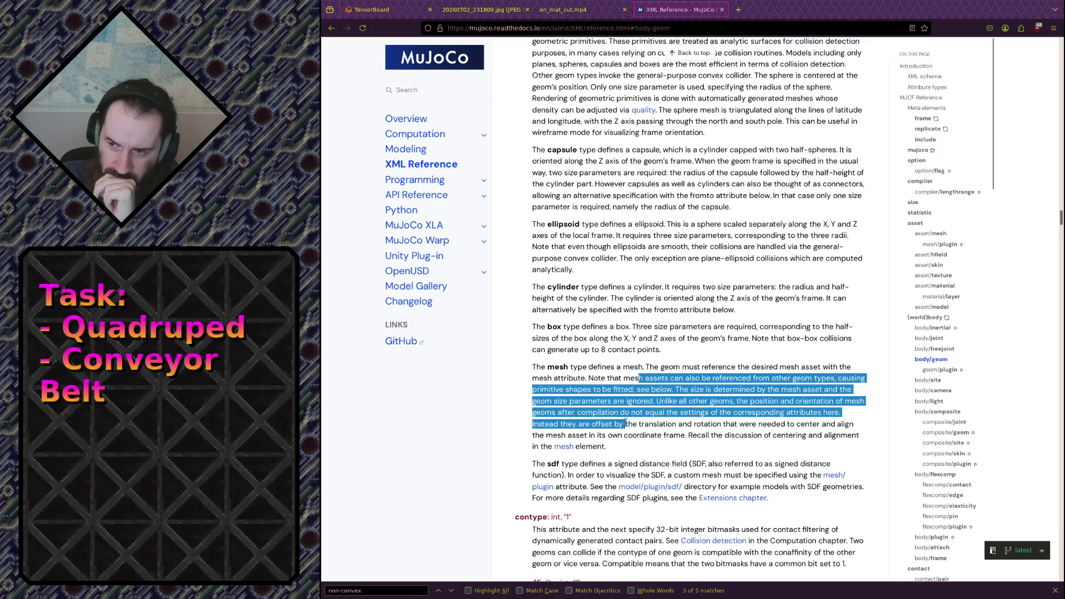
left_click(622, 435)
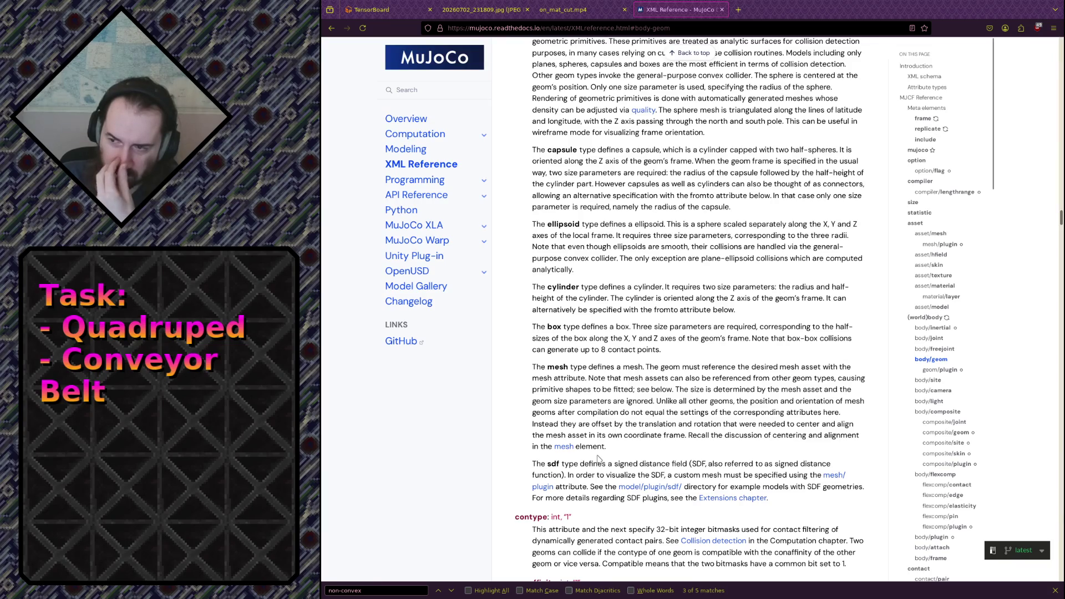
Jump to the asset/mesh entry on triangulated meshes, then head to Computation's Collision detection.
left_click(563, 446)
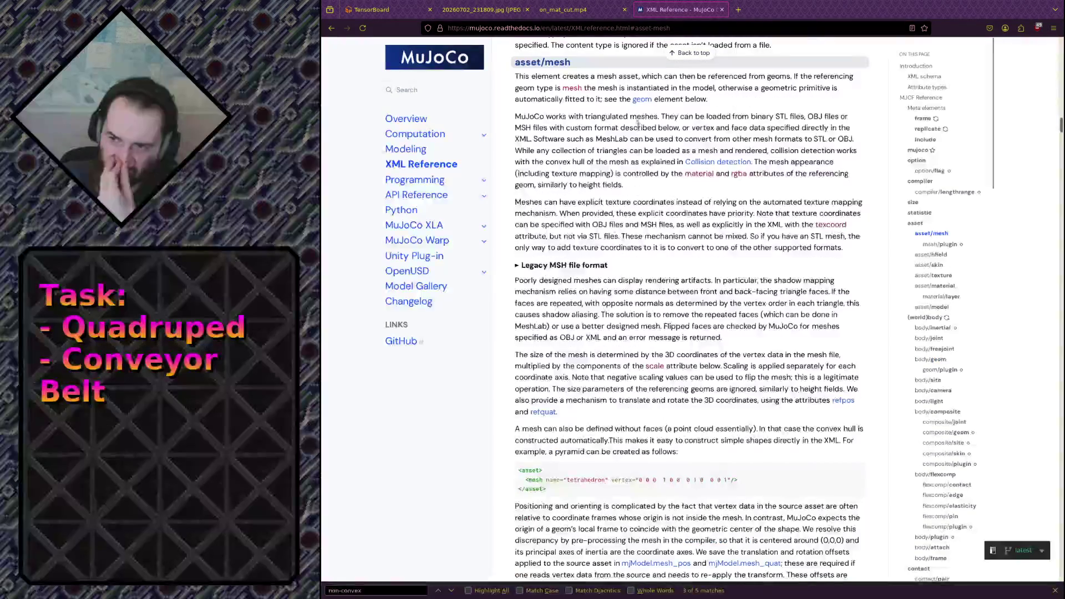
triple_click(586, 131)
left_click(633, 150)
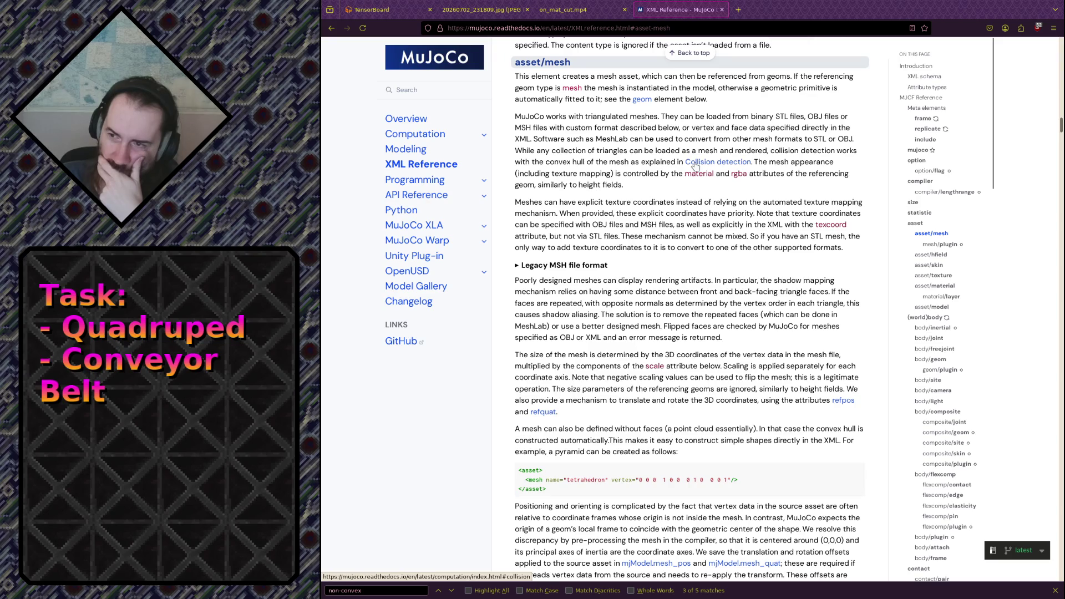
left_click(696, 165)
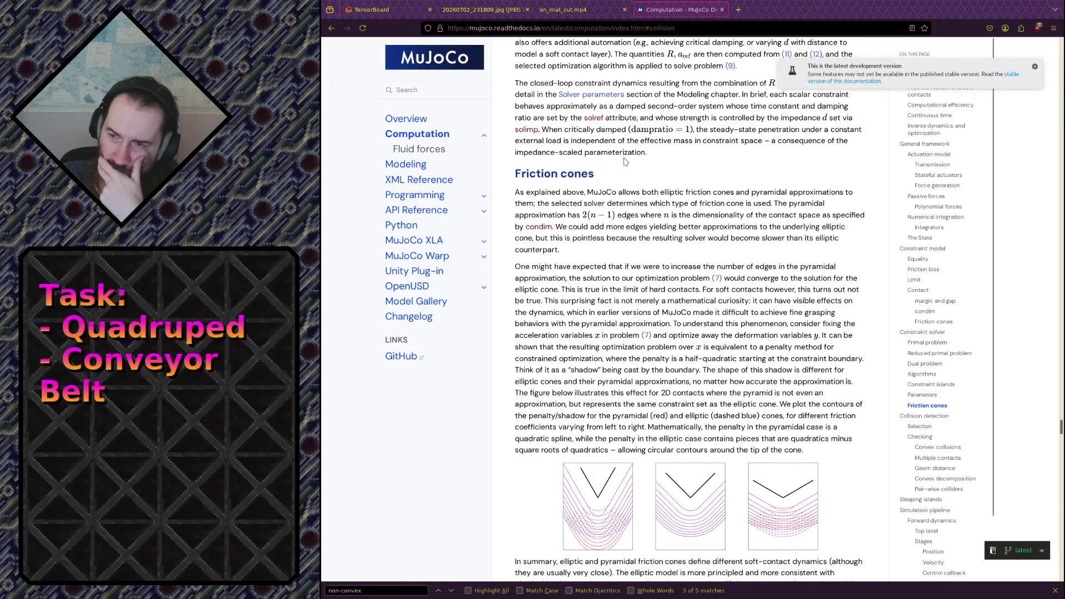
scroll(624, 160, "up", 3)
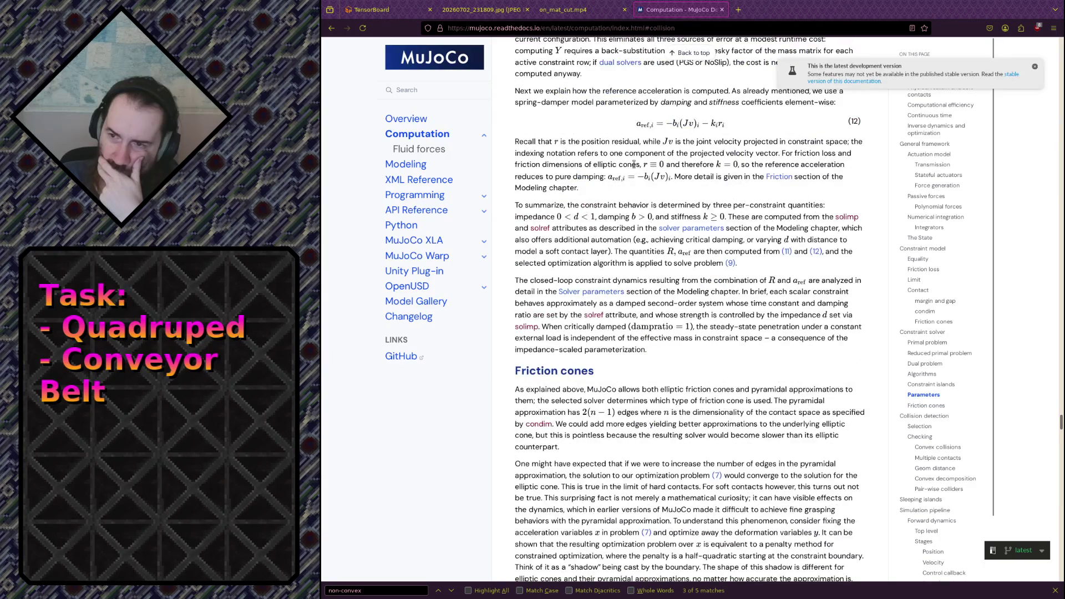
scroll(634, 163, "up", 3)
scroll(634, 163, "down", 6)
scroll(638, 163, "down", 2)
scroll(639, 163, "down", 5)
scroll(639, 163, "down", 3)
scroll(639, 164, "down", 3)
scroll(640, 163, "down", 5)
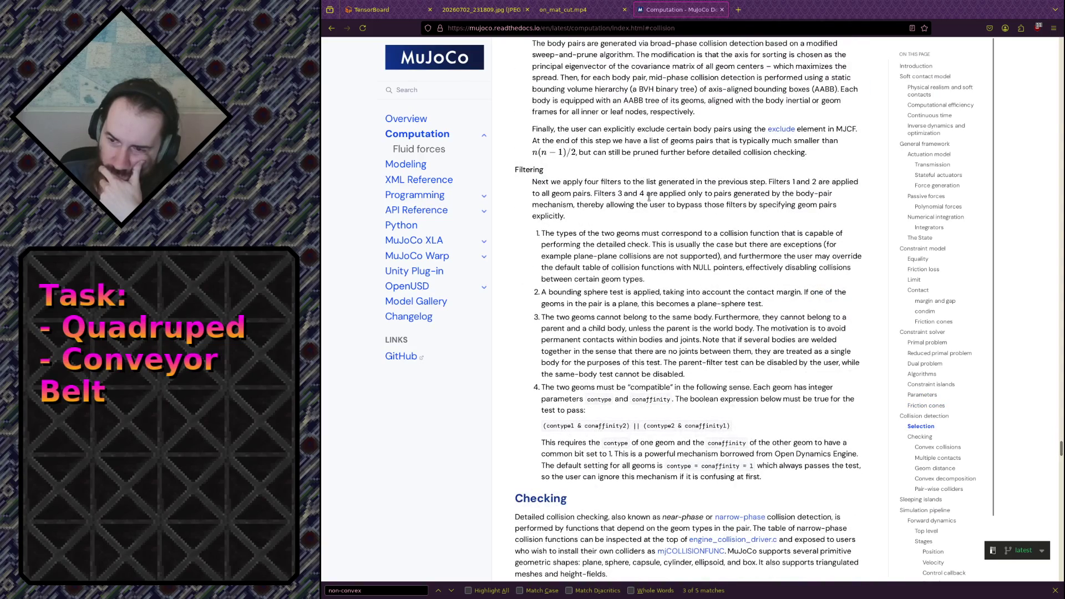
scroll(649, 197, "down", 4)
scroll(651, 201, "down", 2)
scroll(651, 200, "down", 2)
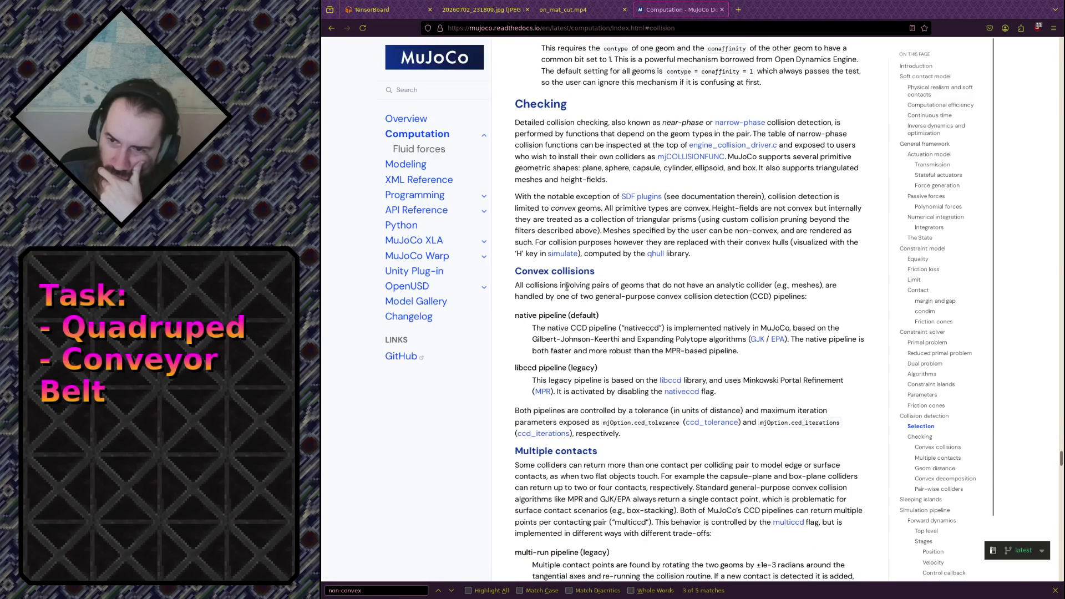
Highlight the mesh-geom collision sentence and the Convex decomposition passage on unions of convex geoms.
left_click_drag(566, 285, 573, 294)
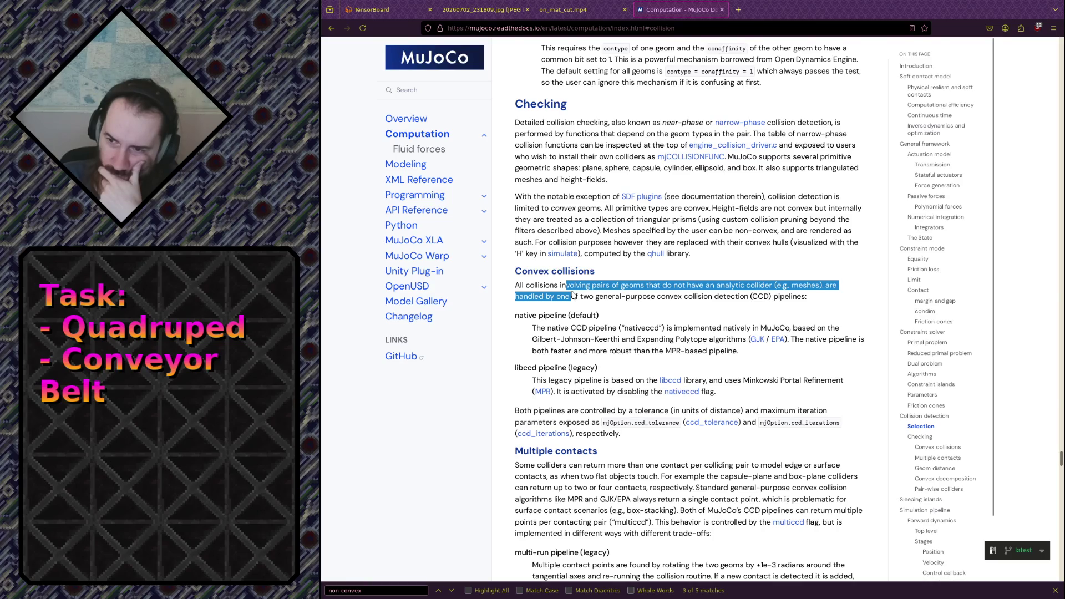
left_click_drag(581, 411, 587, 424)
left_click(586, 423)
scroll(586, 424, "down", 3)
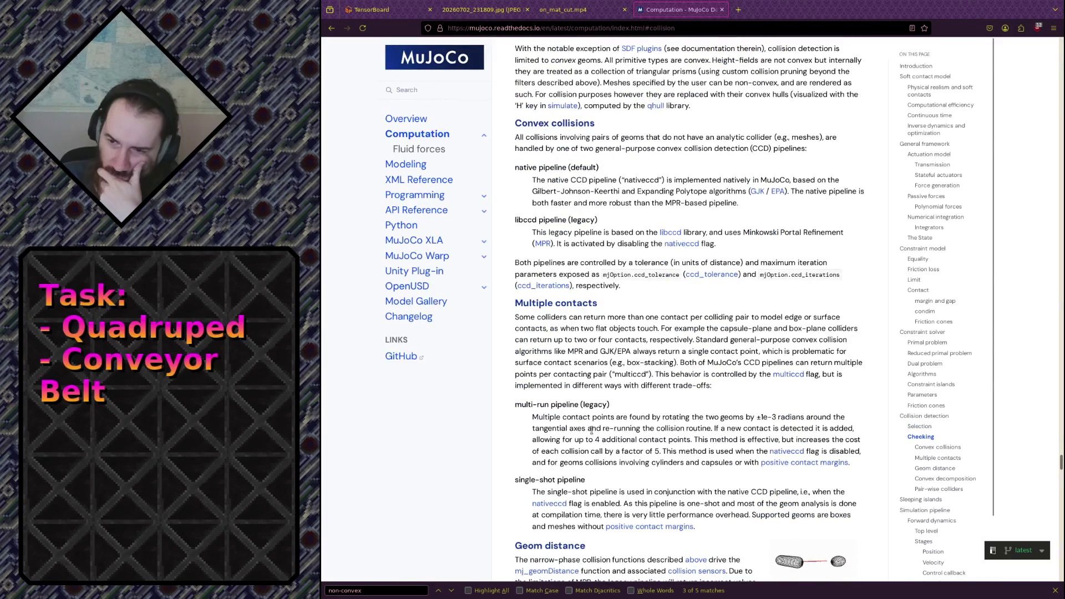
scroll(591, 428, "down", 3)
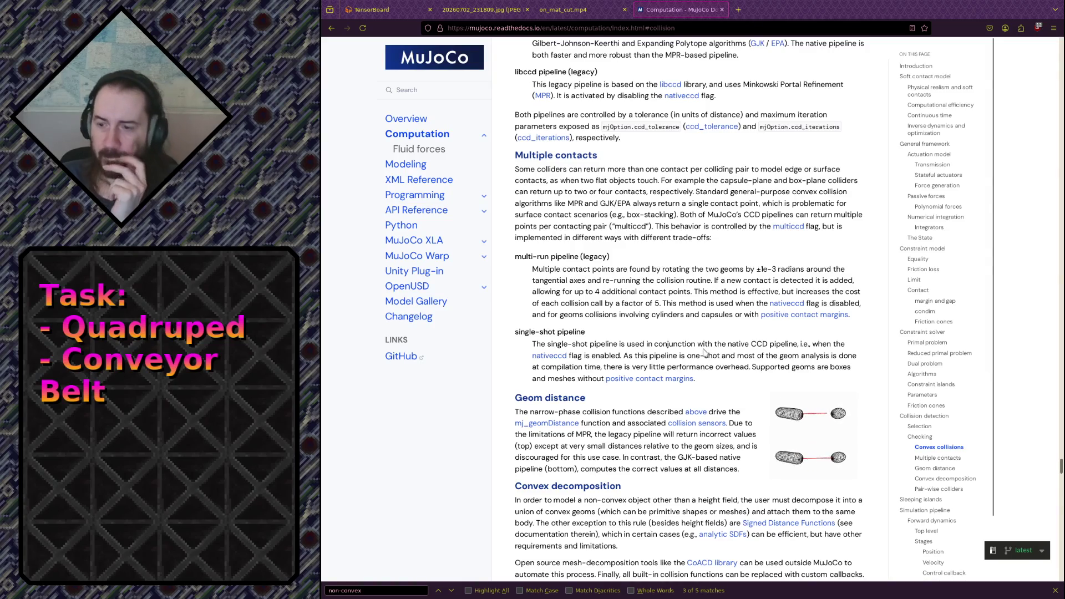
scroll(703, 352, "down", 2)
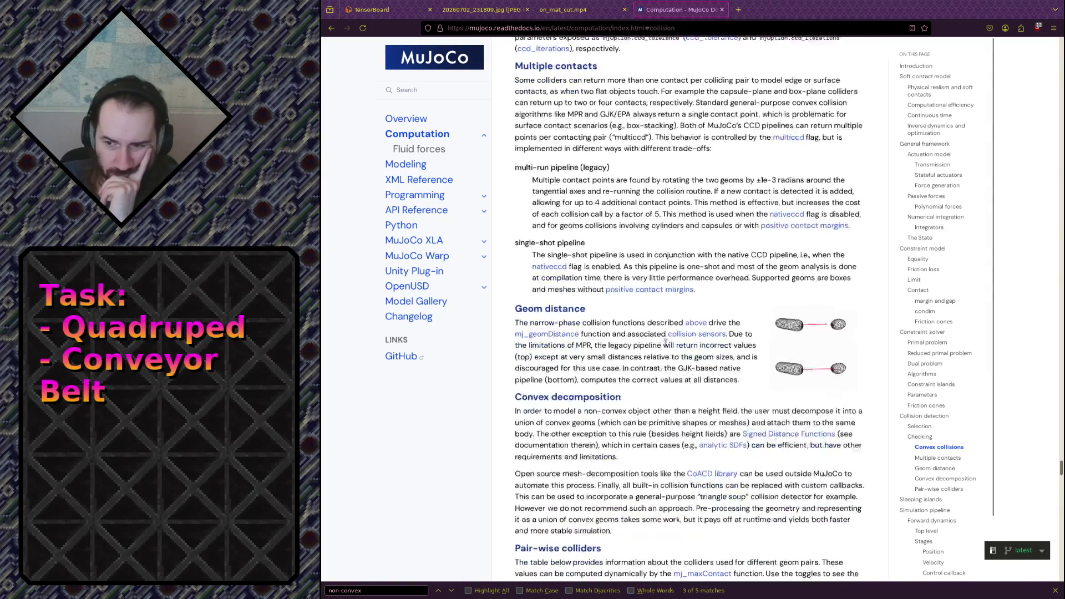
scroll(666, 342, "down", 1)
left_click_drag(555, 401, 565, 446)
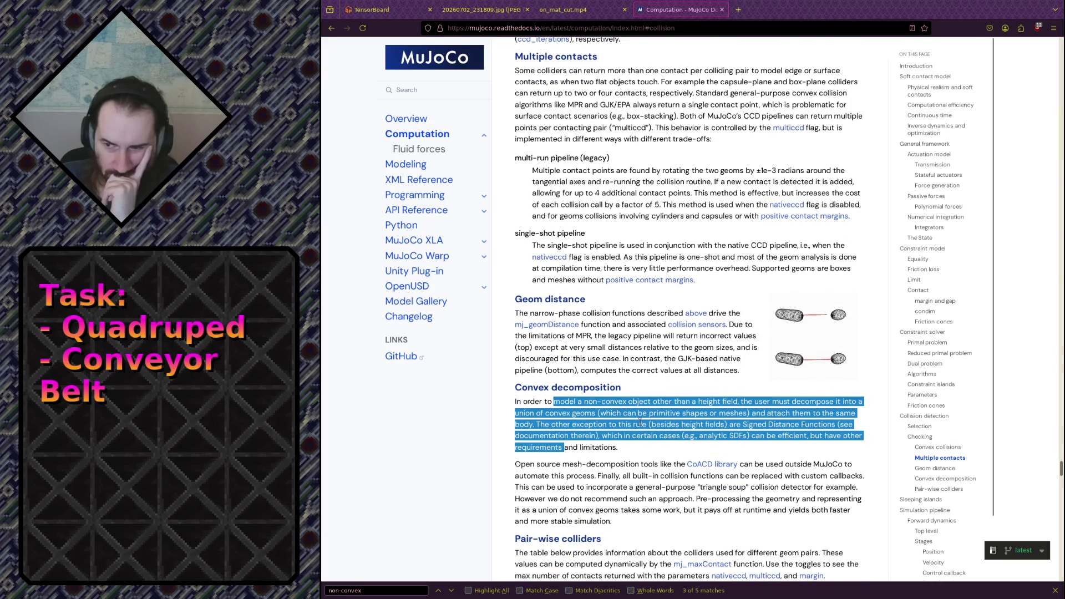
scroll(638, 423, "down", 3)
scroll(640, 424, "up", 1)
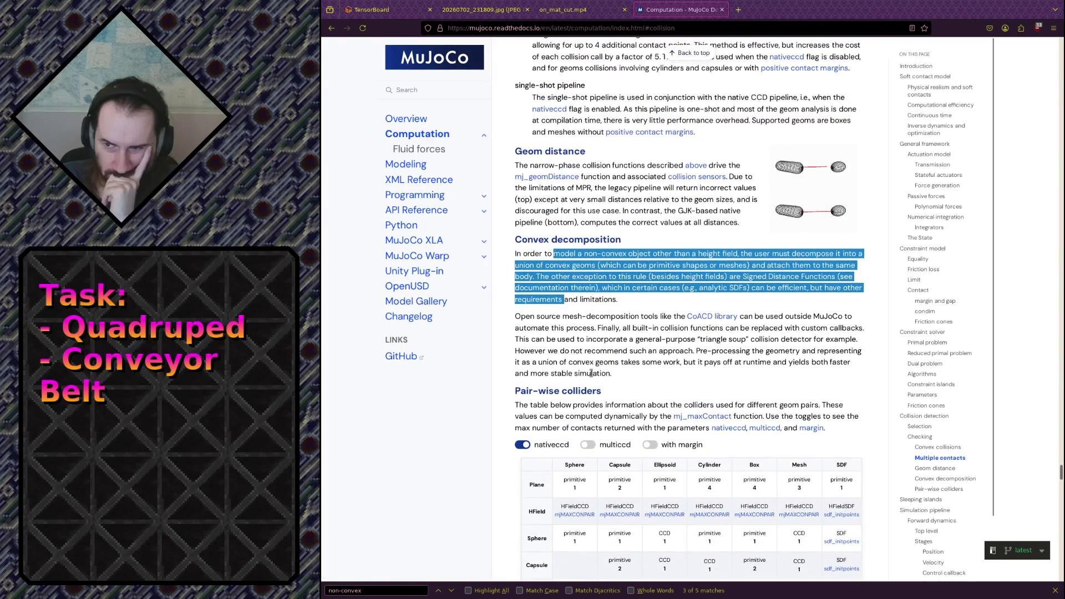
left_click_drag(591, 374, 562, 254)
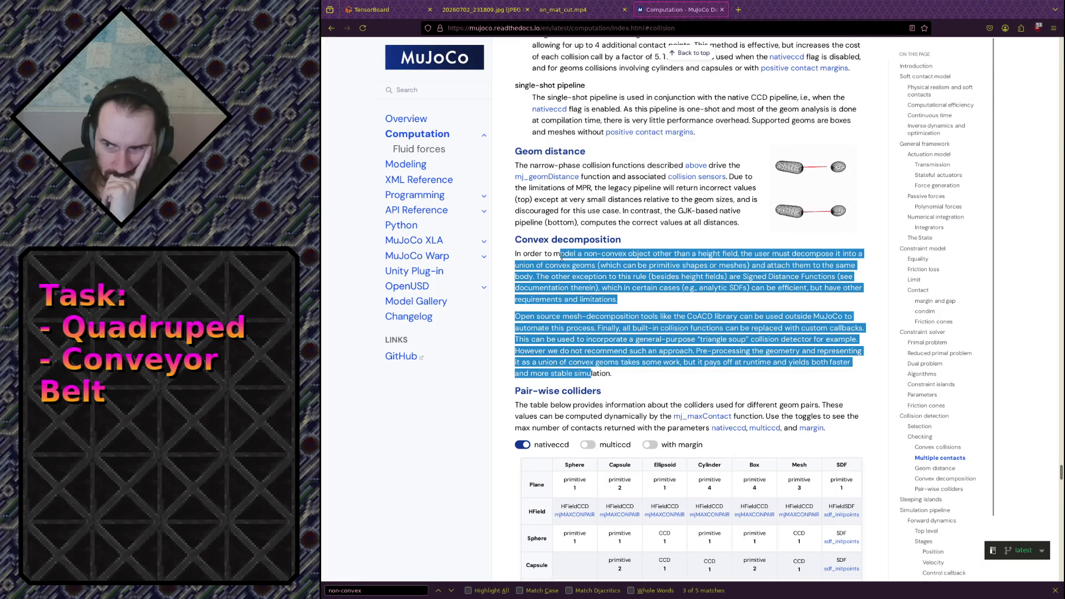
left_click_drag(562, 255, 568, 350)
left_click(581, 422)
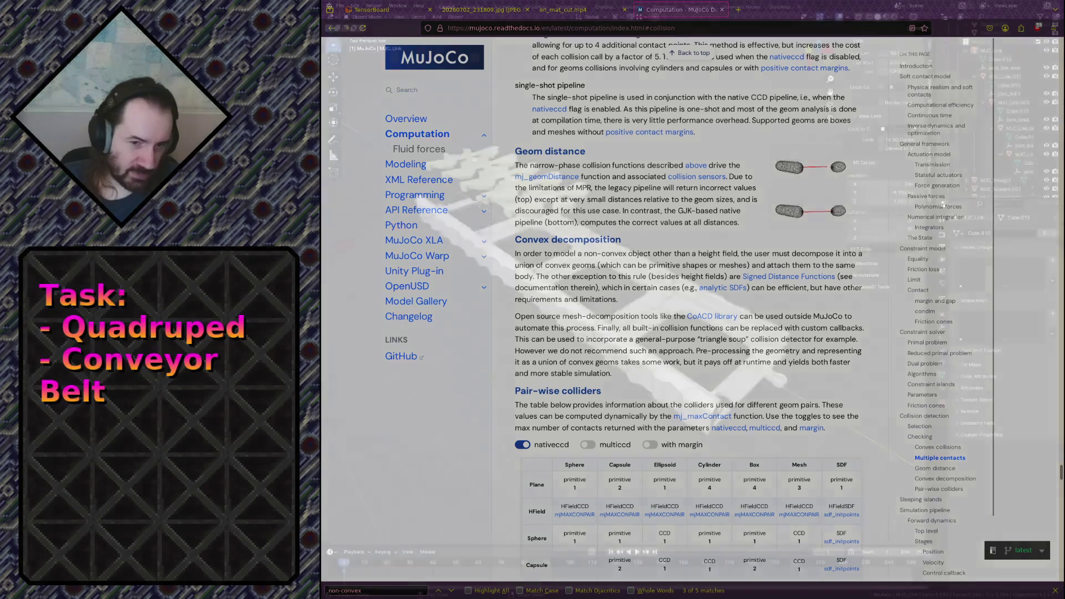
Return to Blender and select the straight conveyor track segments, briefly editing one mesh.
key("alt+Tab")
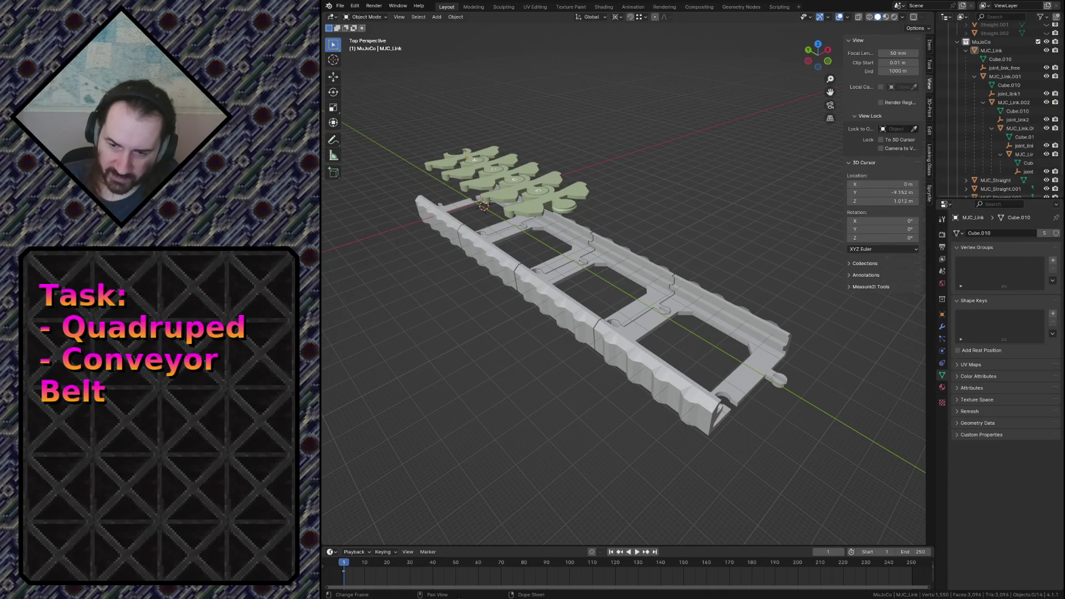
left_click(573, 325)
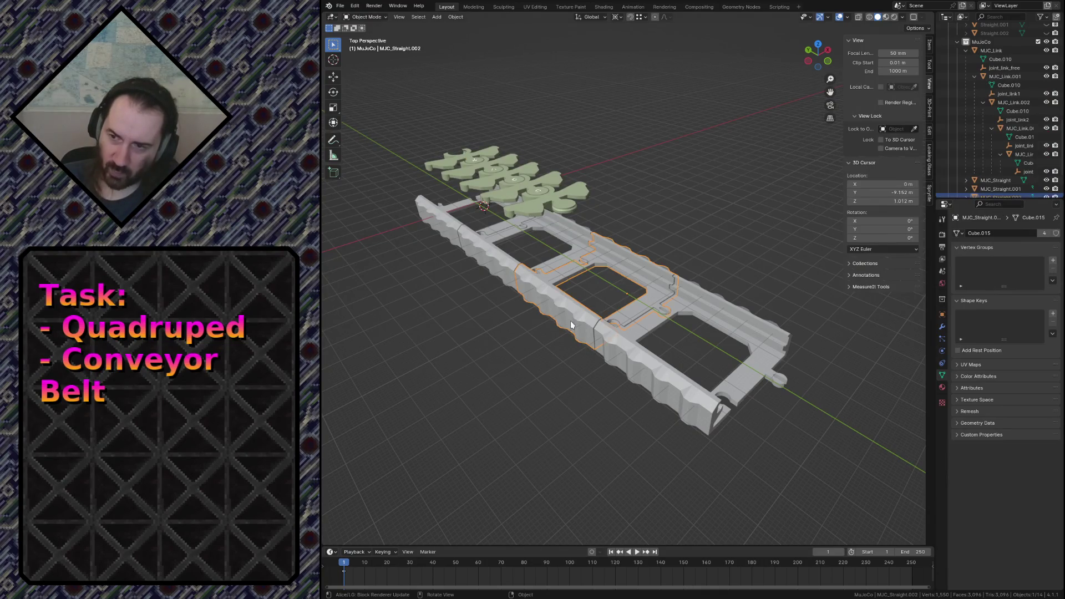
left_click(479, 263)
left_click(533, 358)
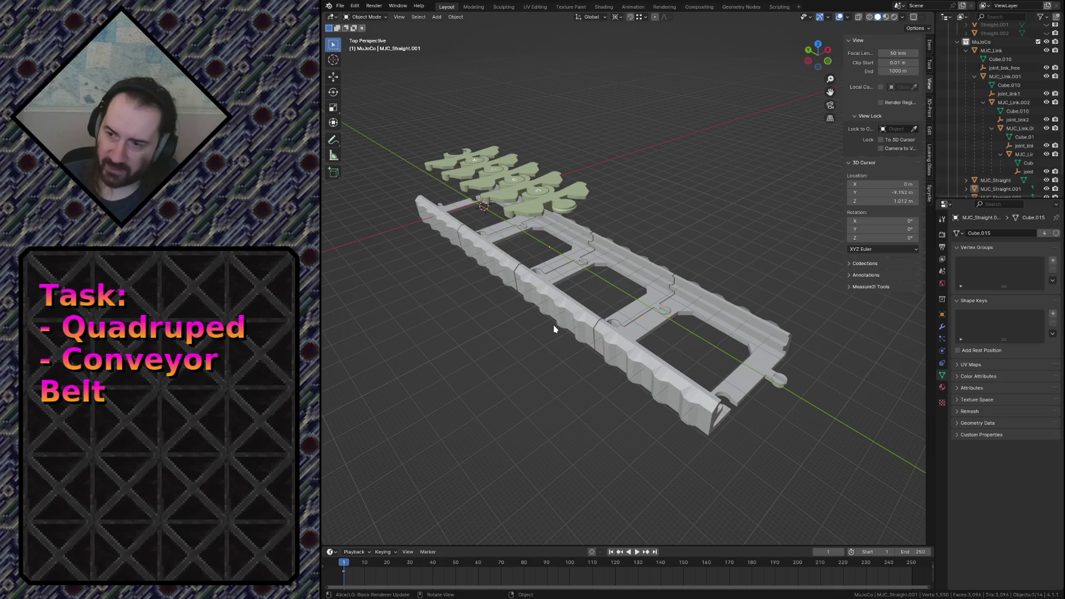
key("Tab")
key("Tab")
left_click(582, 292)
left_click(533, 250)
left_click(548, 367)
Select every object in the scene and make MJC_Straight.003 the active object.
key("a")
key("a")
key("a")
key("alt+g")
left_click(548, 366)
left_click(549, 366)
key("a")
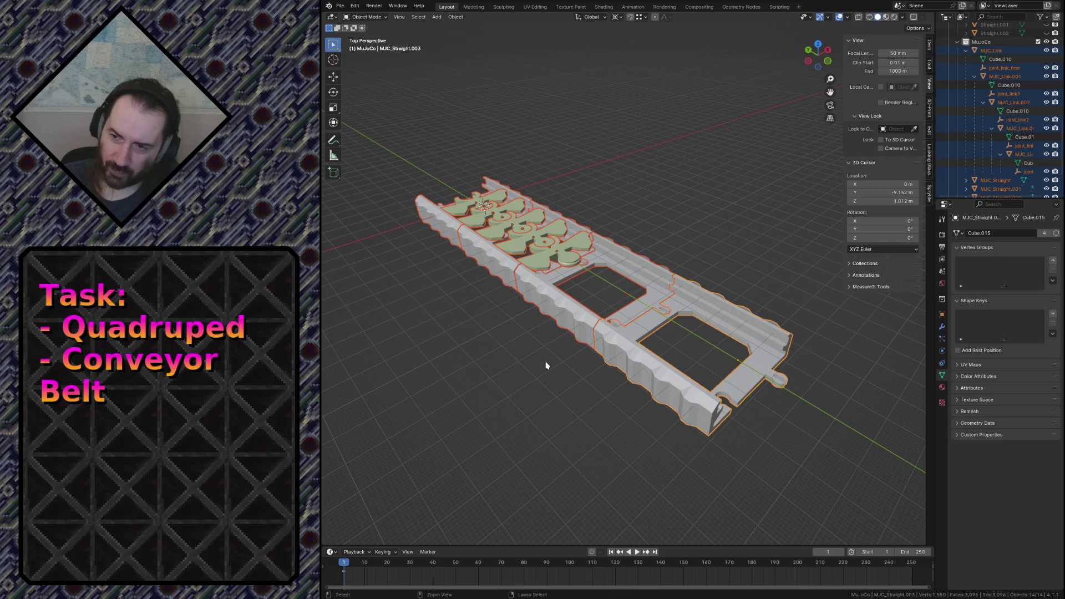
Compare the meshes of MJC_Link.004, MJC_Straight.002 and MJC_Straight.003 in Edit Mode with all faces deselected.
key("Tab")
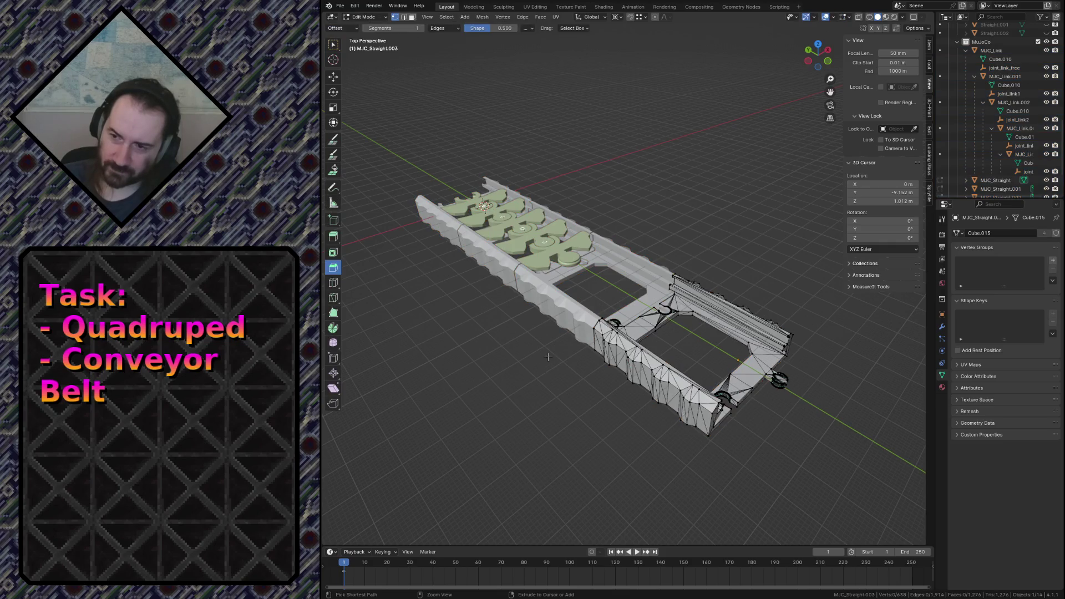
key("Tab")
left_click(549, 360)
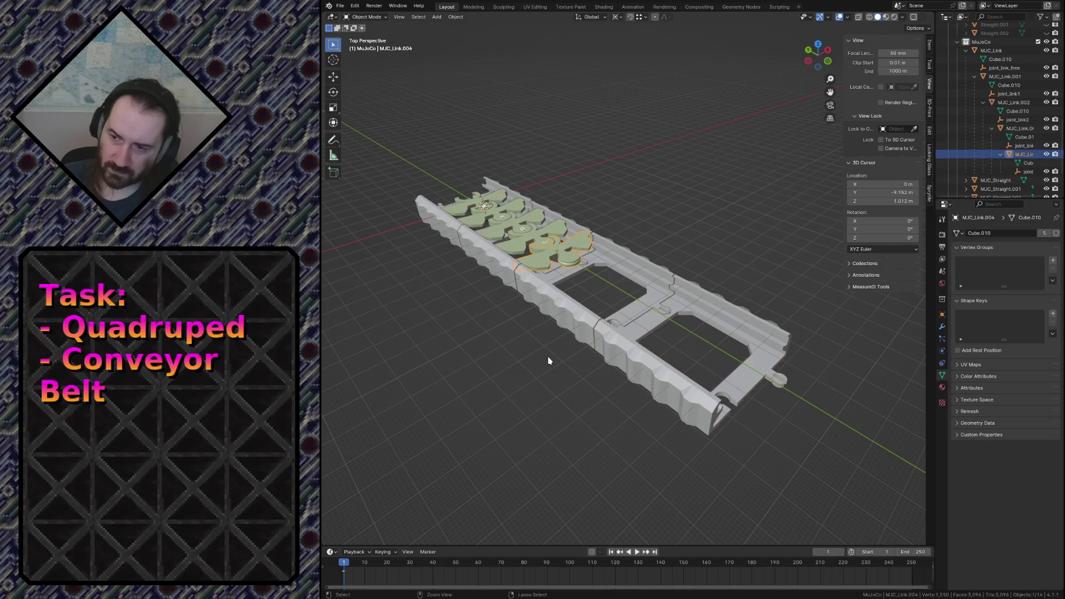
key("Tab")
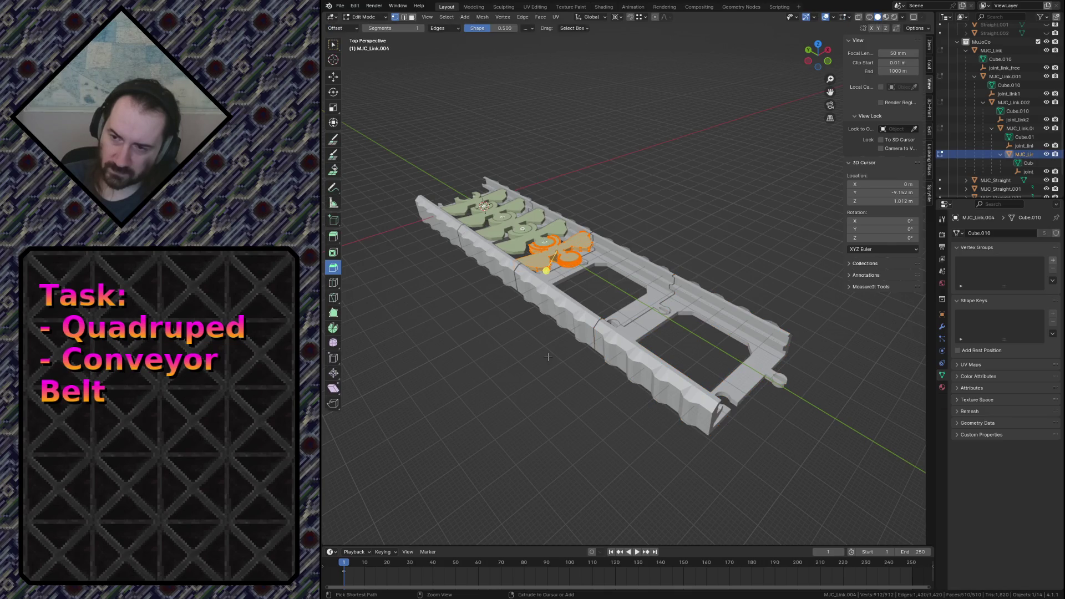
key("Tab")
left_click(548, 358)
key("Tab")
key("Tab")
left_click(549, 360)
key("Tab")
key("a")
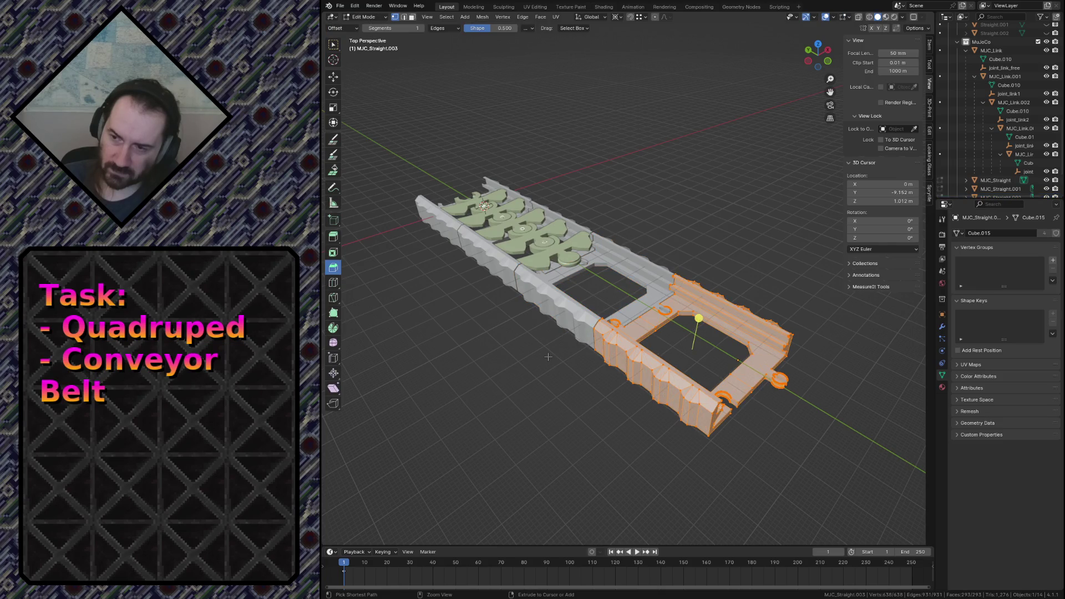
key("alt+a")
Fly through the viewport to inspect the track rails and corners up close, then return to Object Mode.
key("shift+grave")
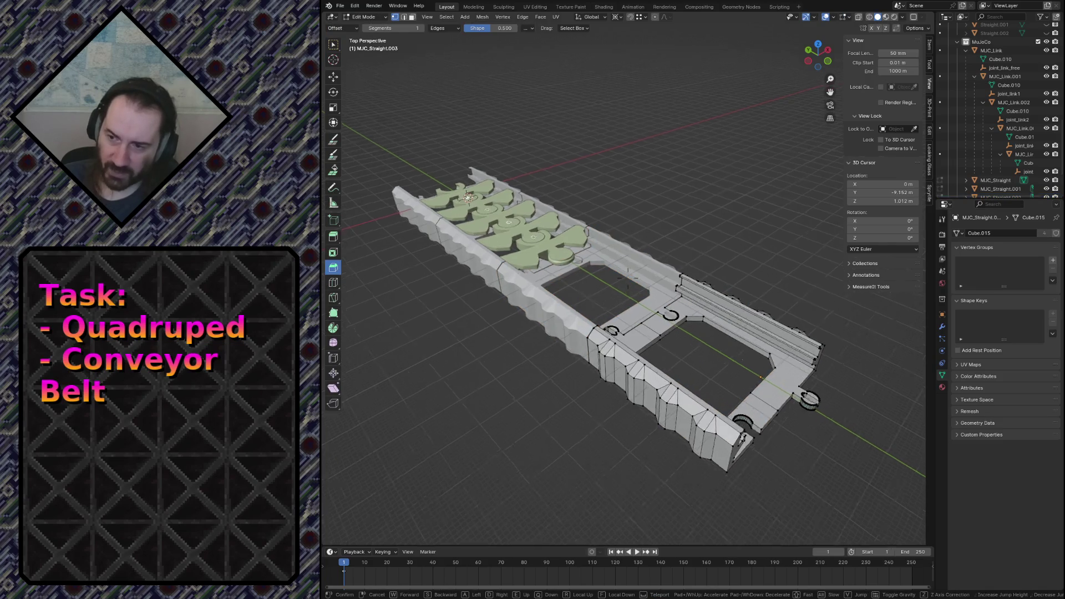
key("w")
key("s")
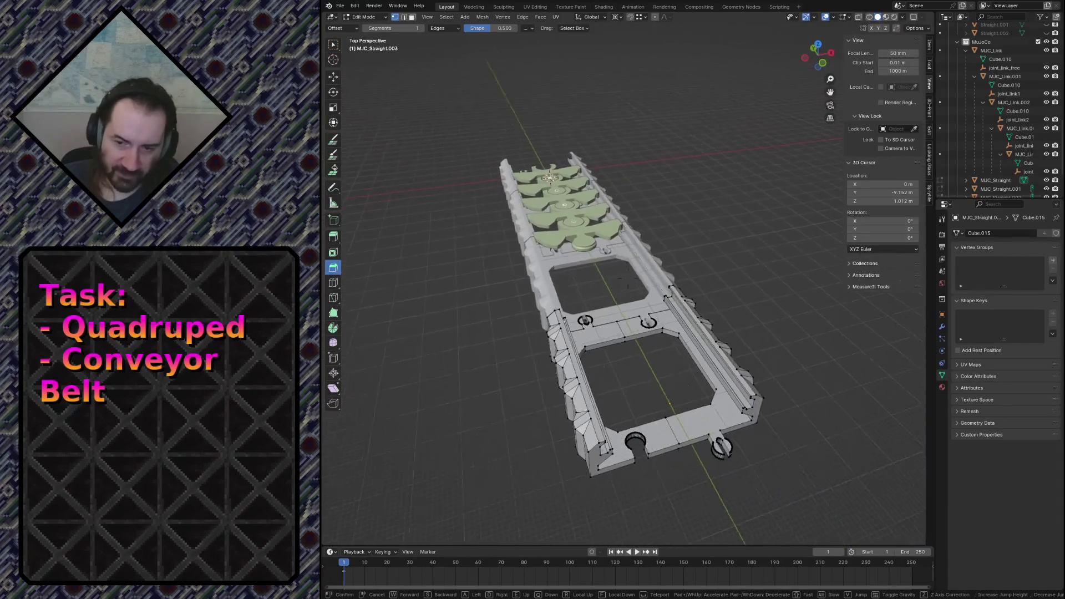
key("w")
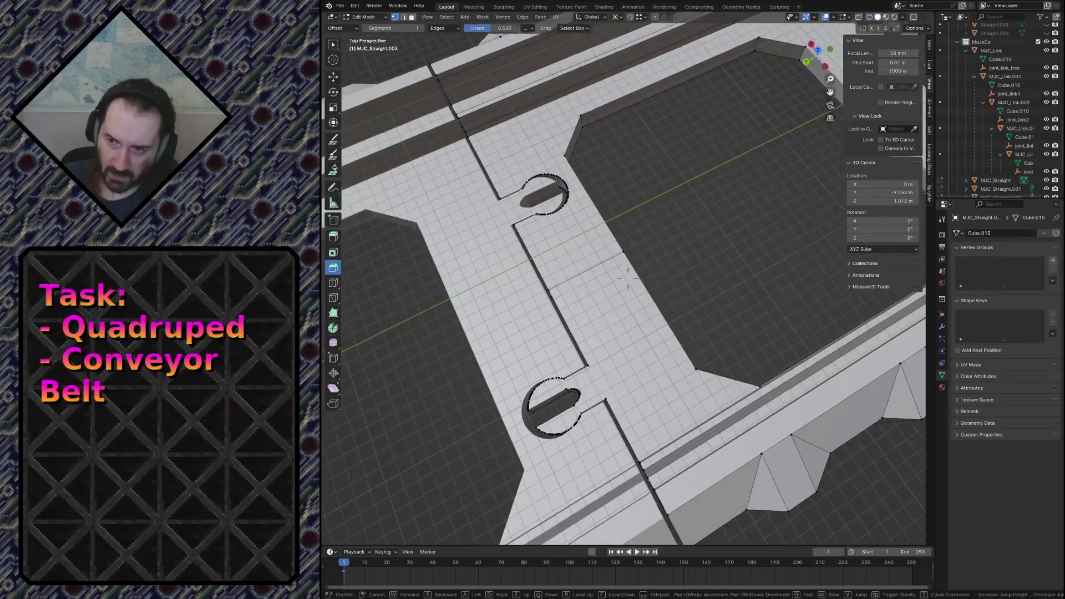
key("s")
key("w")
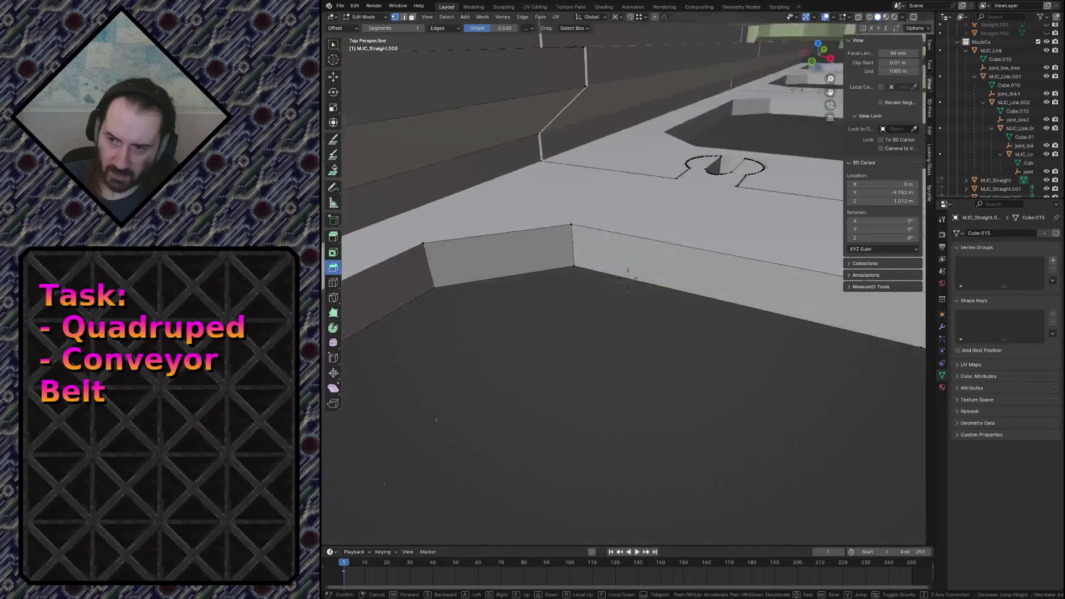
key("s")
key("s")
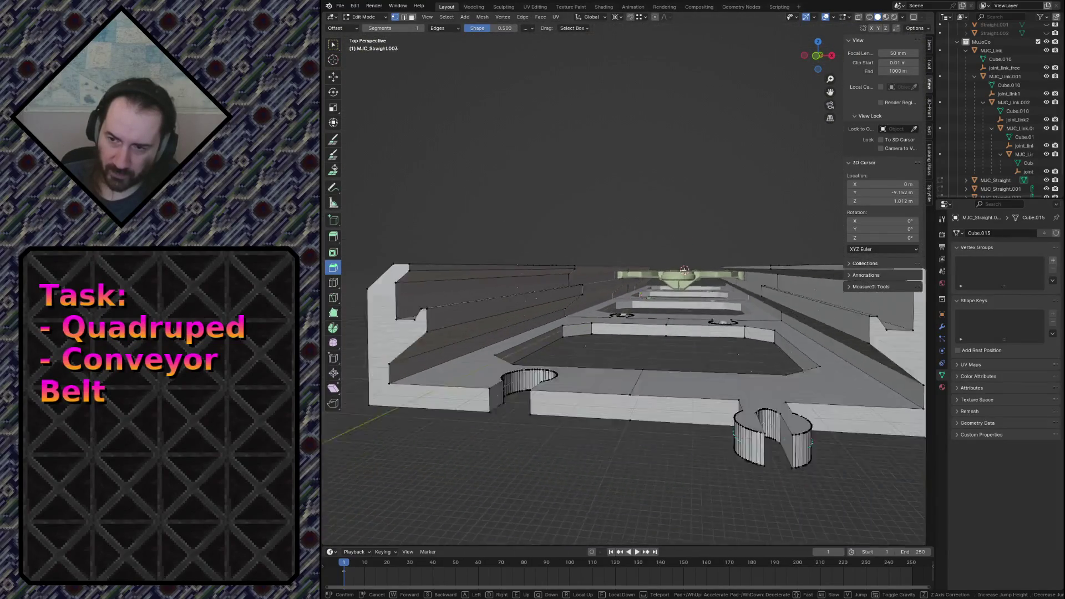
key("s")
key("d")
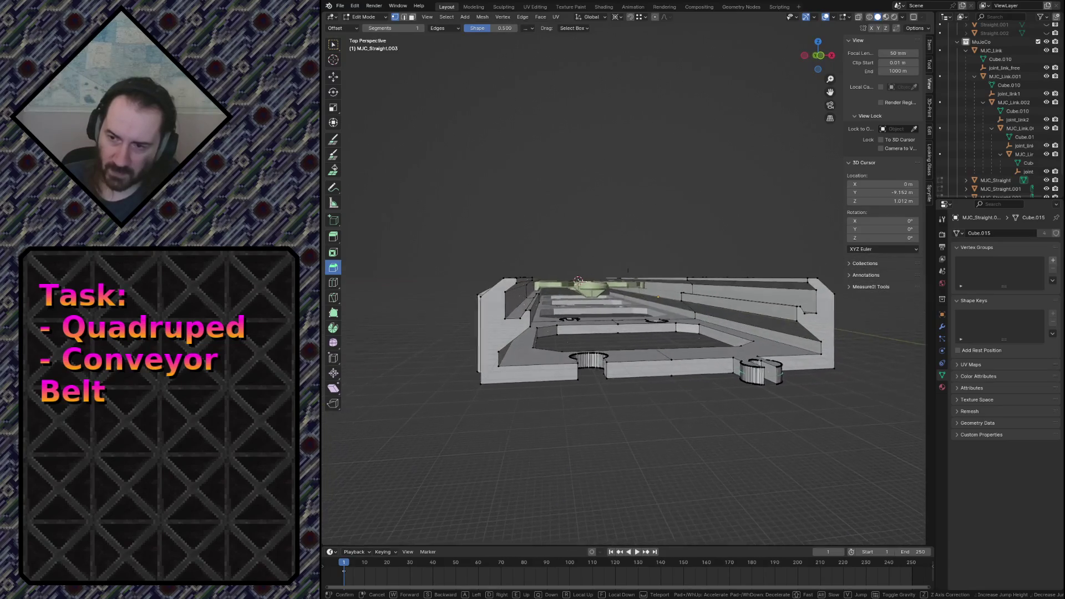
key("a")
key("a")
key("w")
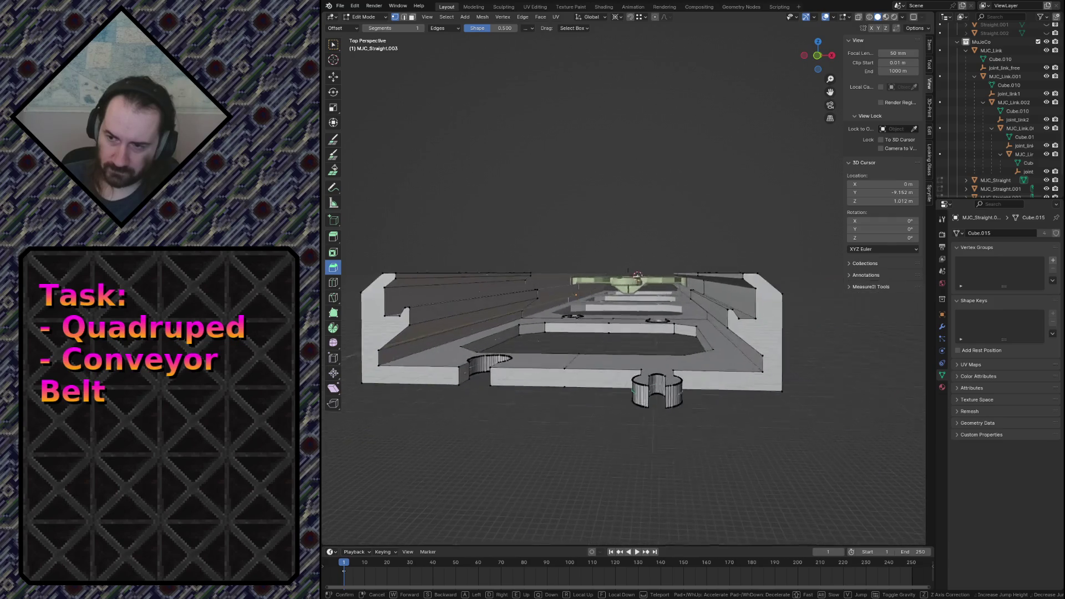
key("w")
key("Escape")
key("Tab")
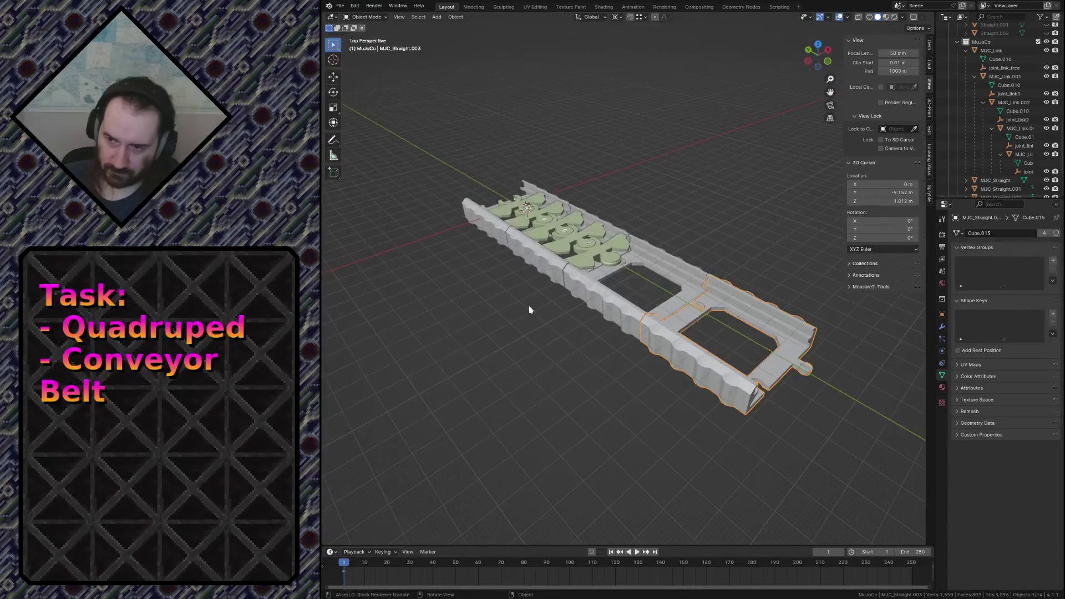
Delete the extra MJC_Straight track sections so one straight piece remains.
left_click(703, 357)
key("x")
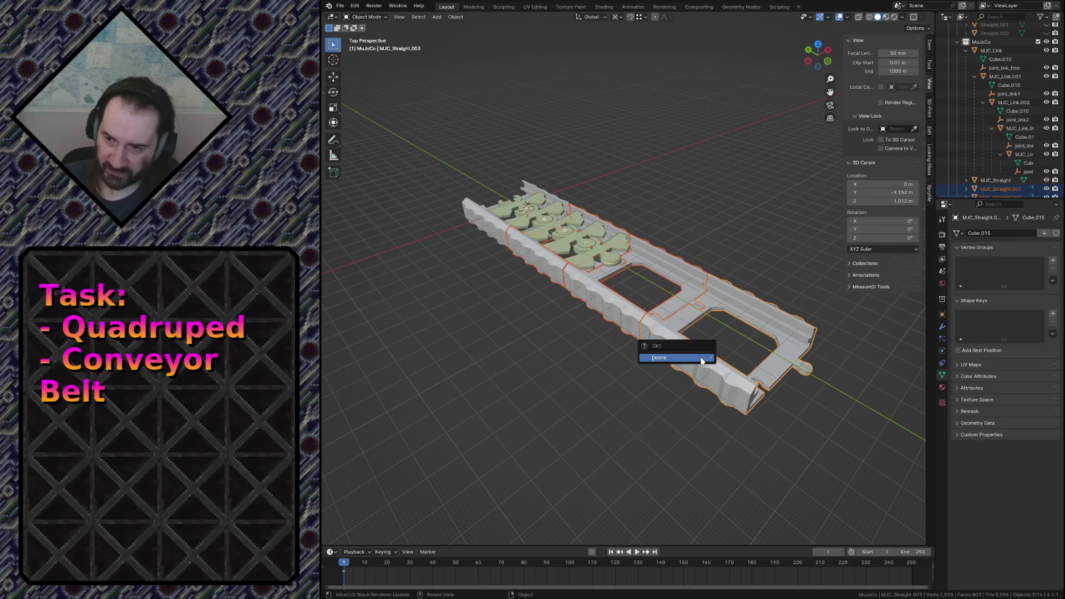
left_click(675, 350)
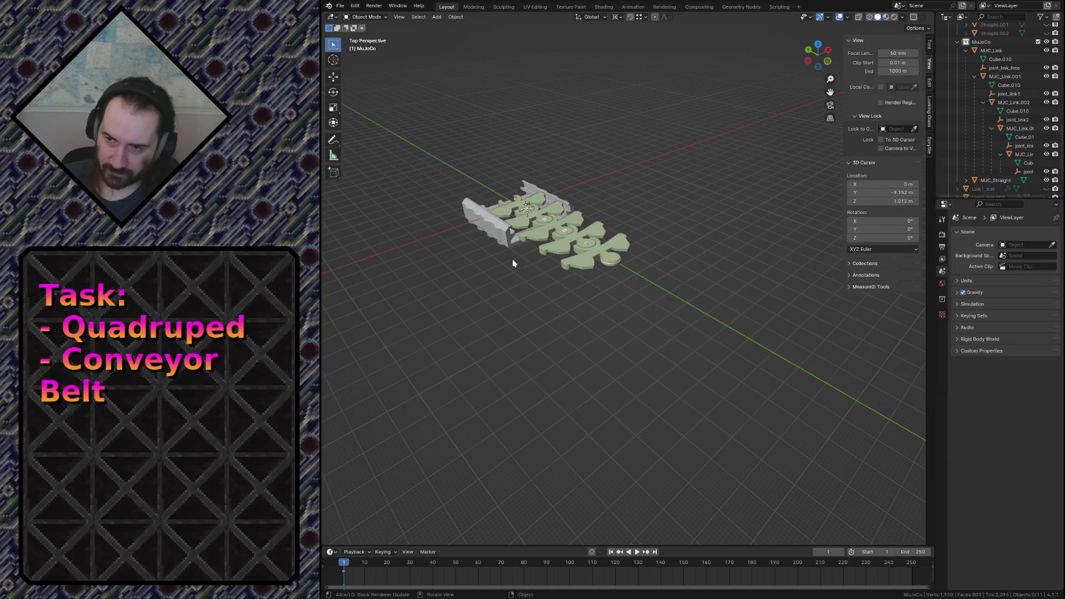
Select the six green conveyor links and fly in close to inspect them.
left_click(552, 253)
left_click(538, 242)
left_click(508, 216)
left_click(543, 235)
left_click(564, 248)
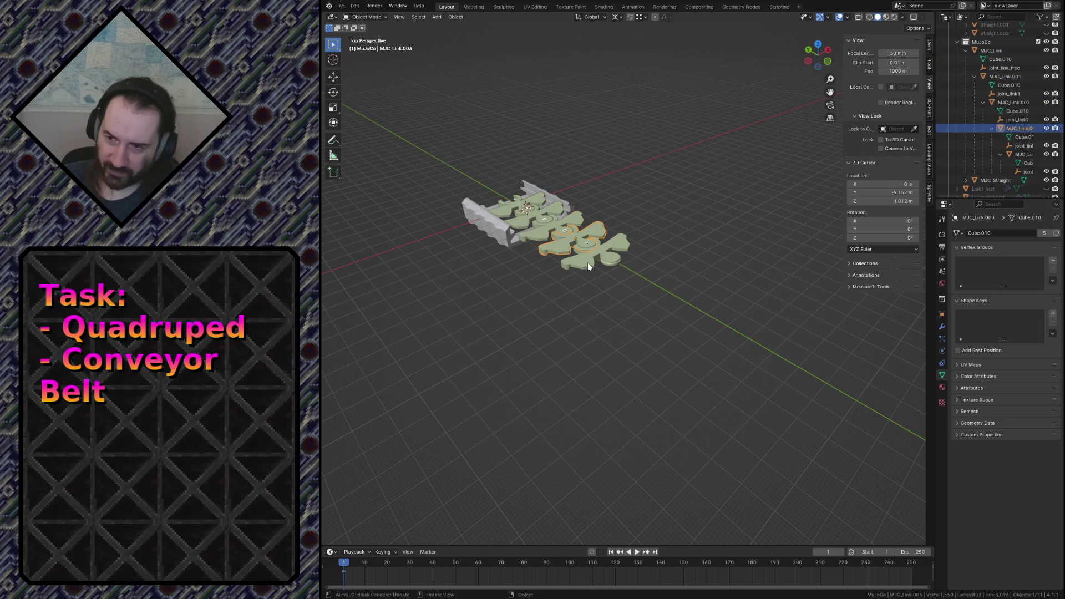
left_click(588, 262)
key("shift+grave")
key("w")
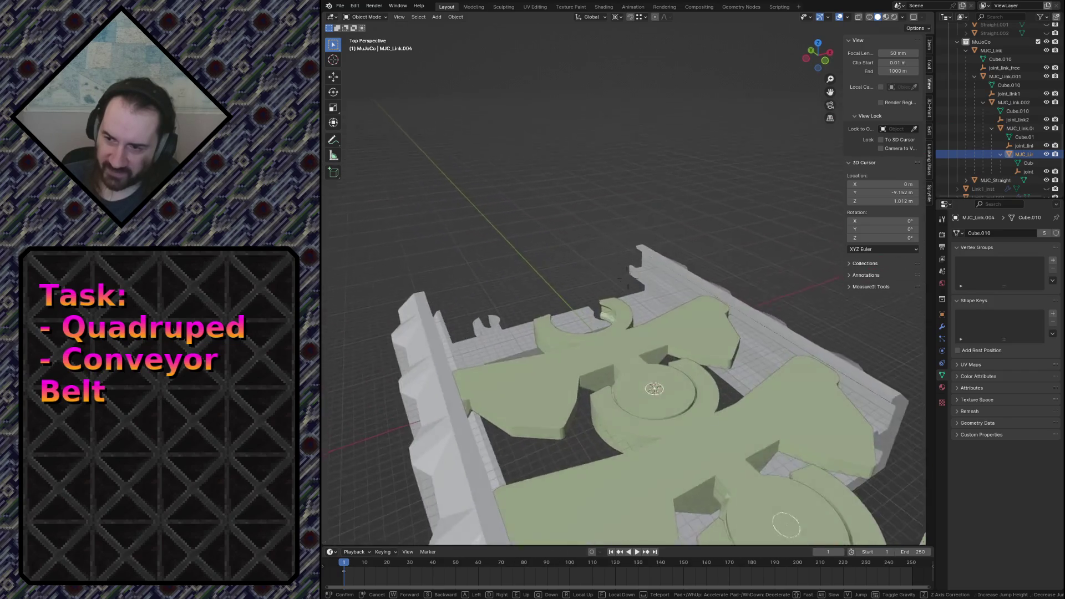
key("w")
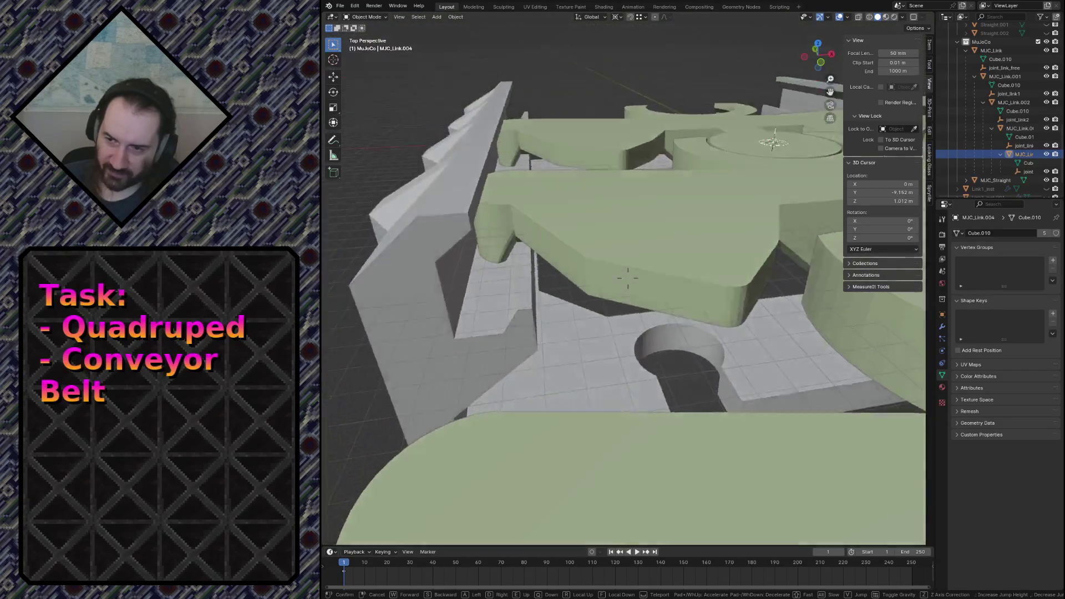
left_click(587, 262)
middle_click_drag(567, 261, 576, 343, "ctrl")
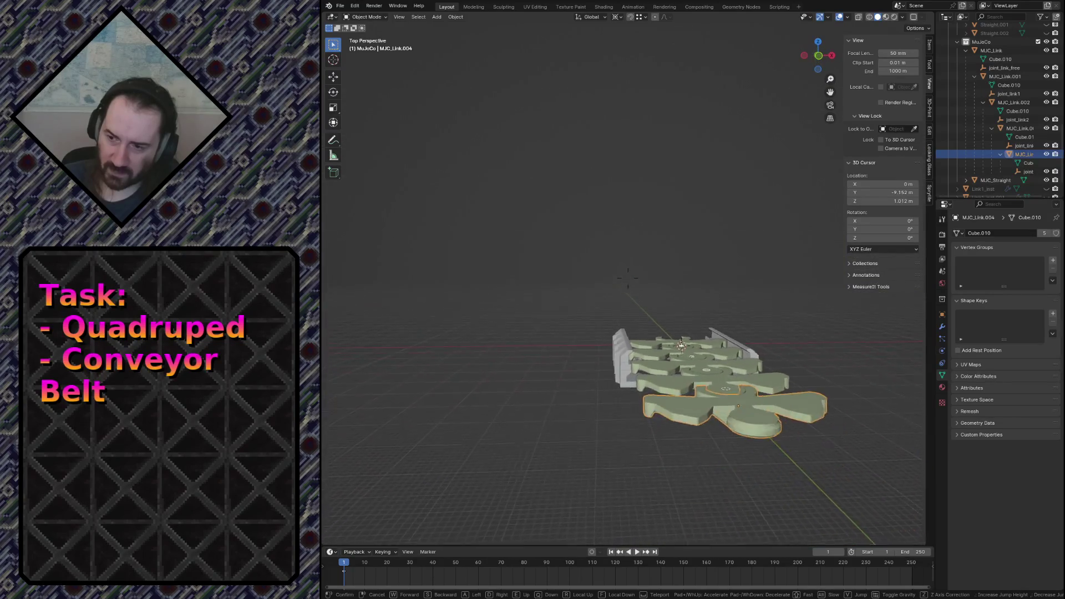
Select the remaining straight track and view its channel cross-section in front orthographic view.
left_click(575, 343)
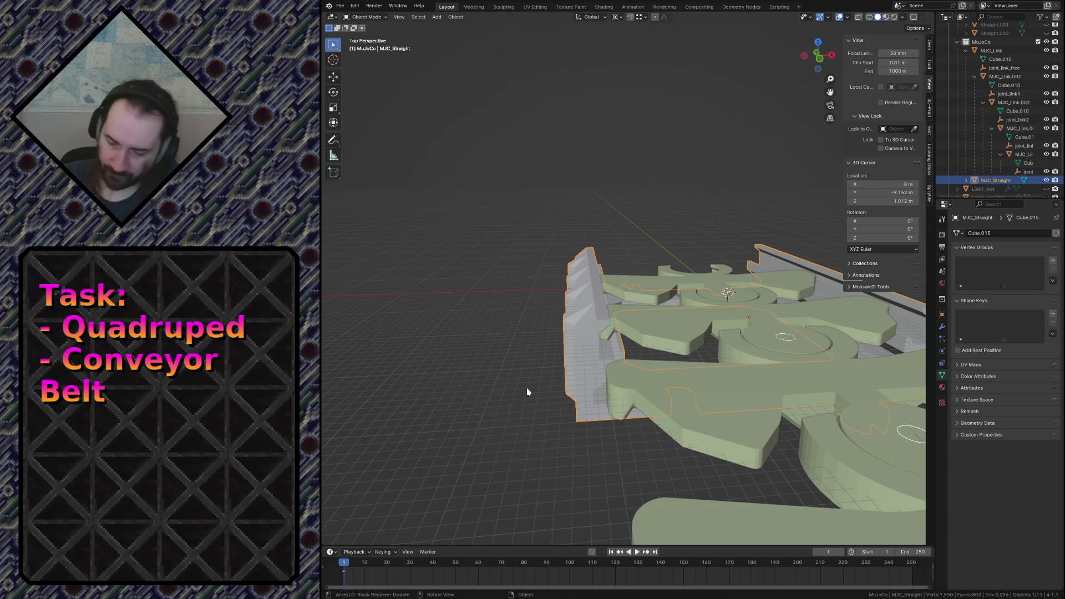
key("KP_7")
key("KP_Decimal")
key("KP_1")
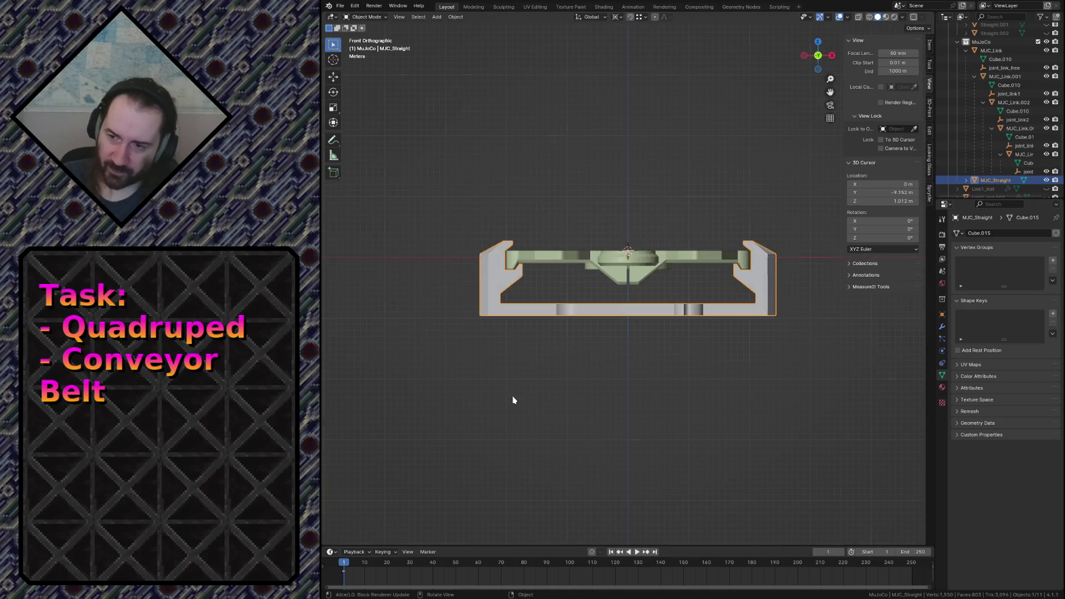
scroll(524, 250, "up", 5)
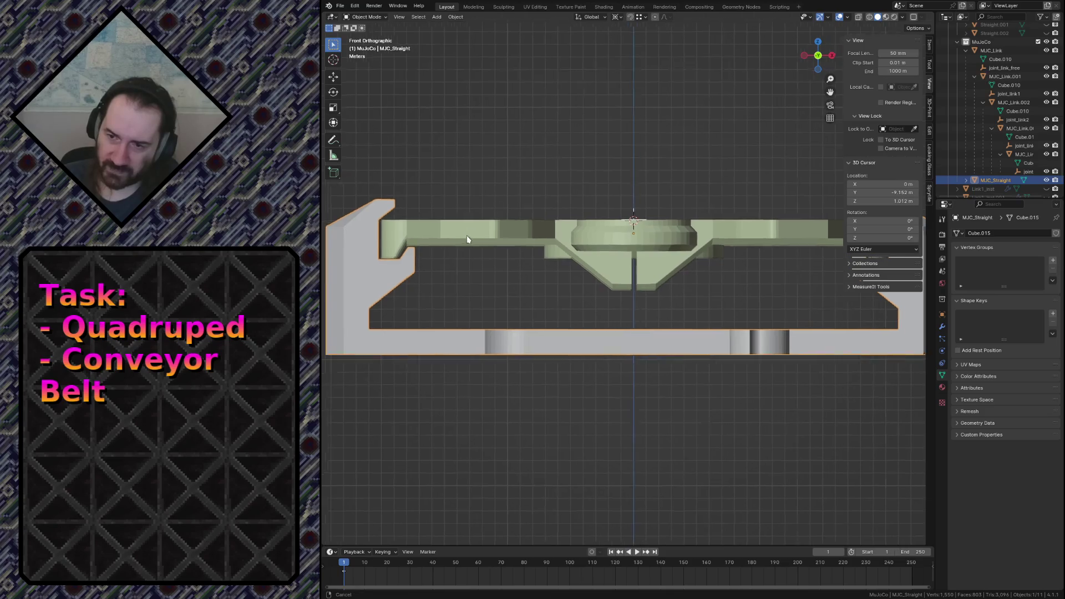
middle_click_drag(475, 236, 669, 233, "shift")
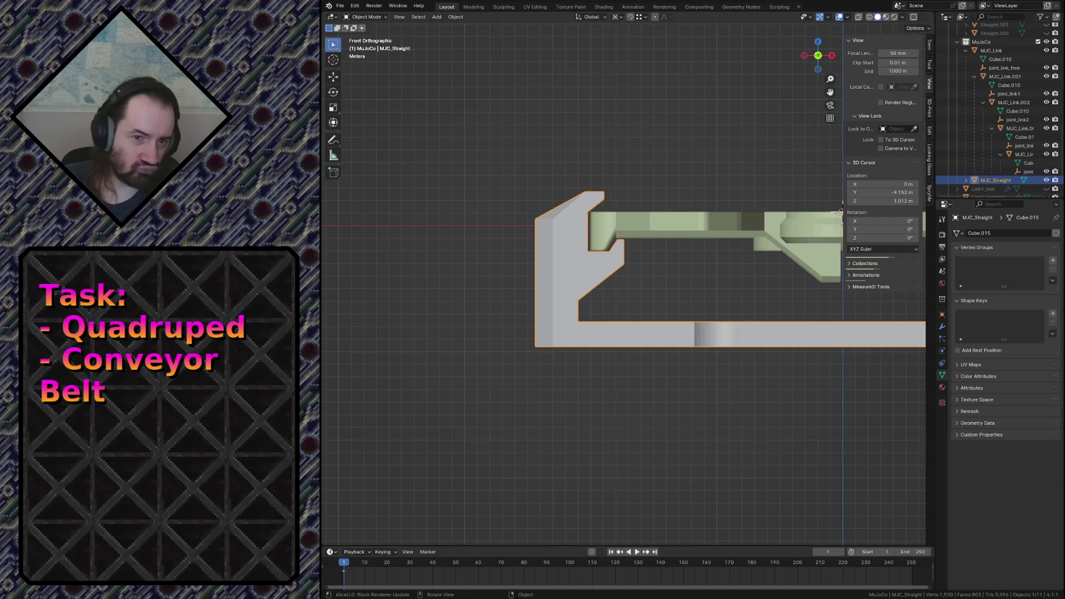
left_click(435, 181)
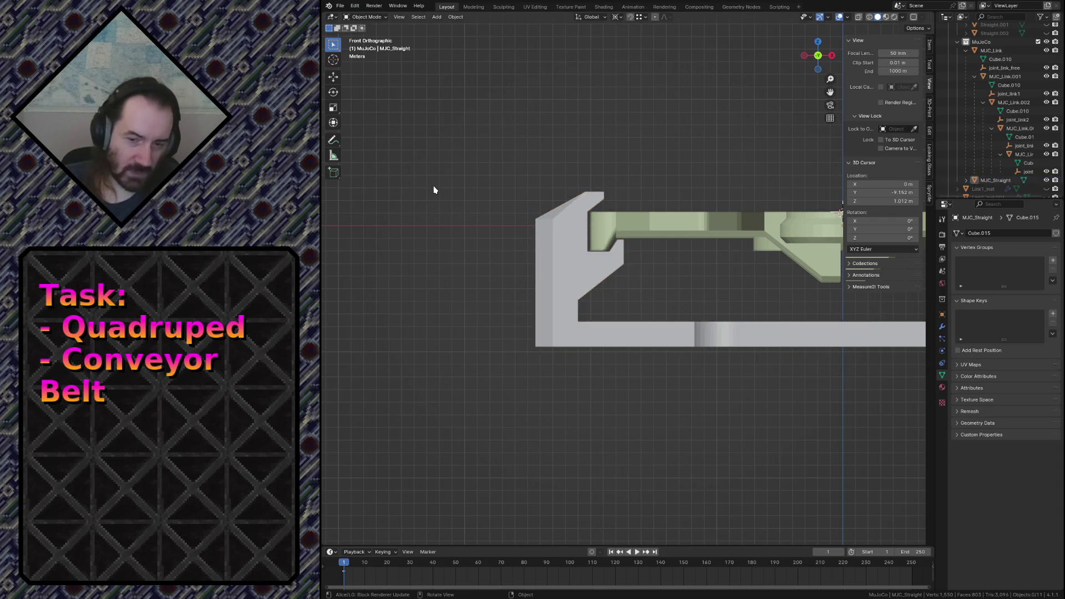
left_click(340, 8)
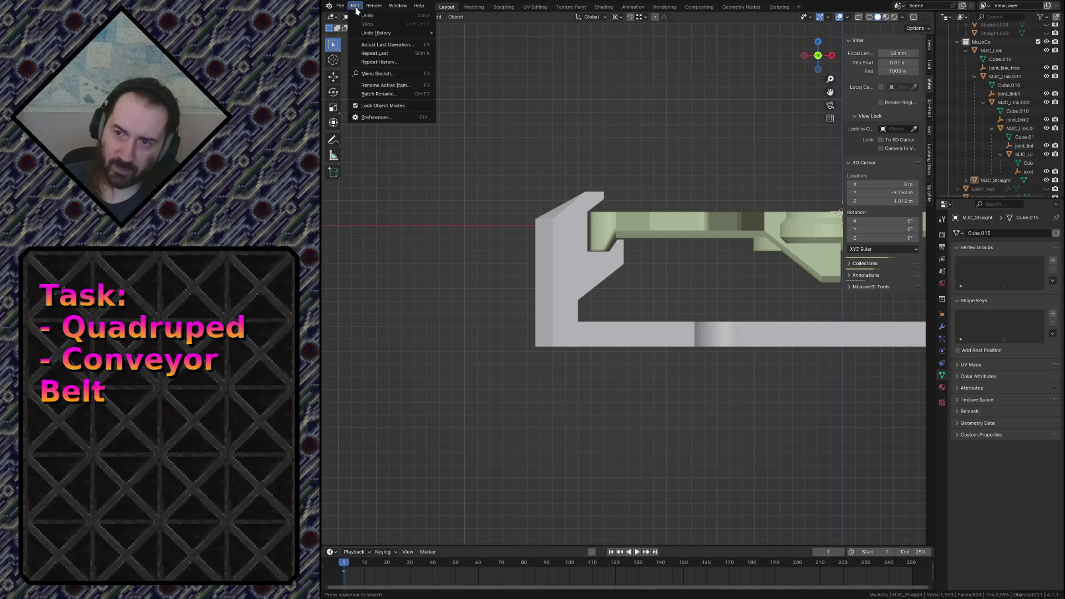
left_click(359, 122)
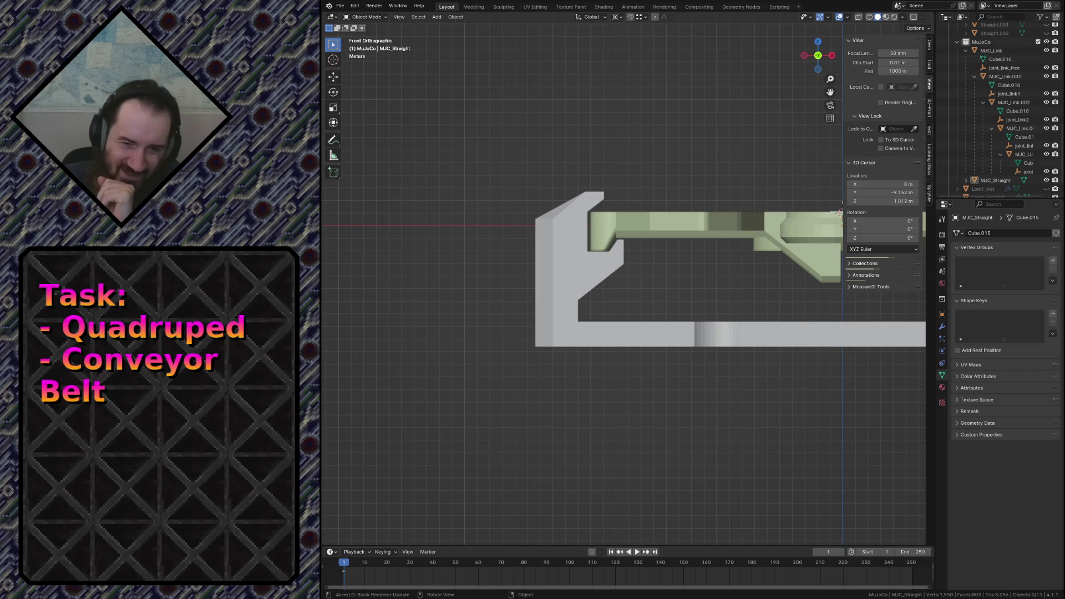
left_click(575, 245)
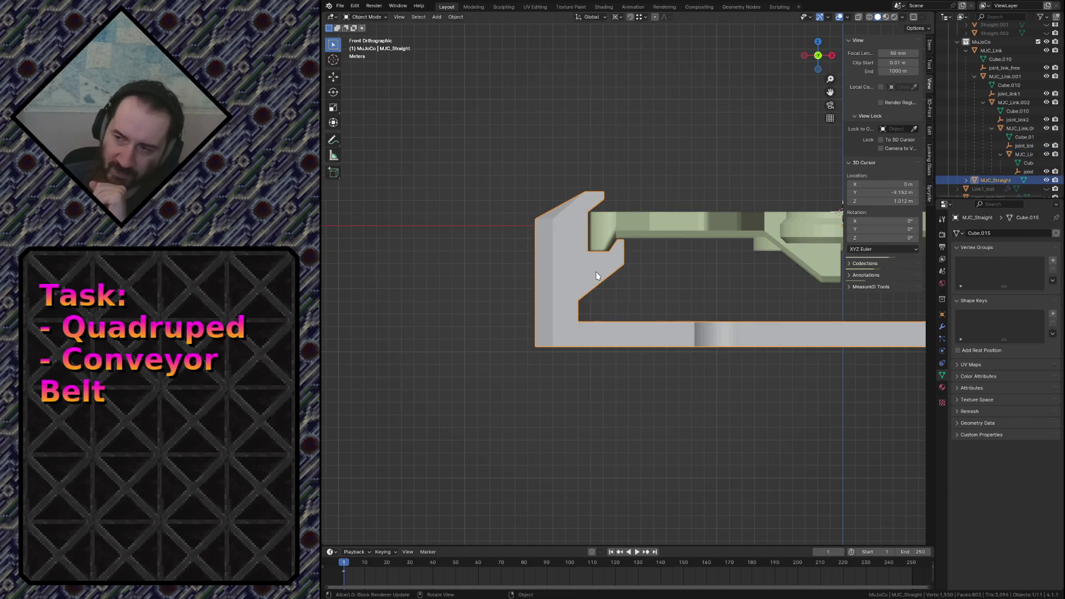
left_click(583, 258)
left_click(603, 243)
left_click(582, 263)
left_click(528, 195)
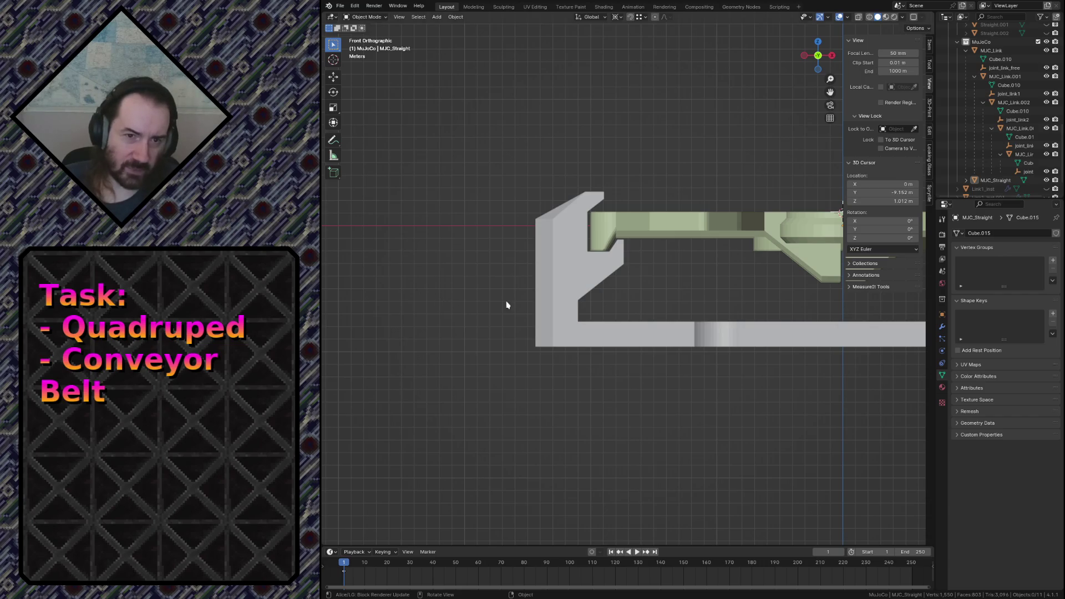
left_click(586, 292)
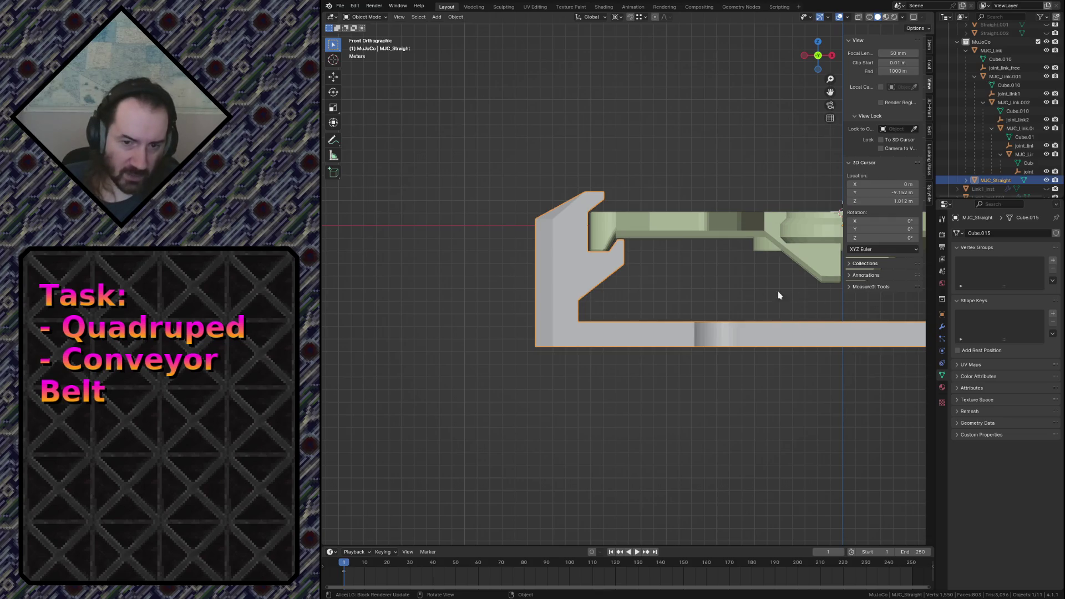
key("Tab")
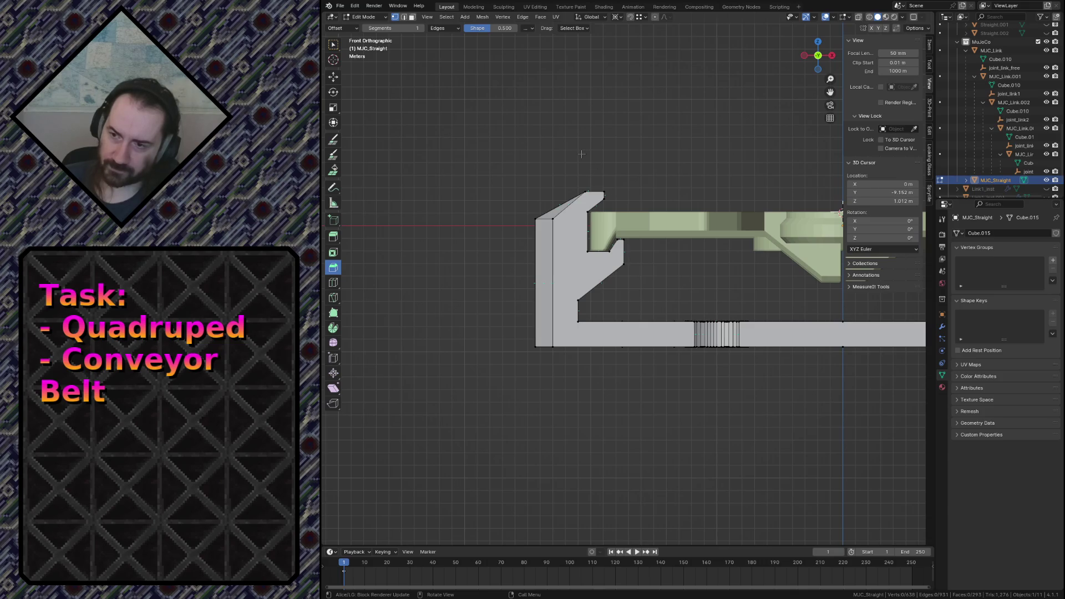
Separate the straight track mesh by loose parts into one object per disconnected piece.
mouse_move(581, 154)
middle_mouse_down("shift")
mouse_move(589, 266)
mouse_move(653, 268)
middle_mouse_up("shift")
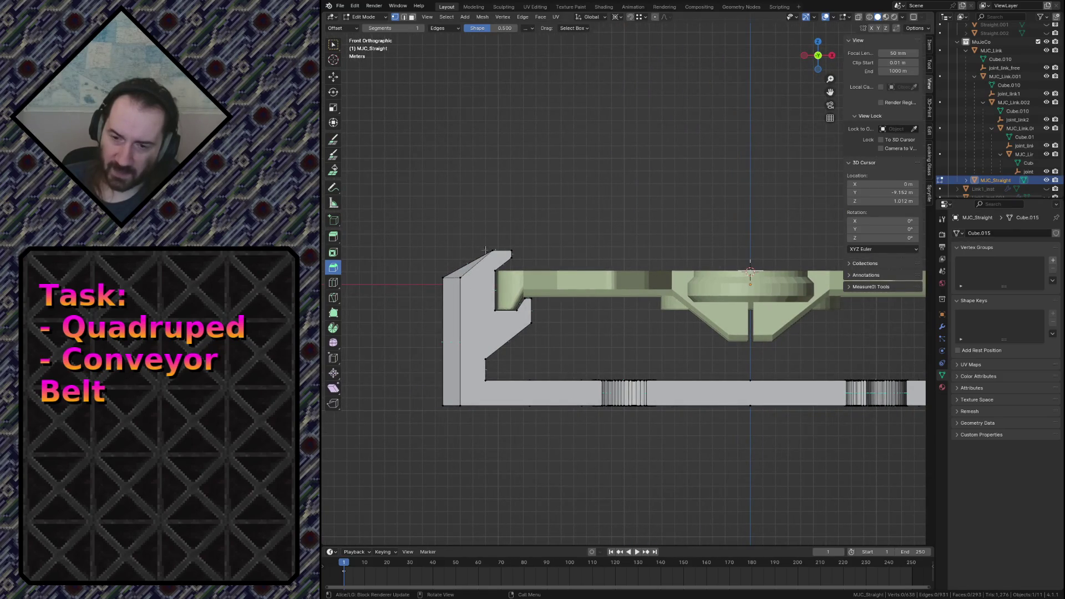
scroll(524, 231, "up", 2)
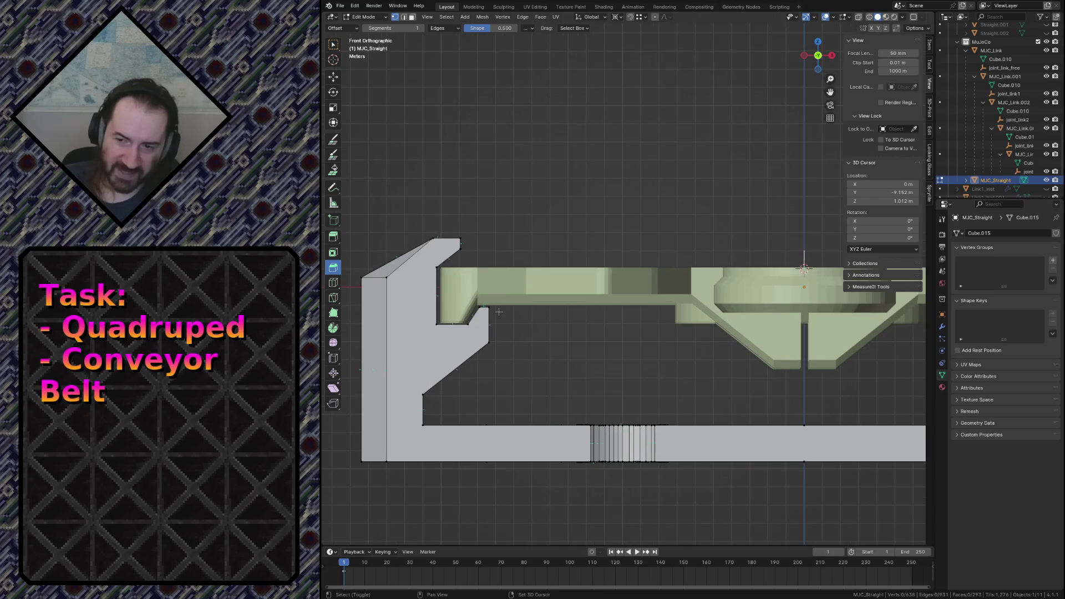
middle_click_drag(582, 267, 630, 272, "shift")
scroll(505, 260, "up", 2)
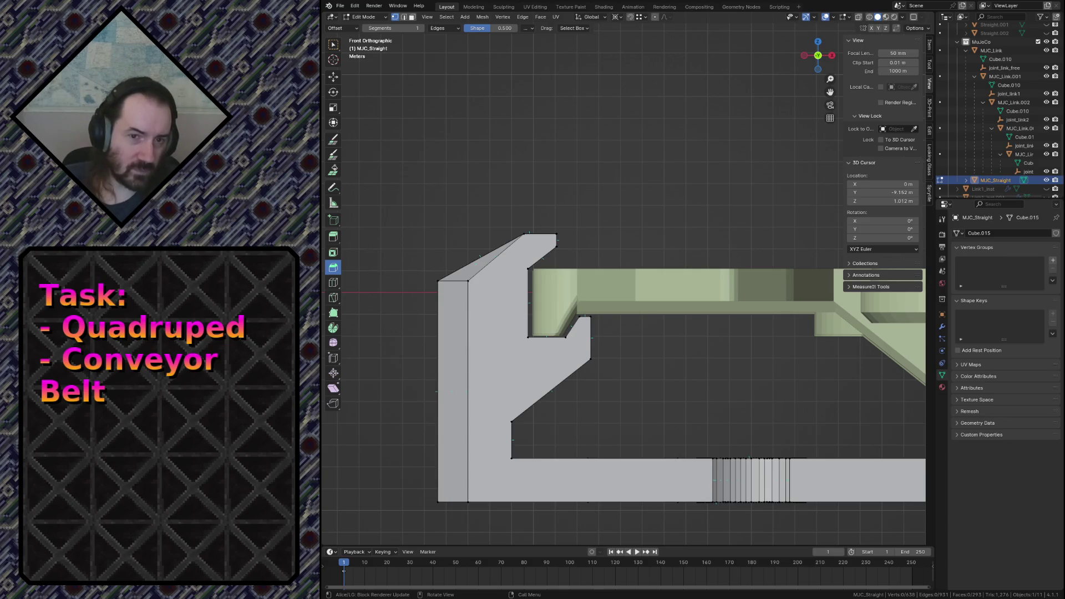
key("p")
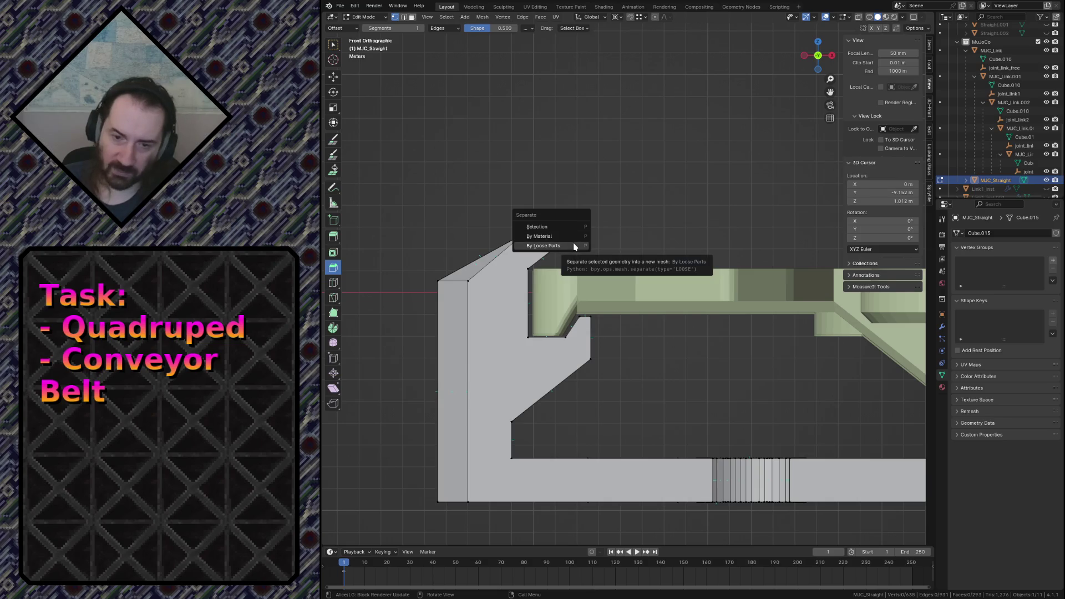
left_click(573, 246)
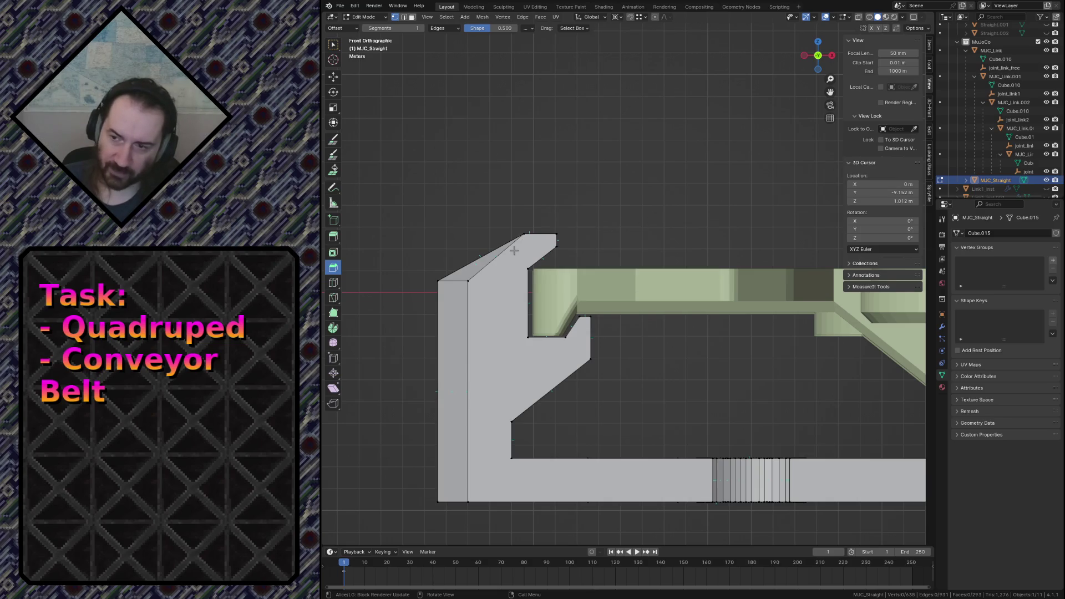
scroll(626, 214, "down", 3)
scroll(608, 221, "down", 2)
key("shift+grave")
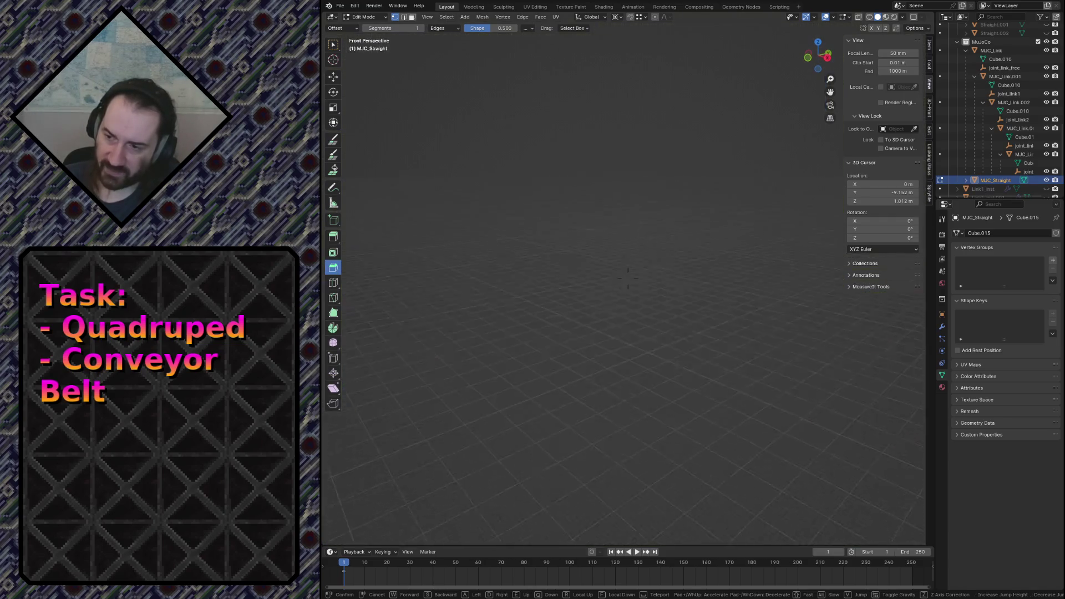
Hide the three green conveyor links and start editing the straight track section alone.
key("w")
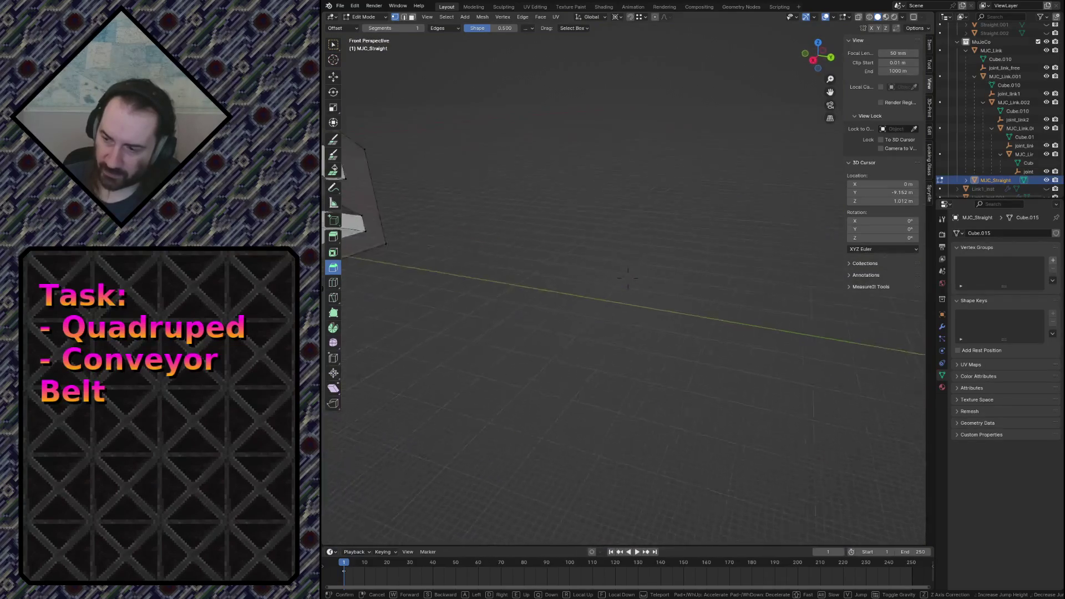
left_click(629, 275)
key("Tab")
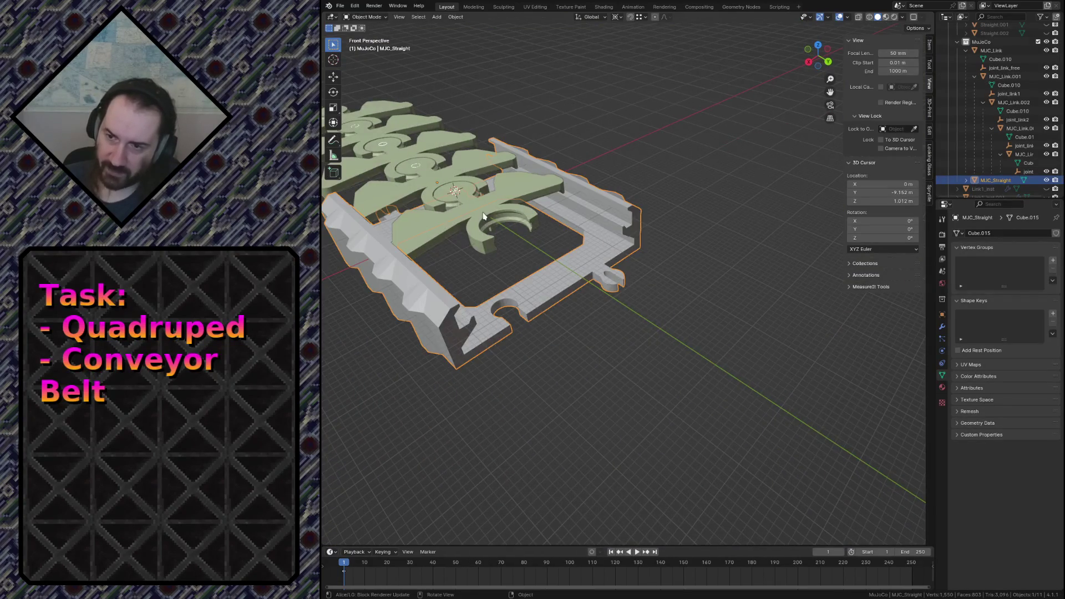
left_click(429, 173)
key("h")
left_click(397, 148)
key("h")
left_click(366, 124)
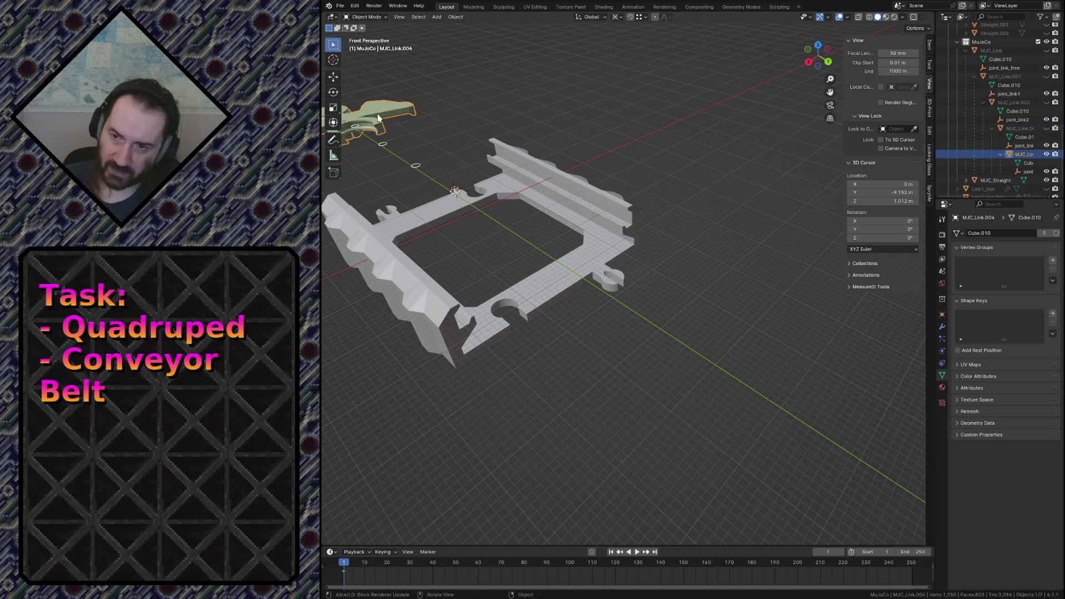
key("h")
middle_click_drag(522, 203, 538, 219)
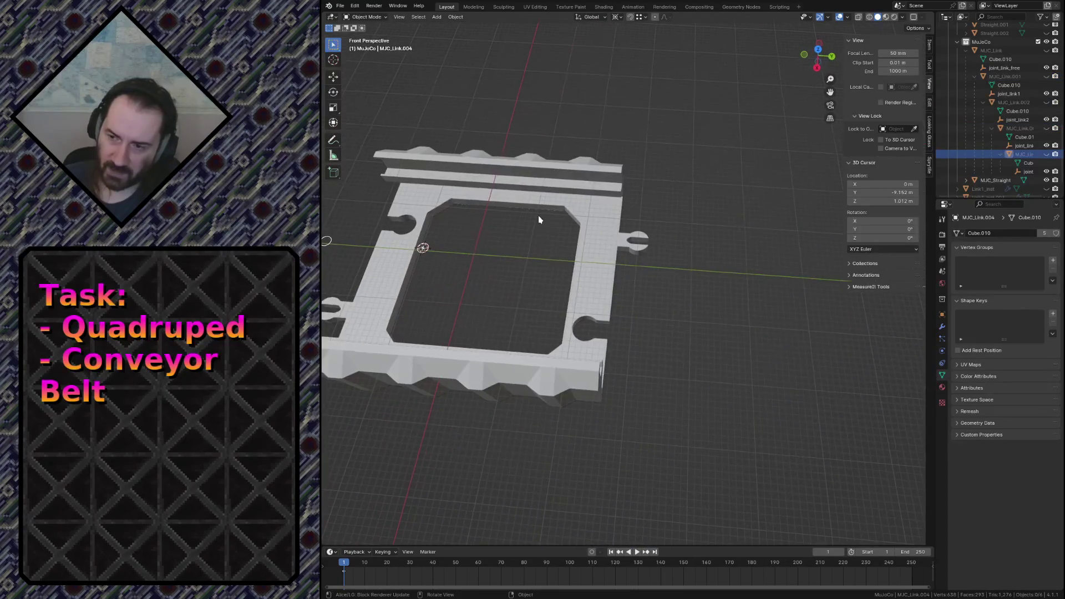
left_click(589, 288)
key("Tab")
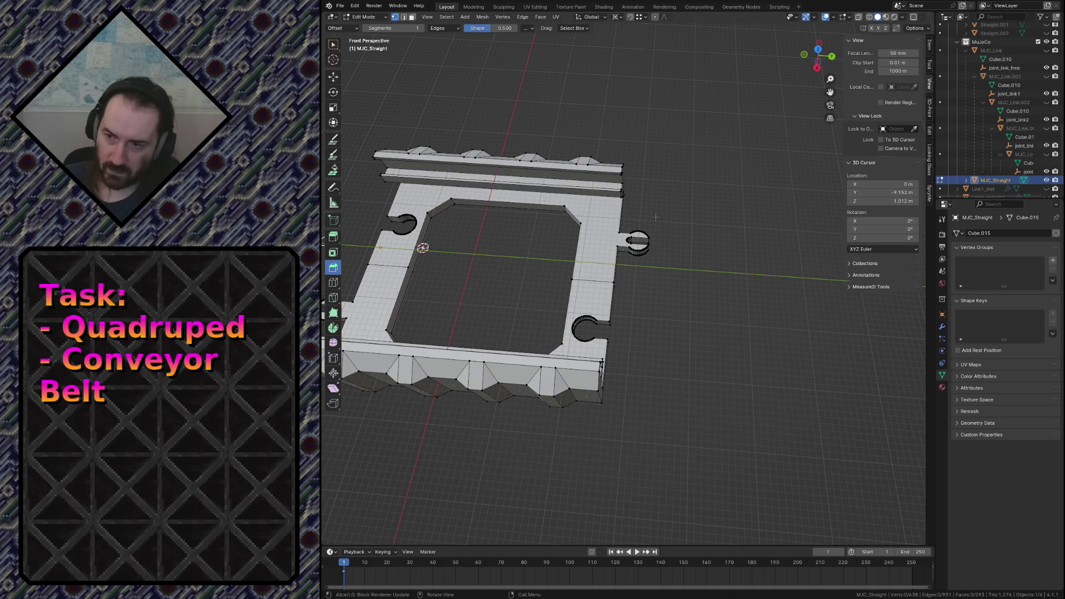
In top-view wireframe, delete the first keyhole cutout and the circular cutout edges.
key("z")
left_click(583, 218)
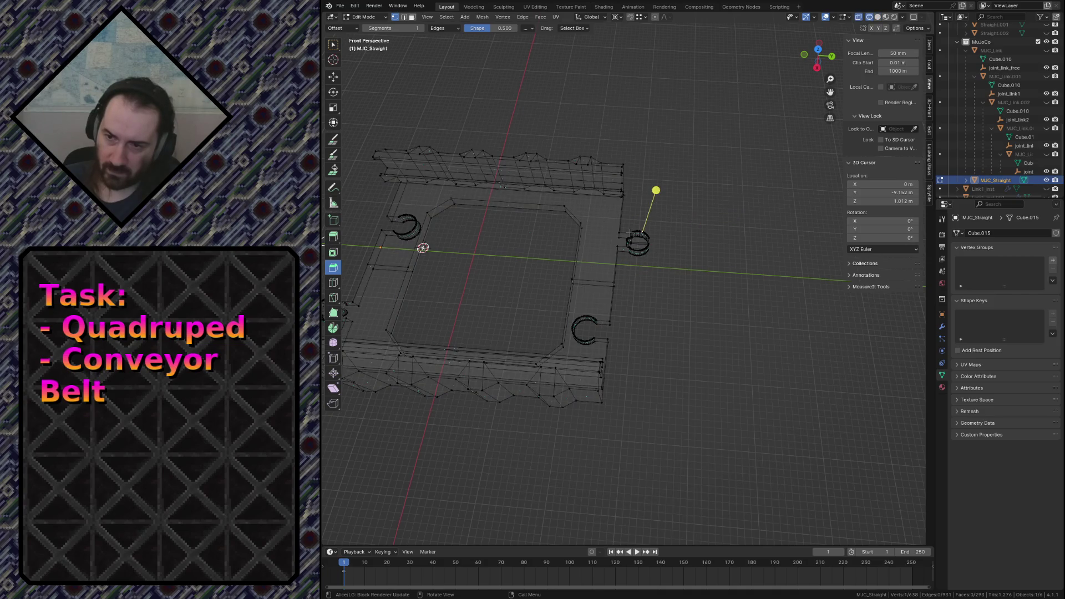
key("KP_7")
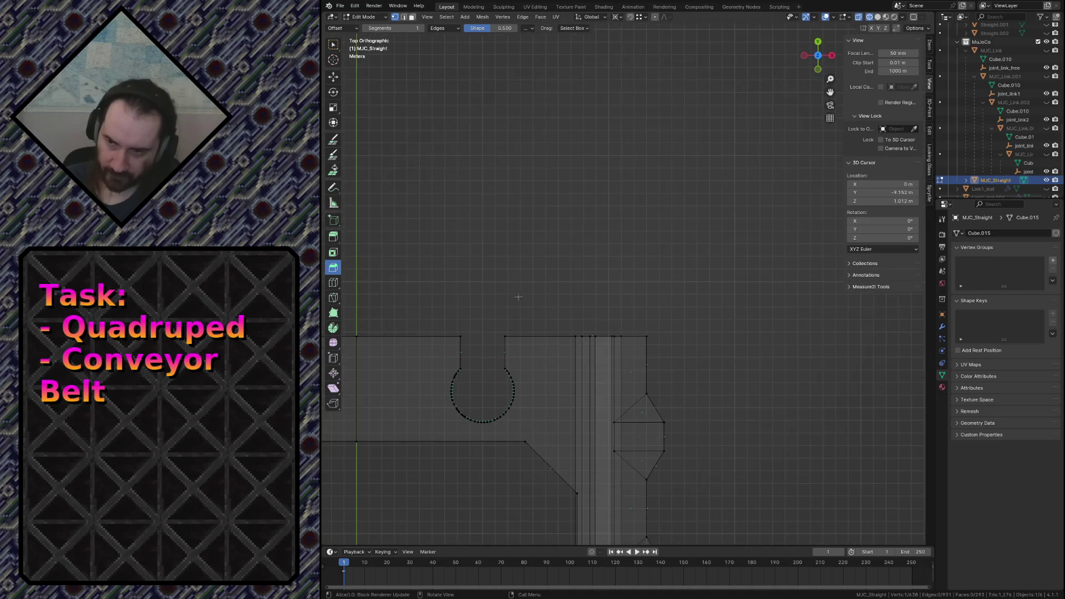
middle_click_drag(516, 297, 583, 250, "shift")
left_click_drag(582, 195, 734, 299)
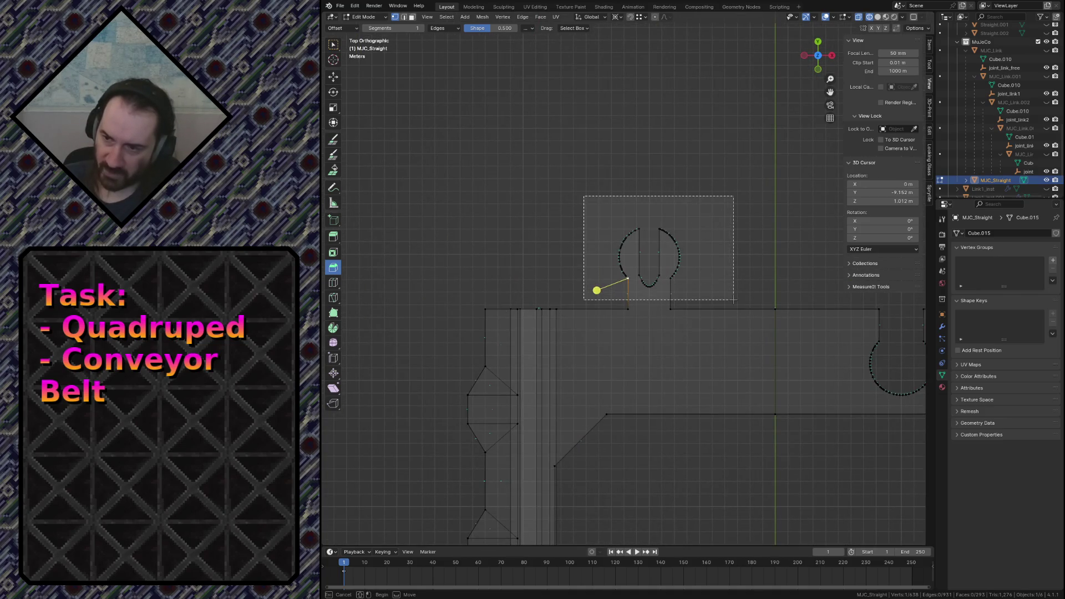
key("x")
left_click(699, 219)
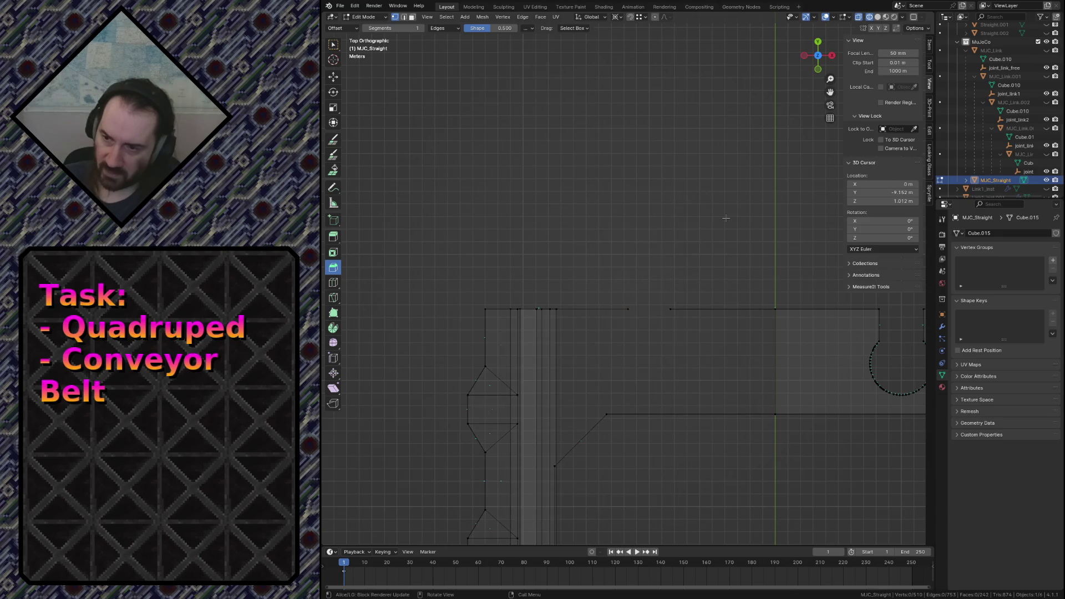
scroll(734, 252, "down", 2)
left_click_drag(754, 300, 826, 353)
key("x")
left_click(825, 352)
scroll(731, 300, "down", 3)
Delete the remaining keyhole arc and the last cutout's arch edges.
middle_click_drag(730, 416, 731, 333, "shift")
scroll(731, 246, "up", 3)
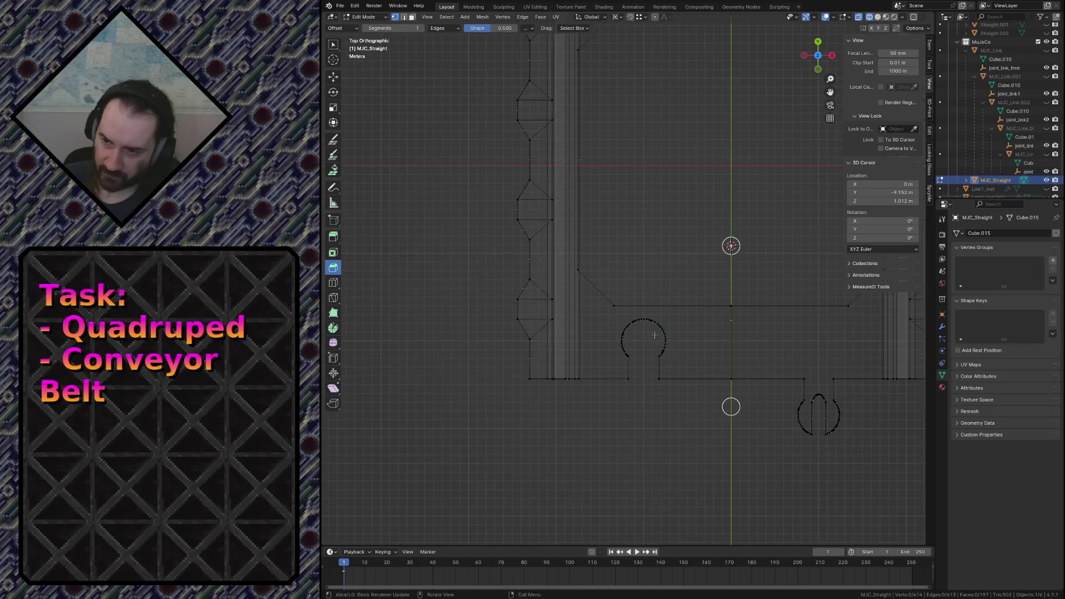
left_click_drag(609, 315, 691, 368)
key("x")
left_click(666, 349)
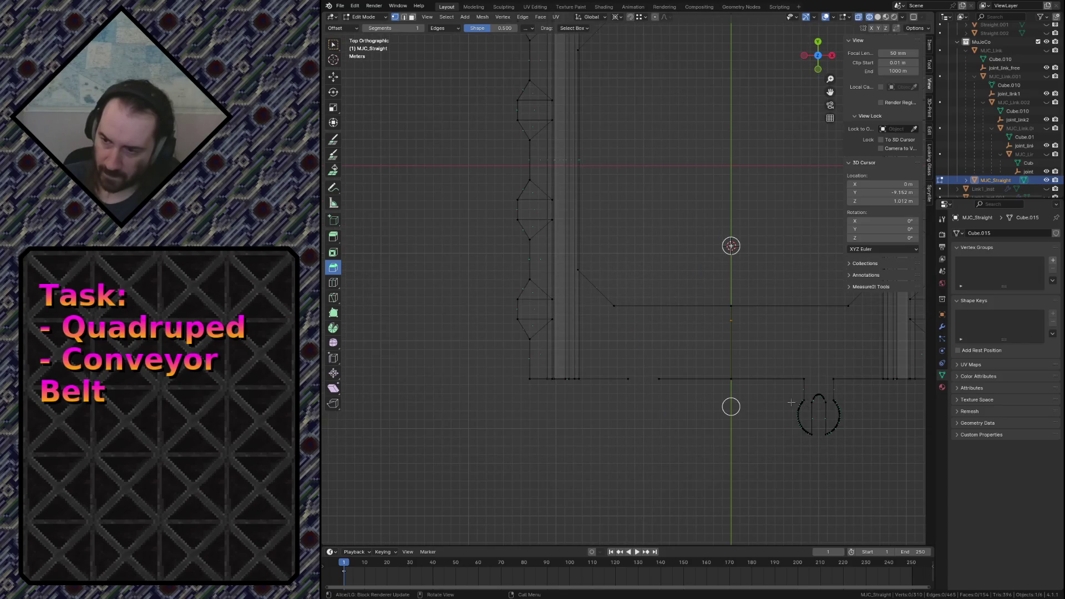
left_click_drag(786, 390, 858, 449)
key("x")
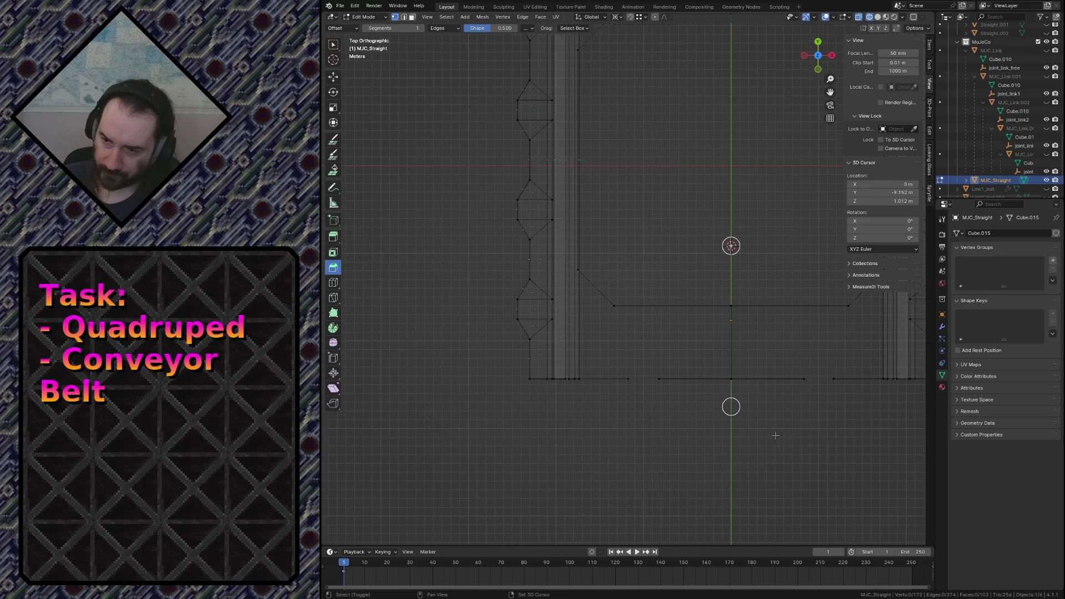
left_click(616, 445)
Join the two vertices flanking the gap left by the cutouts with a new edge.
key("shift+grave")
middle_click_drag(627, 278, 699, 250)
left_click(666, 341)
left_click(701, 341, "shift")
key("f")
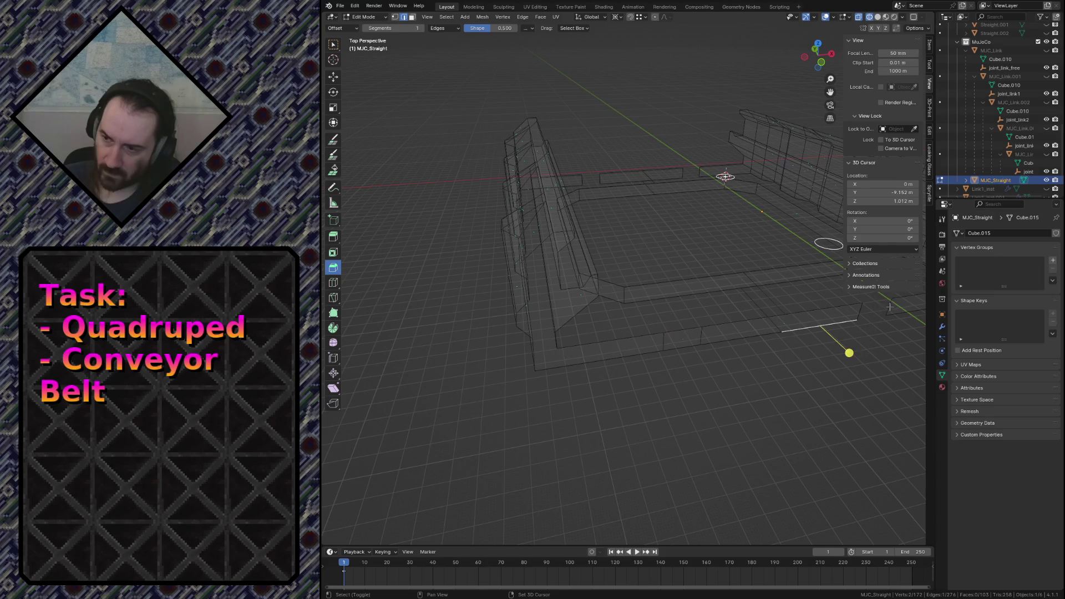
Bridge the next gap in the track floor outline between its two end vertices.
left_click(889, 323)
key("shift+grave")
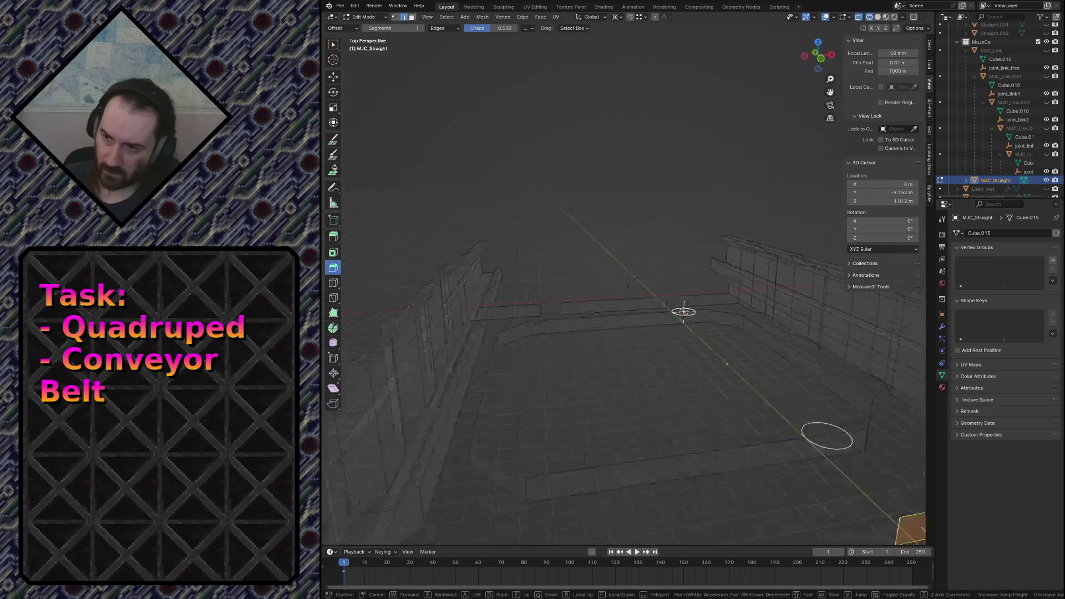
middle_click_drag(492, 267, 586, 248)
left_click(547, 466, "shift")
left_click(580, 466, "shift")
key("f")
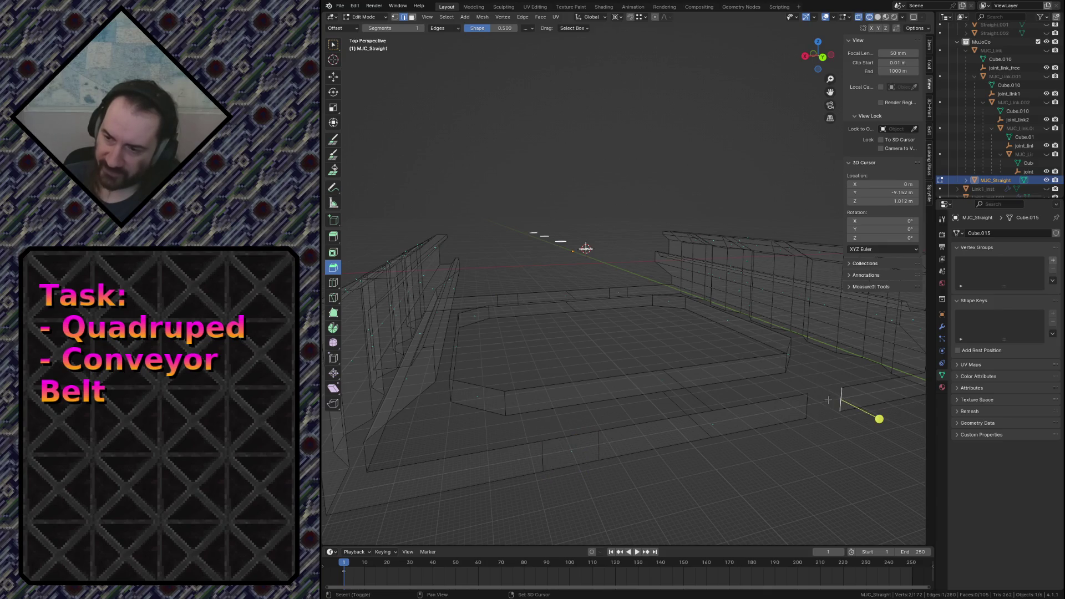
Fill the floor between the two selected border loops with a face.
left_click(828, 402)
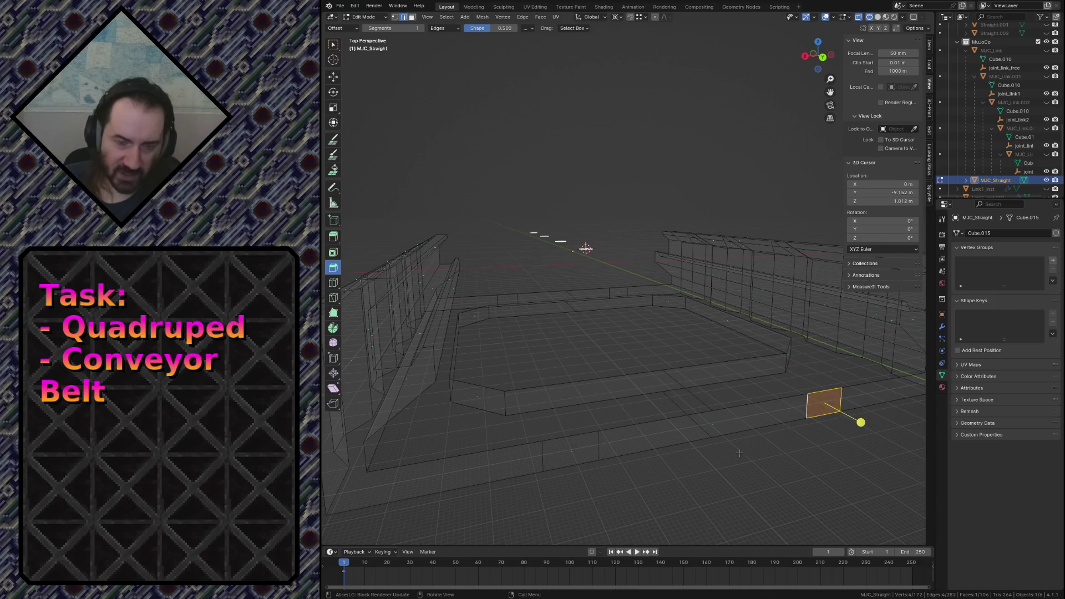
left_click(665, 445)
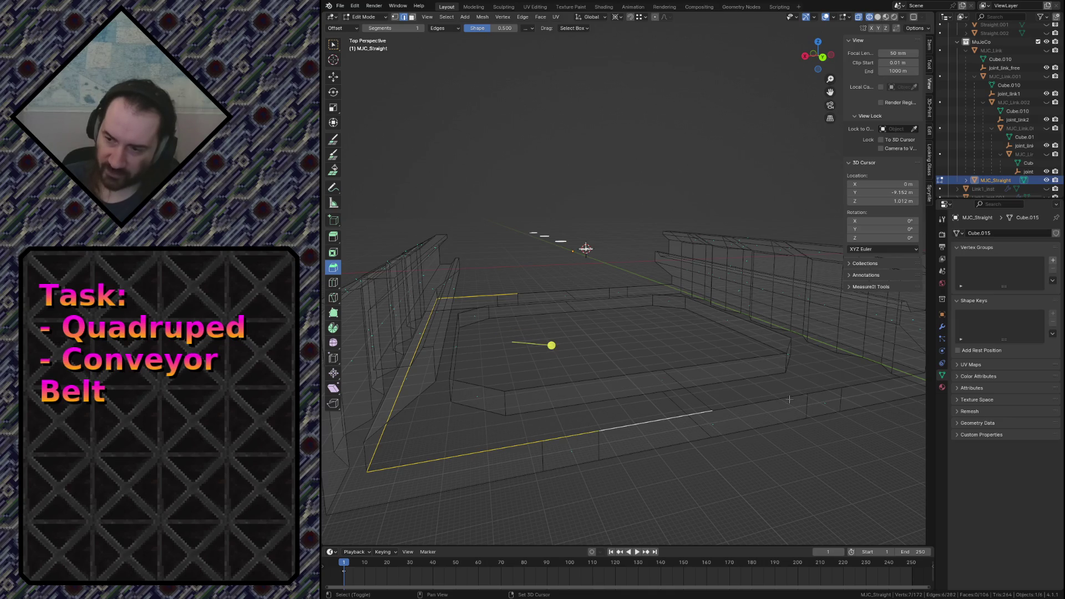
left_click(823, 391, "alt")
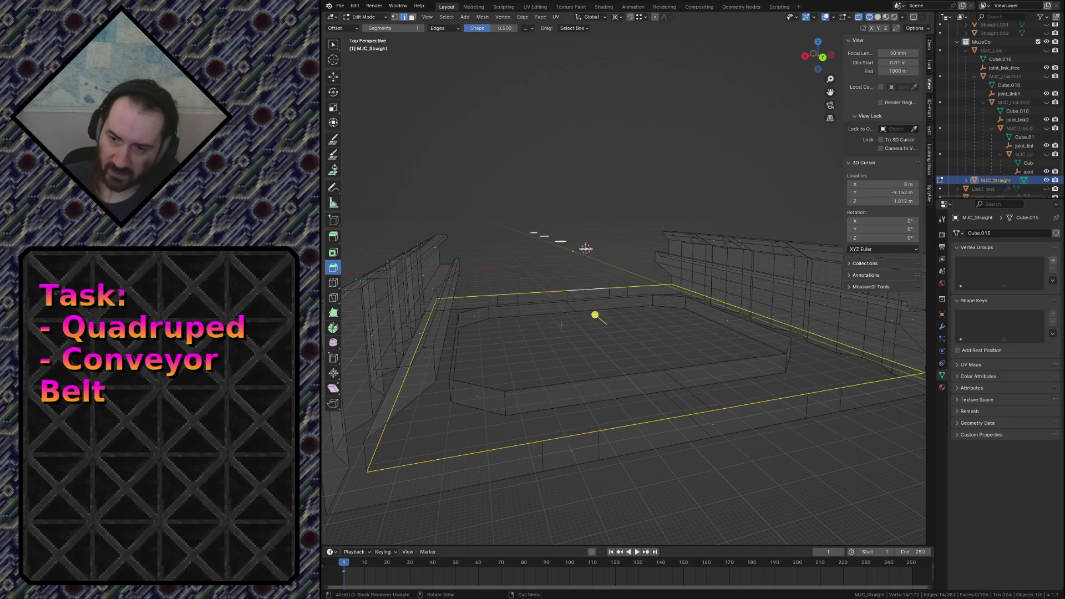
key("f")
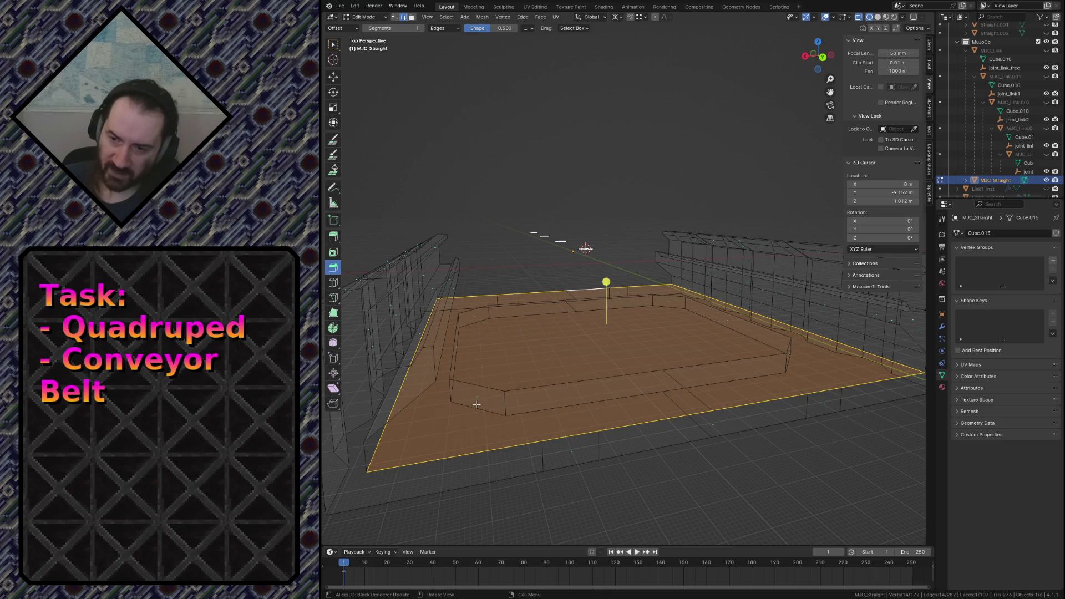
Delete the inner raised strip's connected faces and select a leftover stray edge for deletion.
key("3")
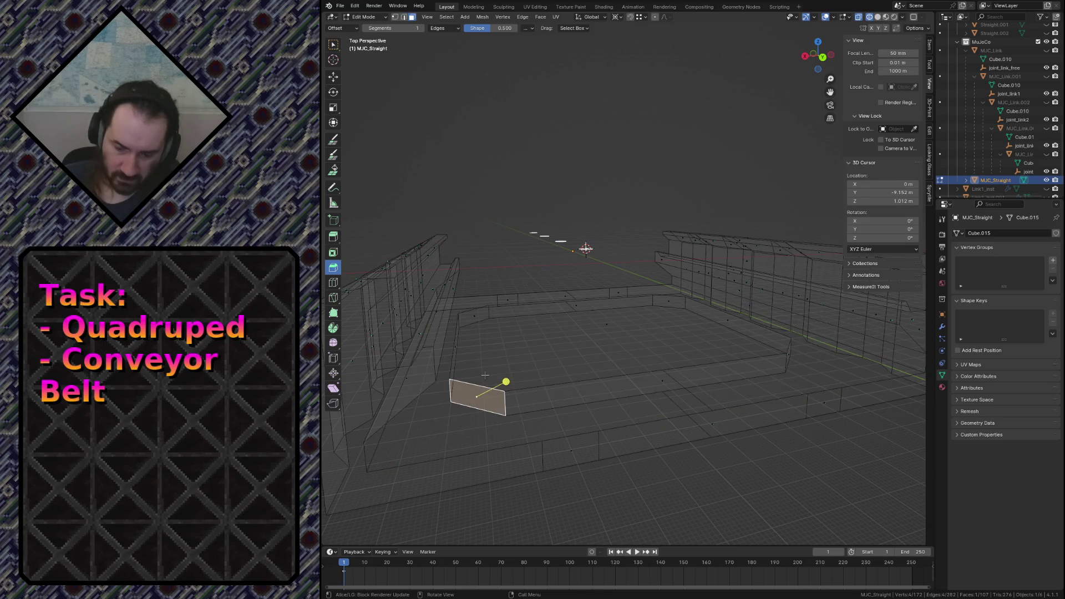
key("ctrl+l")
key("x")
left_click(456, 396)
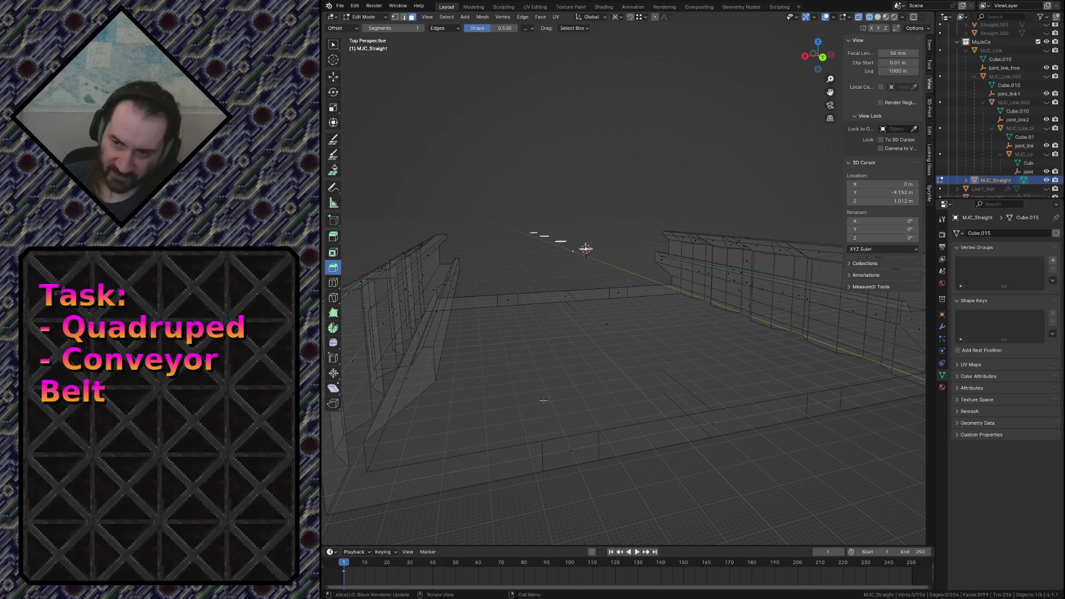
key("2")
left_click(697, 415)
key("x")
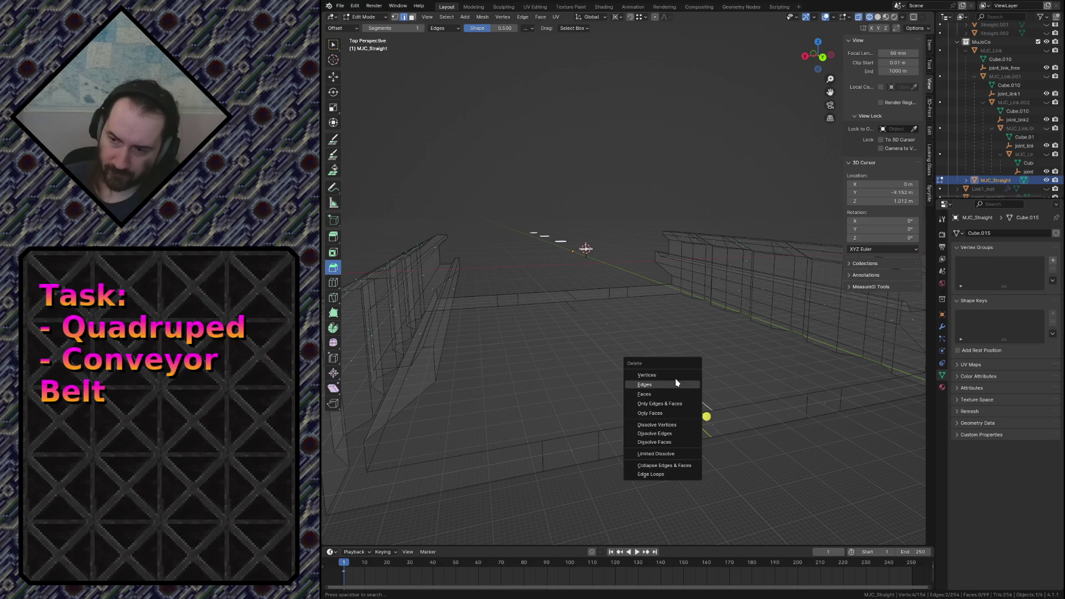
Delete the stray edge and a short leftover edge near the track floor.
left_click(682, 385)
middle_click_drag(677, 381, 536, 356)
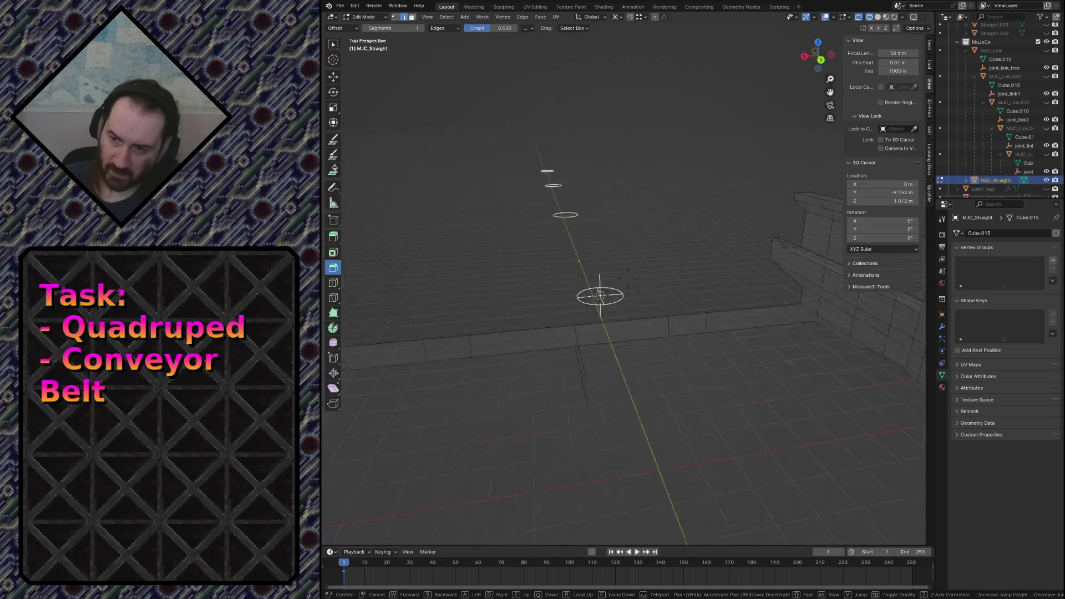
left_click(490, 326)
key("x")
left_click(495, 339)
Select the floor's bottom border loop edge by edge and fill it with one face.
key("shift+grave")
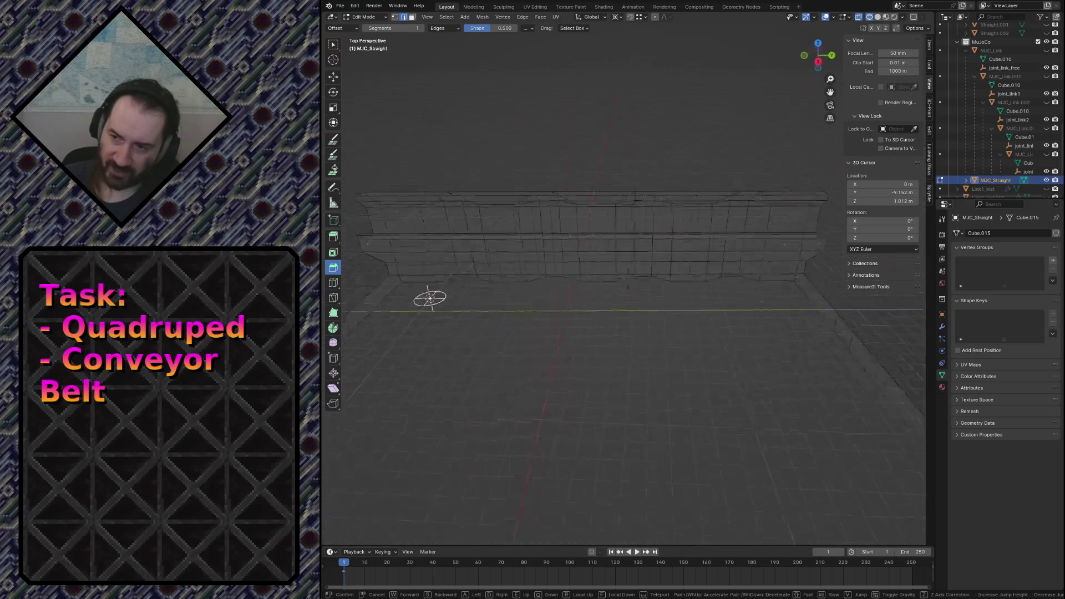
left_click(735, 267)
left_click(595, 253, "alt")
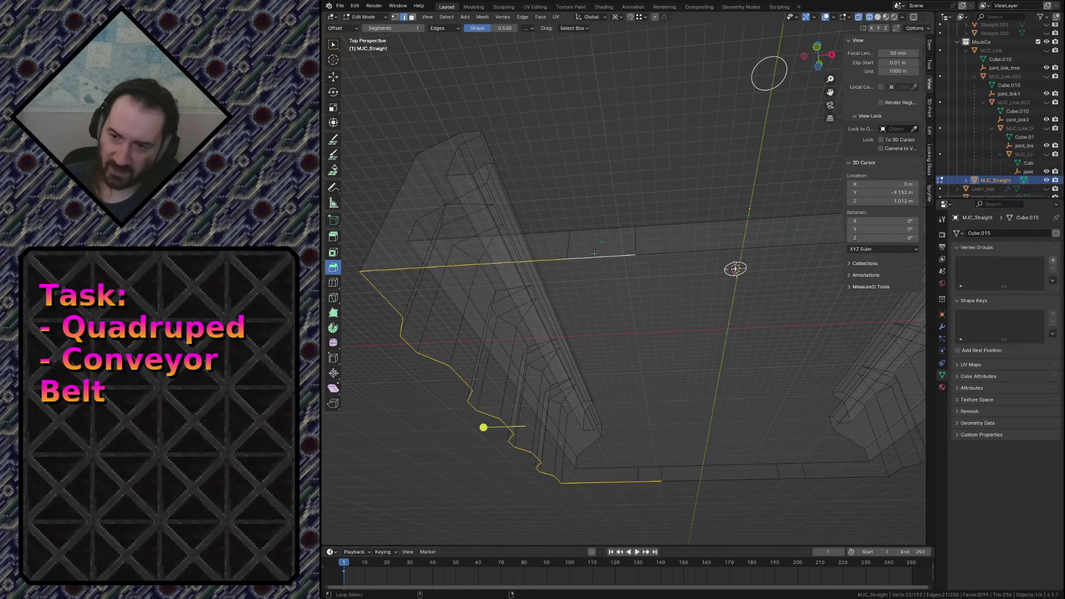
left_click(556, 379)
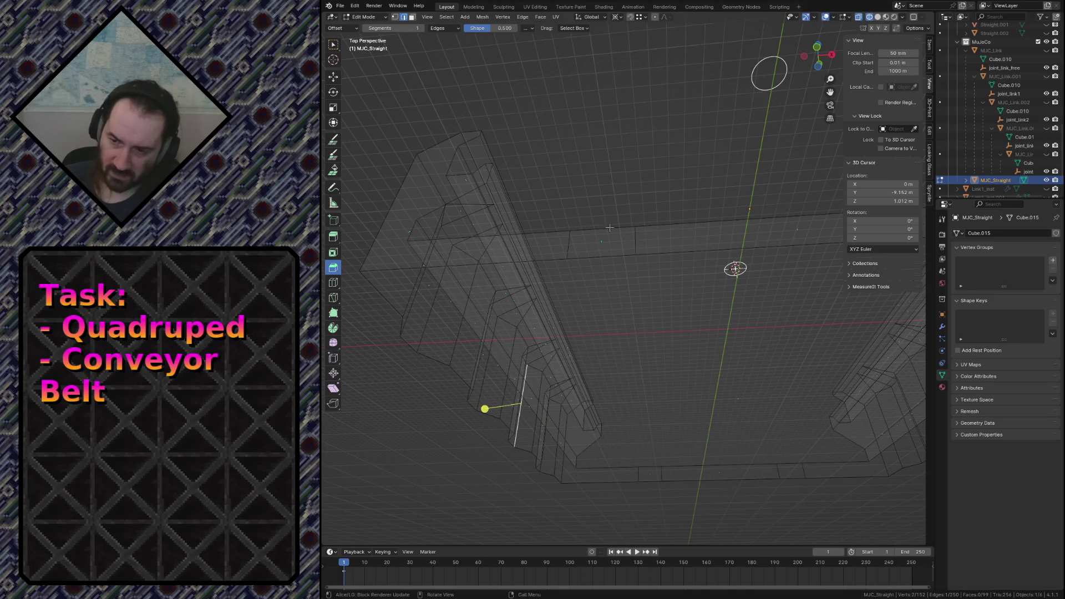
left_click(624, 483)
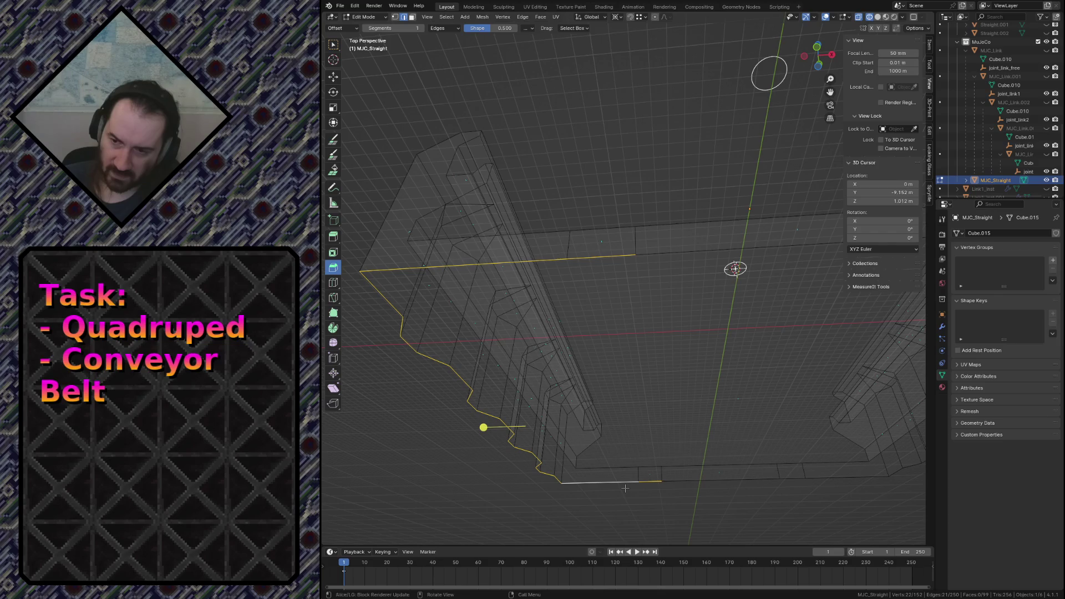
left_click(740, 487)
left_click(808, 482)
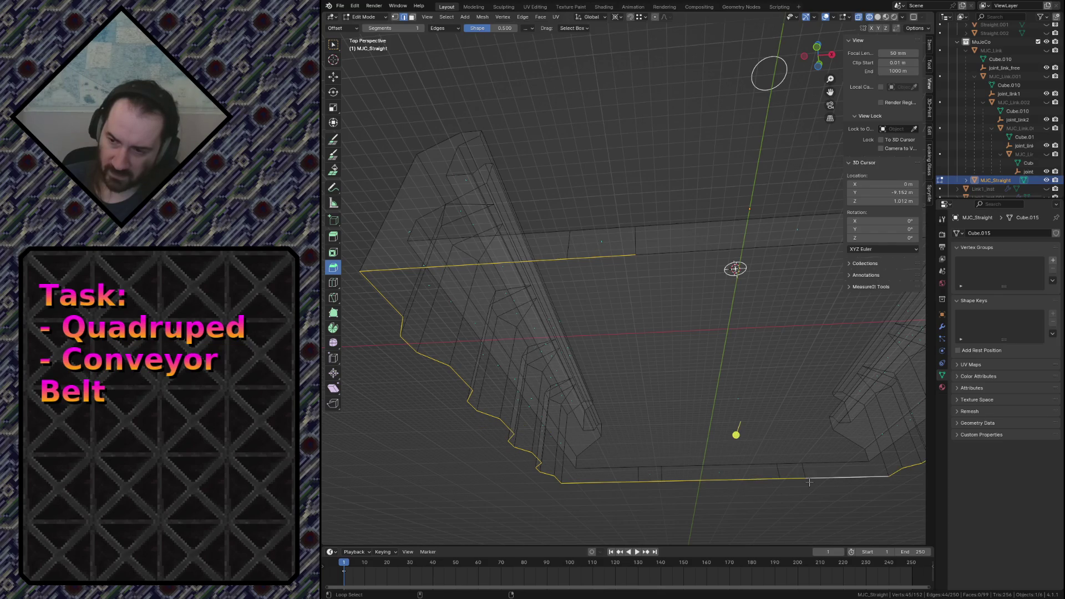
middle_click_drag(699, 254, 706, 235)
key("3")
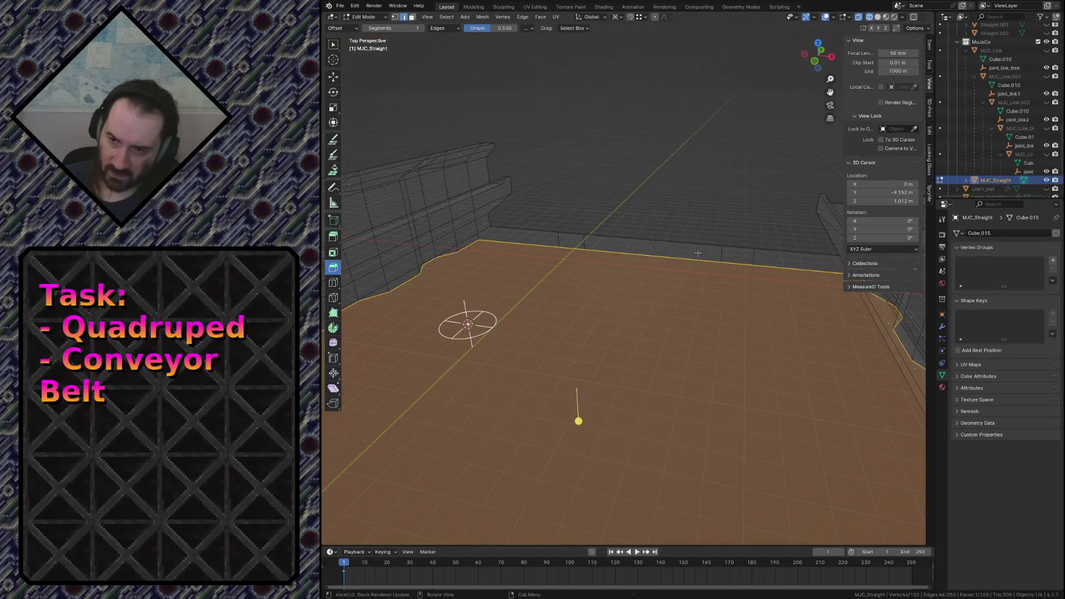
View the solid track from the front in Object Mode and save conveyor.blend.
key("ctrl+Tab")
left_click(637, 236)
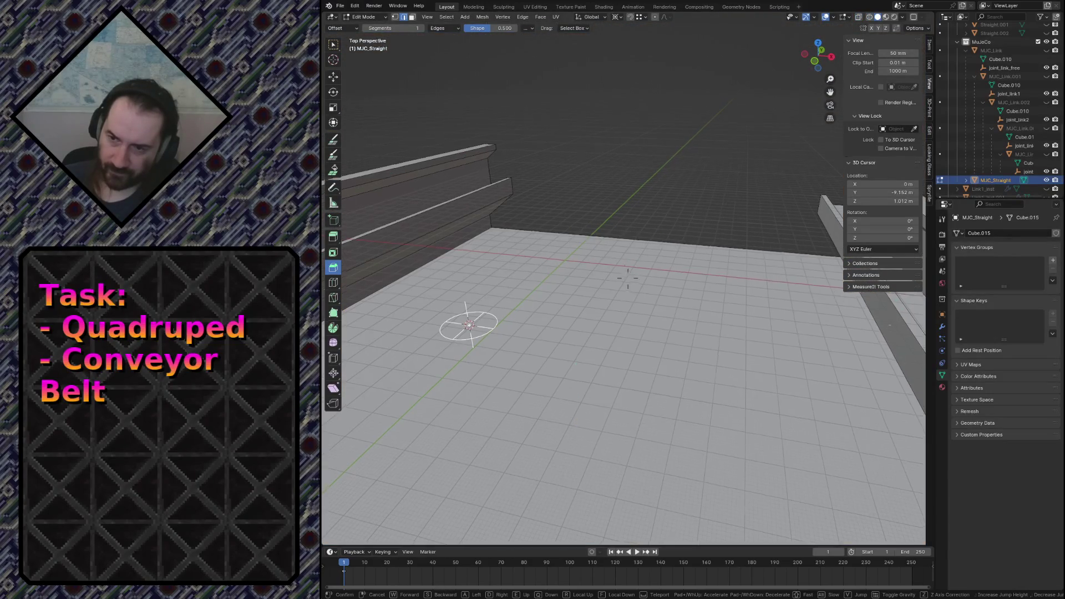
key("shift+grave")
left_click(595, 321)
key("Tab")
key("ctrl+s")
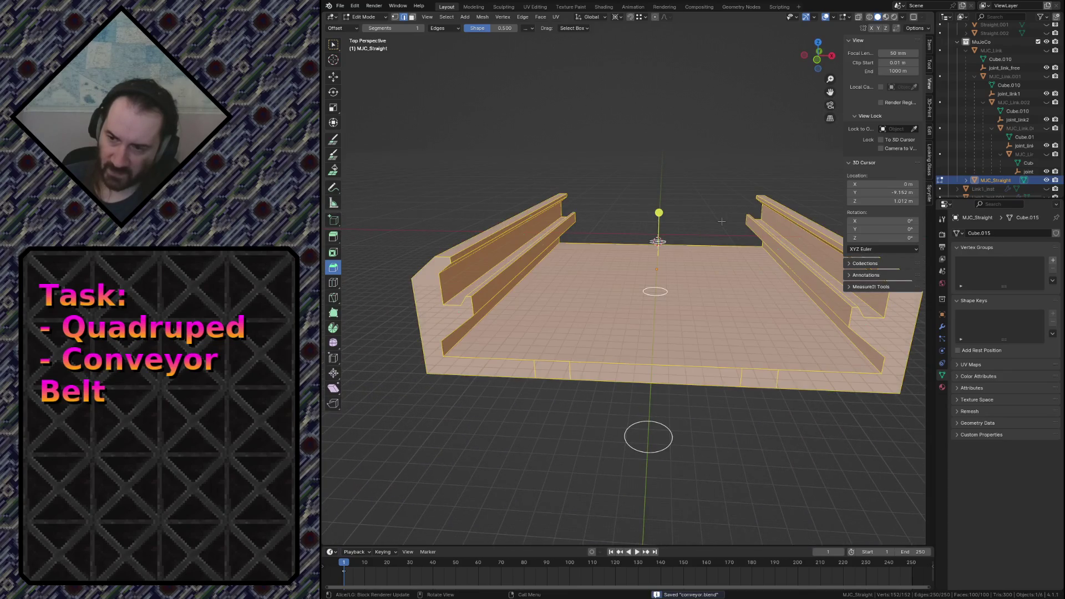
Merge the track's coplanar faces with a limited dissolve and check the solid result.
key("x")
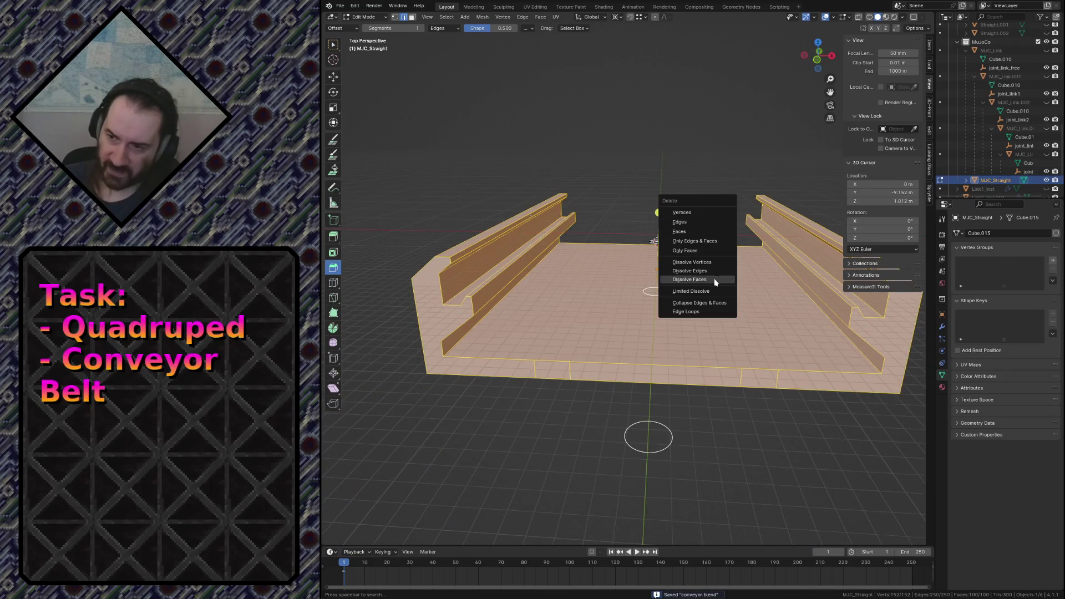
left_click(704, 293)
key("Tab")
scroll(650, 292, "down", 3)
middle_click_drag(649, 316, 735, 300)
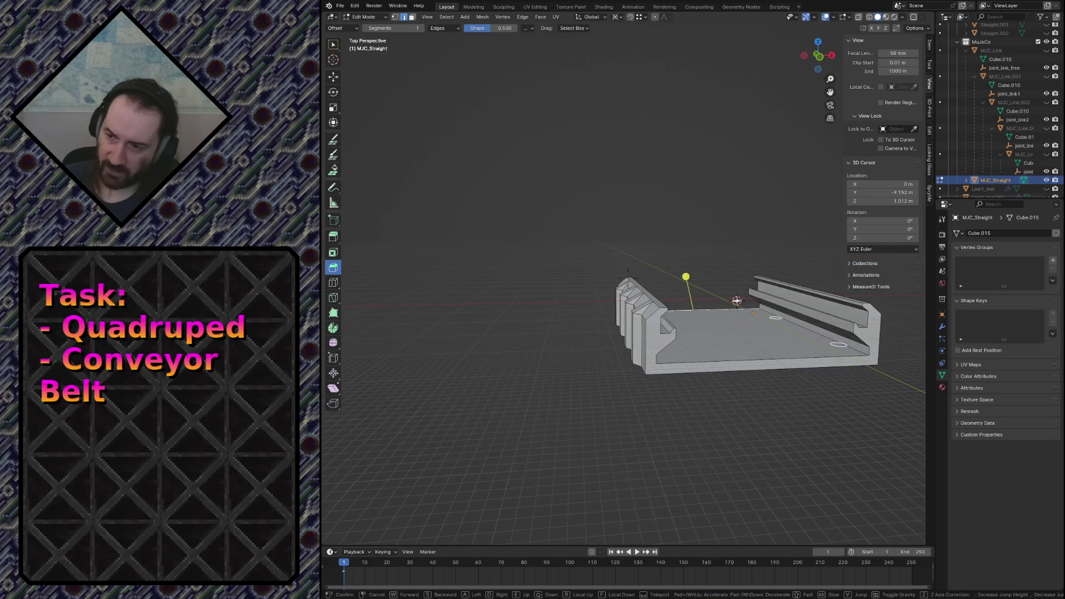
scroll(735, 300, "up", 4)
left_click(703, 295)
key("ctrl+s")
From front view, separate the selected left rail geometry into its own object.
left_click(501, 389)
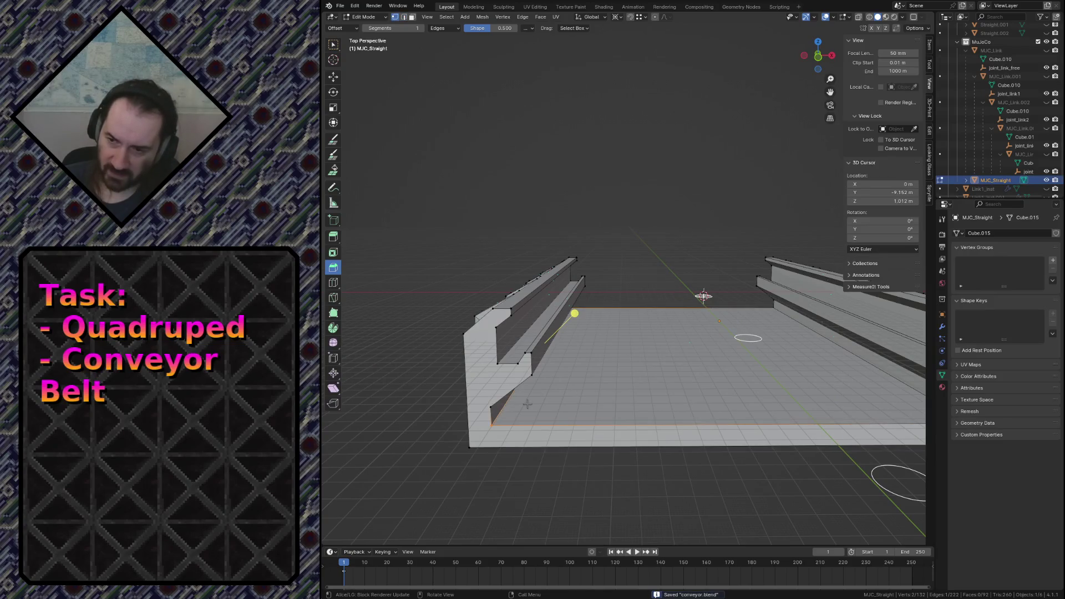
key("KP_1")
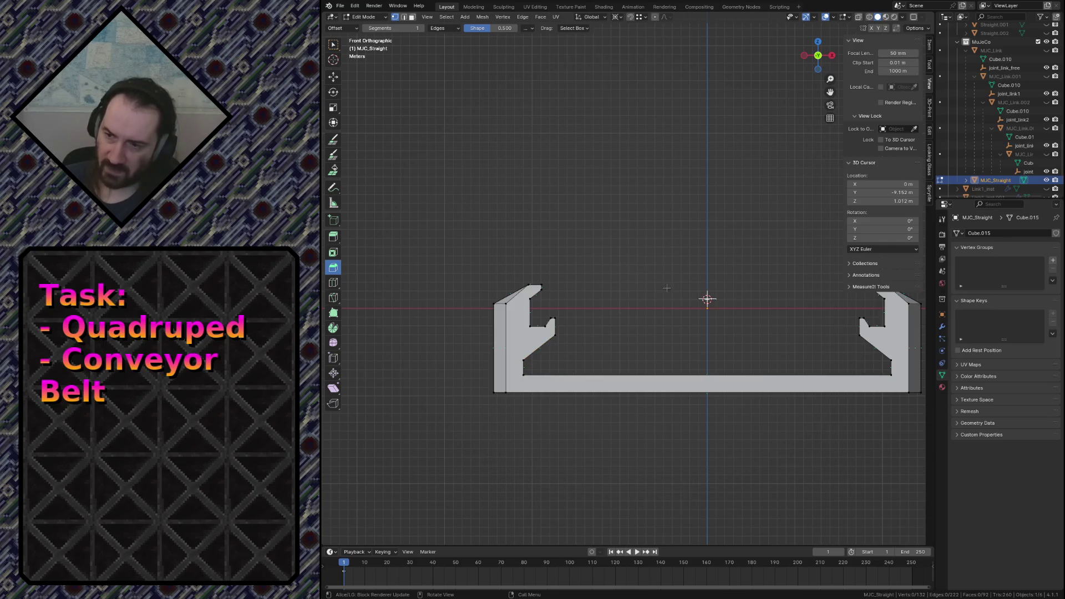
key("p")
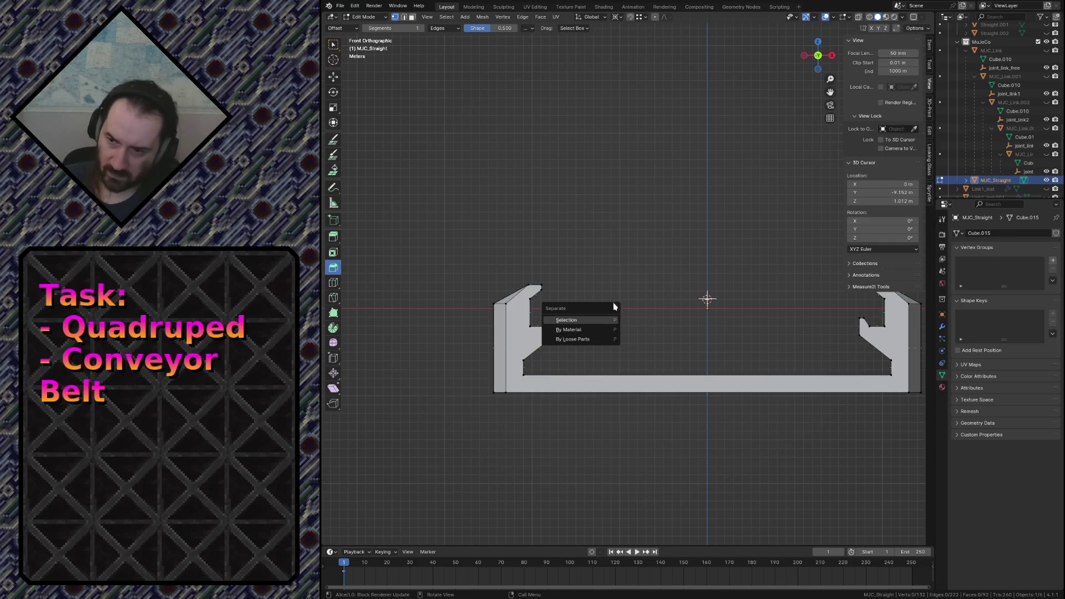
left_click(582, 319)
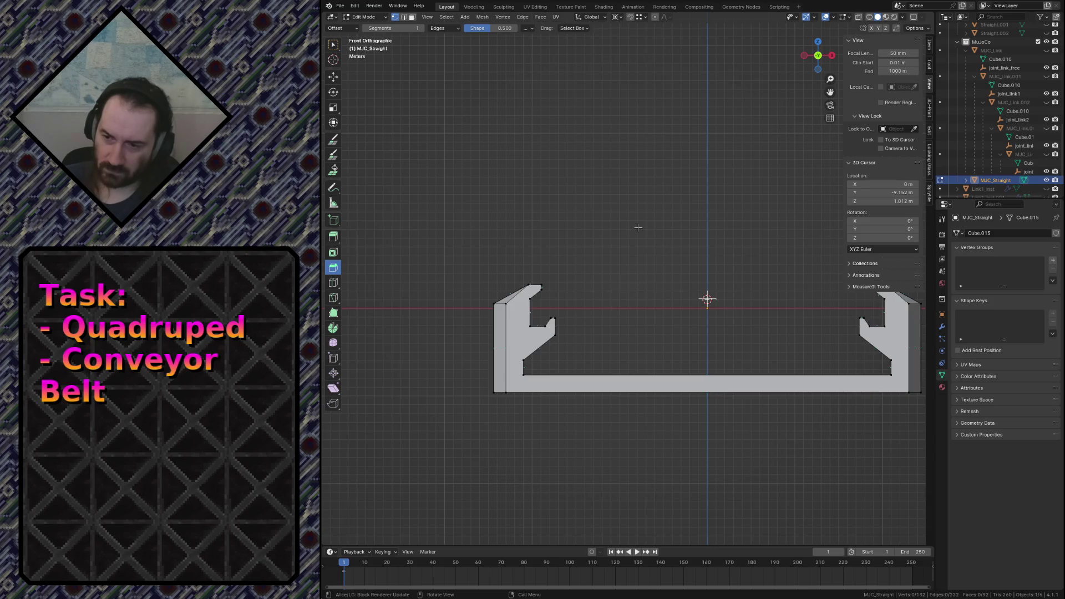
In see-through wireframe, knife a horizontal cut from the left rail's inner bottom corner.
key("l")
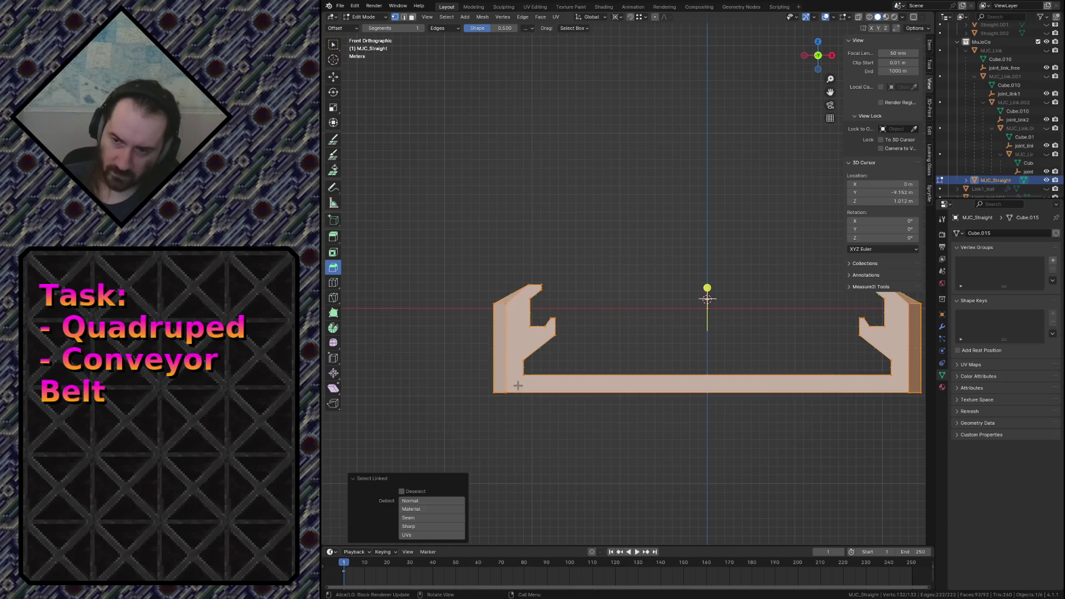
key("alt+a")
key("z")
left_click(591, 342)
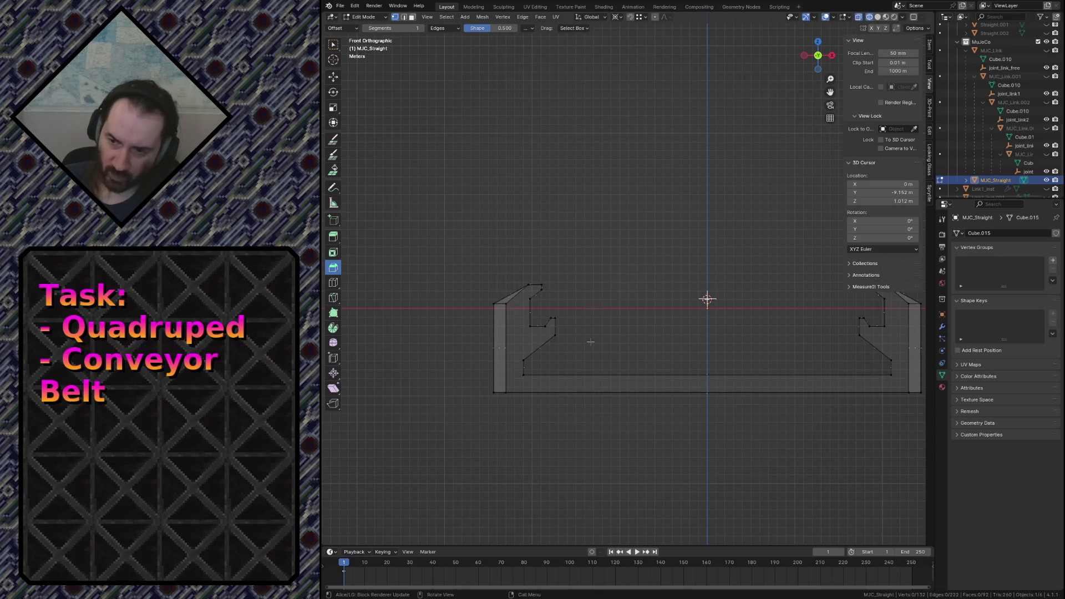
key("k")
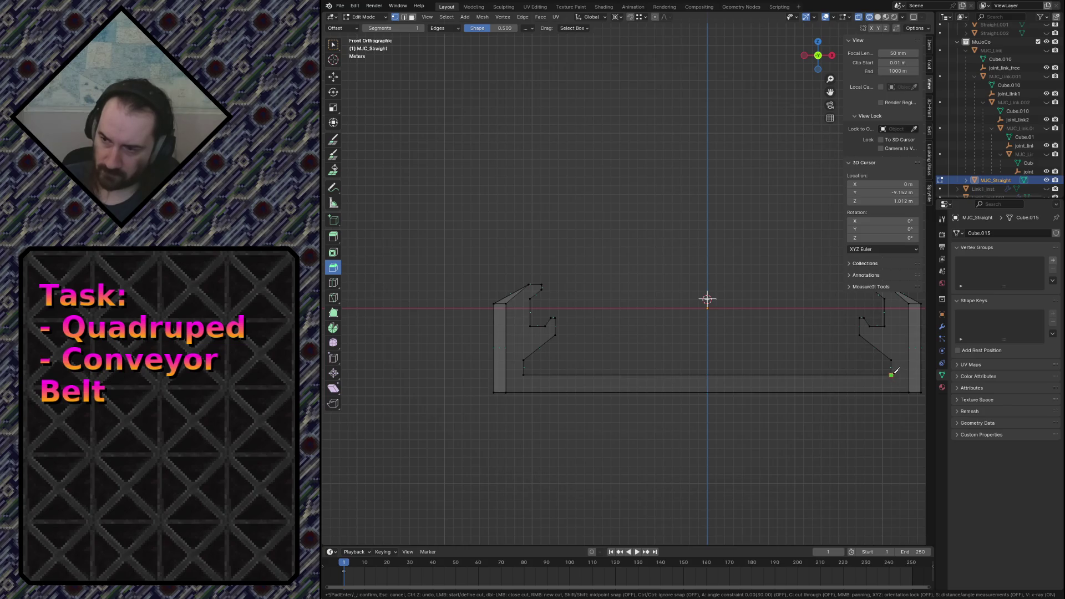
left_click(522, 375)
key("x")
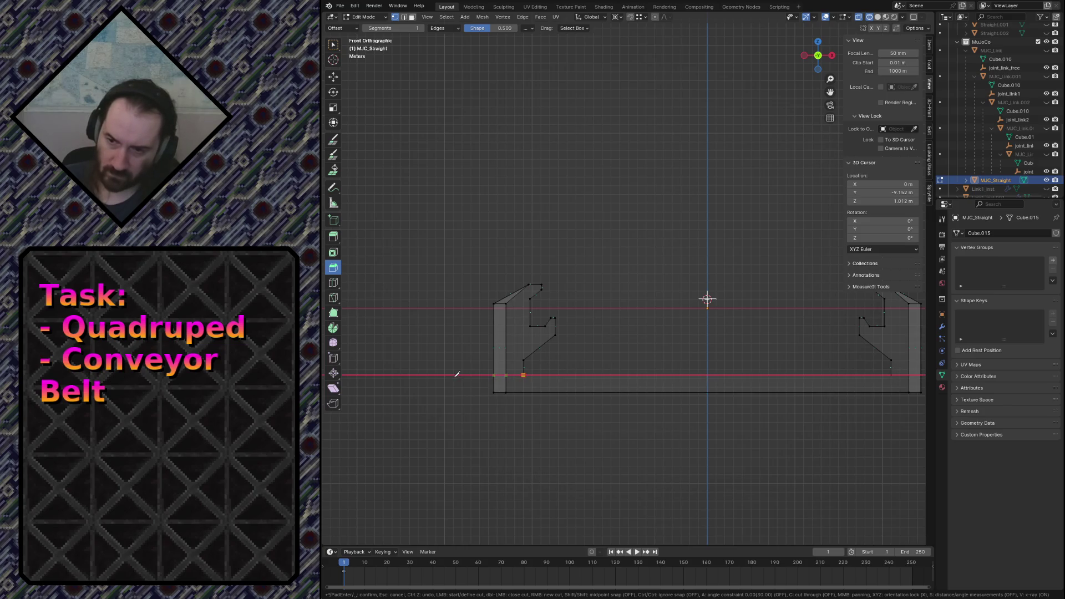
left_click(457, 374)
key("Return")
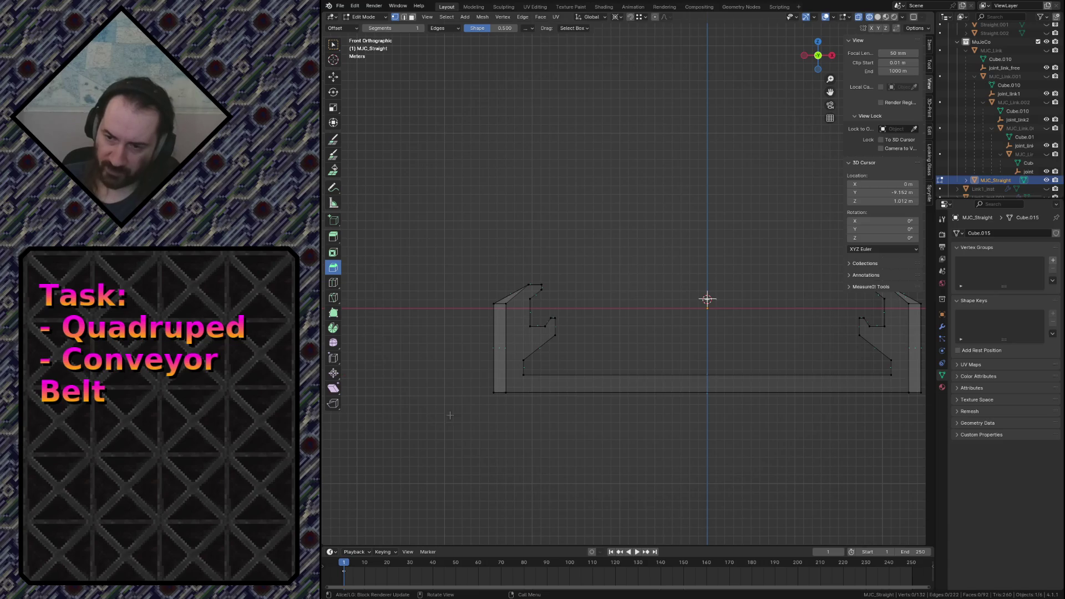
Repeat the left-rail cut with cut-through enabled so it slices the whole depth.
key("k")
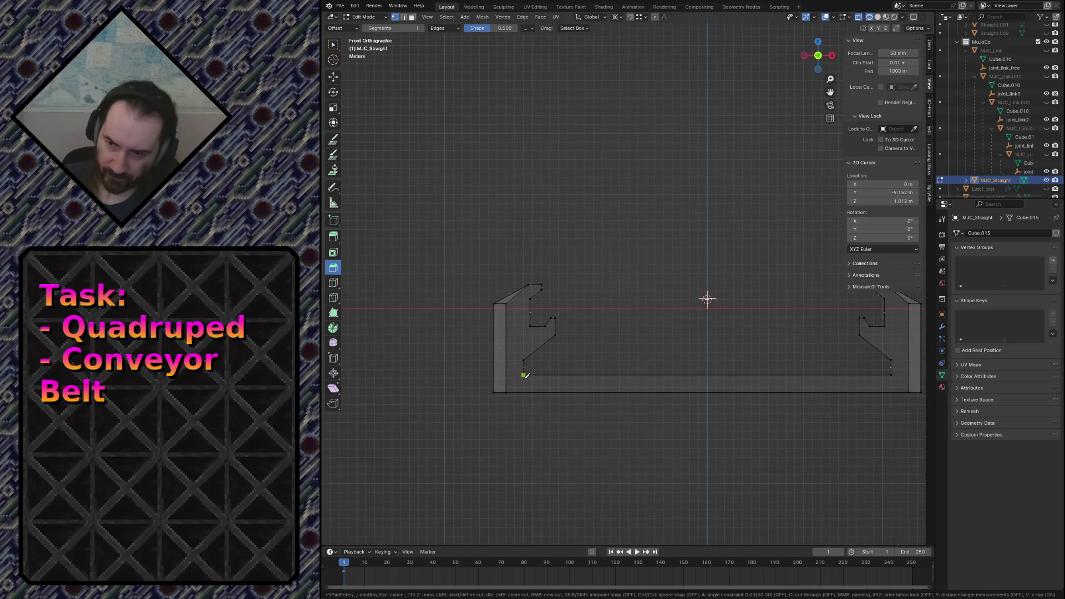
key("c")
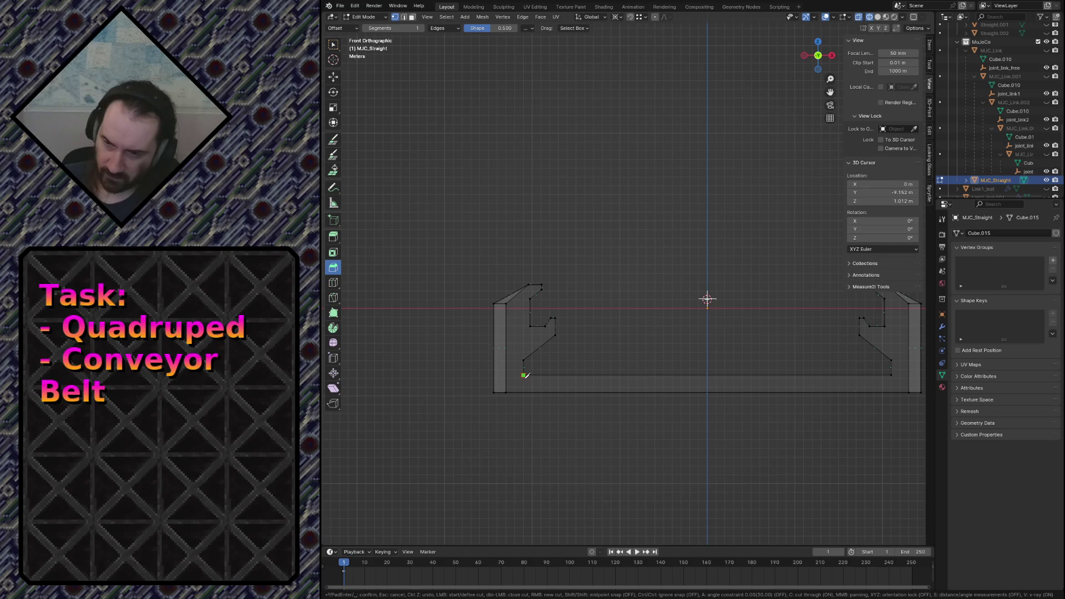
left_click(496, 375)
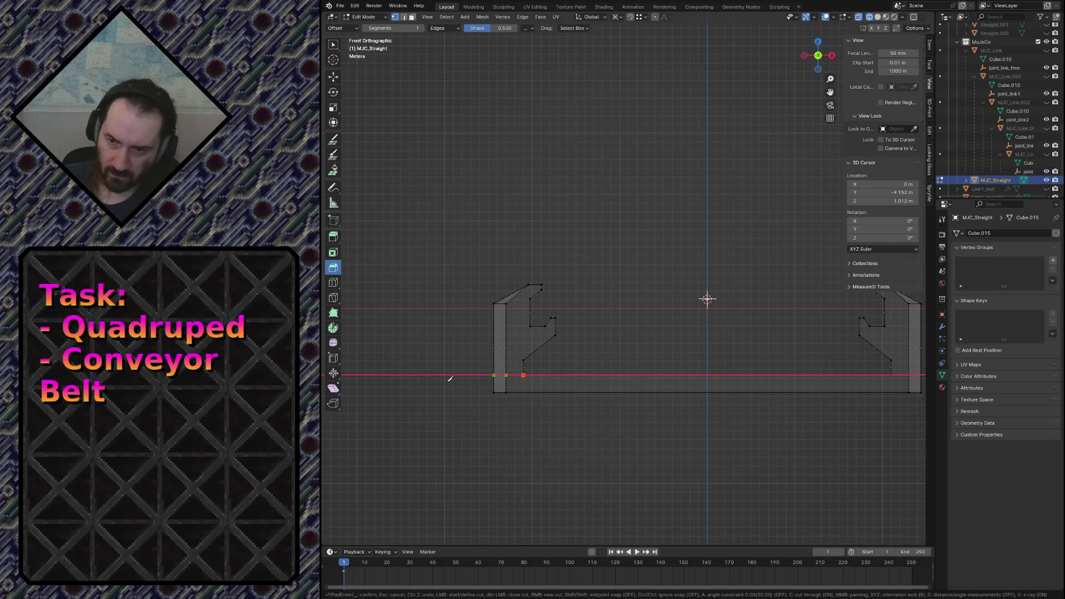
key("Return")
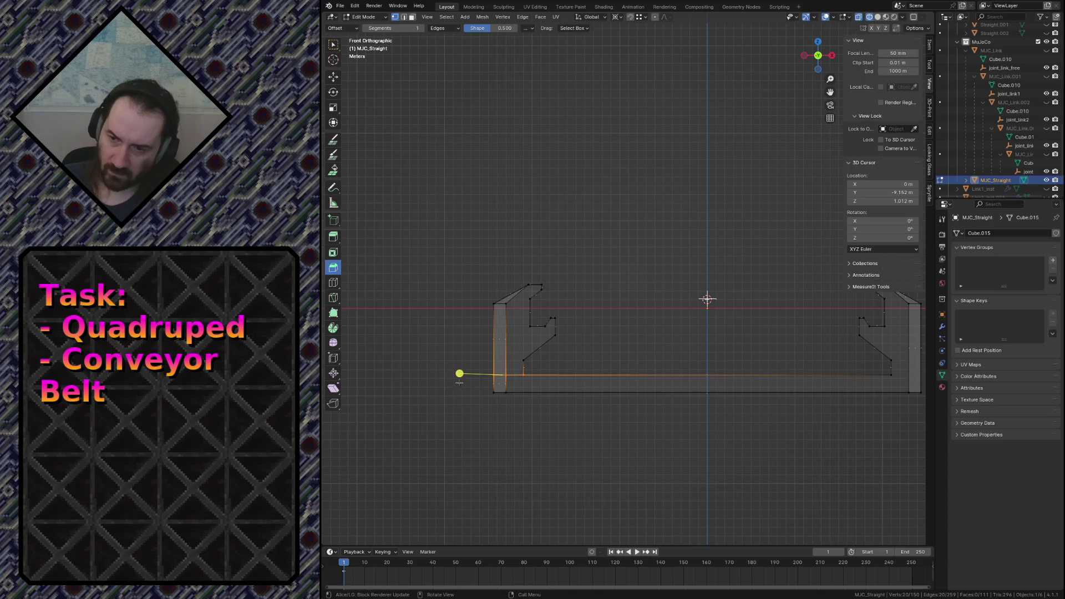
middle_click_drag(837, 437, 658, 416, "shift")
left_click(657, 417)
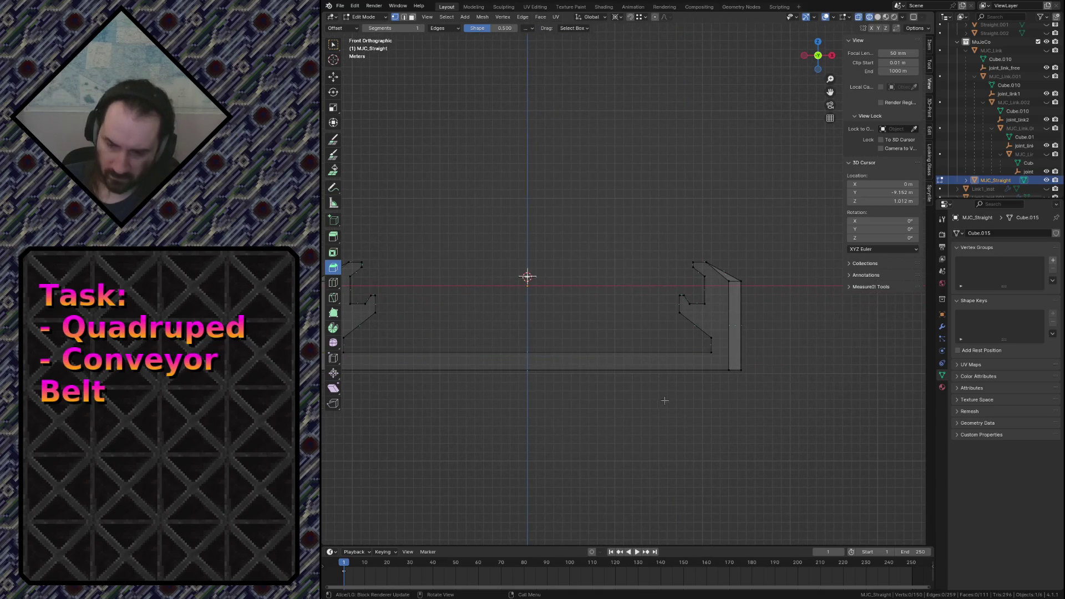
Knife a cut-through horizontal cut from the right rail's inner corner, level with the floor top.
key("k")
left_click(711, 352)
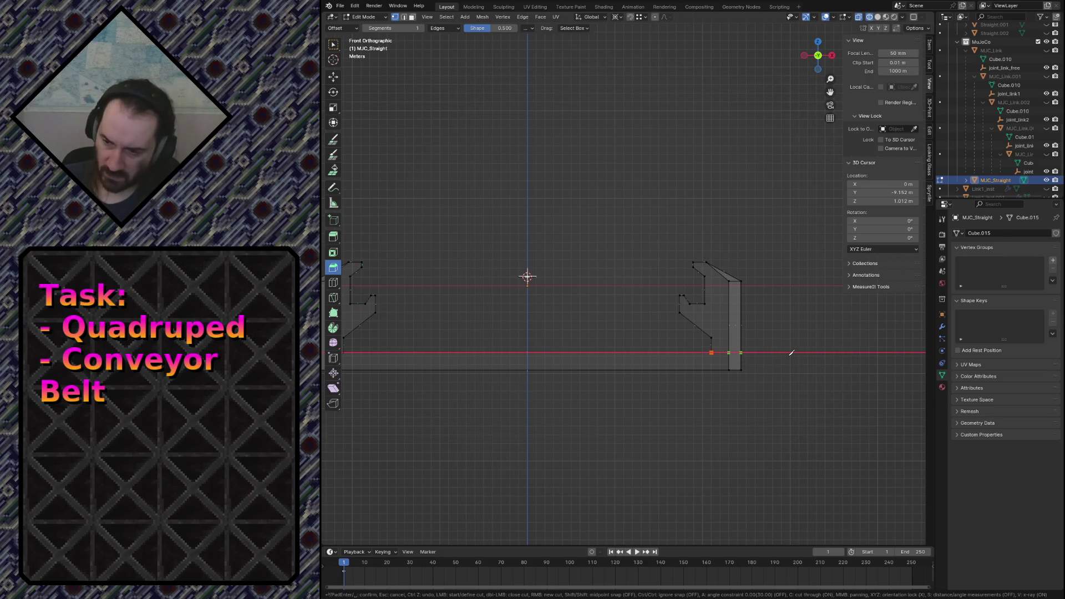
key("Return")
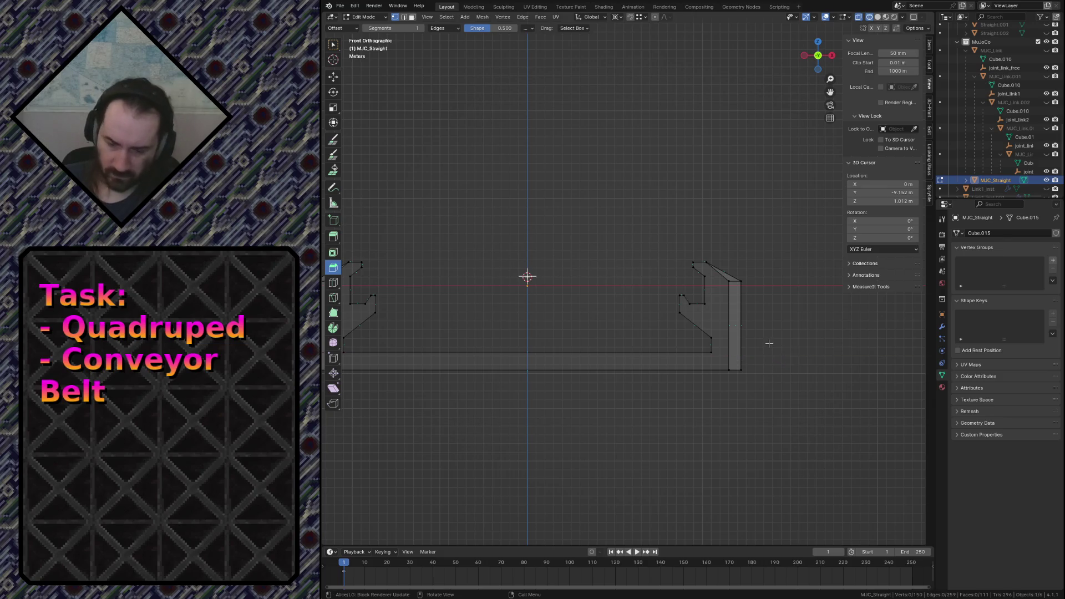
key("k")
left_click(723, 352)
key("Return")
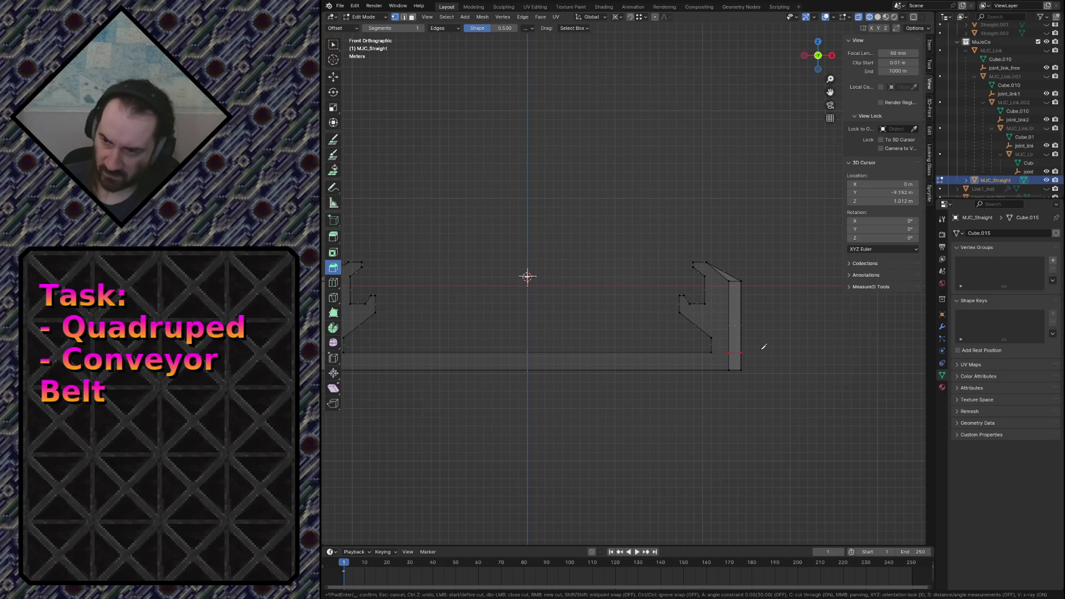
Check the cuts from side and front views, then box-select the floor slab faces.
left_click(772, 394)
key("KP_6")
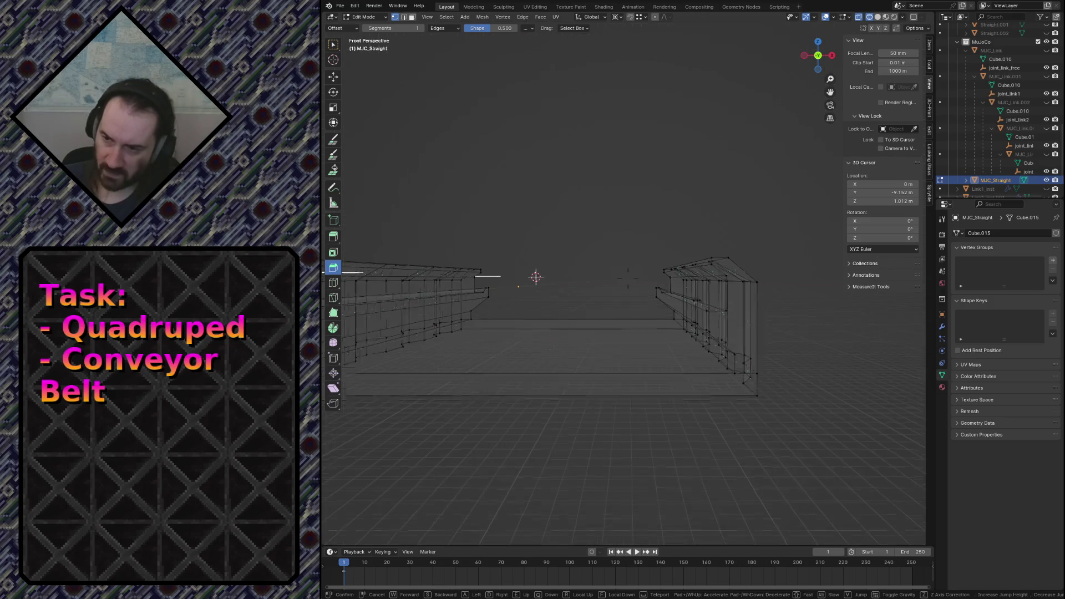
key("KP_3")
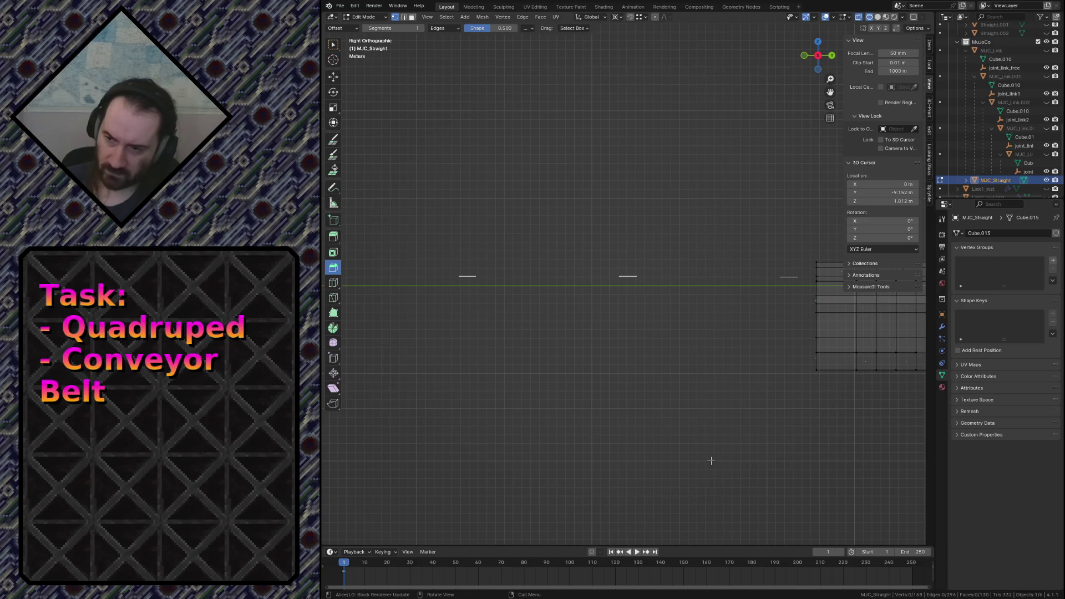
key("KP_1")
scroll(690, 475, "down", 2)
left_click_drag(725, 371, 390, 333)
key("3")
left_click_drag(389, 333, 784, 388)
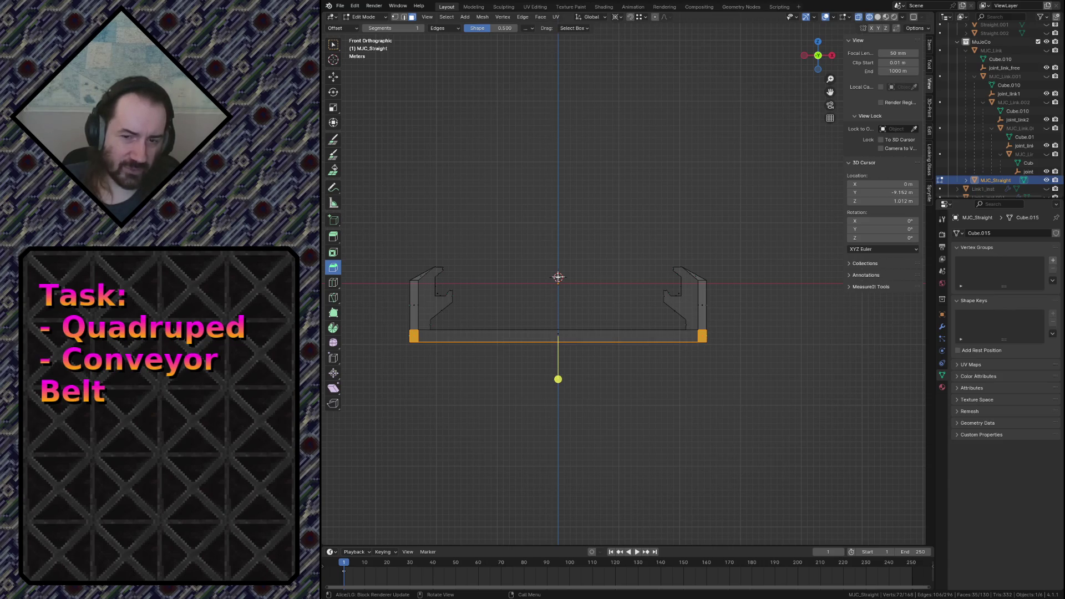
Select just the floor slab and trial-move it along X and Z, undoing both attempts.
key("ctrl+minus")
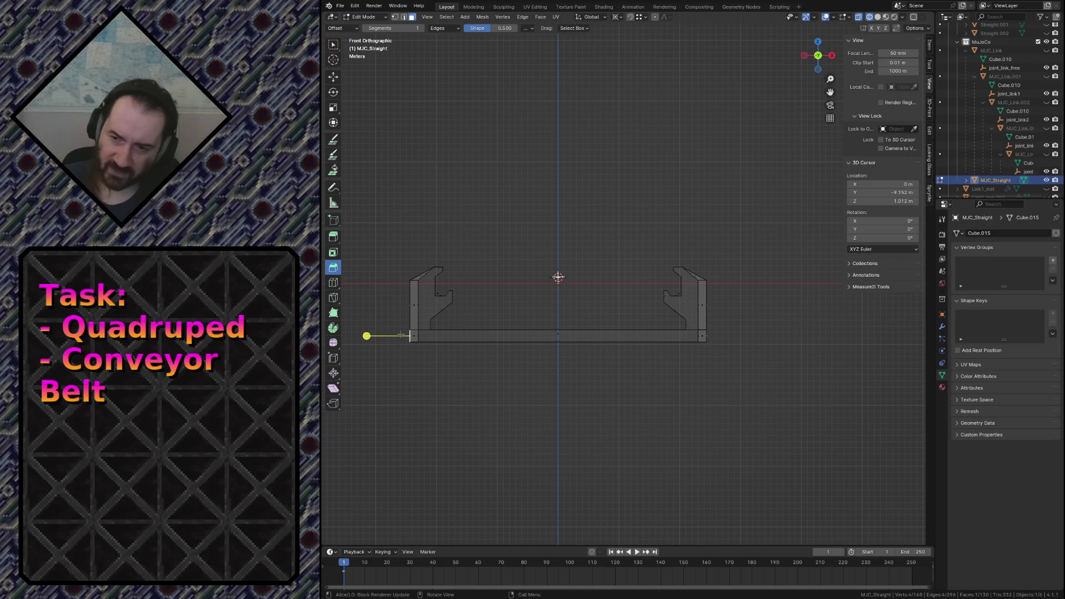
left_click(700, 371)
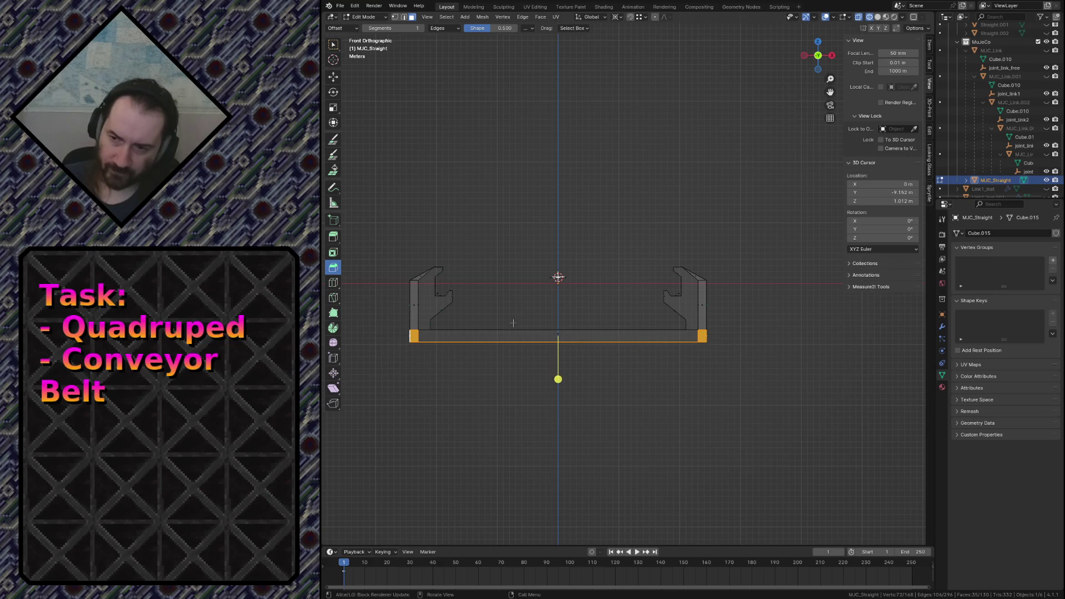
left_click_drag(507, 318, 578, 356)
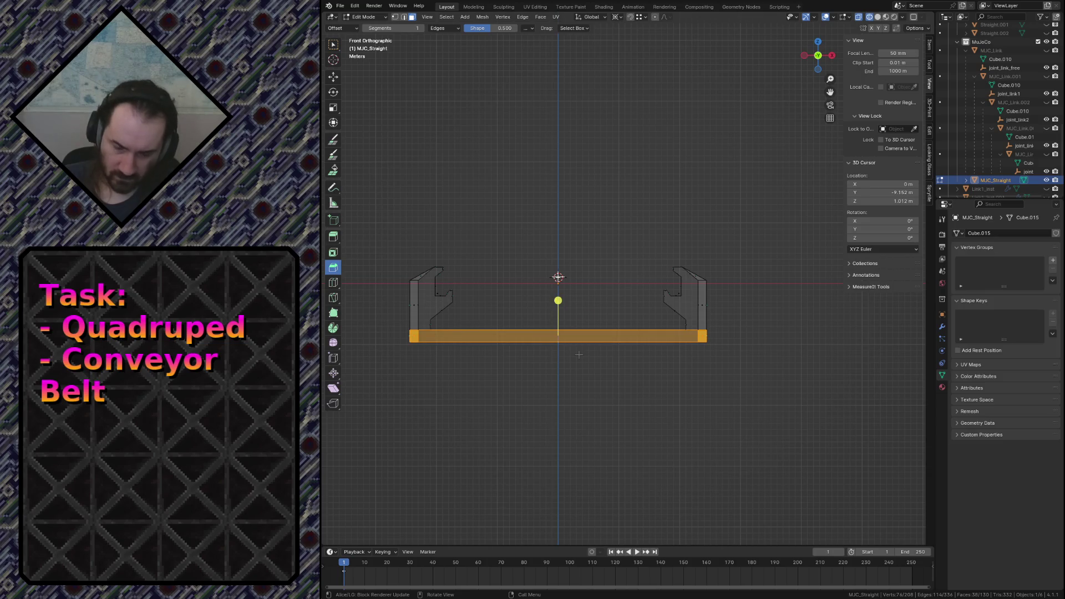
key("g")
key("x")
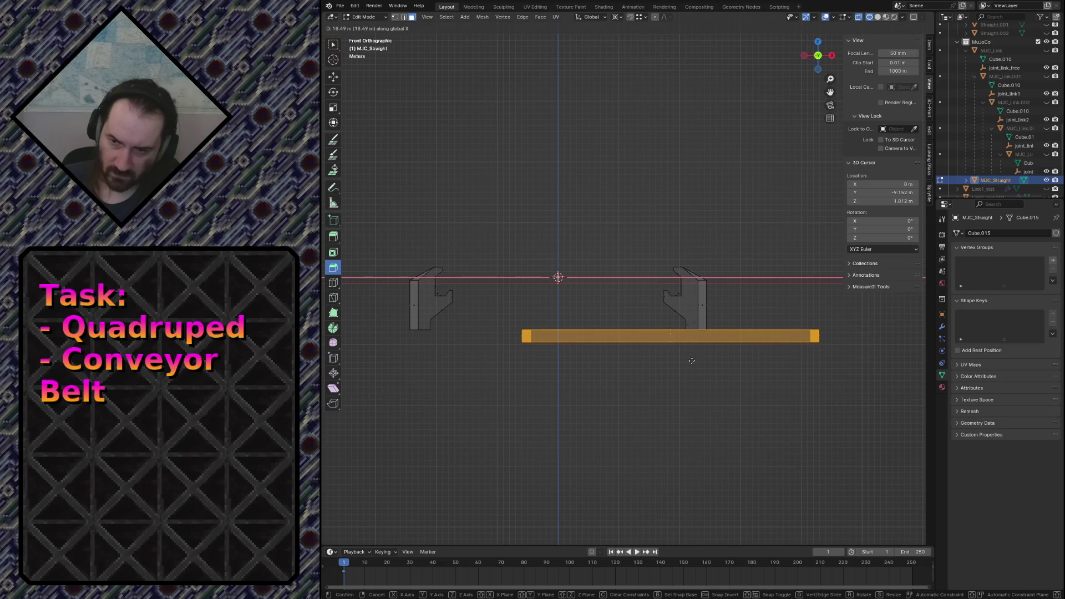
left_click(675, 357)
key("ctrl+z")
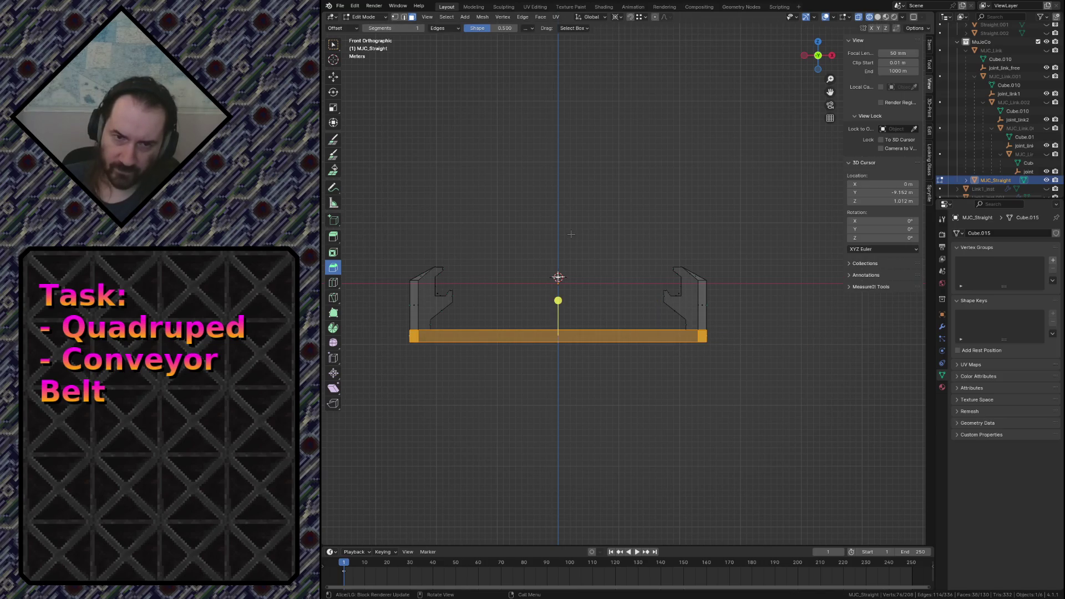
key("g")
key("z")
left_click(571, 268)
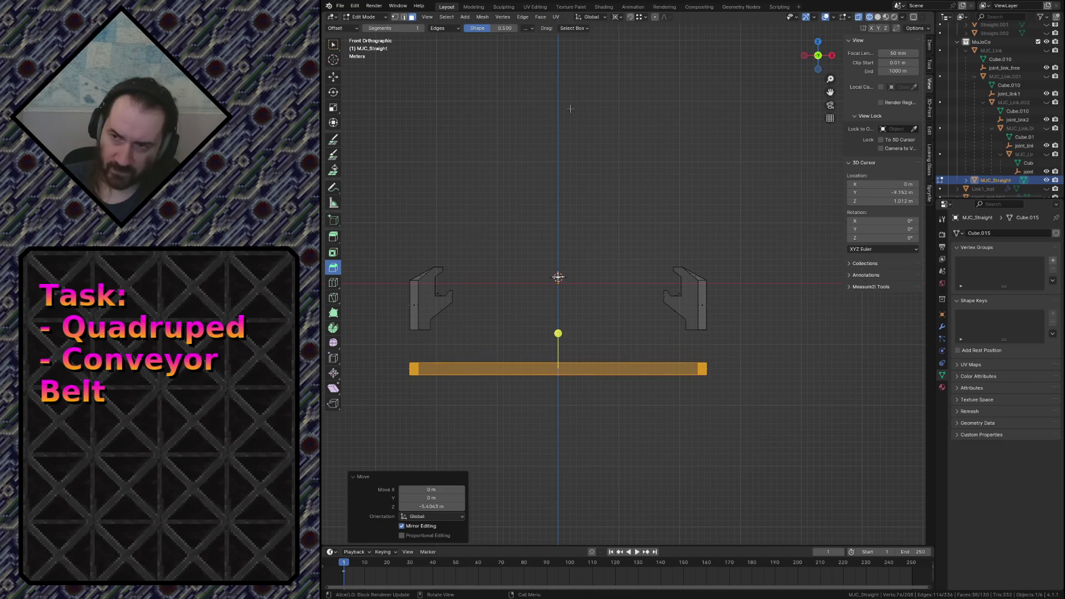
key("ctrl+z")
Change the snap target and lower the floor slab exactly 1 m along Z.
left_click(646, 19)
left_click(633, 60)
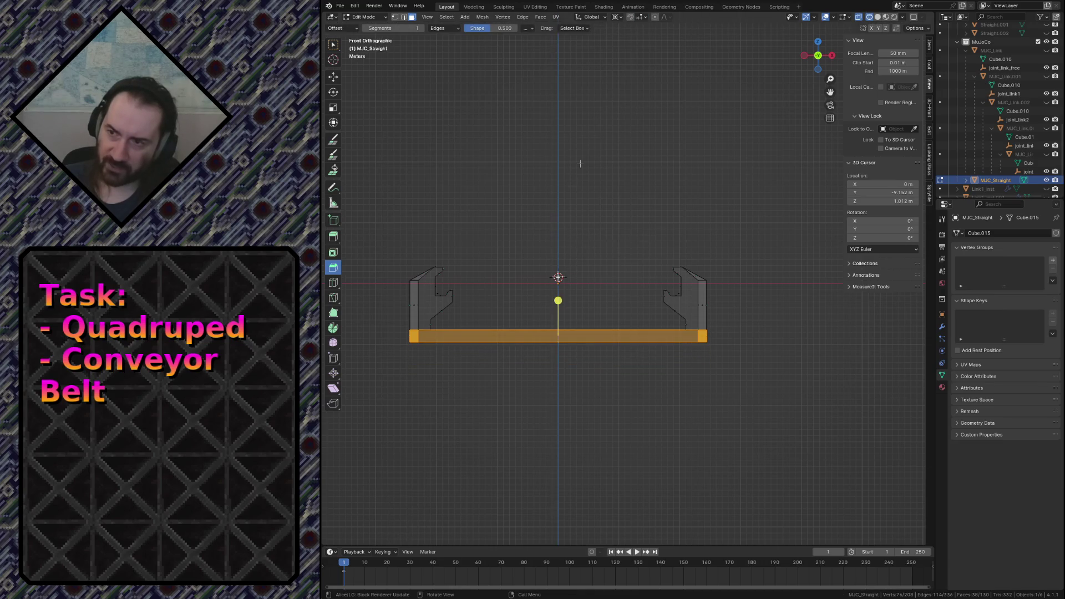
key("g")
key("z")
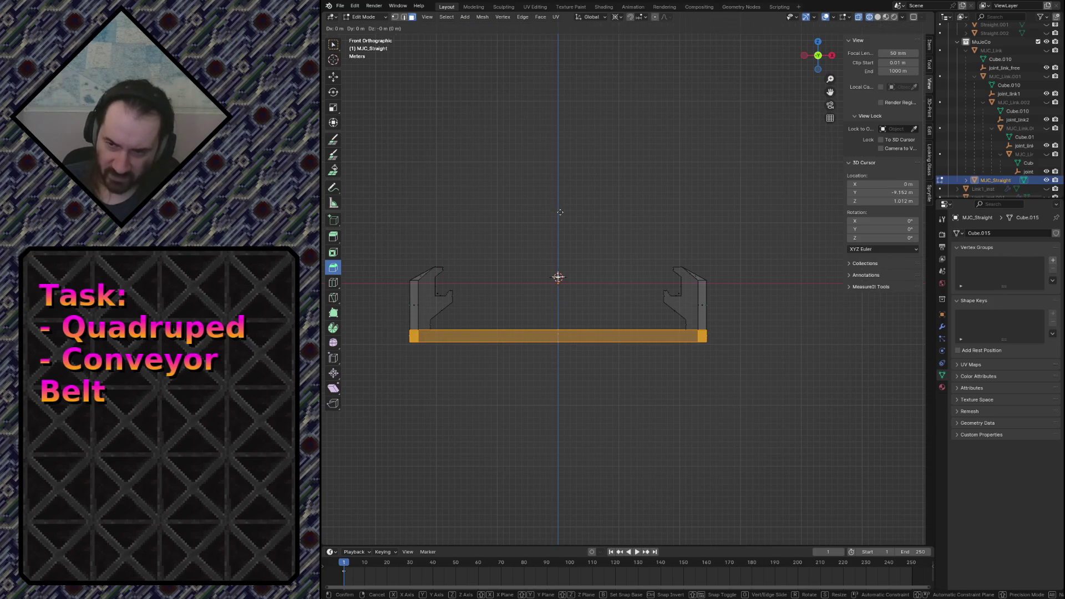
left_click(560, 219)
middle_click_drag(559, 250, 583, 276)
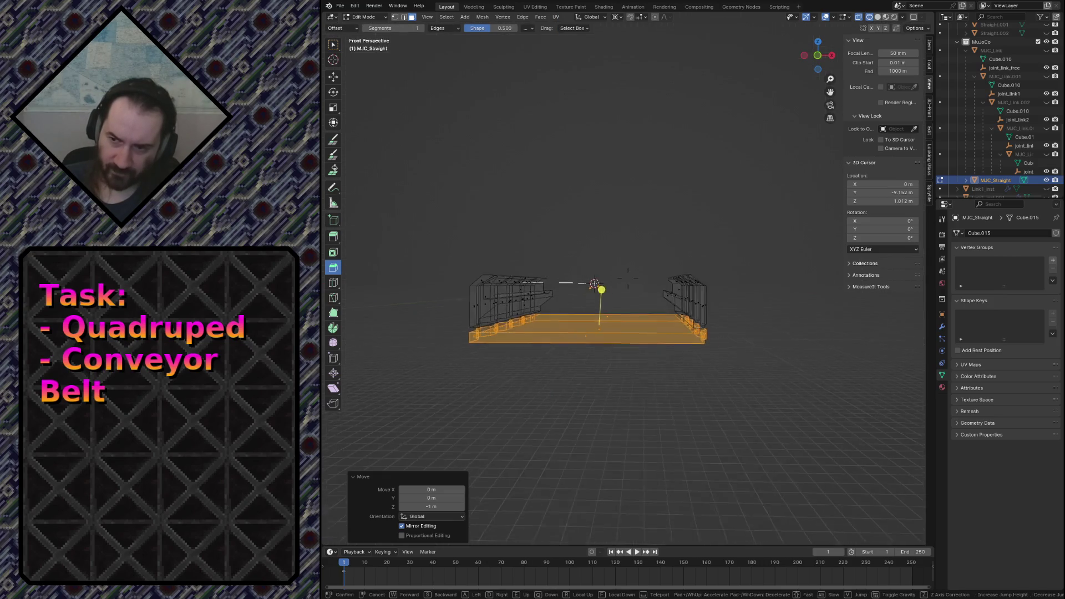
scroll(560, 249, "up", 4)
key("z")
left_click(620, 219)
key("Tab")
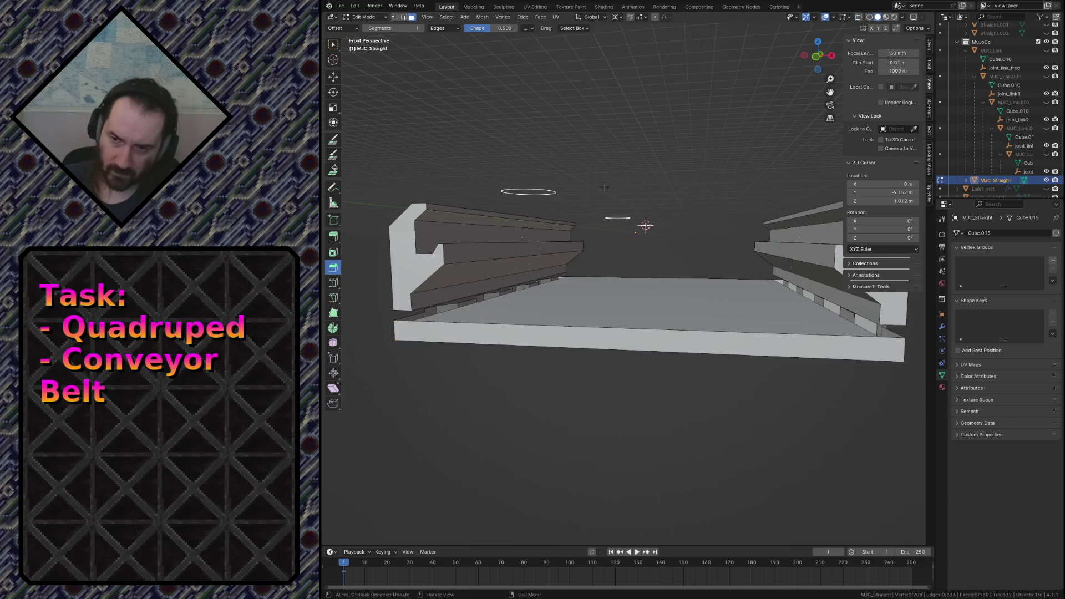
left_click(465, 305)
key("f")
left_click(829, 310)
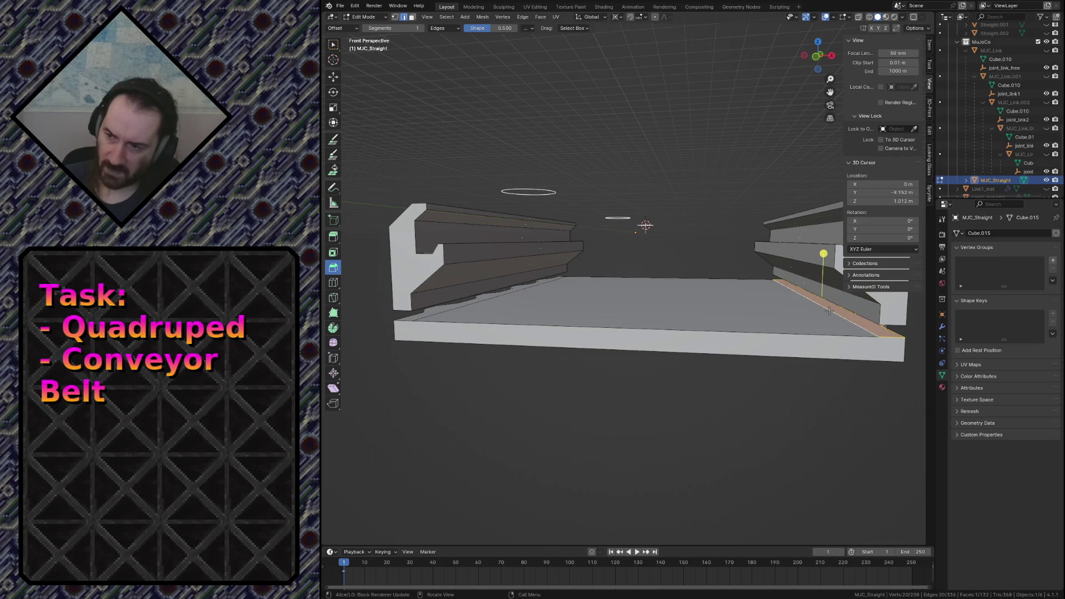
key("shift+grave")
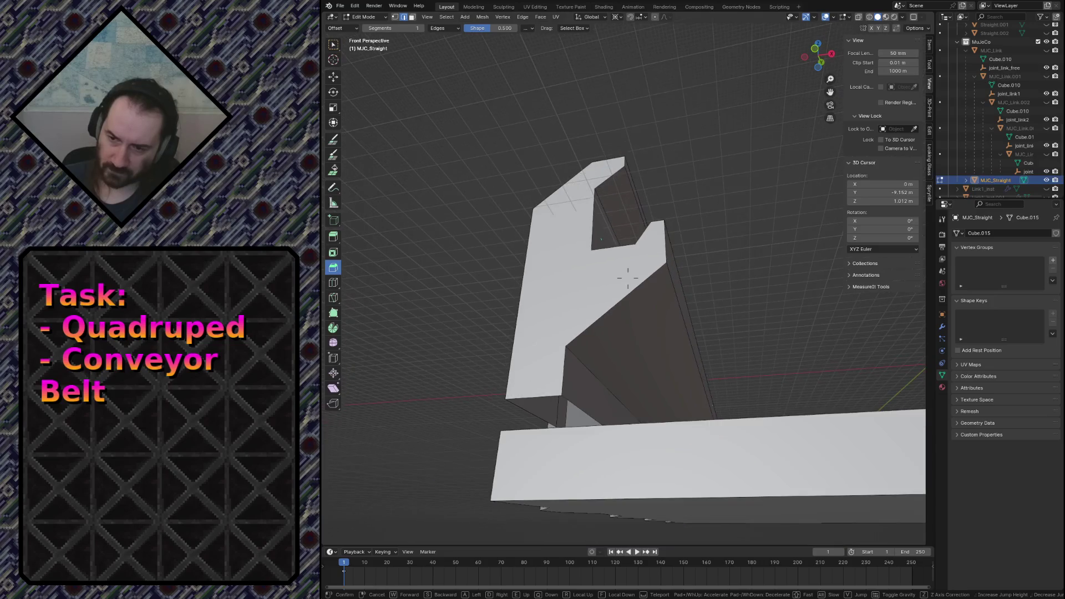
left_click(628, 277)
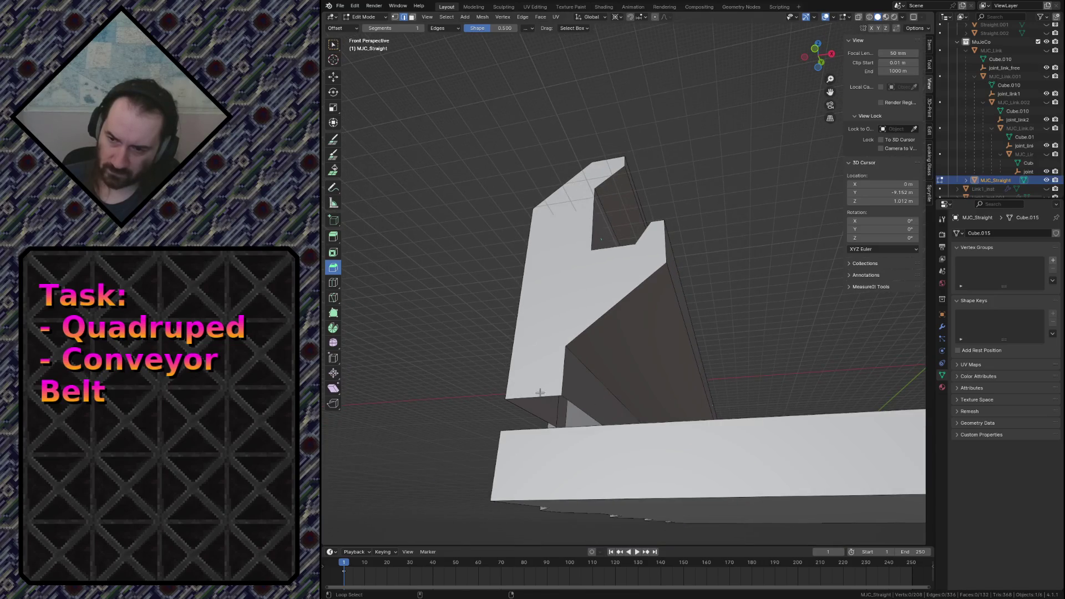
left_click(568, 402)
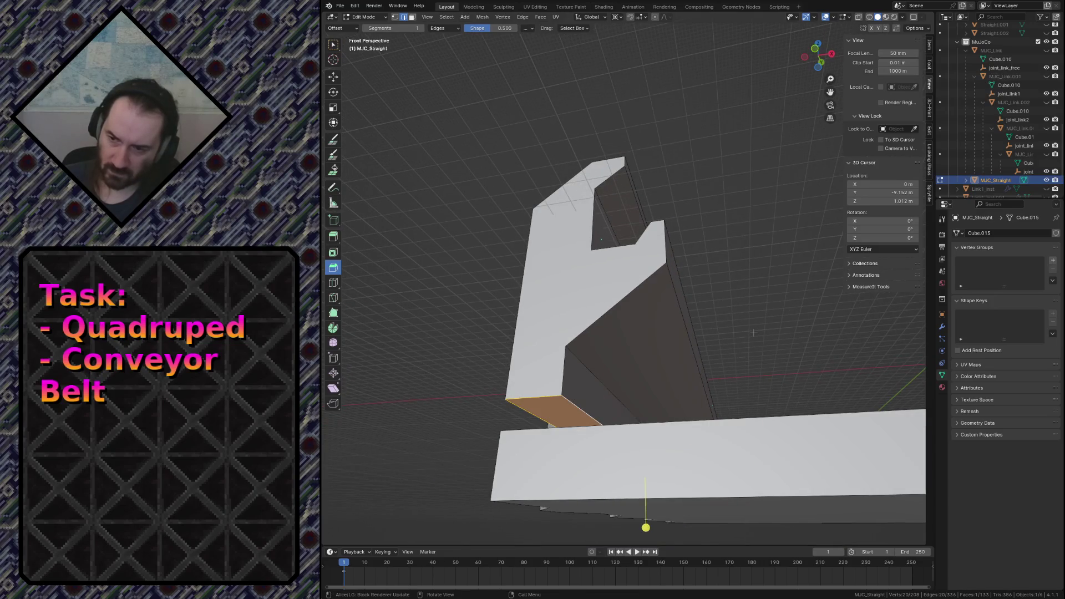
key("shift+grave")
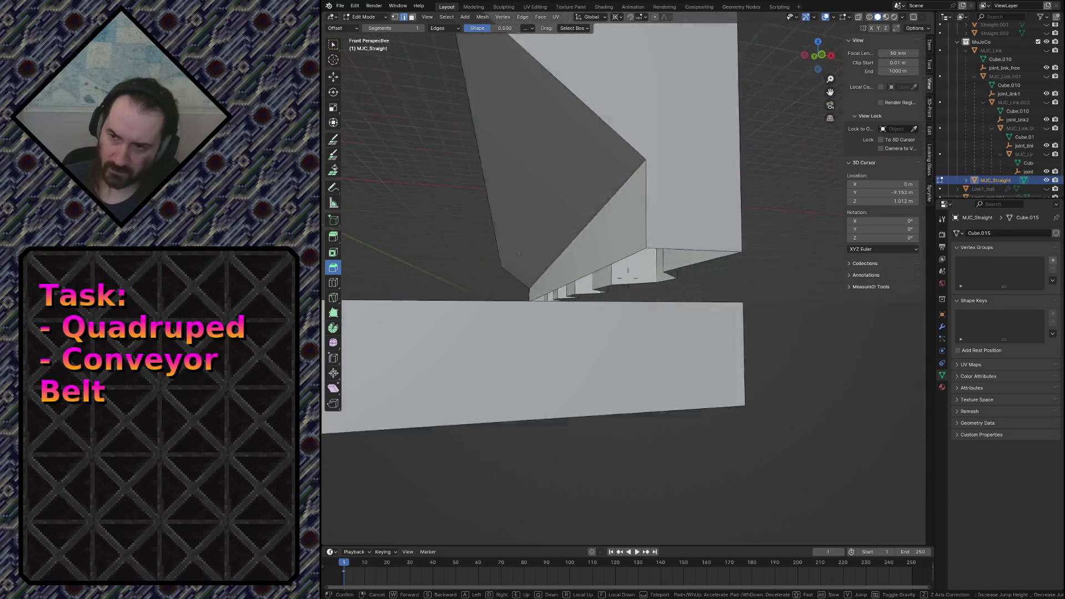
left_click(722, 286)
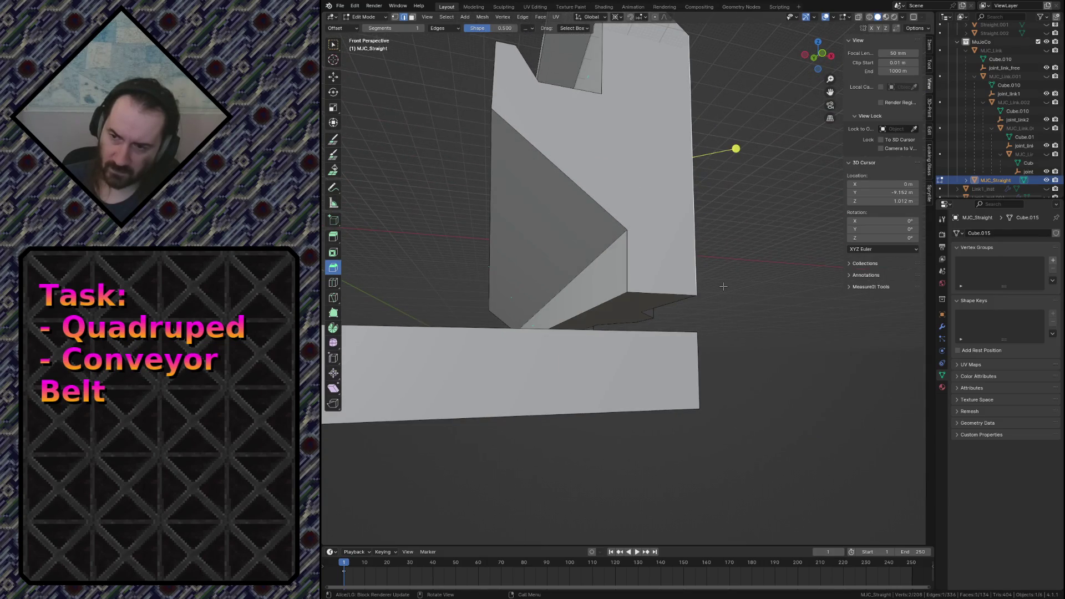
key("shift+grave")
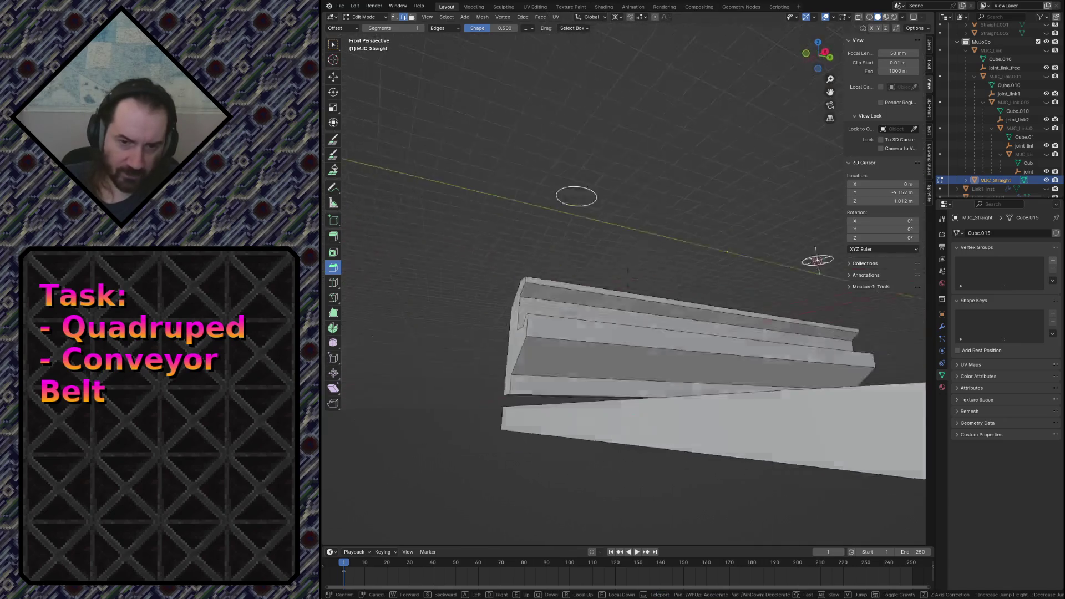
left_click(583, 317)
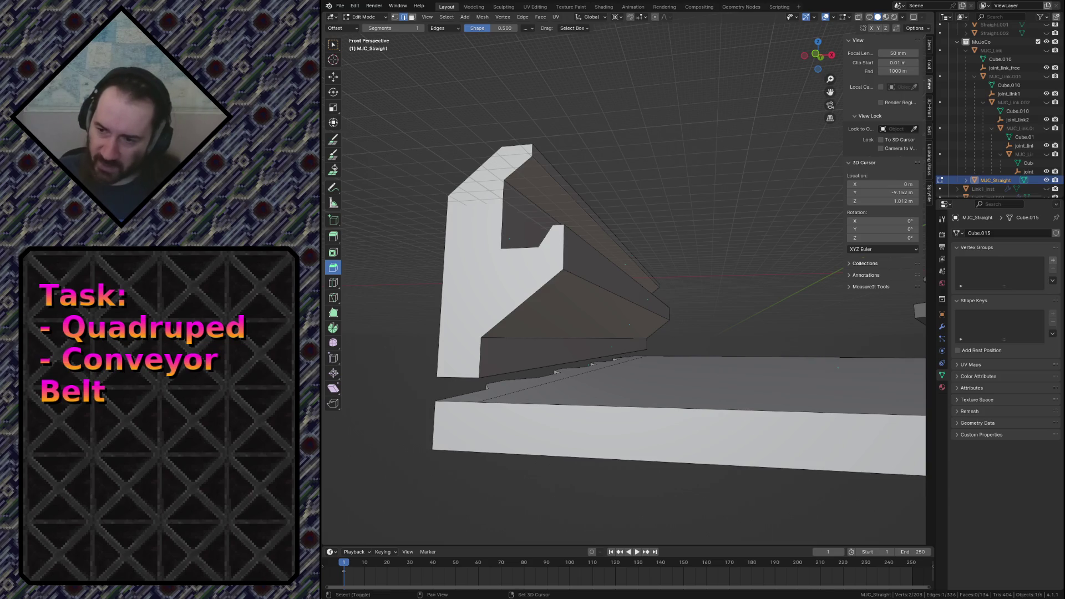
View the rail profile straight-on from the front in see-through wireframe shading.
key("shift+grave")
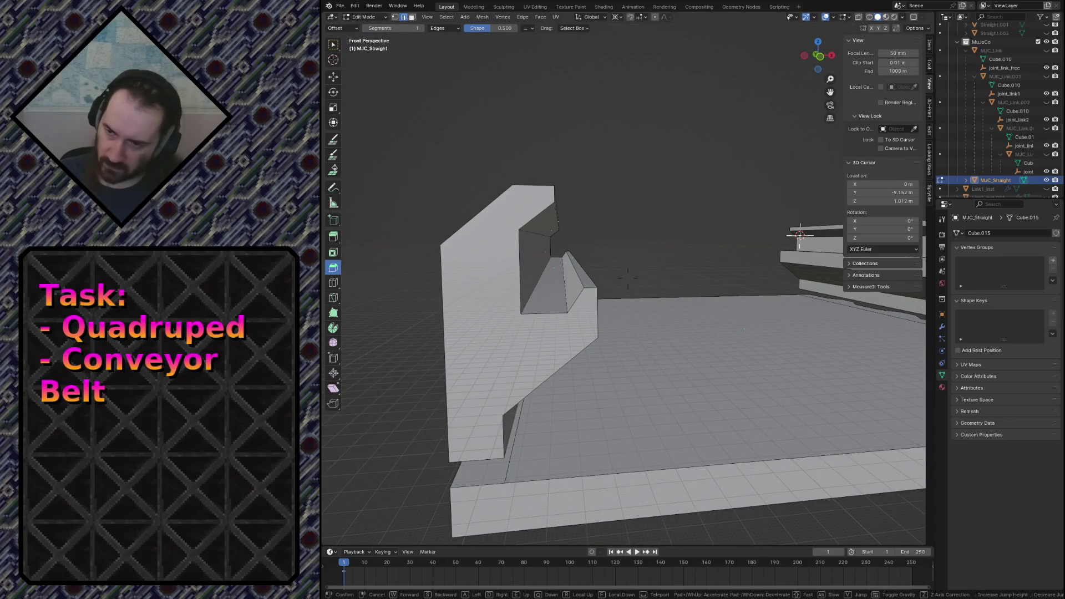
left_click(628, 275)
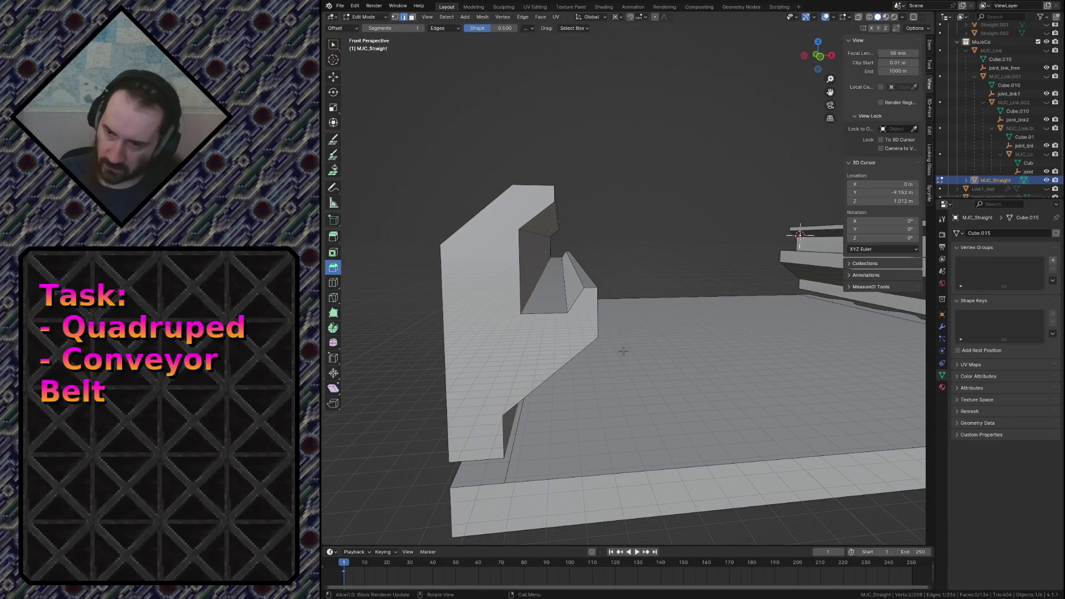
key("1")
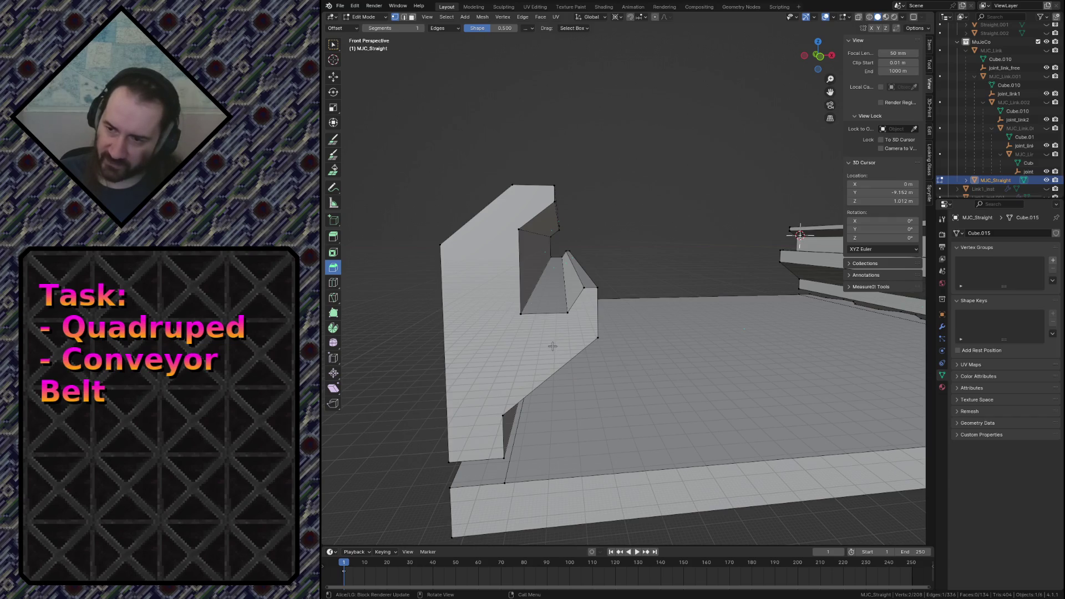
left_click(598, 345)
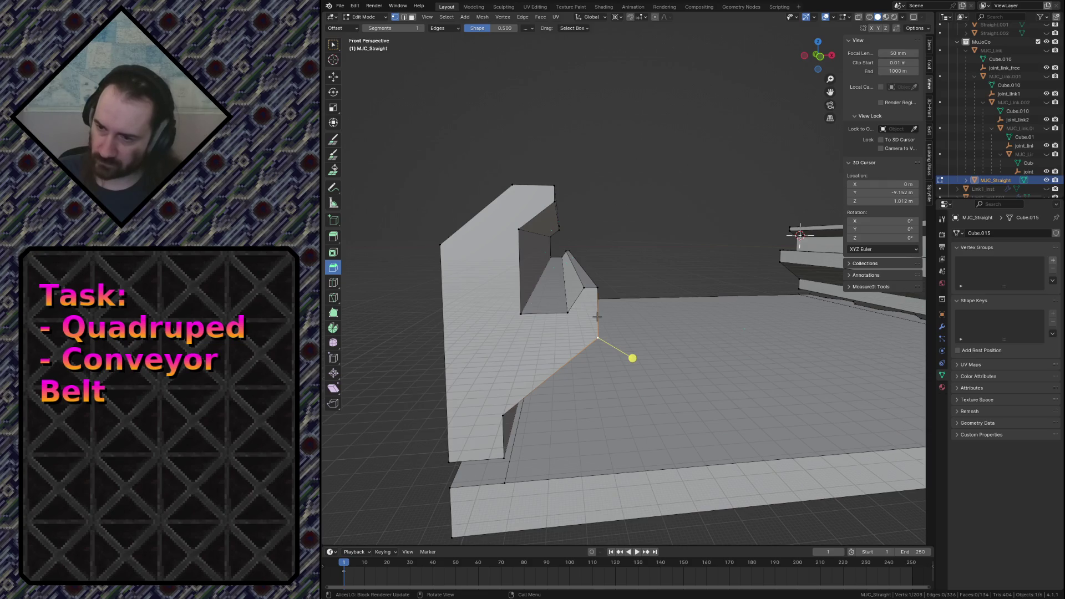
key("KP_1")
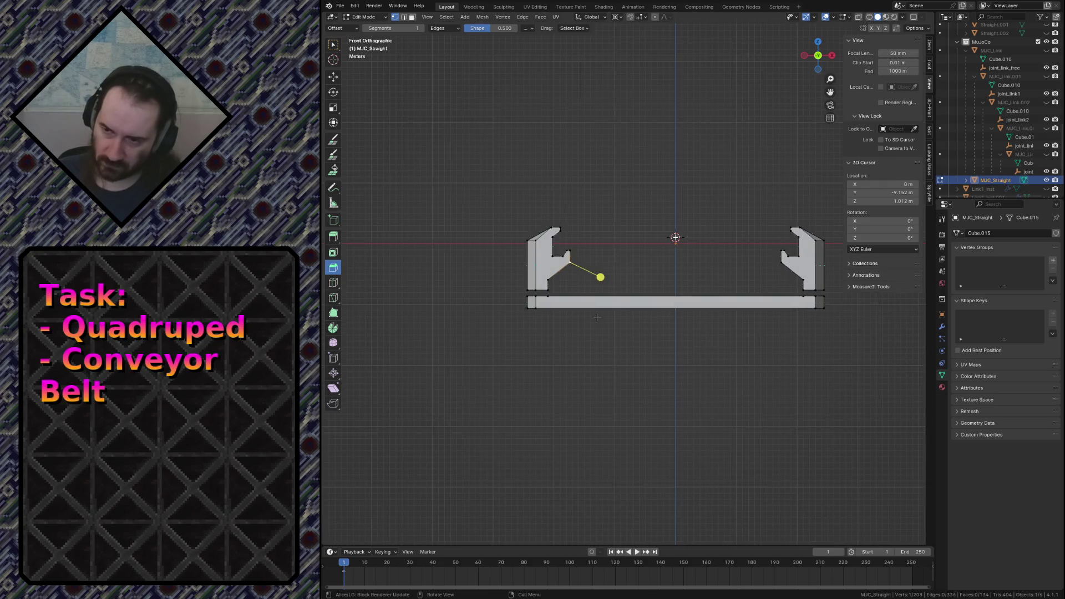
scroll(597, 317, "up", 2)
scroll(657, 292, "up", 3)
scroll(658, 293, "up", 3)
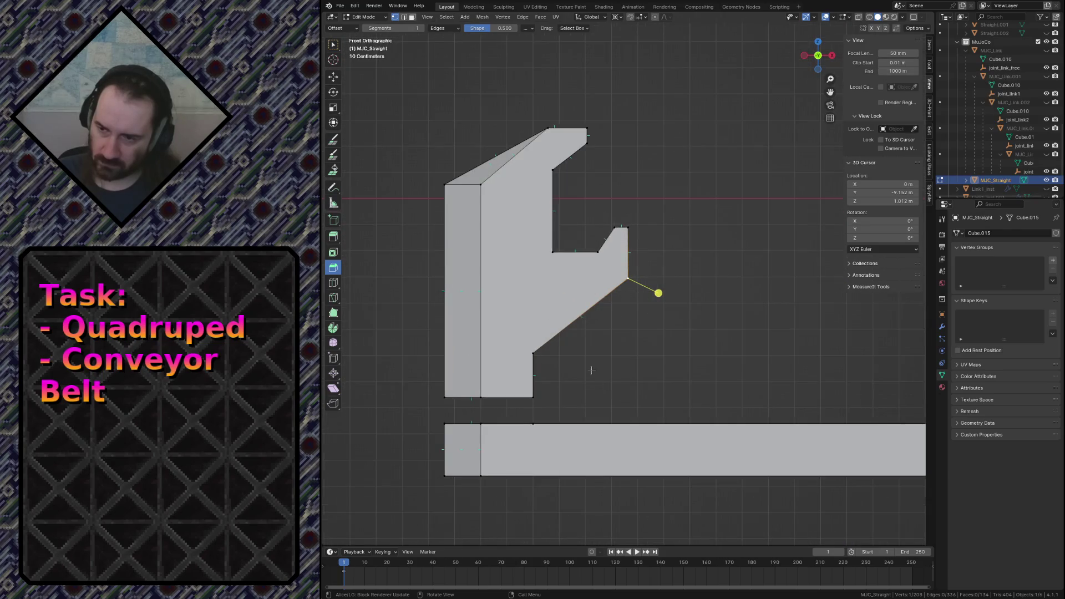
key("z")
left_click(521, 386)
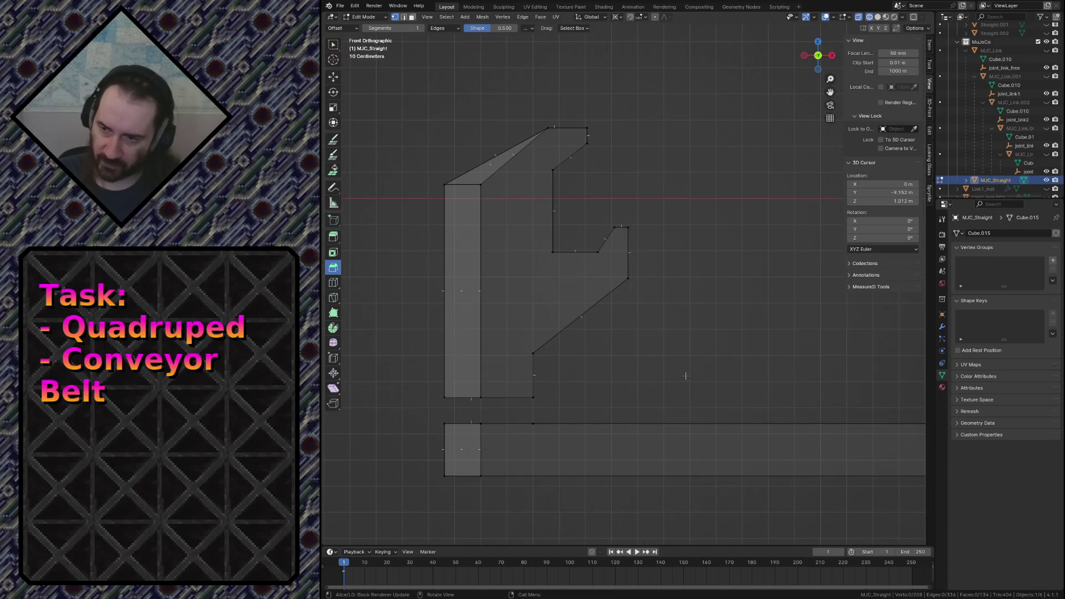
Knife a diagonal cut across the notch and a horizontal cut across the pillar.
key("k")
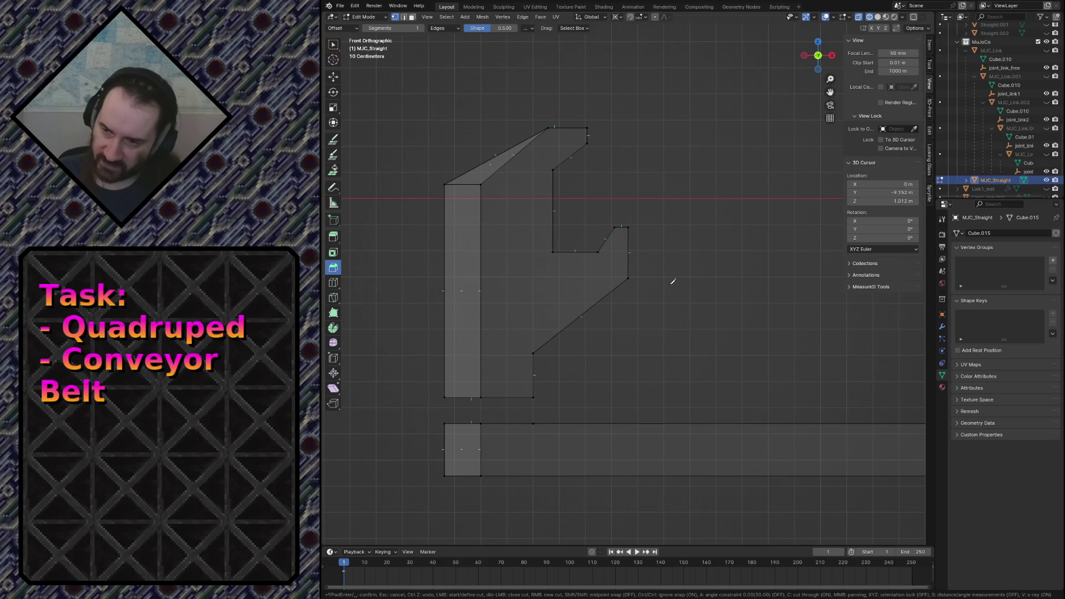
scroll(714, 285, "up", 1)
scroll(714, 285, "up", 1)
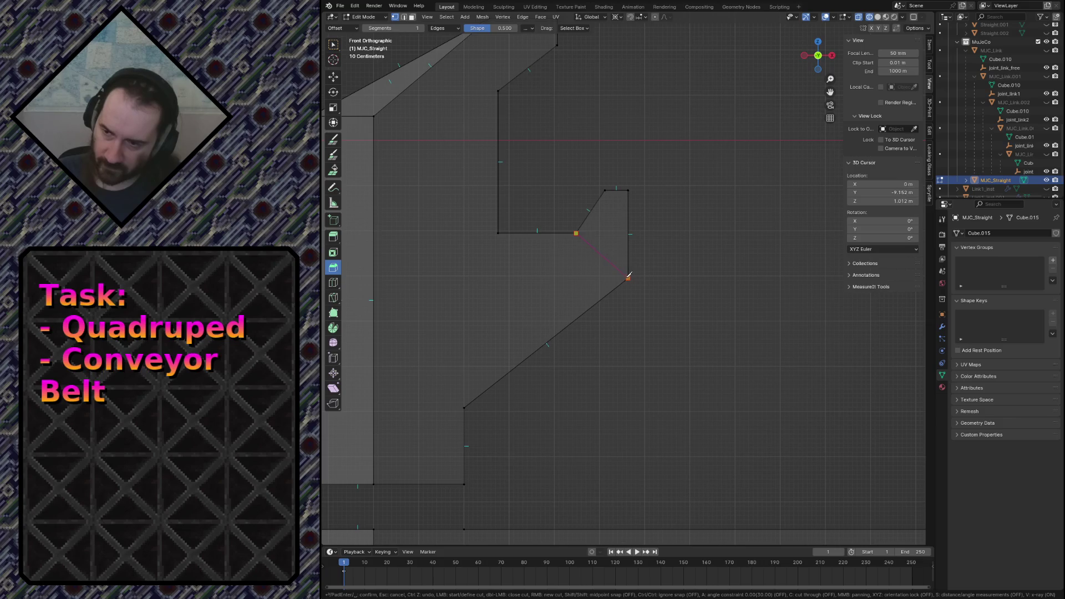
key("Return")
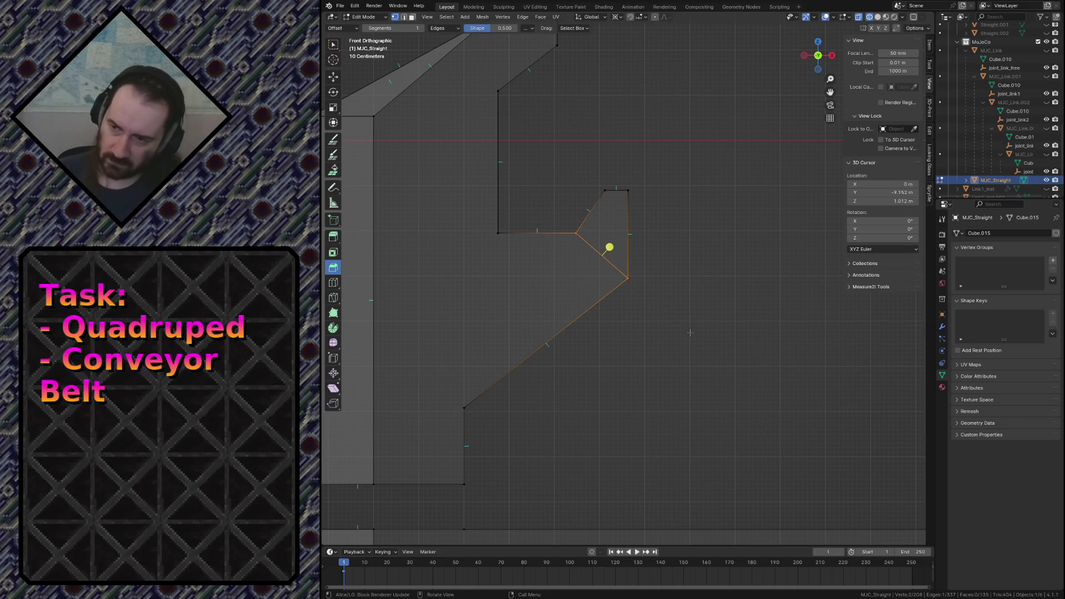
scroll(656, 340, "down", 1)
scroll(610, 335, "down", 1)
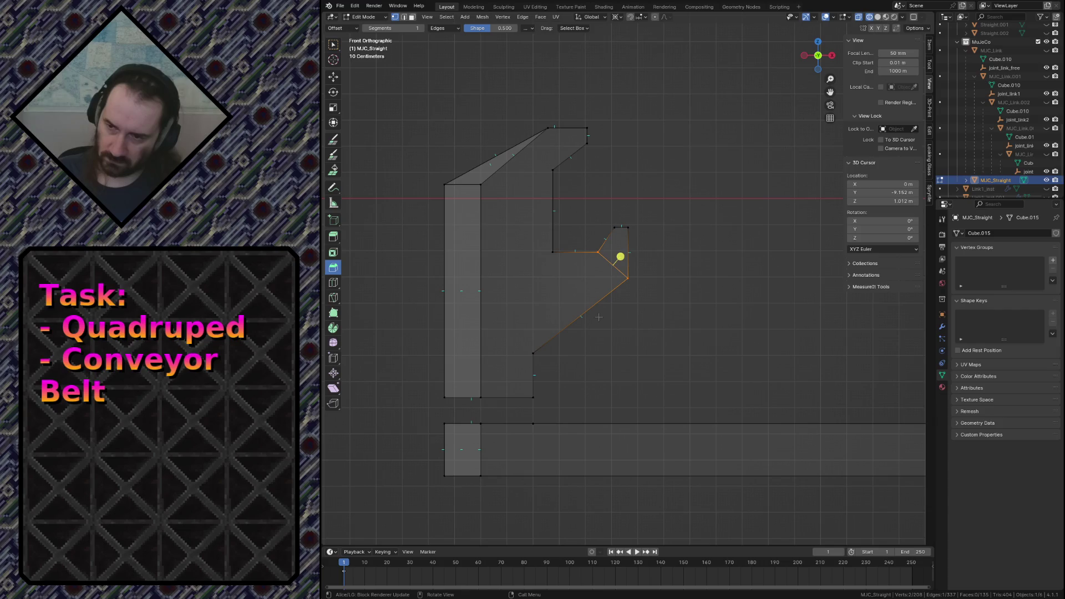
left_click(656, 332)
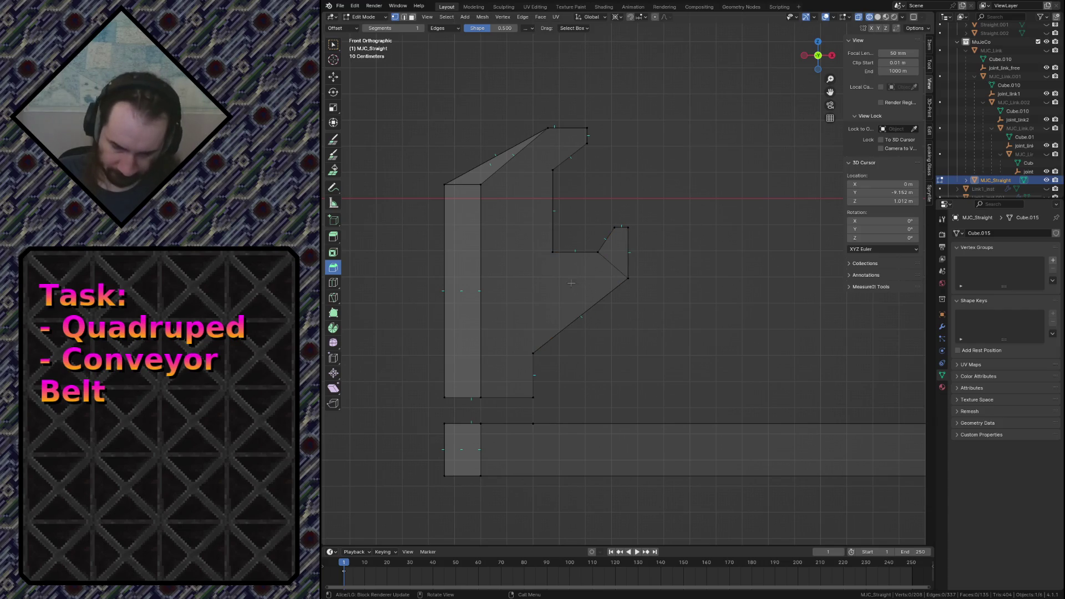
key("k")
left_click(553, 252)
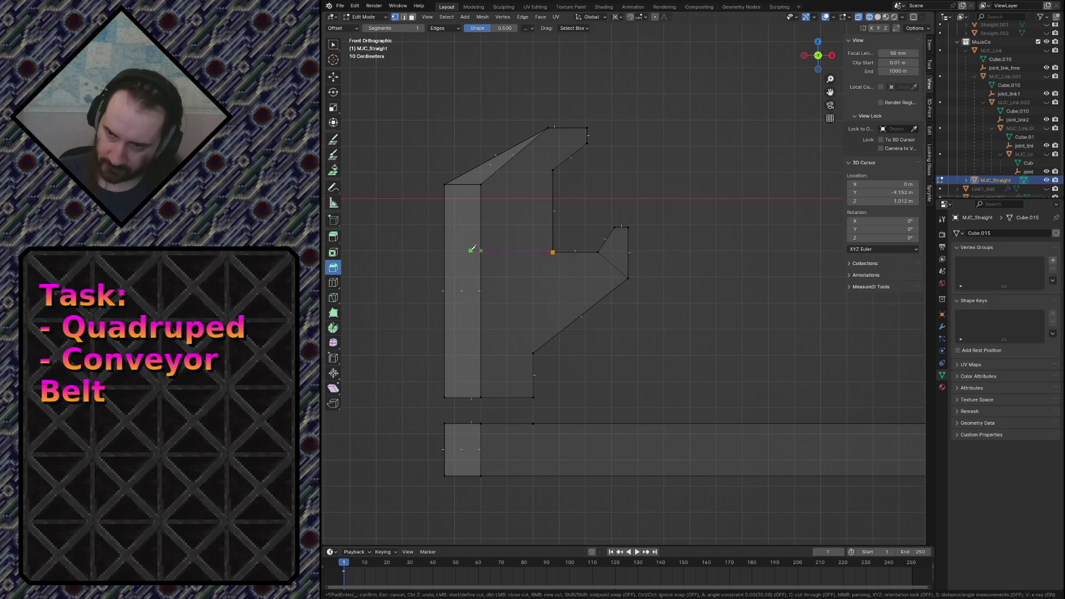
key("x")
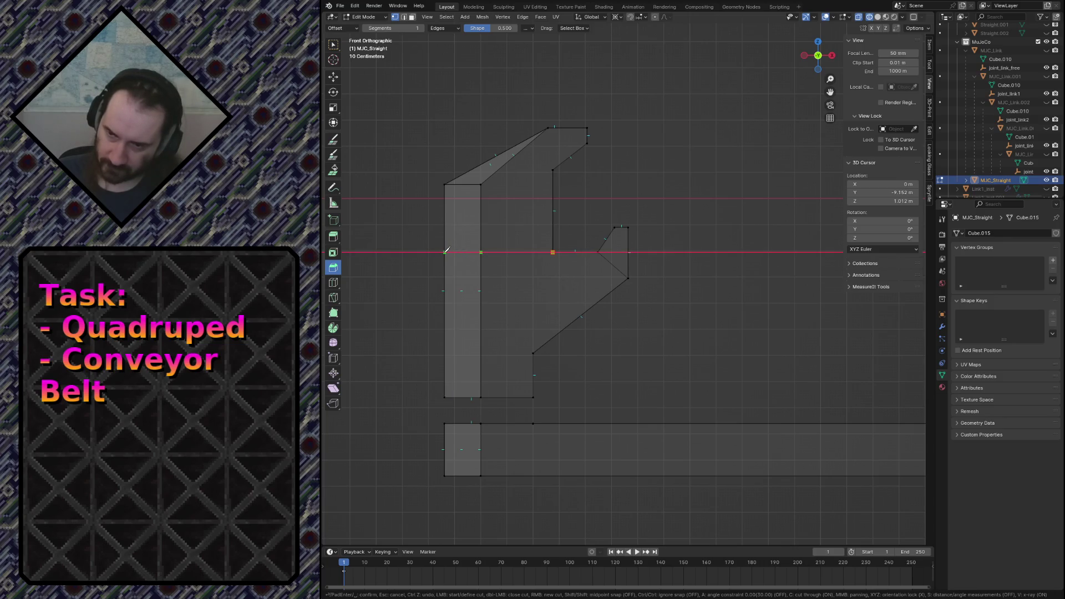
left_click(446, 253)
key("Return")
key("alt+a")
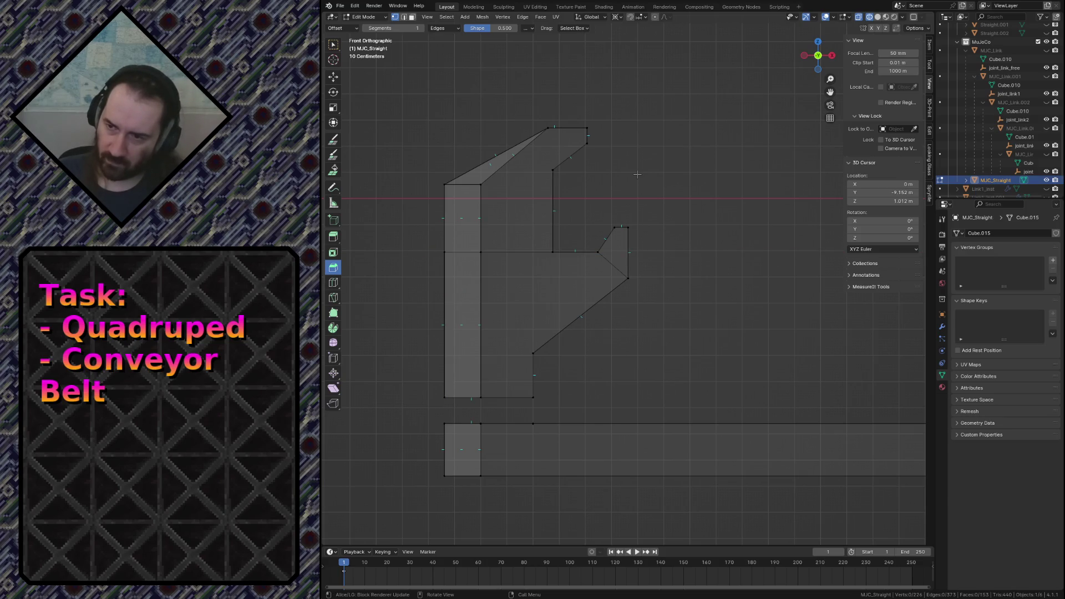
Knife a vertical cut-through near the top, isolating the small top-right face of the profile.
key("k")
left_click(549, 129)
key("c")
left_click(553, 170)
key("Return")
key("alt+a")
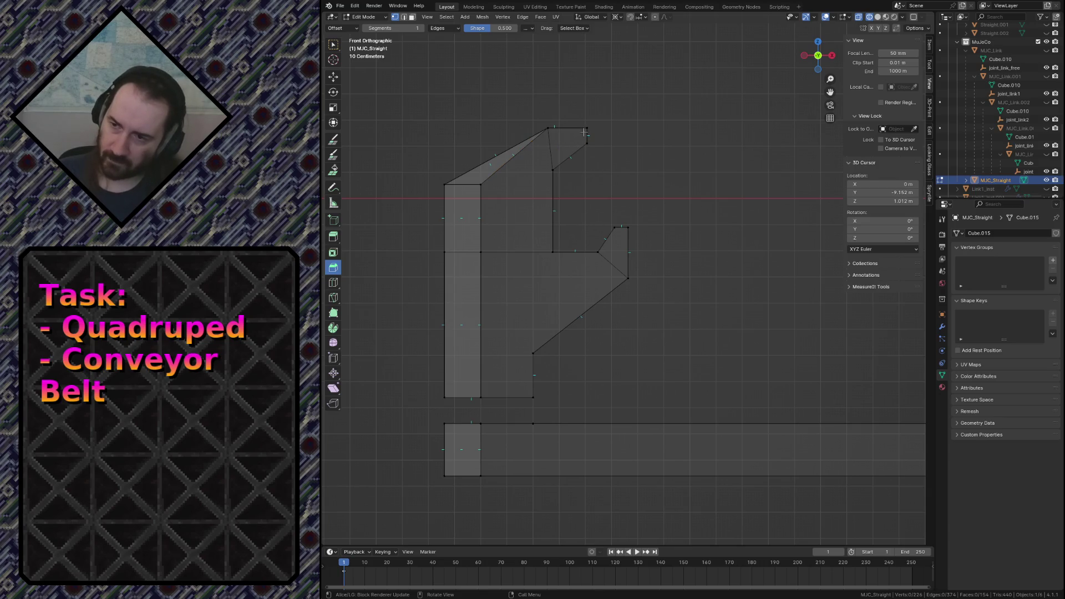
left_click_drag(558, 116, 605, 174)
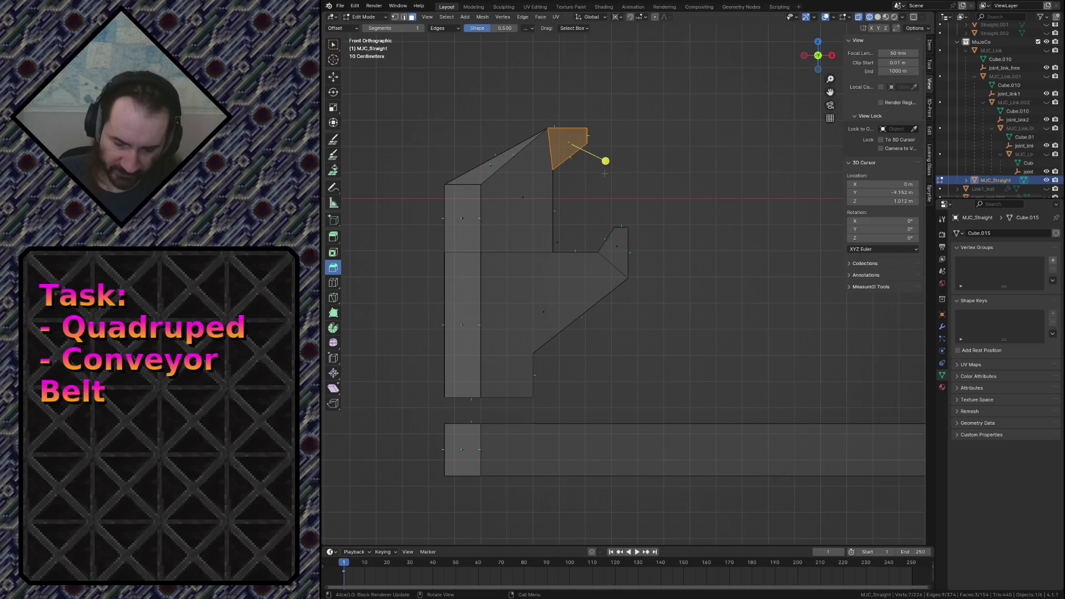
Box-select the upper-left block, the hook at the arm's tip, then the lower pillar-and-arm faces.
left_click(442, 180)
left_click_drag(434, 153, 537, 225)
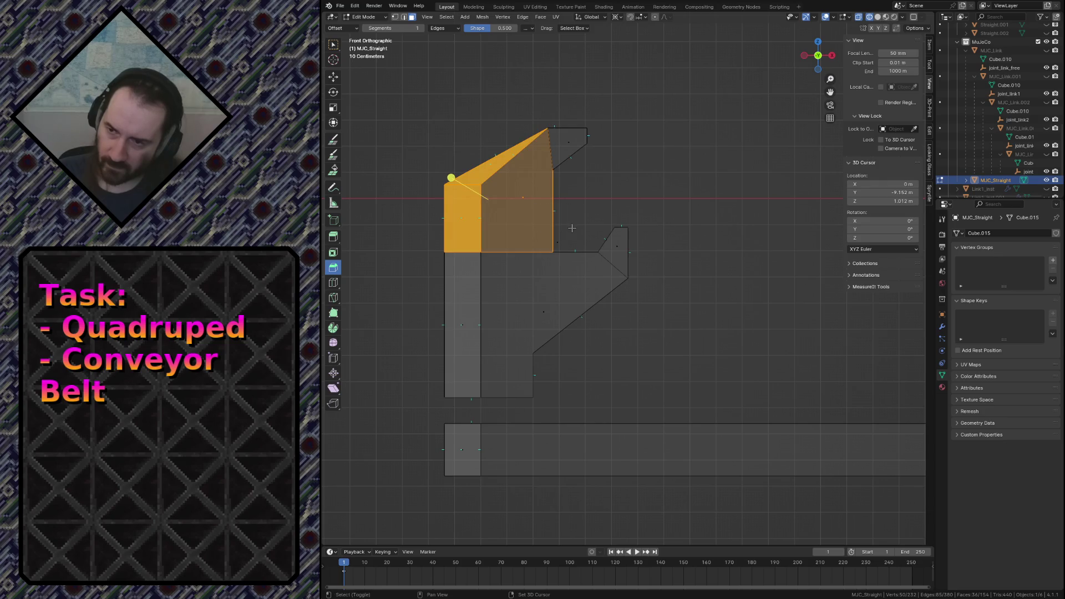
left_click_drag(599, 221, 651, 254)
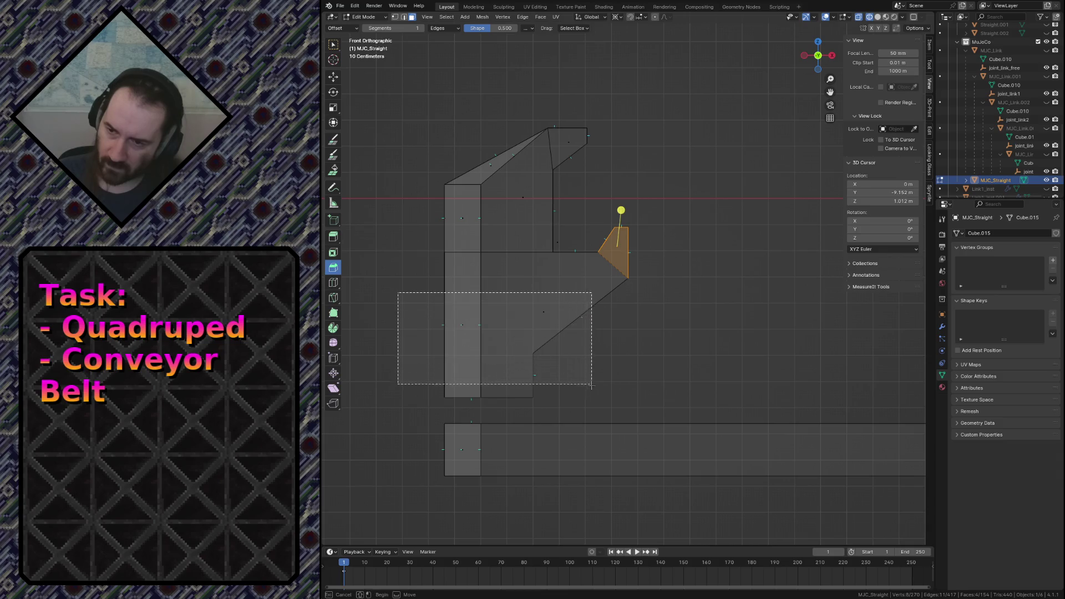
left_click_drag(398, 292, 616, 406)
Test-move the lower section twice and undo each move, leaving it in place.
key("g")
left_click(620, 391)
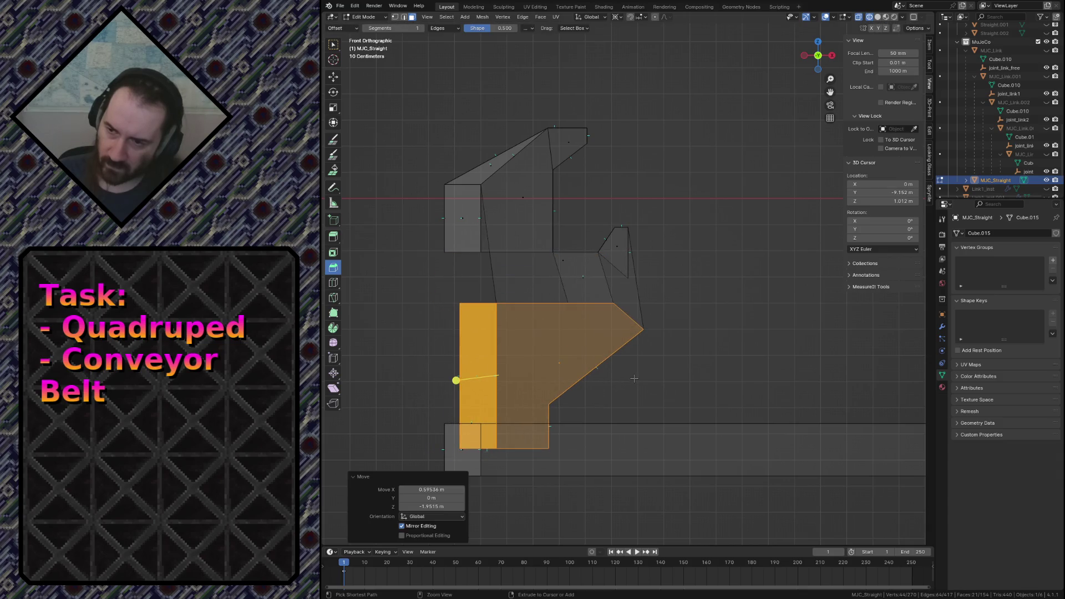
key("ctrl+z")
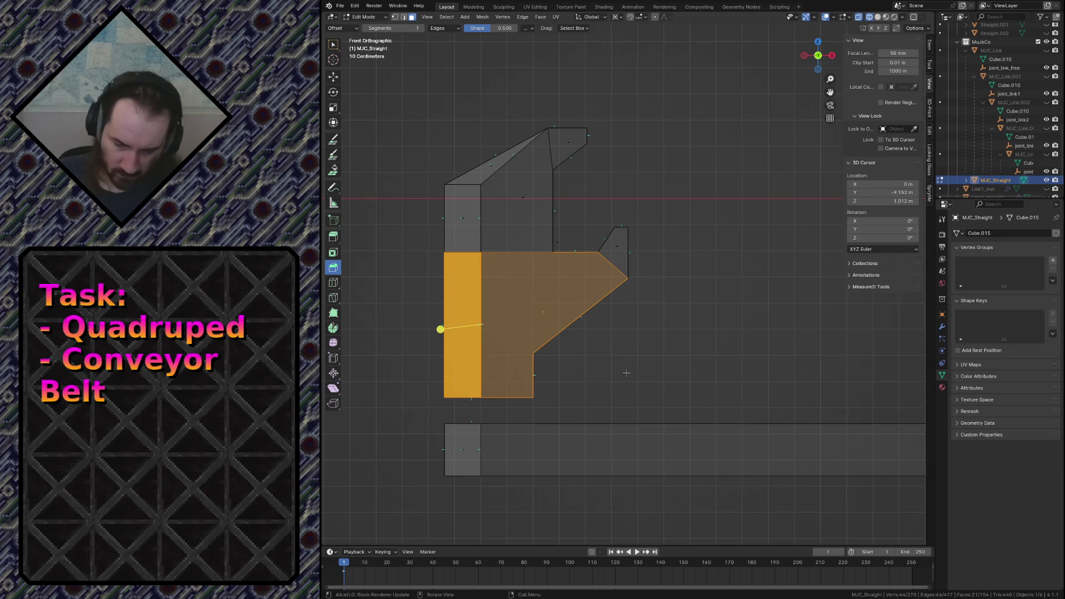
key("g")
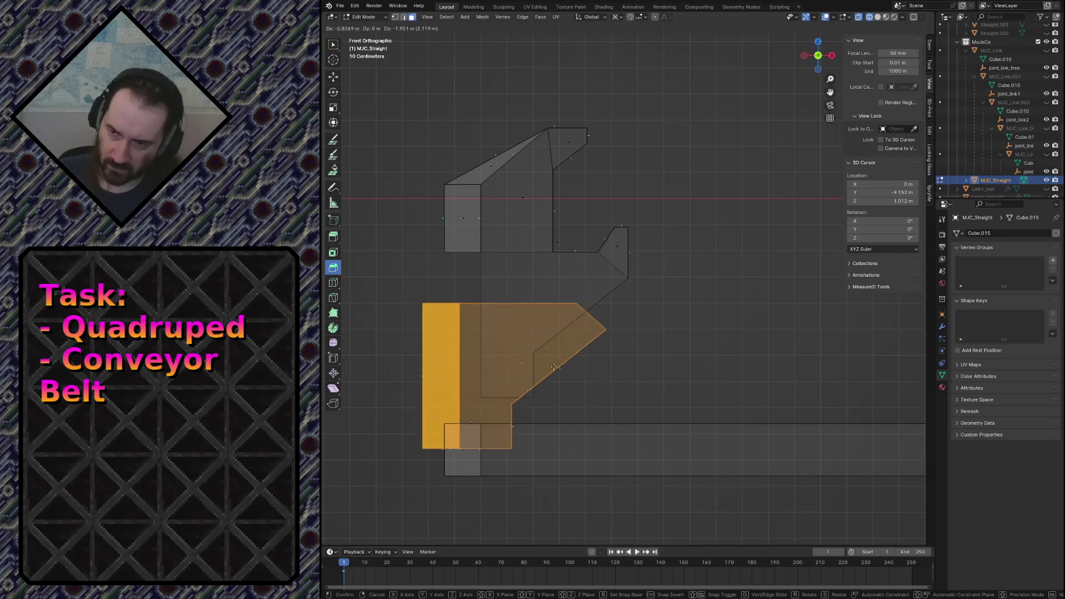
left_click(570, 366)
key("ctrl+z")
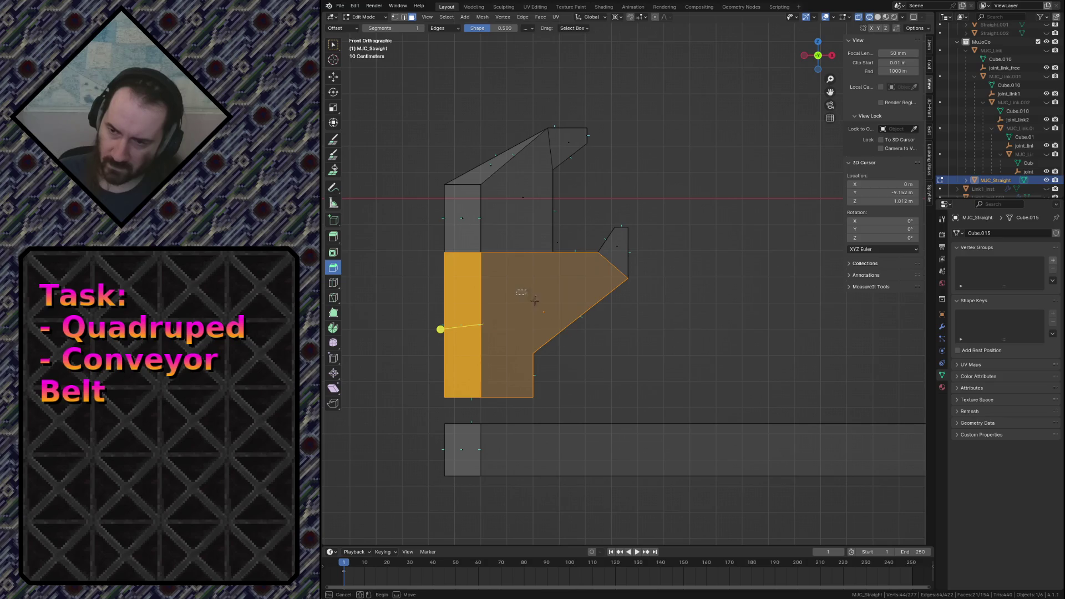
left_click(463, 324, "ctrl")
key("shift+grave")
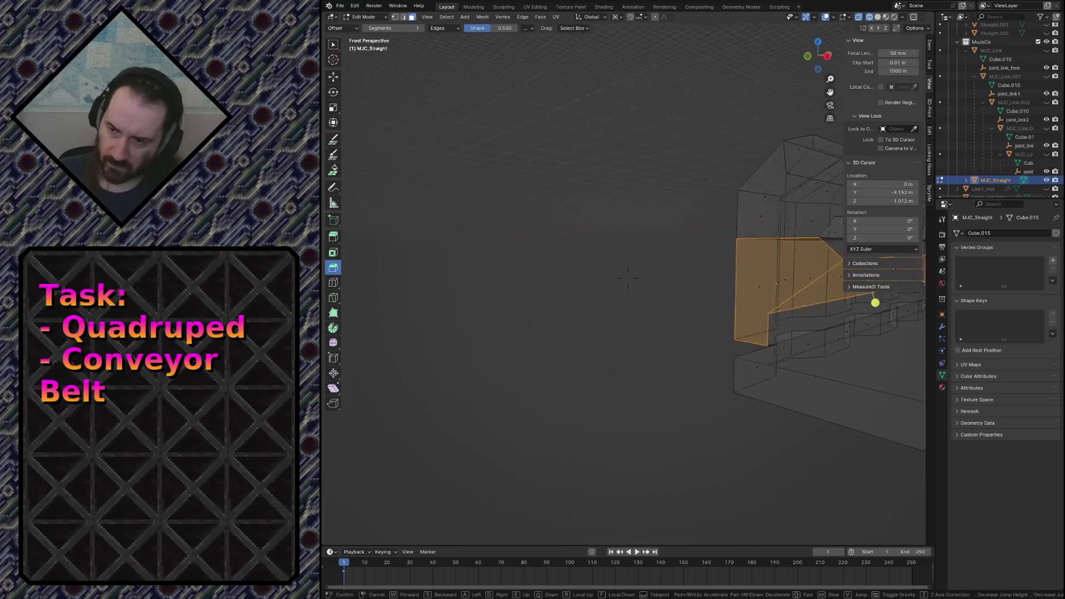
In solid shading, lift the connected hook-tip strip along Z to prove it separates, then undo.
left_click(607, 358)
key("shift+z")
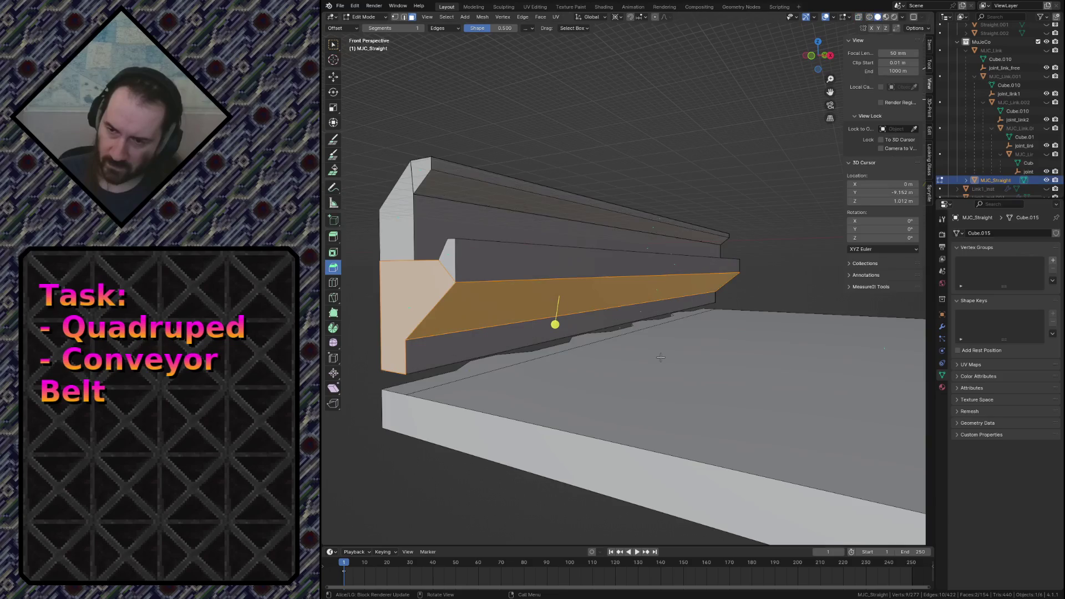
left_click(488, 263)
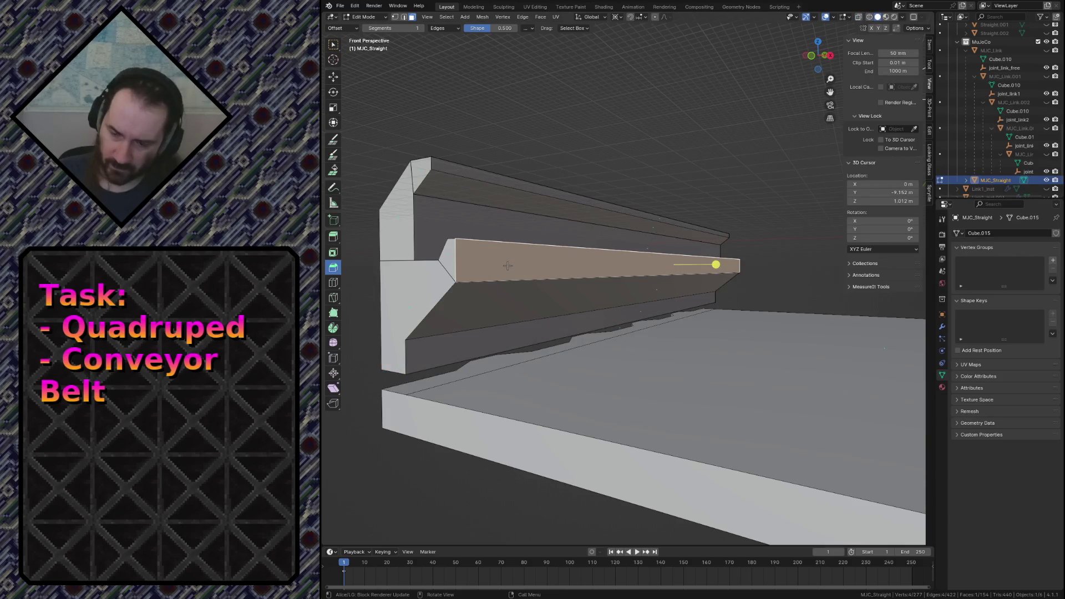
key("ctrl+l")
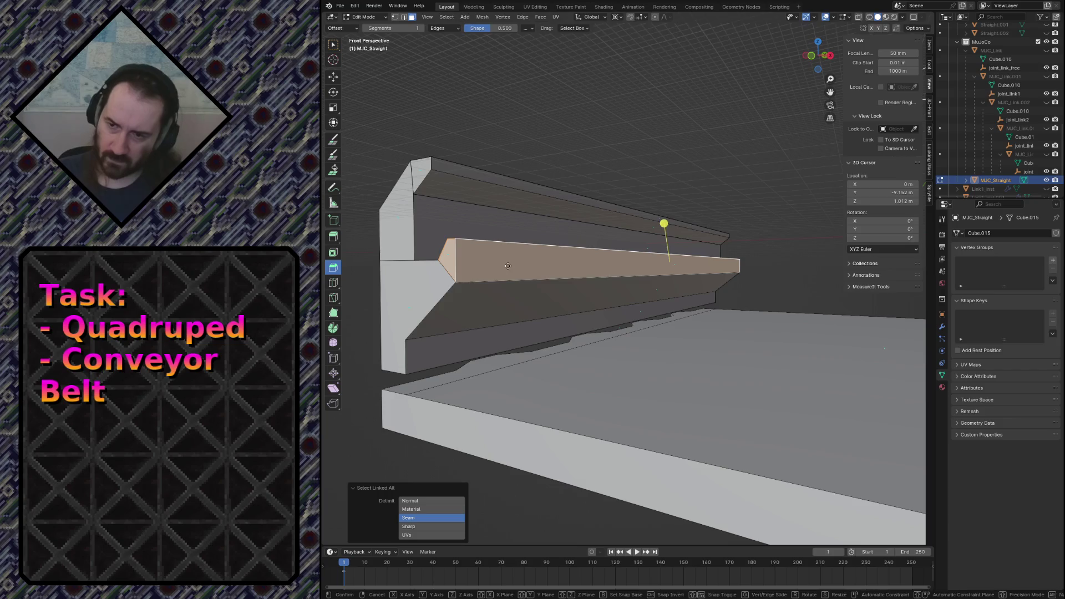
key("g")
key("z")
left_click(535, 123)
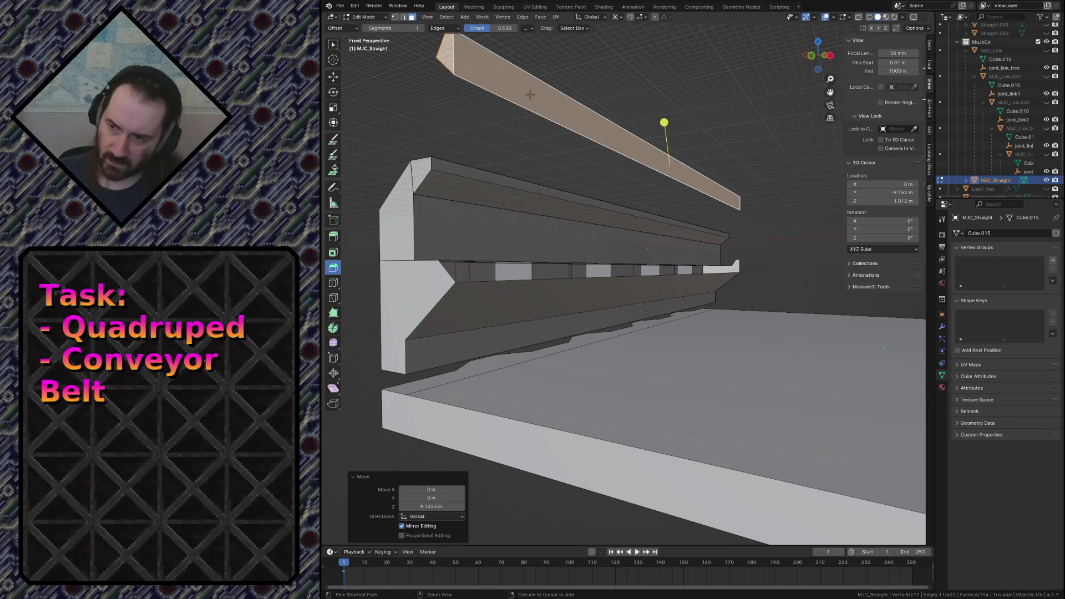
key("ctrl+z")
key("ctrl+b")
Knife a diagonal edge across the rail's end face from its upper corner to the lower corner.
middle_click_drag(657, 249, 499, 274)
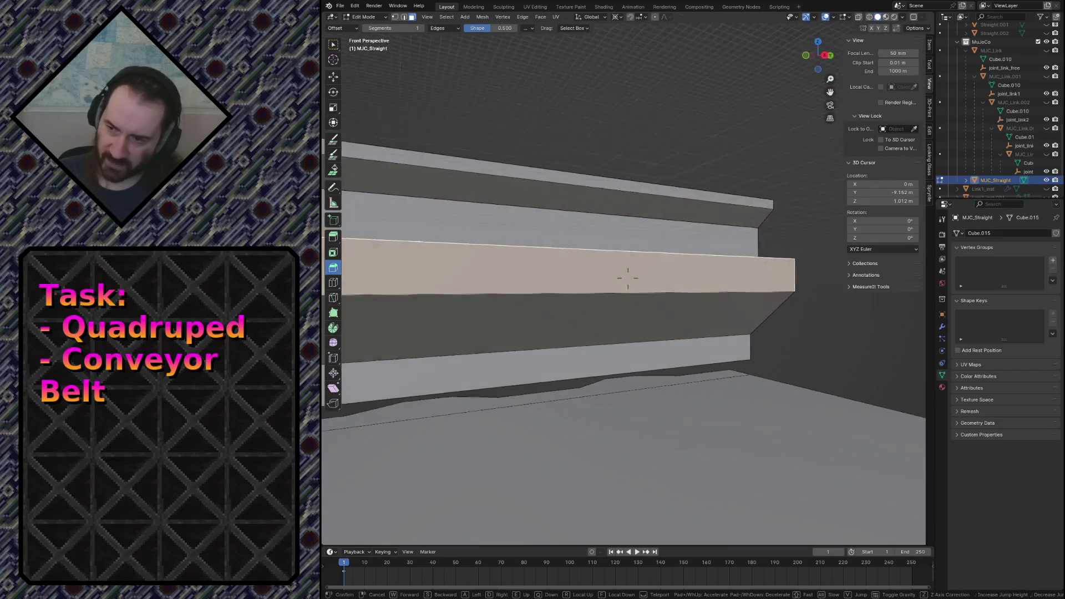
scroll(583, 275, "up", 4)
left_click(628, 279)
left_click(799, 289)
key("k")
left_click(622, 236)
key("Return")
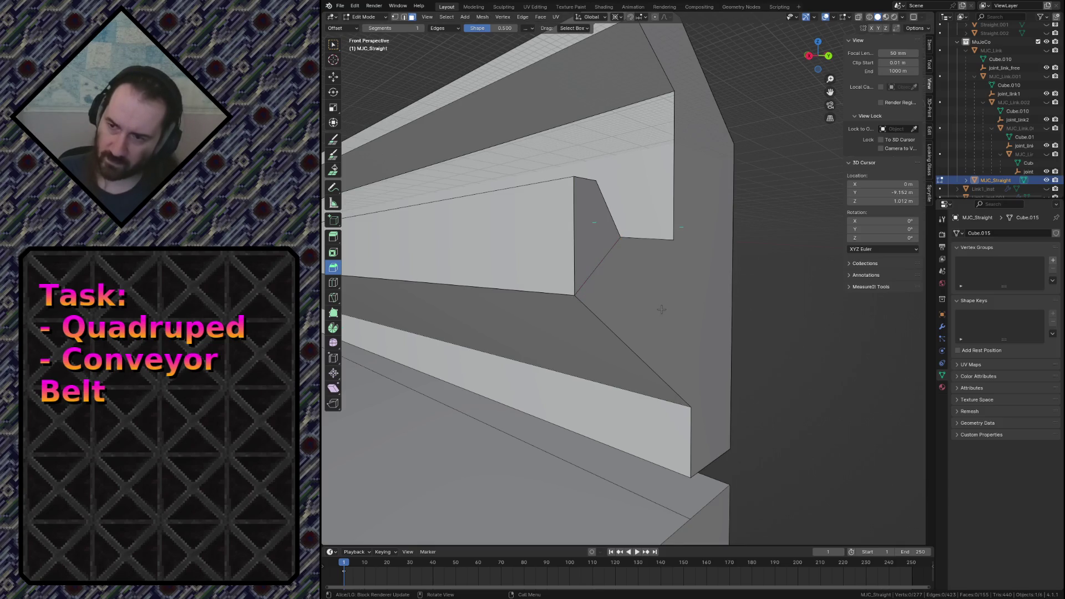
Knife an X-constrained horizontal cut on the end face and a vertical cut on the rail's top face.
middle_click_drag(662, 310, 612, 318)
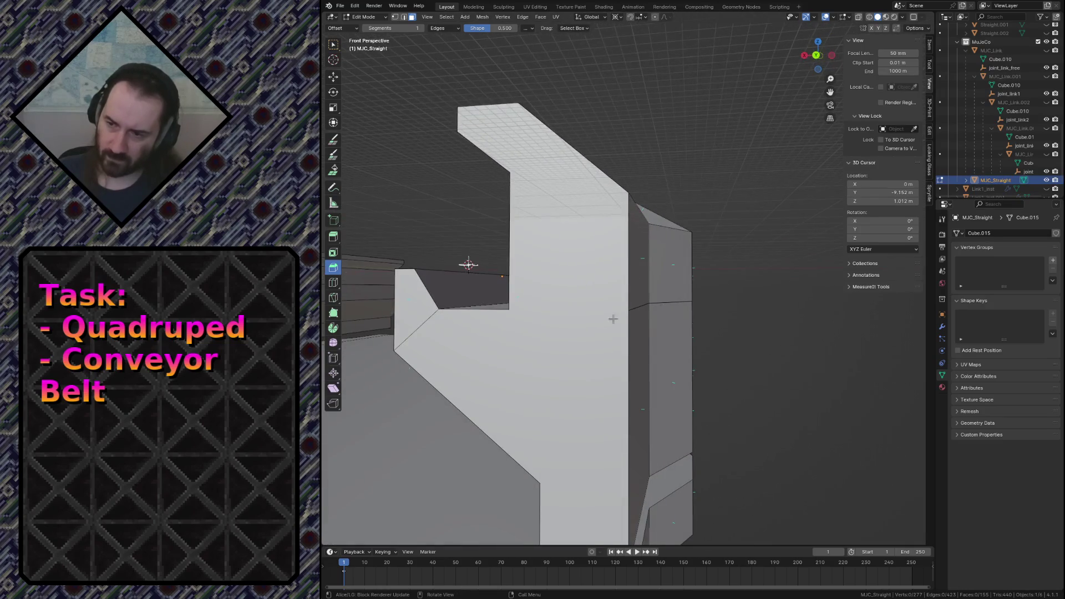
key("k")
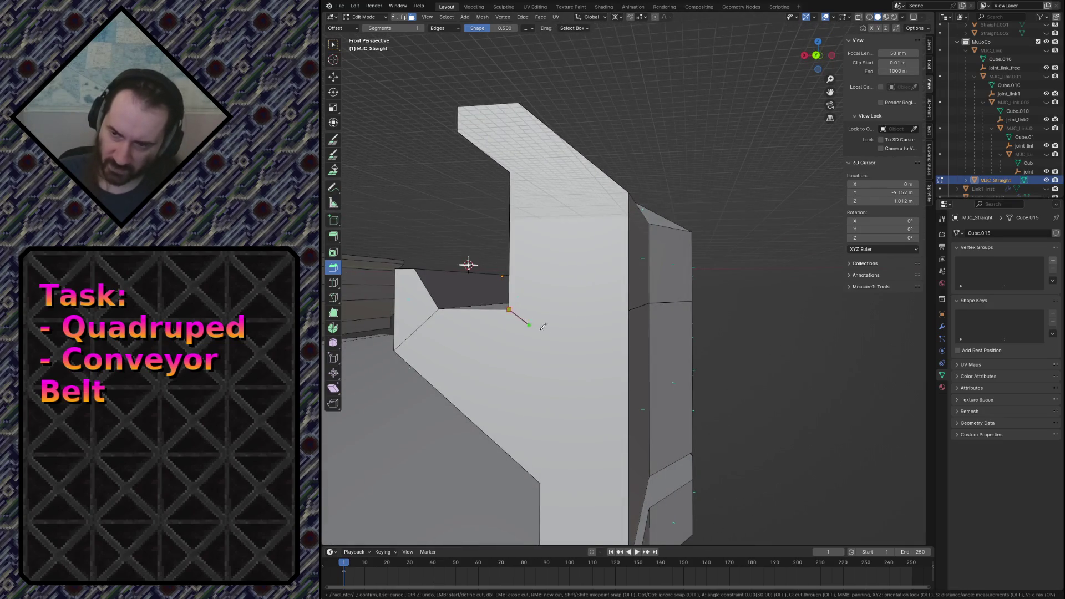
key("x")
key("Return")
key("k")
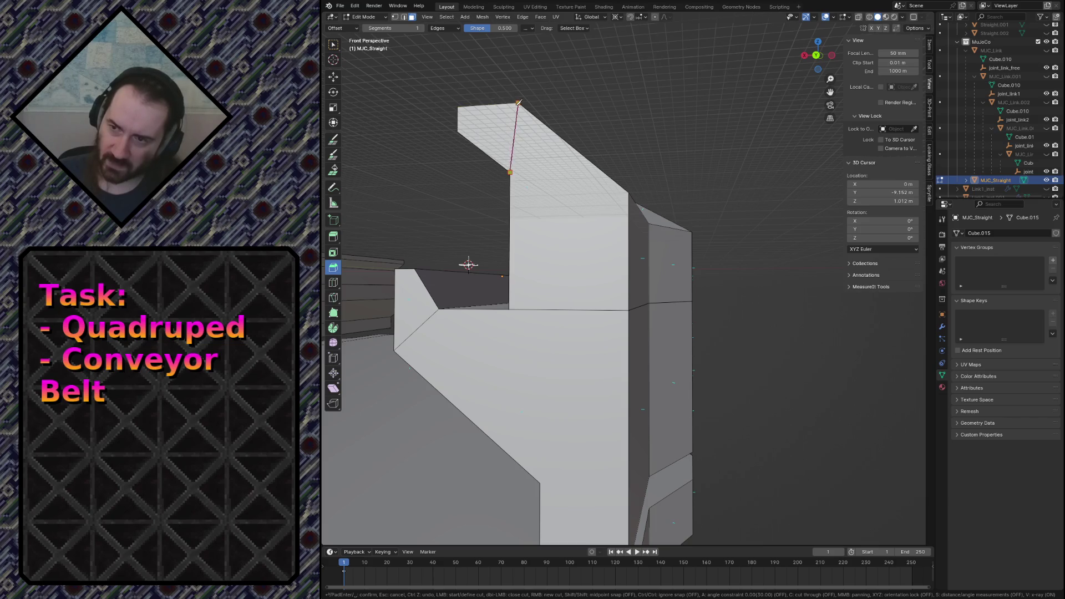
key("Return")
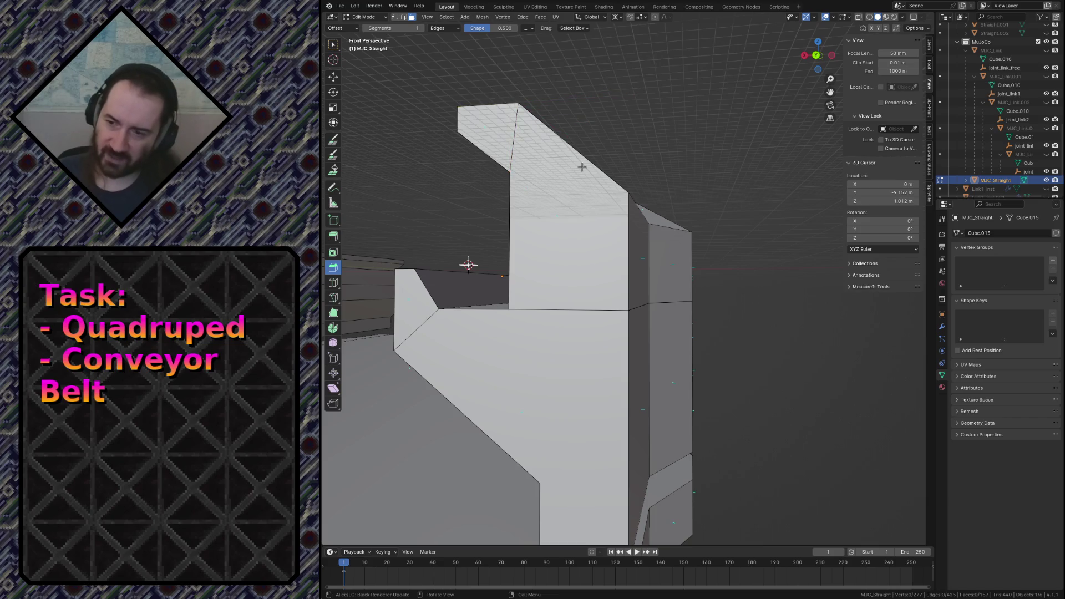
Select the connected rail pieces and nudge the middle strip's end face outward to check separation.
left_click(420, 309)
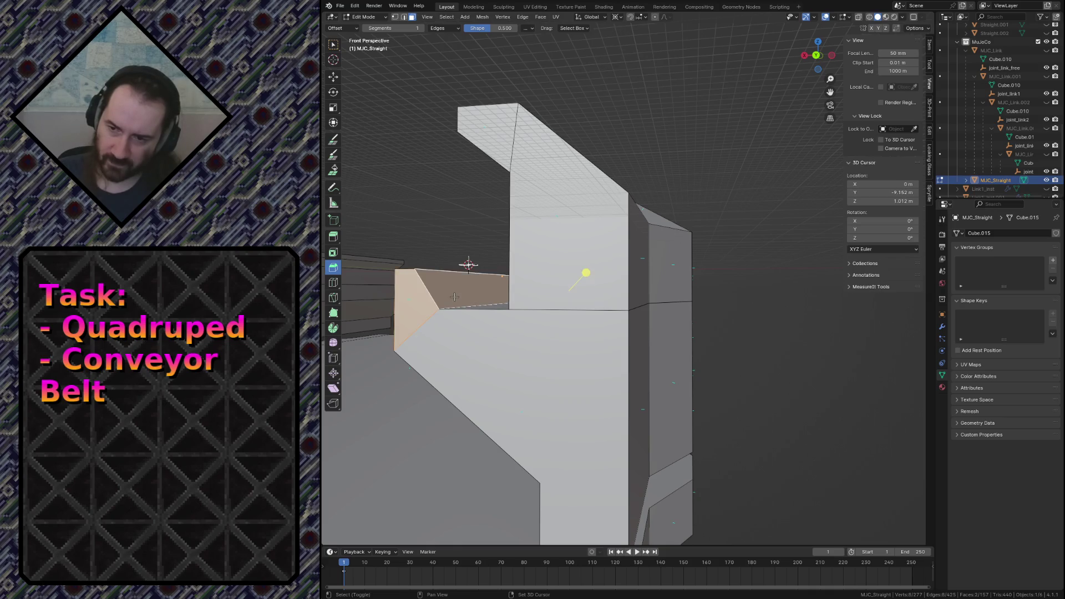
key("shift+grave")
left_click(436, 237)
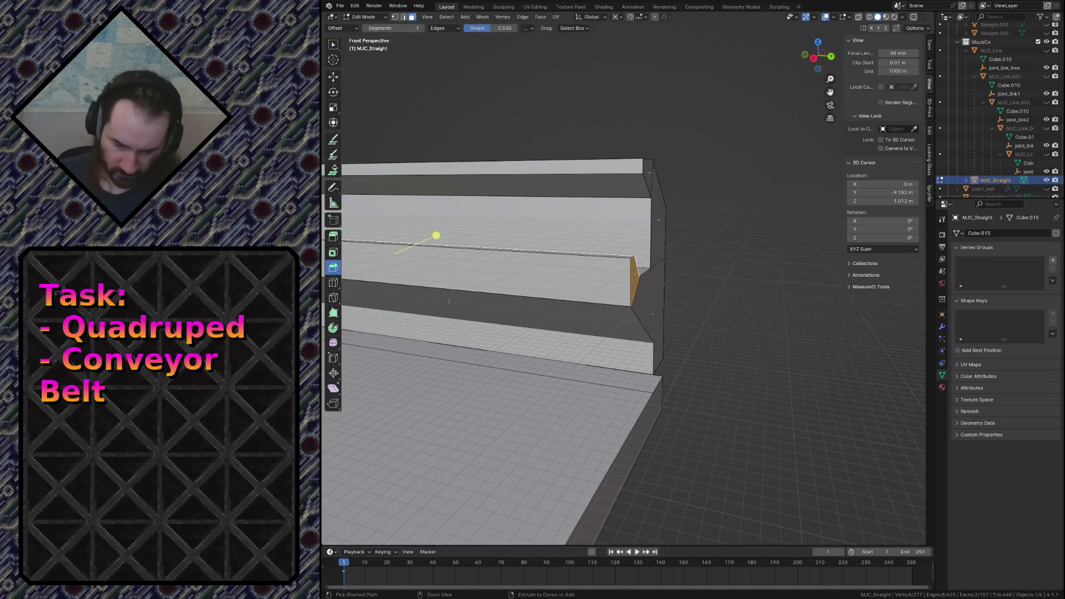
key("ctrl+l")
left_click(649, 292)
key("g")
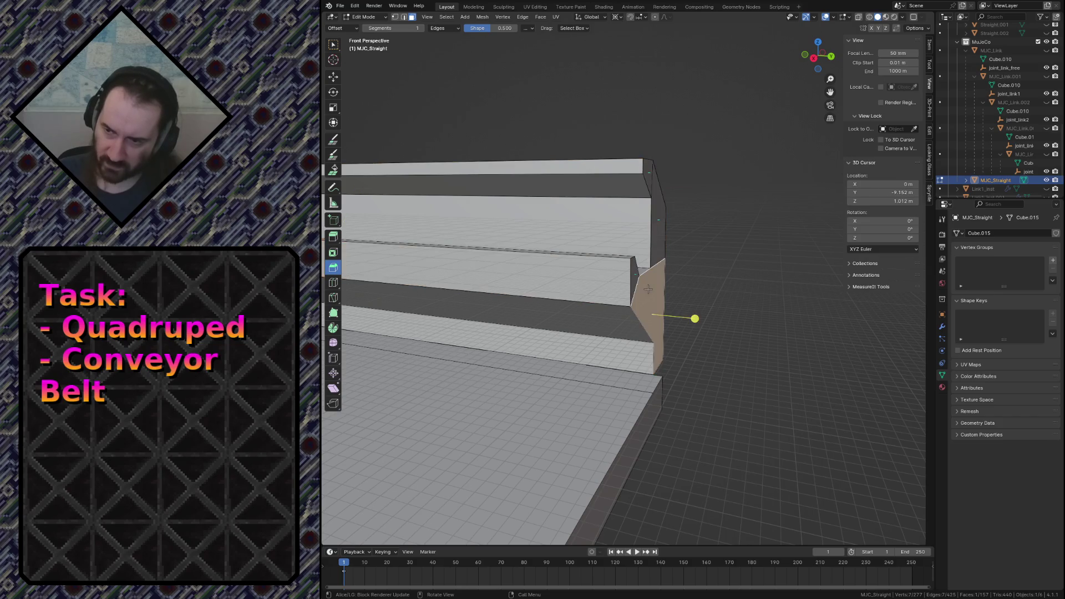
left_click(625, 275)
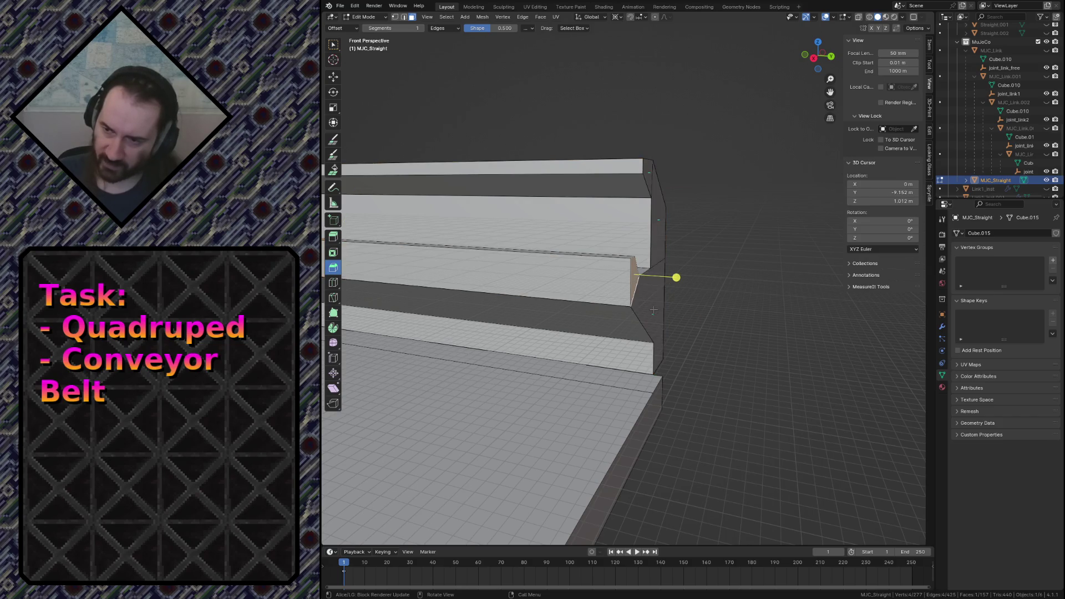
left_click_drag(676, 278, 657, 277)
left_click(647, 175)
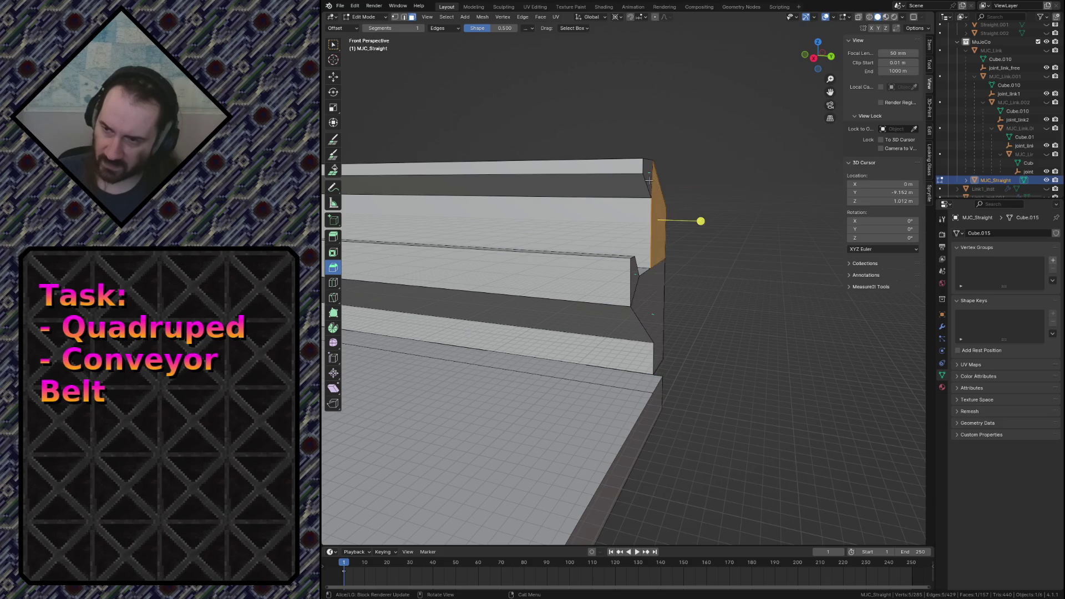
Merge by distance the duplicate vertices of the middle strip and the next connected strip.
left_click(635, 270)
key("ctrl+l")
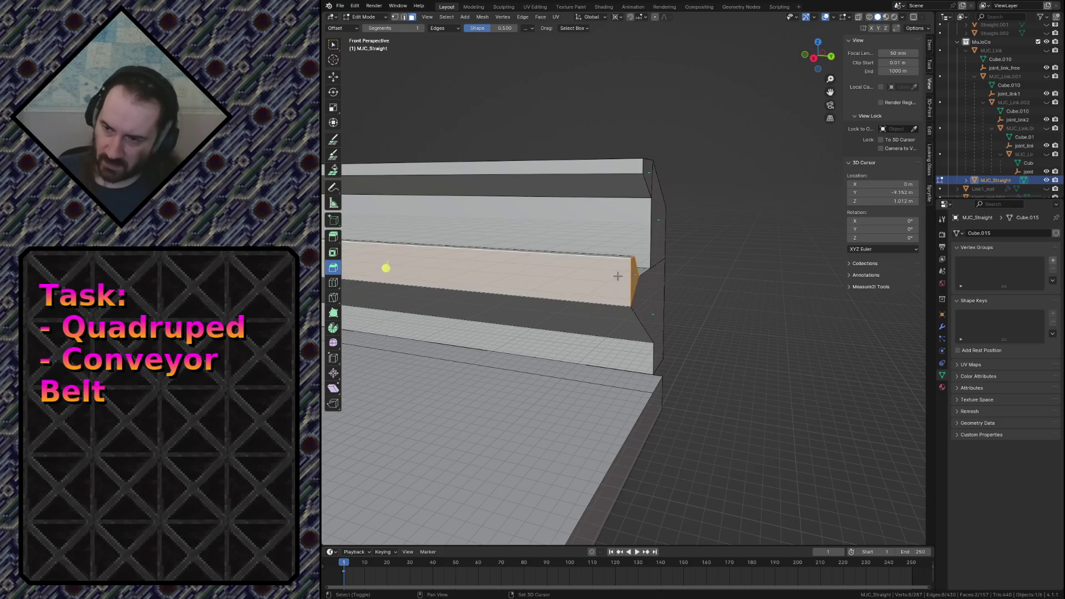
key("m")
left_click(558, 308)
middle_click_drag(559, 309, 516, 333)
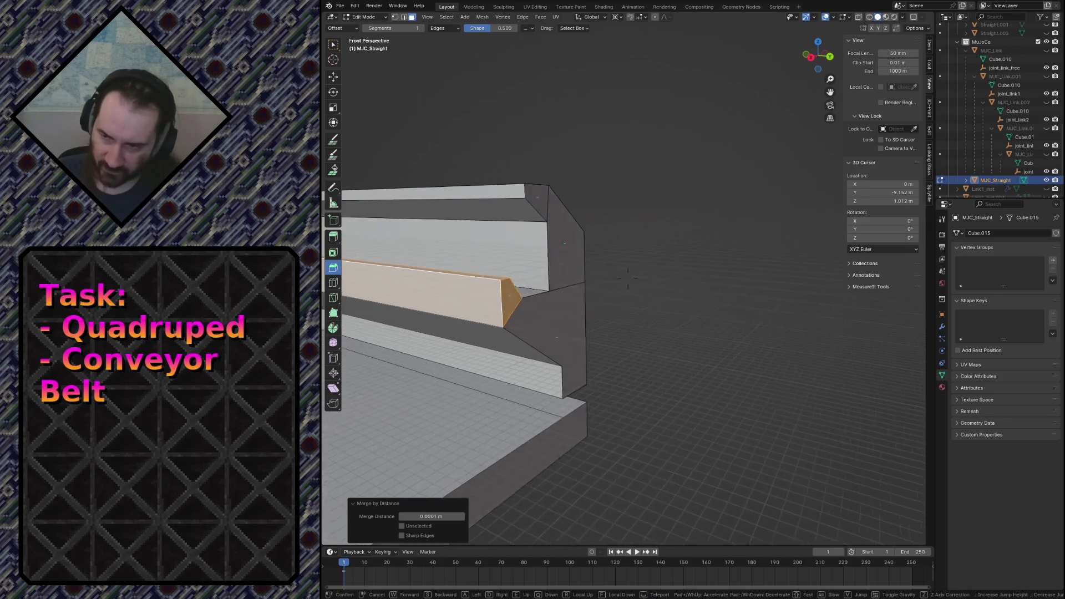
left_click(522, 342)
key("ctrl+l")
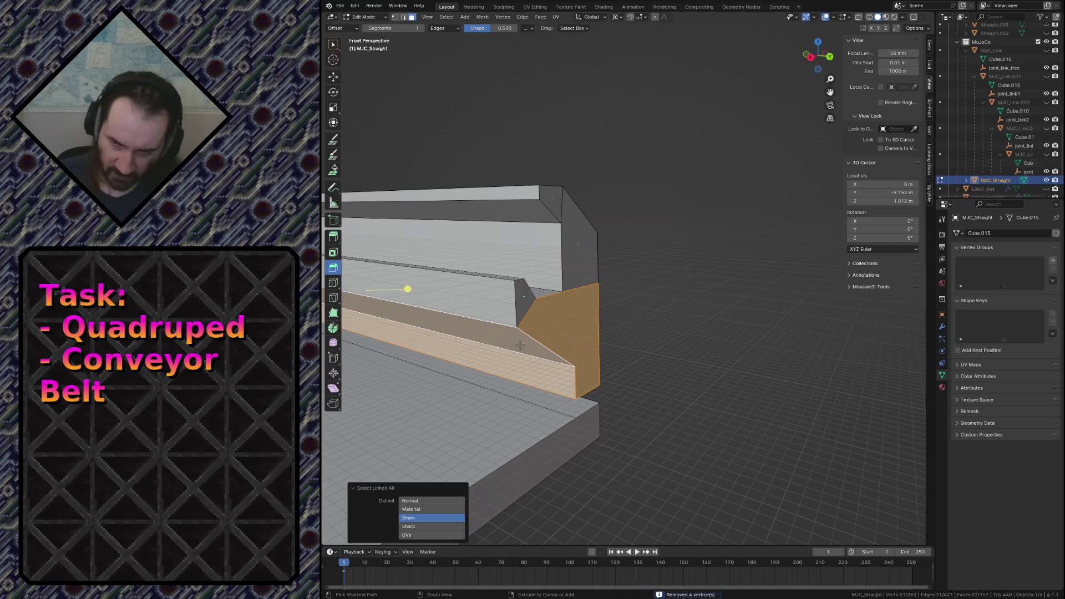
key("m")
left_click(523, 346)
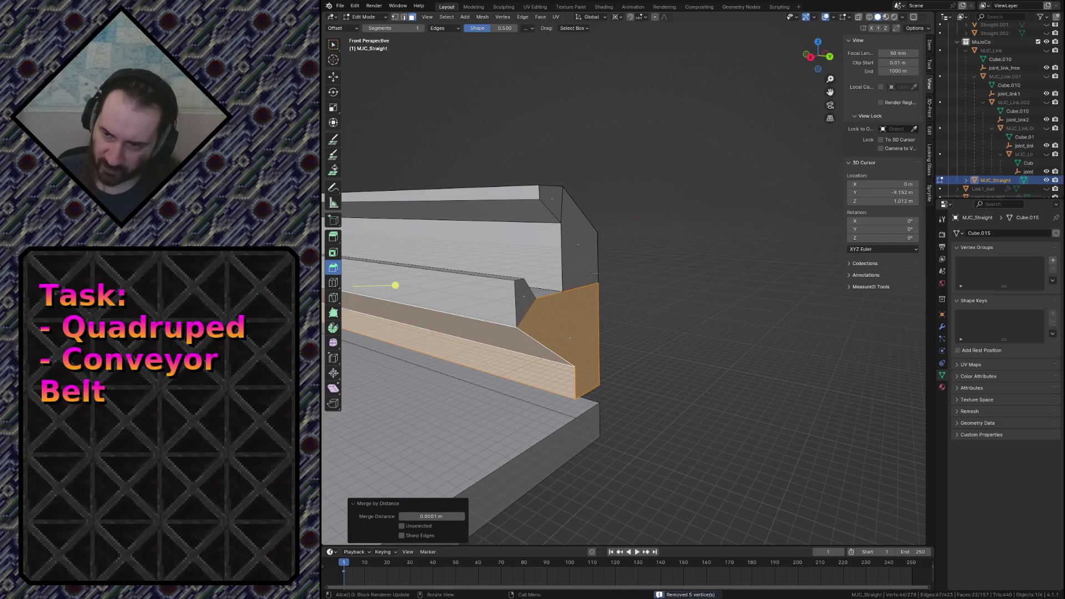
Merge by distance the duplicate vertices of the top strip and the lower rail piece.
left_click(583, 259)
left_click(416, 244, "shift")
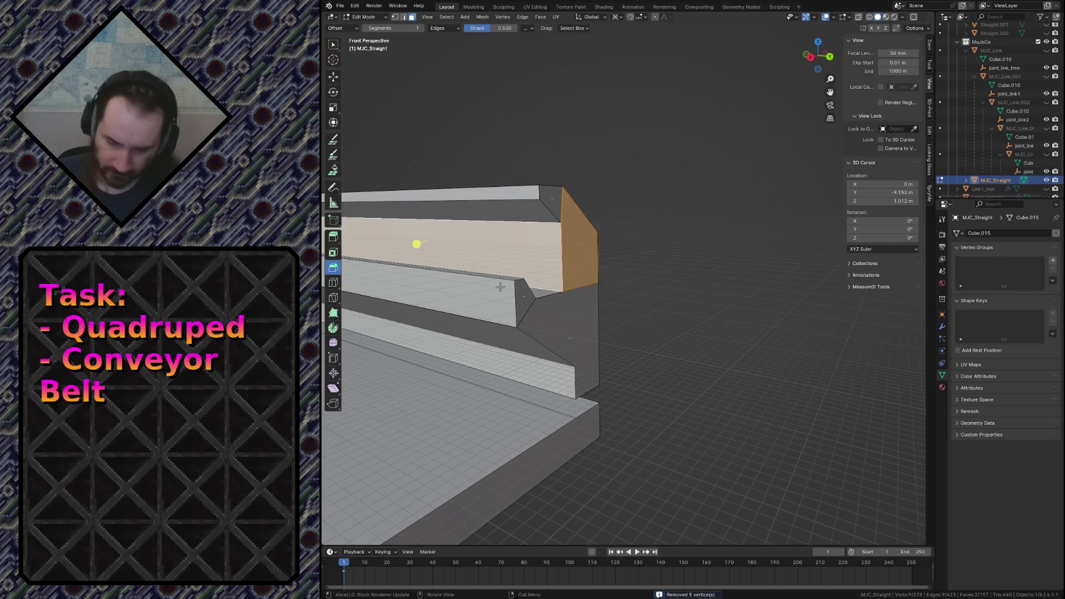
key("ctrl+l")
key("m")
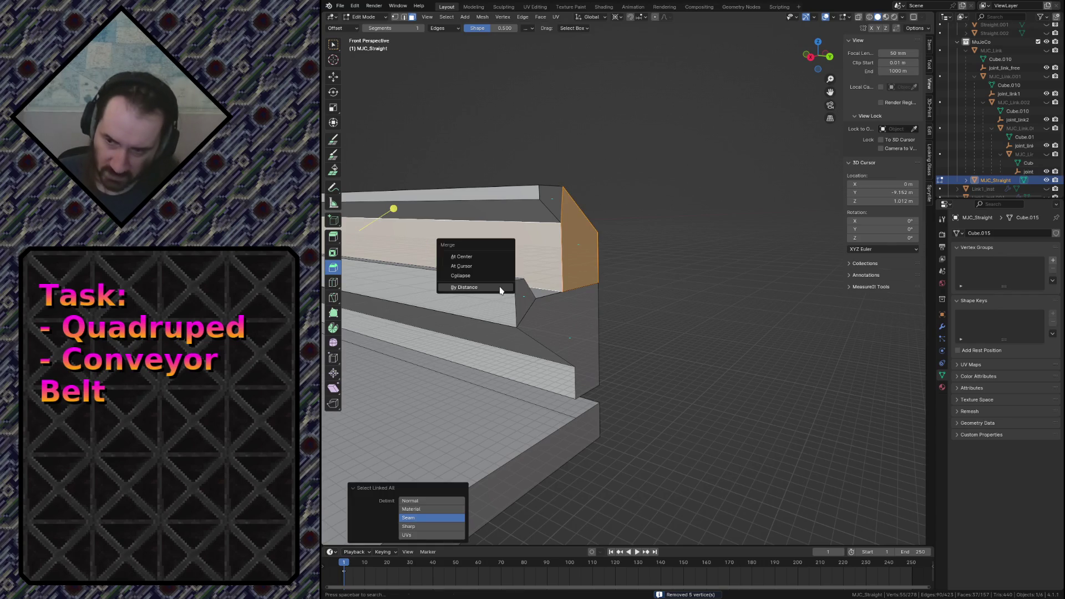
left_click(500, 290)
left_click(551, 307)
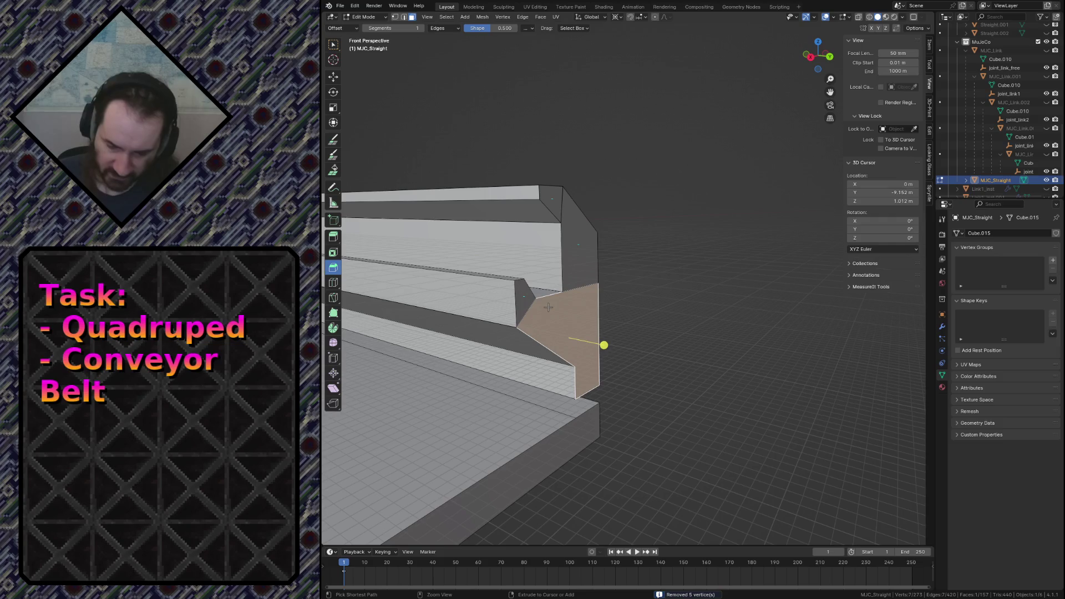
key("ctrl+l")
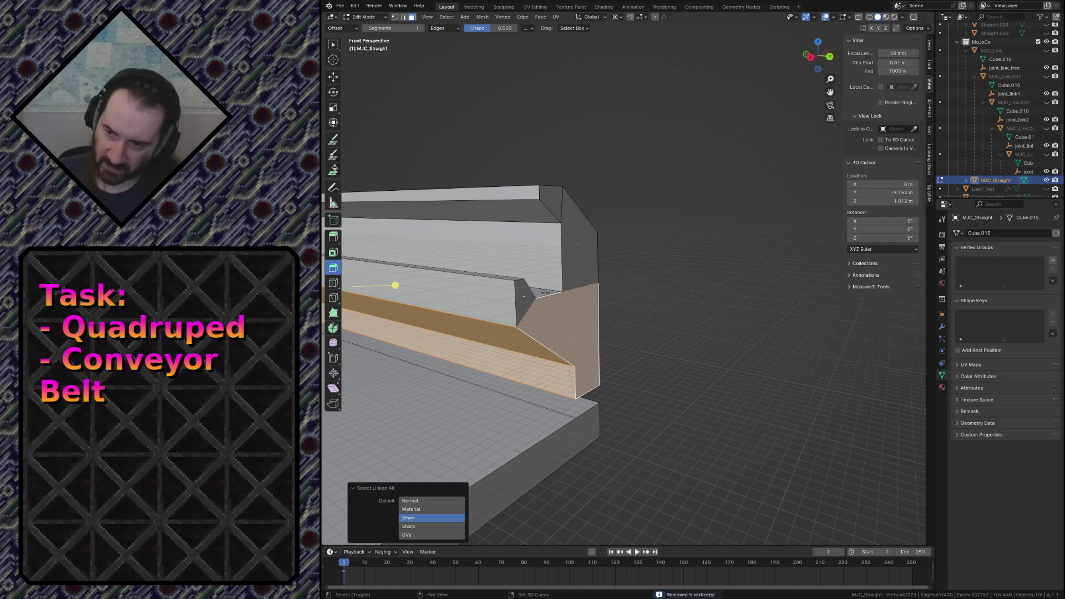
left_click(394, 285, "shift")
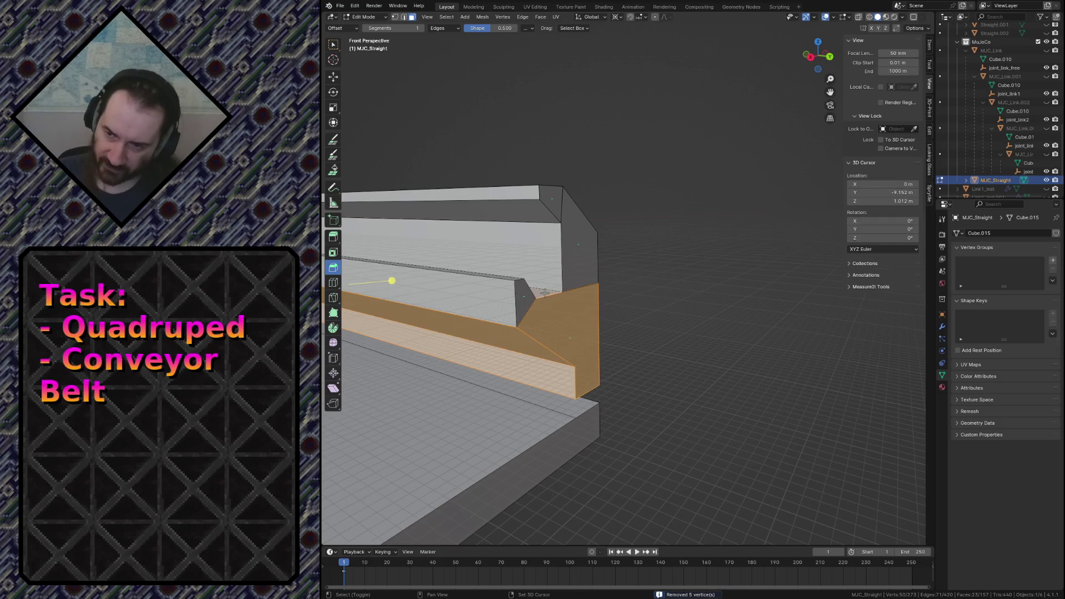
key("m")
left_click(567, 324)
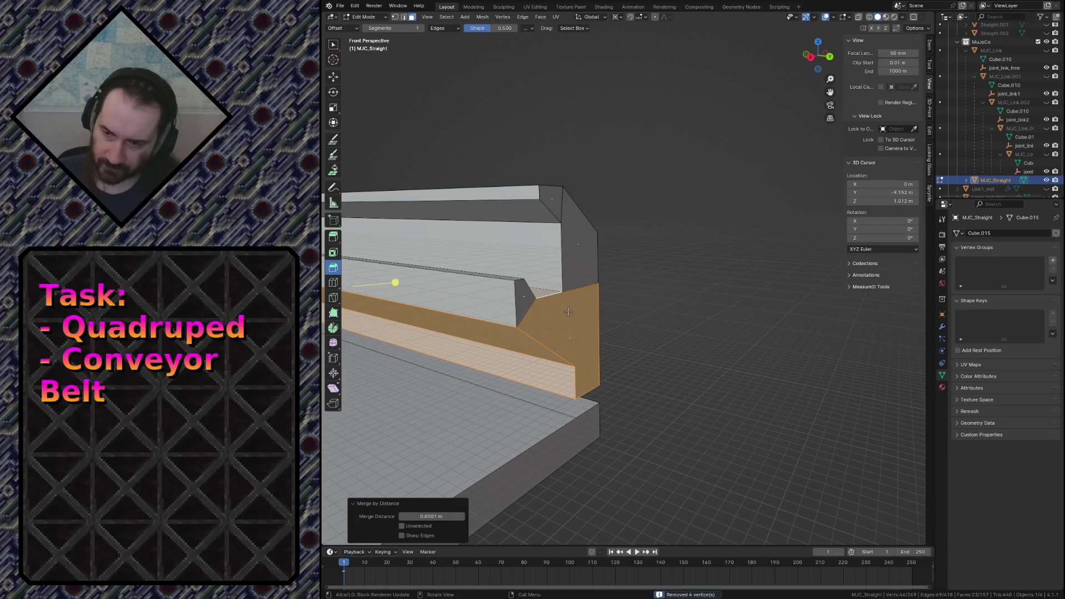
Check the lower and upper parts select as whole pieces, then merge by distance on the top strip again.
left_click(585, 294)
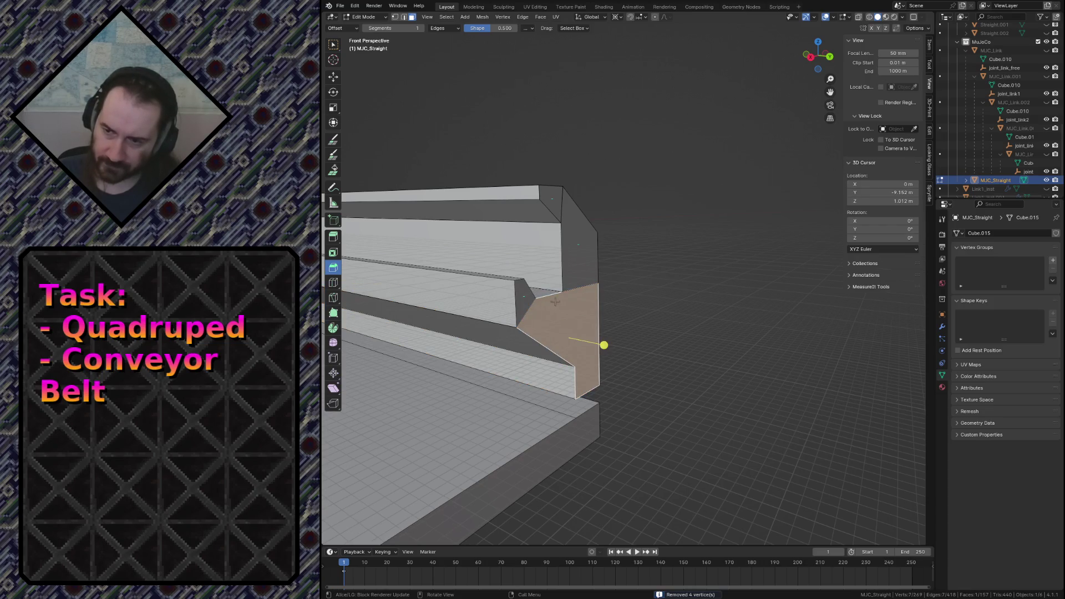
key("ctrl+l")
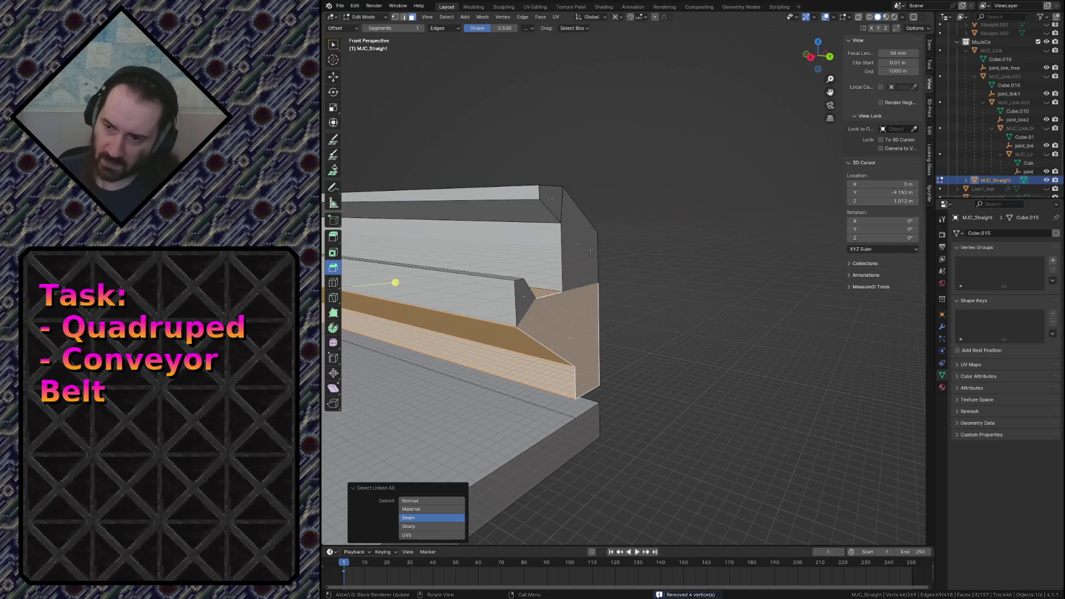
left_click(591, 251)
key("ctrl+l")
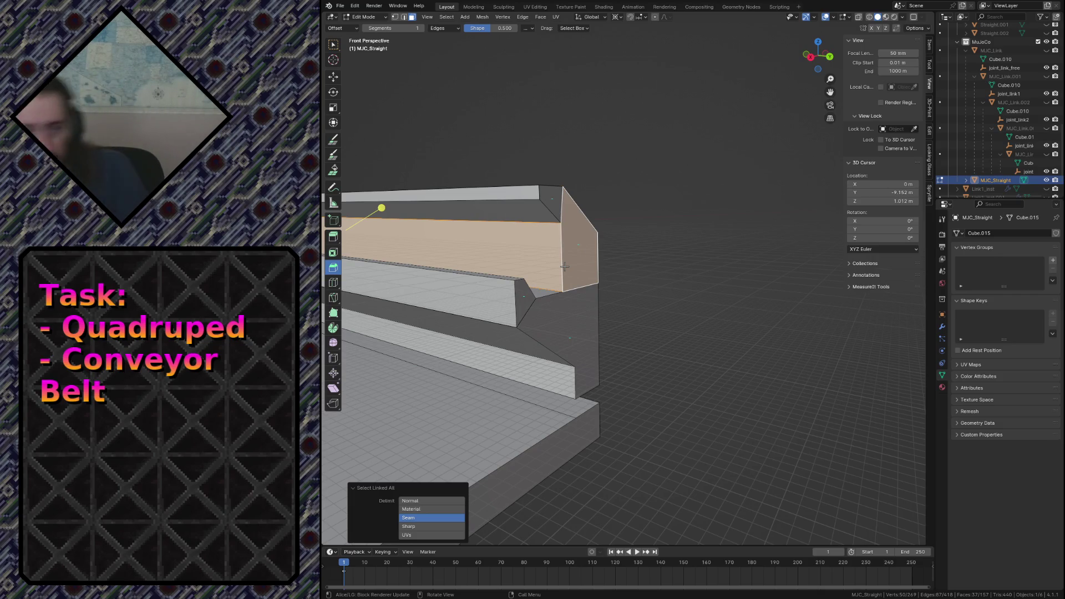
left_click(541, 205)
key("ctrl+l")
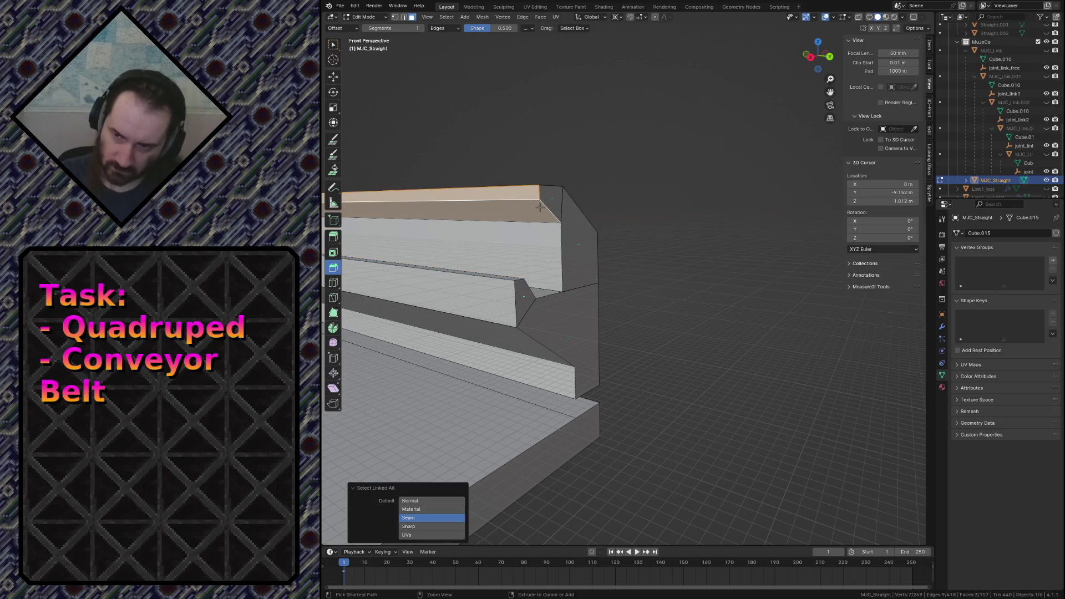
left_click(549, 194, "shift")
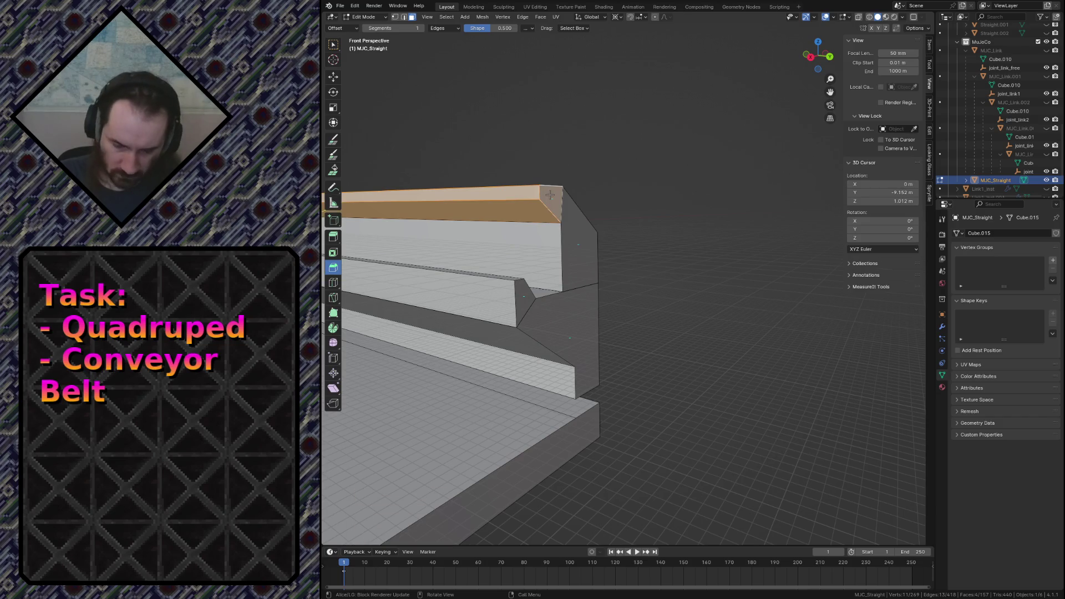
key("m")
left_click(550, 198)
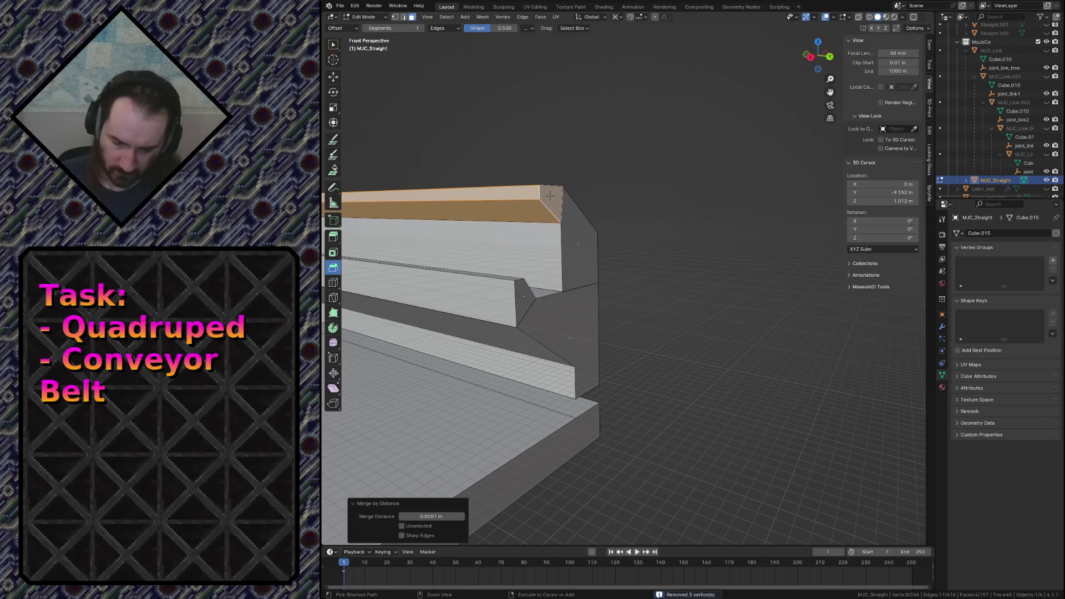
key("alt+a")
key("shift+grave")
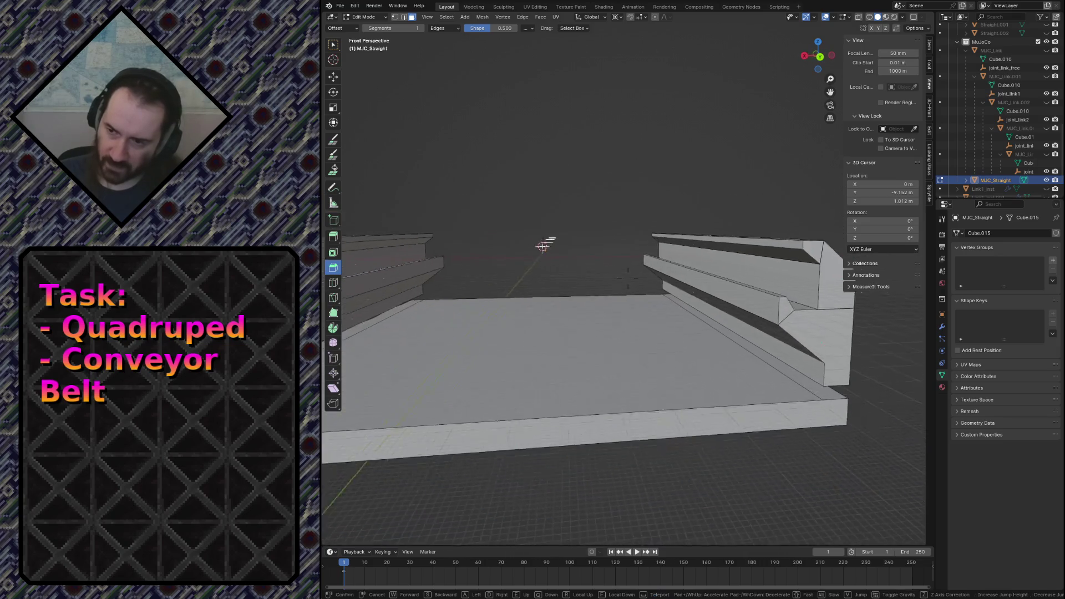
Raise the whole floor slab and then the connected rail strip by 1 m each along Z.
left_click(629, 279)
left_click(561, 343)
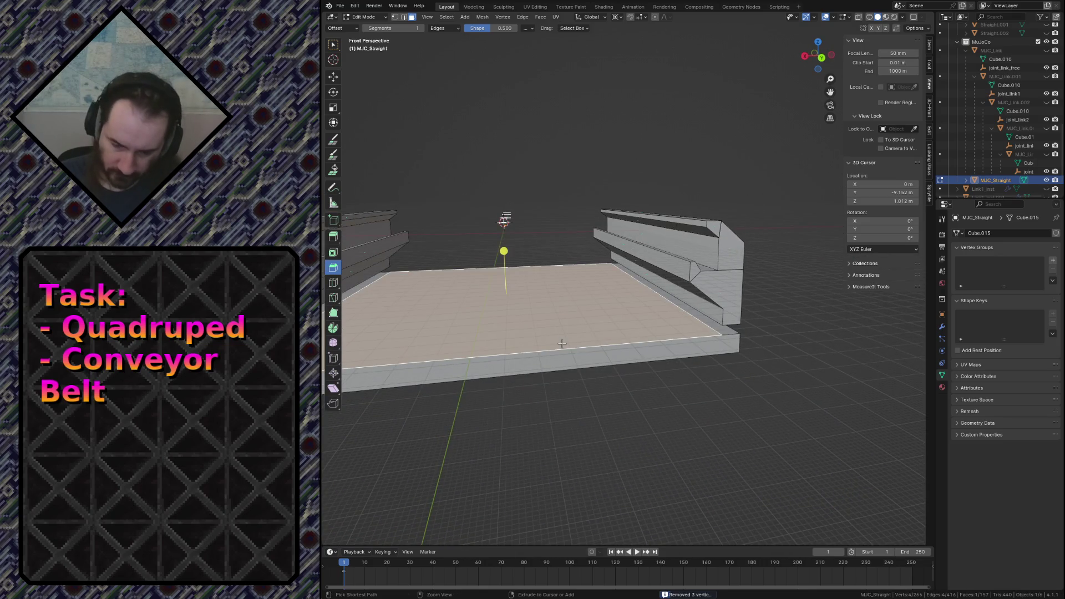
key("ctrl+l")
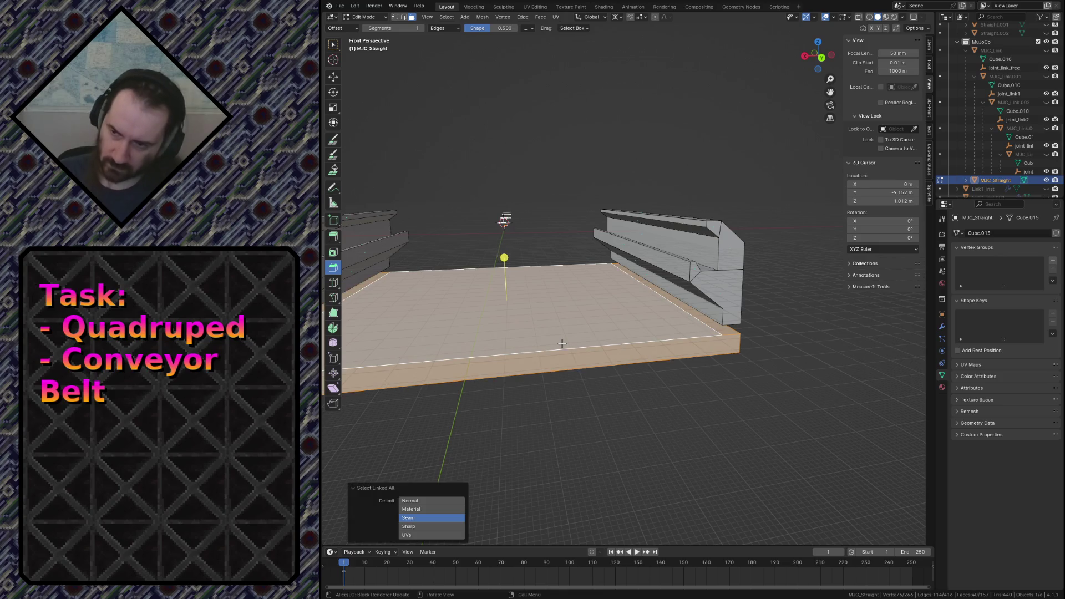
type("gz")
type("1")
key("Return")
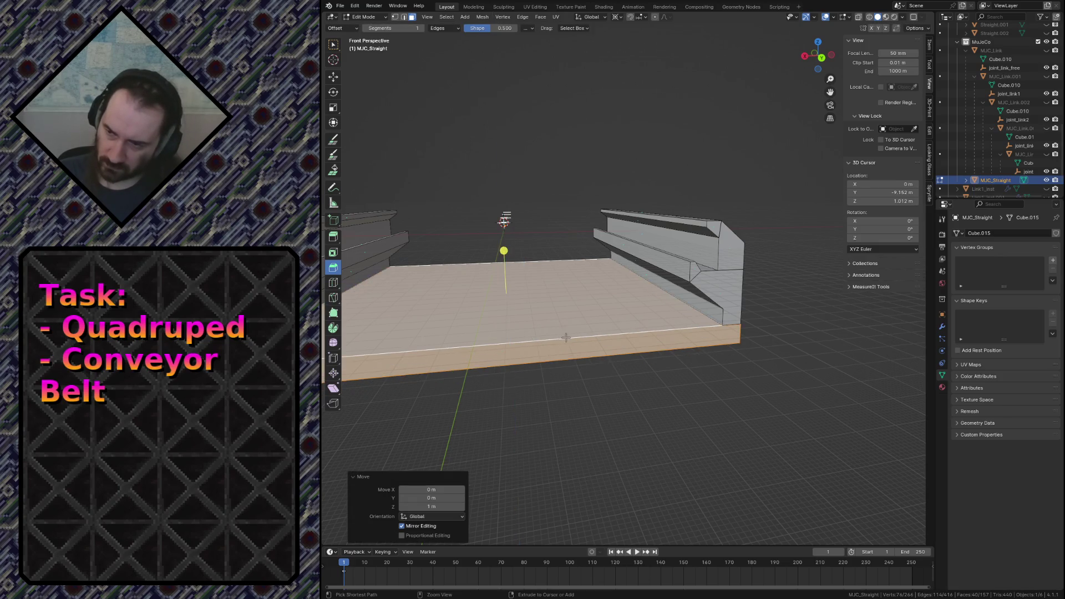
left_click(694, 273)
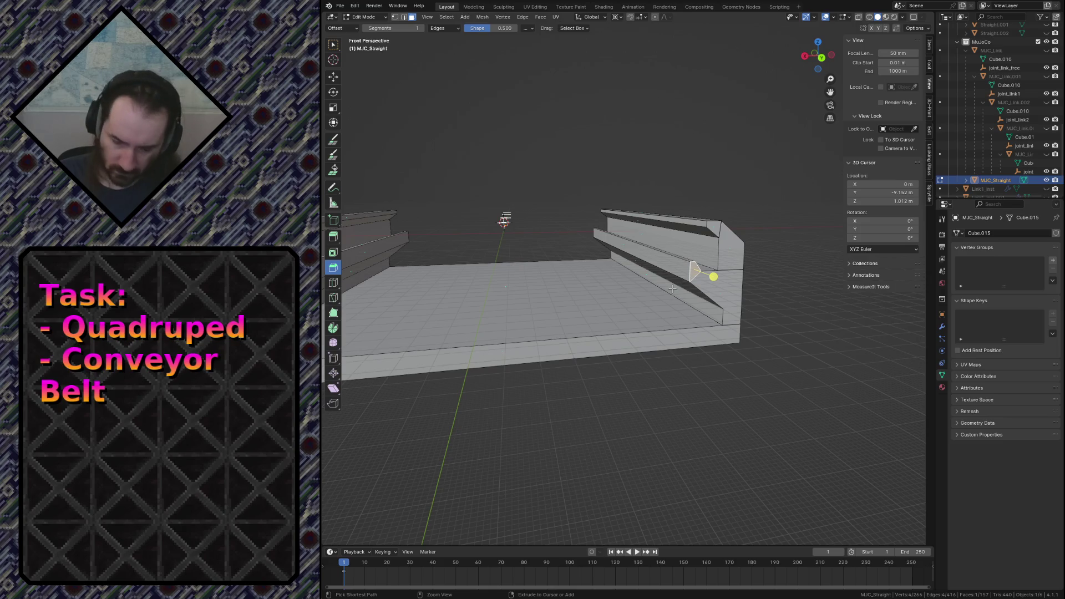
key("ctrl+l")
type("gz")
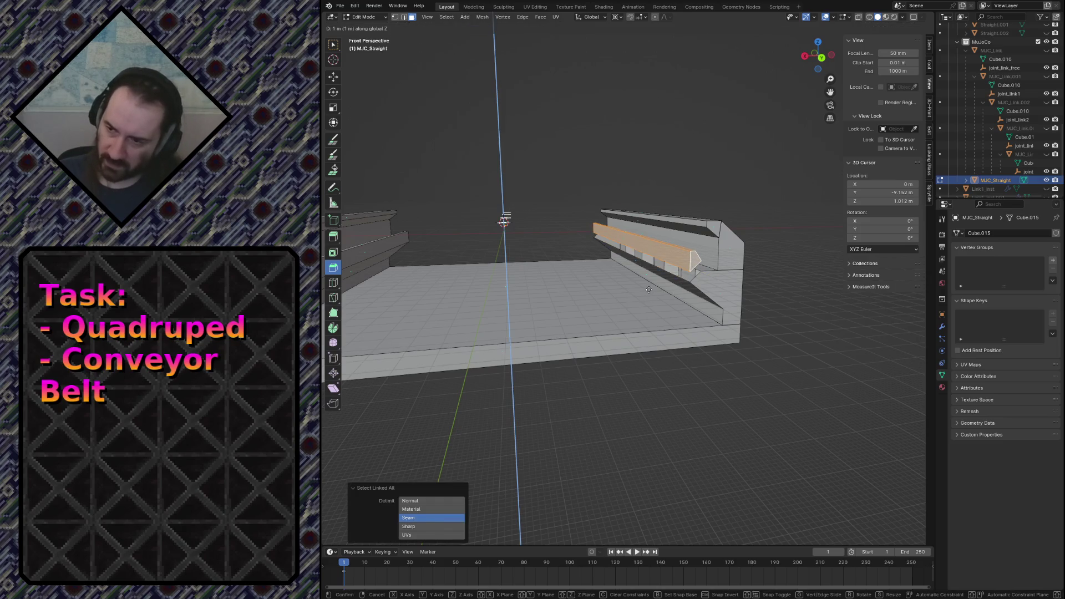
type("1")
key("Return")
middle_click_drag(649, 298, 628, 279)
scroll(629, 278, "up", 4)
key("alt+a")
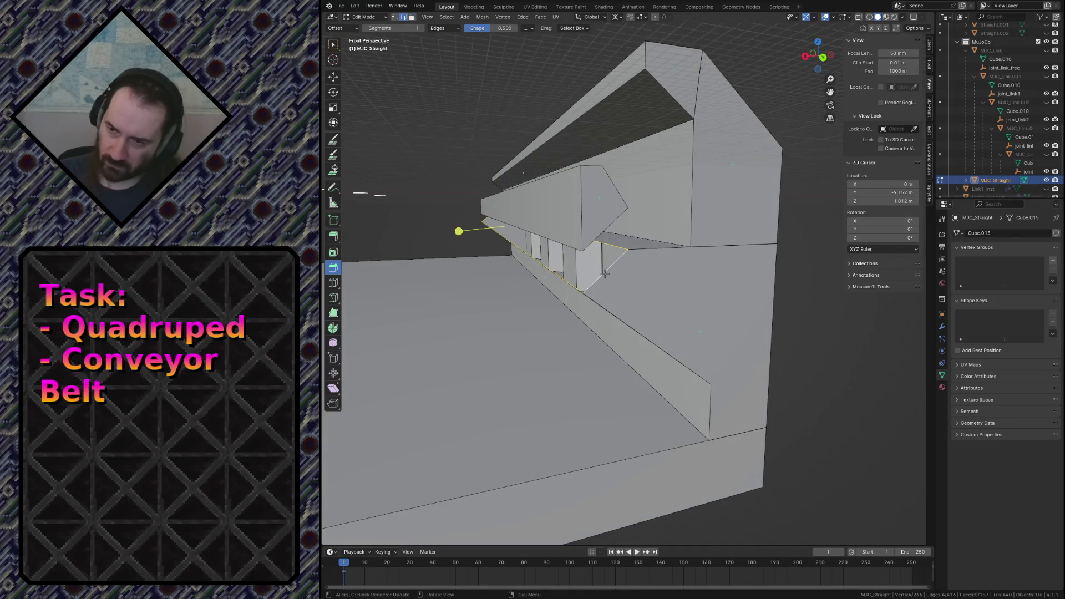
Cancel a stray knife cut, lower the wedge piece 1 m back into place and save conveyor.blend.
left_click(471, 194)
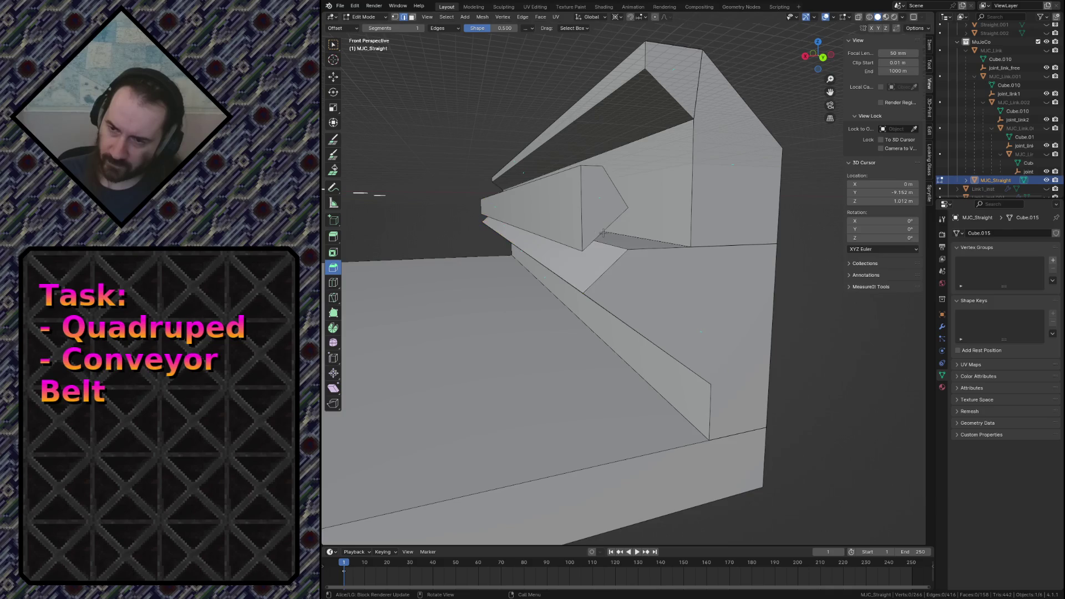
key("Escape")
type("l")
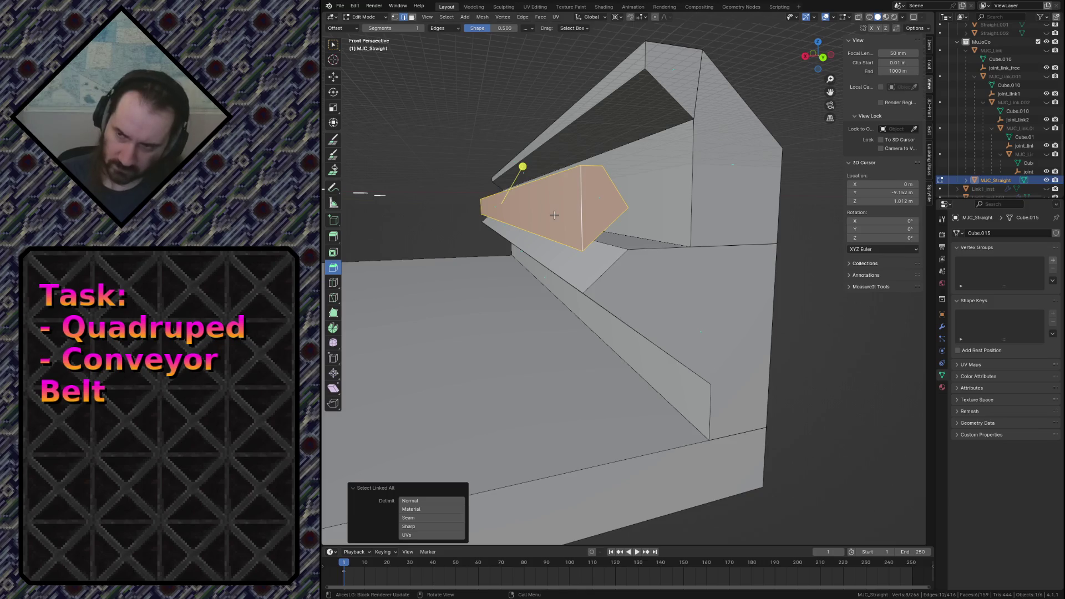
type("g1")
key("Return")
key("ctrl+s")
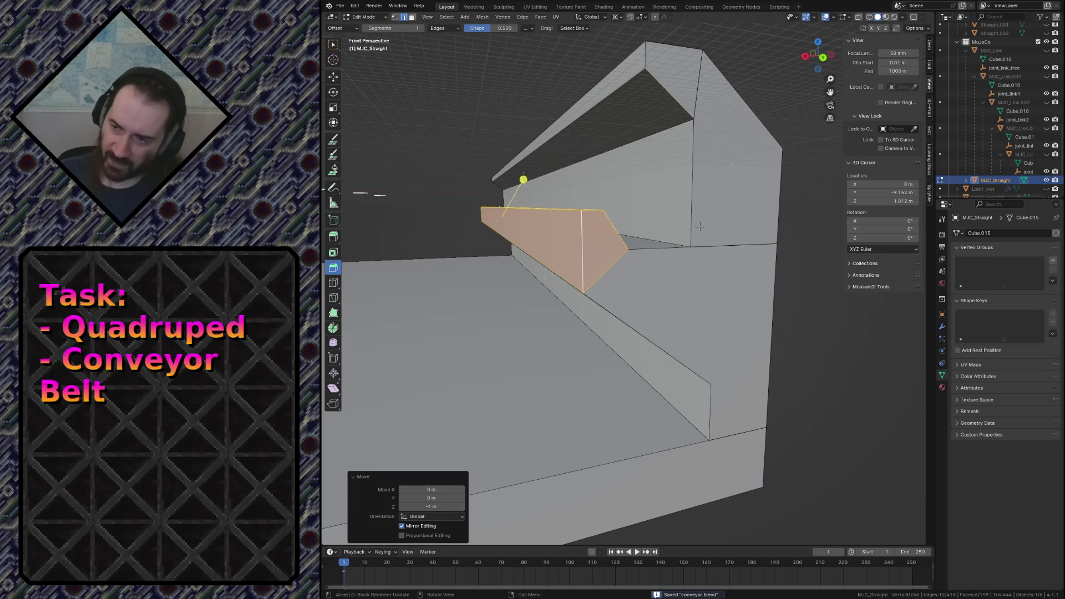
key("alt+a")
left_click(727, 176)
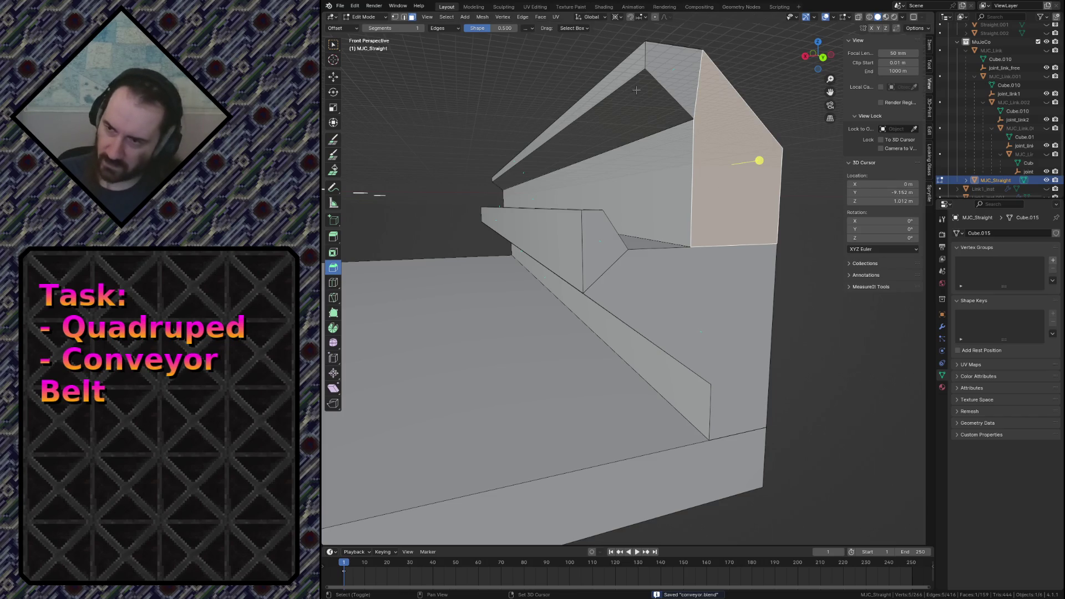
Raise the connected upper rail pieces 1 m, then the top wedge another 1 m along Z.
left_click(680, 74, "shift")
key("ctrl+l")
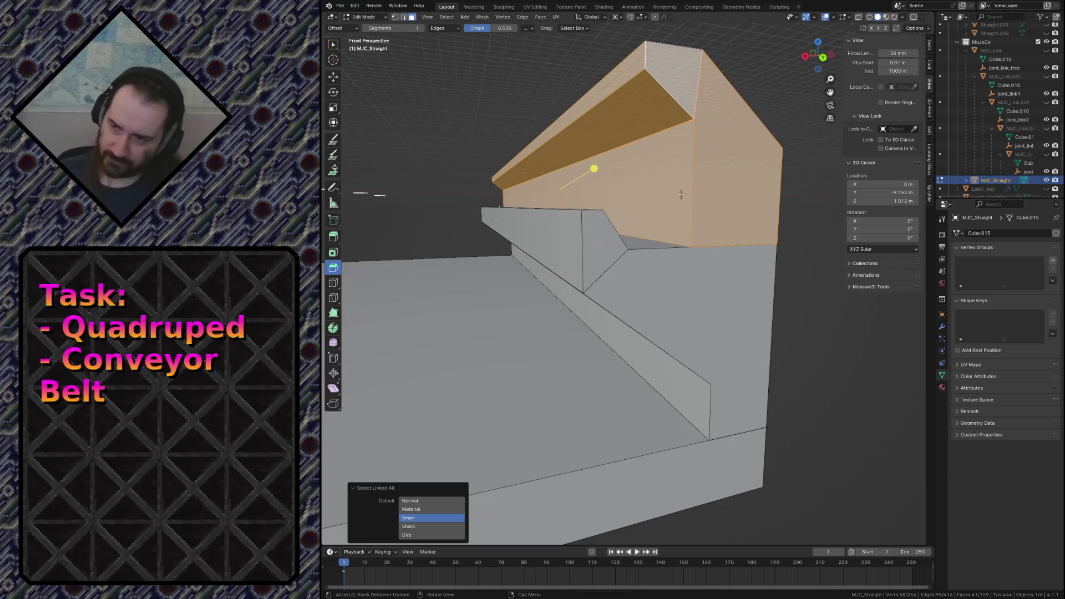
type("gz1")
key("Return")
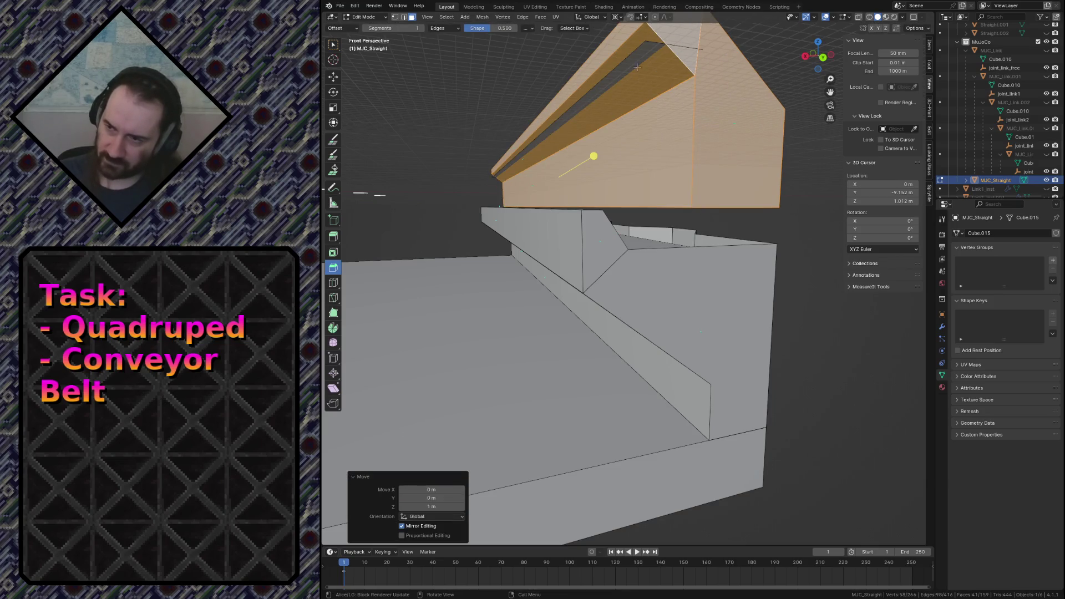
left_click(637, 67)
scroll(641, 75, "down", 3)
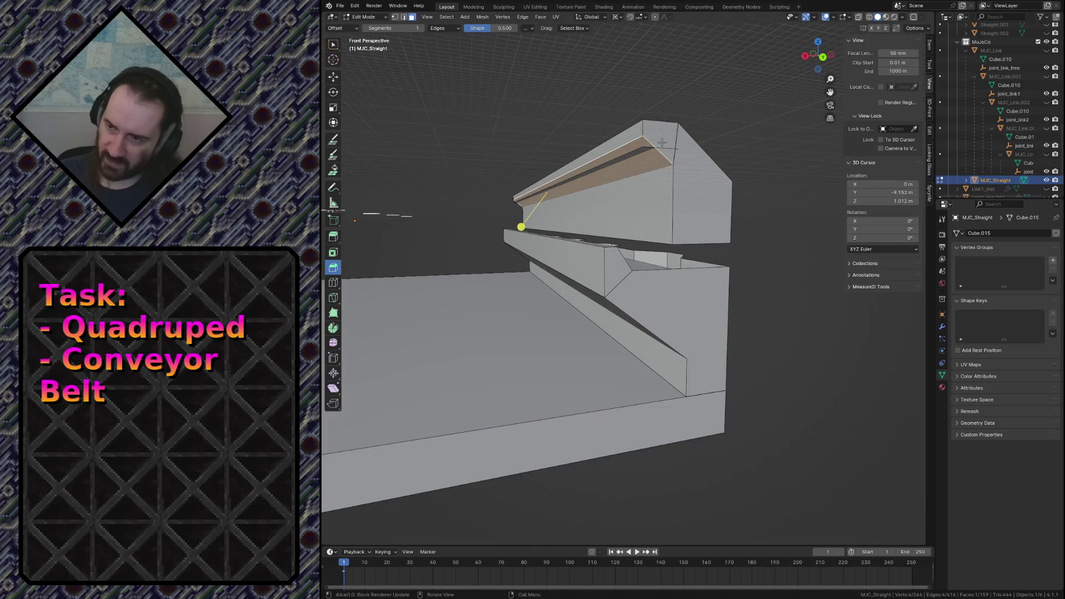
key("ctrl+l")
type("gz")
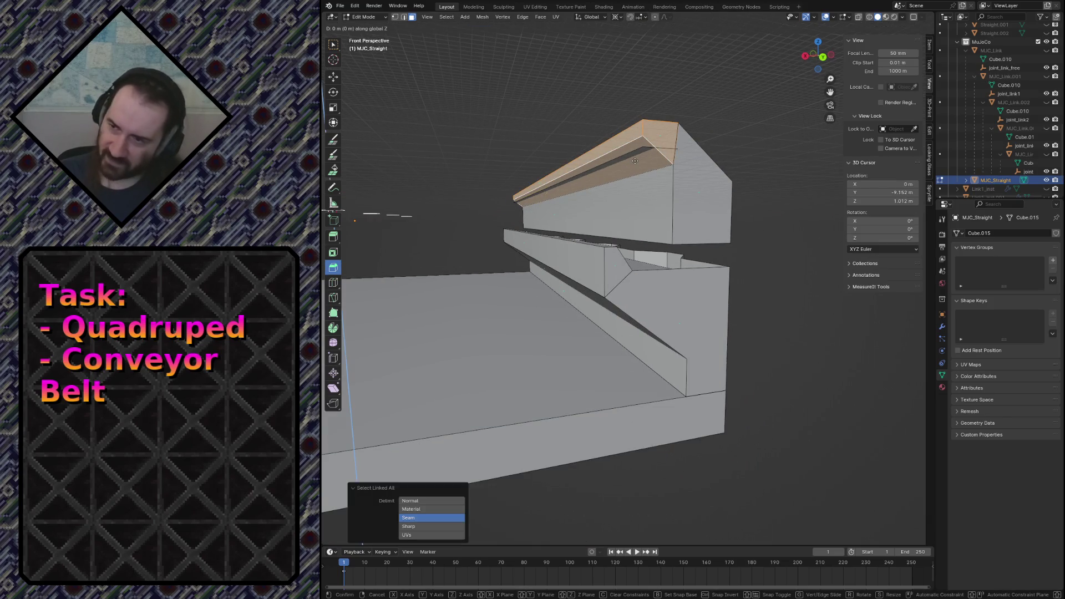
type("1")
key("Return")
Fly in close to the rail pieces and adjust the thin strip face's height along Z.
left_click(634, 154)
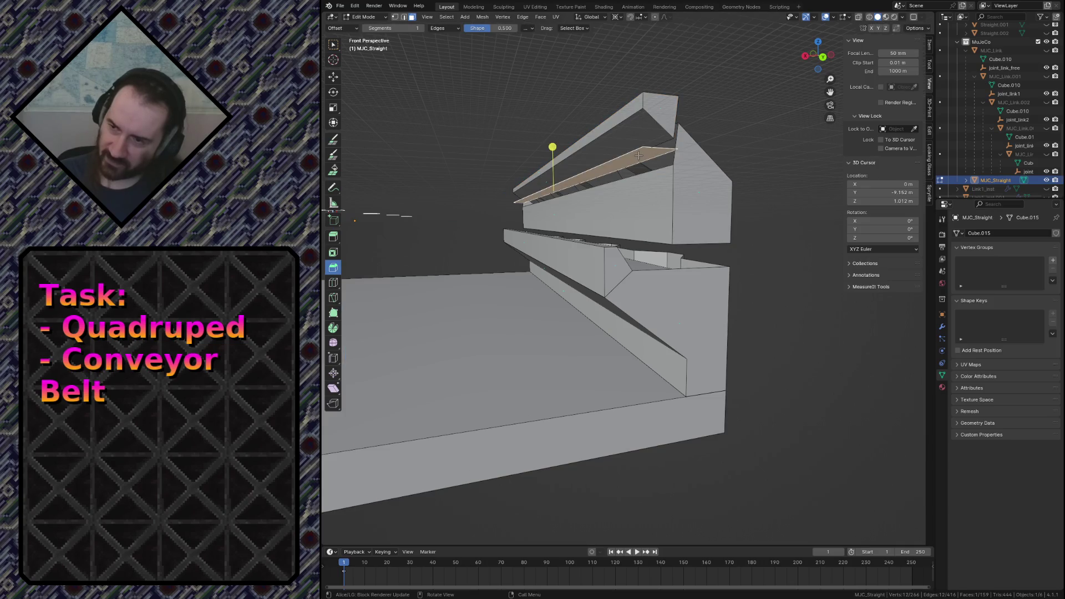
key("shift+grave")
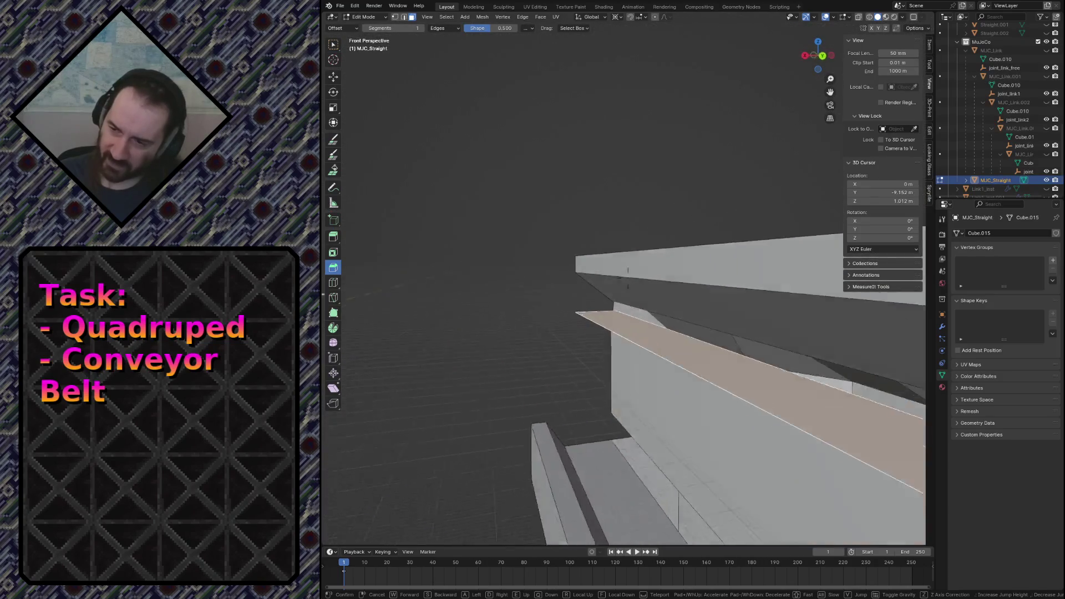
key("s")
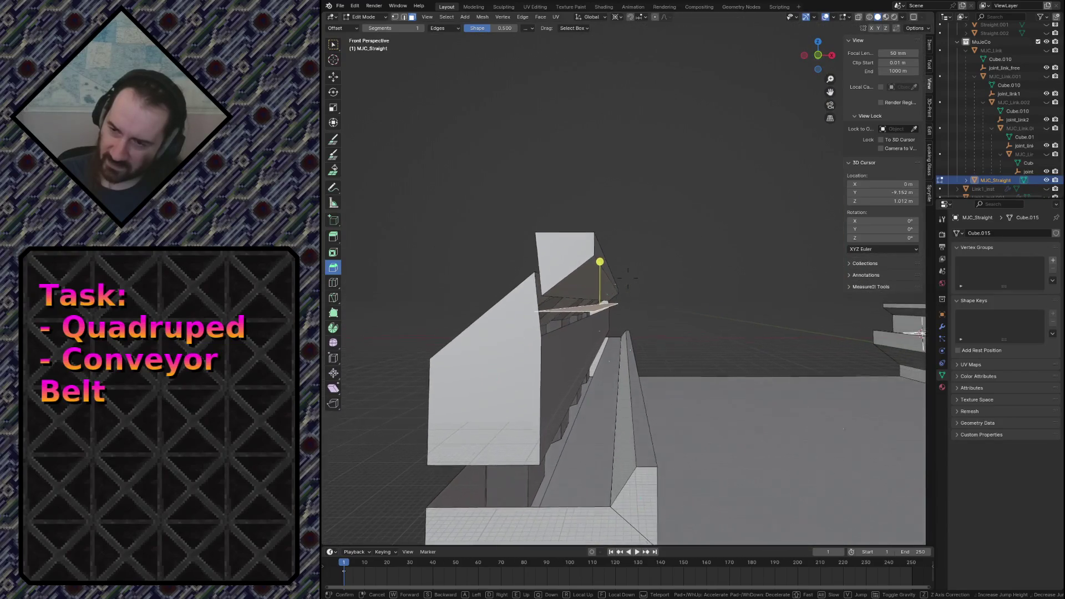
left_click(630, 278)
key("g")
key("z")
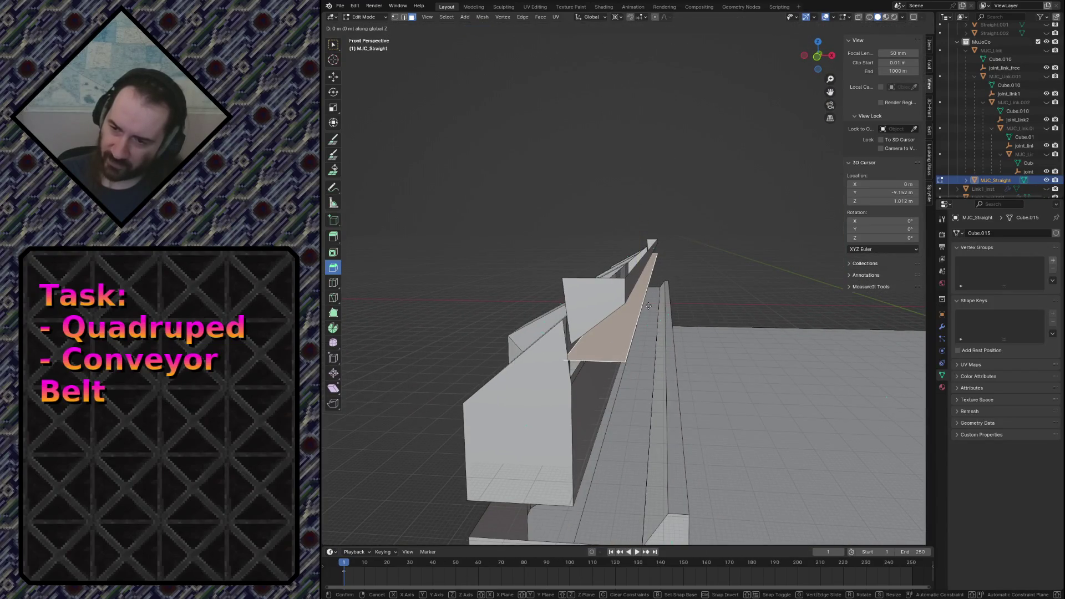
left_click(649, 305)
key("ctrl+b")
Merge the top strip's duplicate vertices by distance and cancel two stray grabs, leaving it in place.
left_click(617, 257)
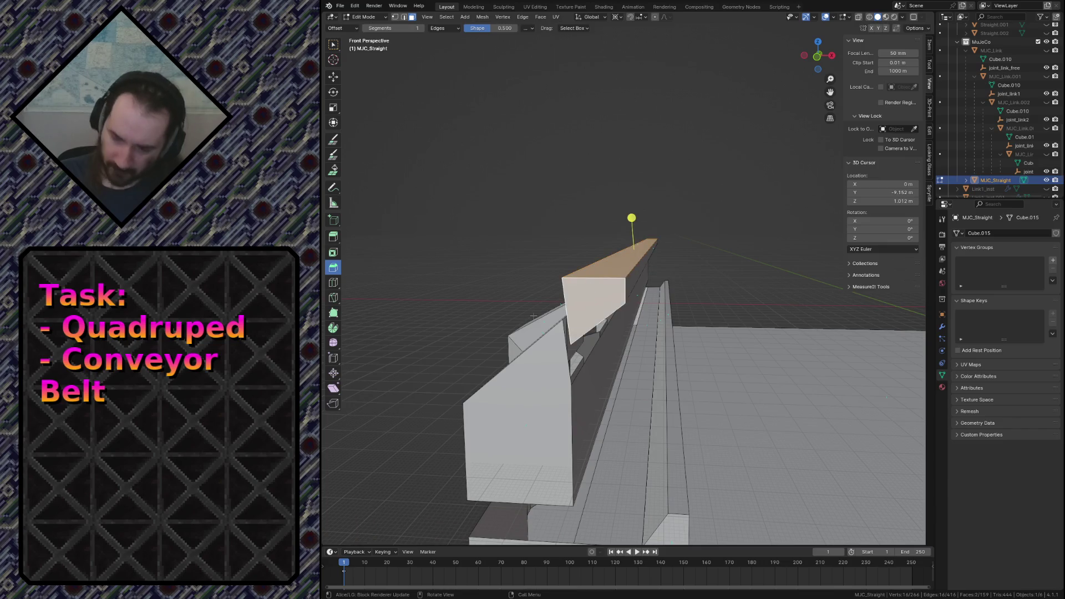
key("ctrl+l")
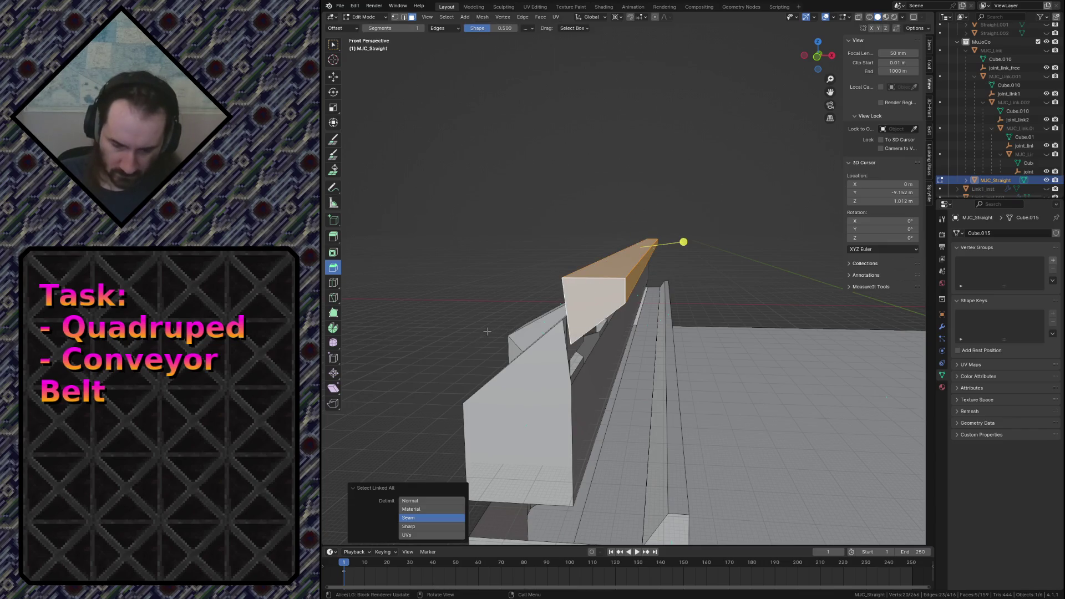
key("m")
left_click(489, 332)
key("g")
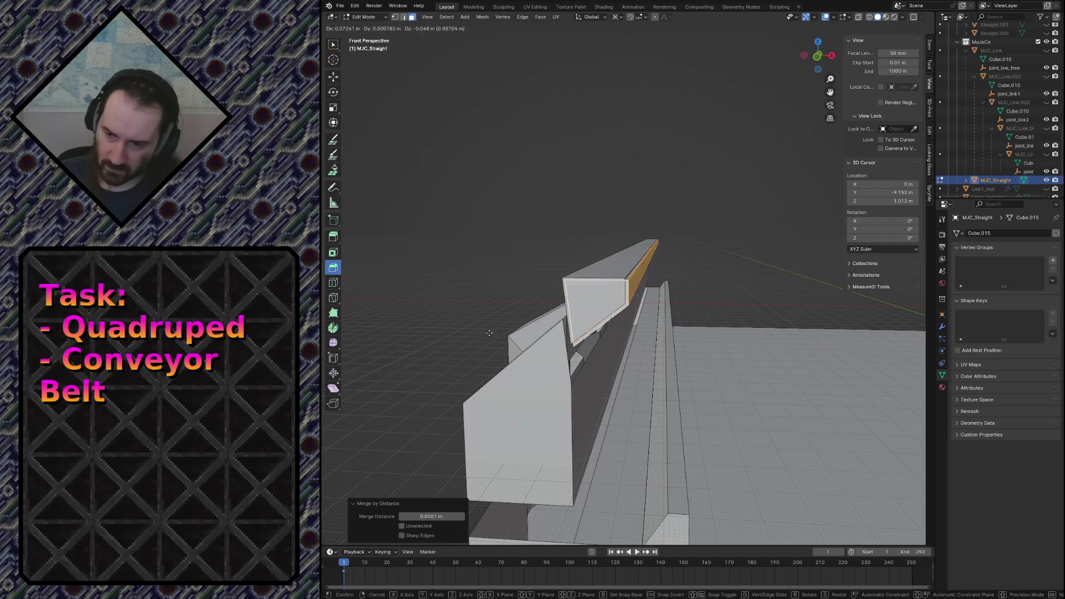
right_click(599, 339)
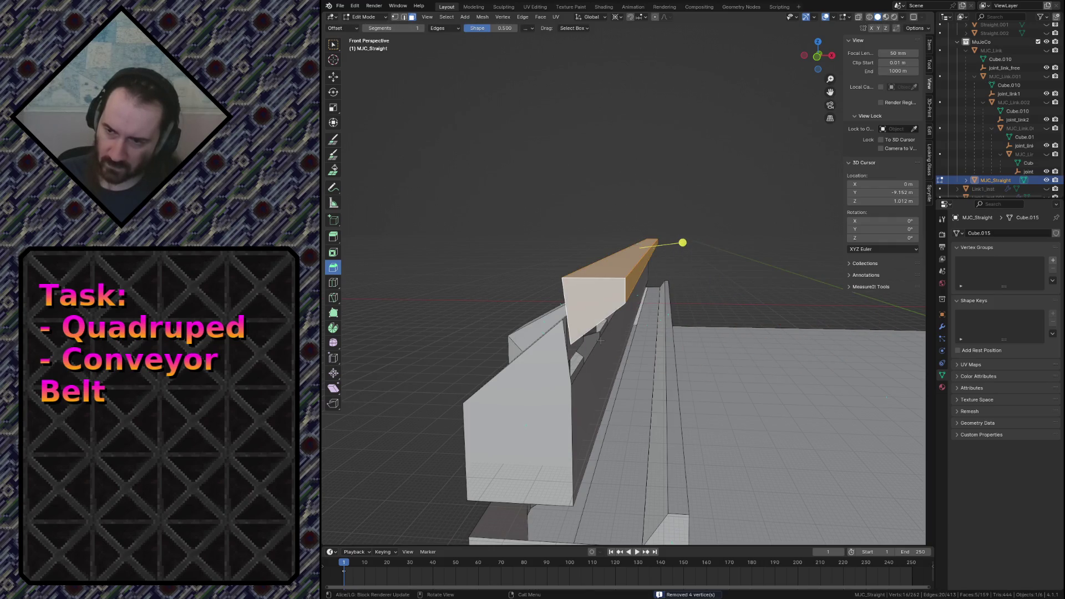
key("g")
right_click(599, 340)
key("shift+grave")
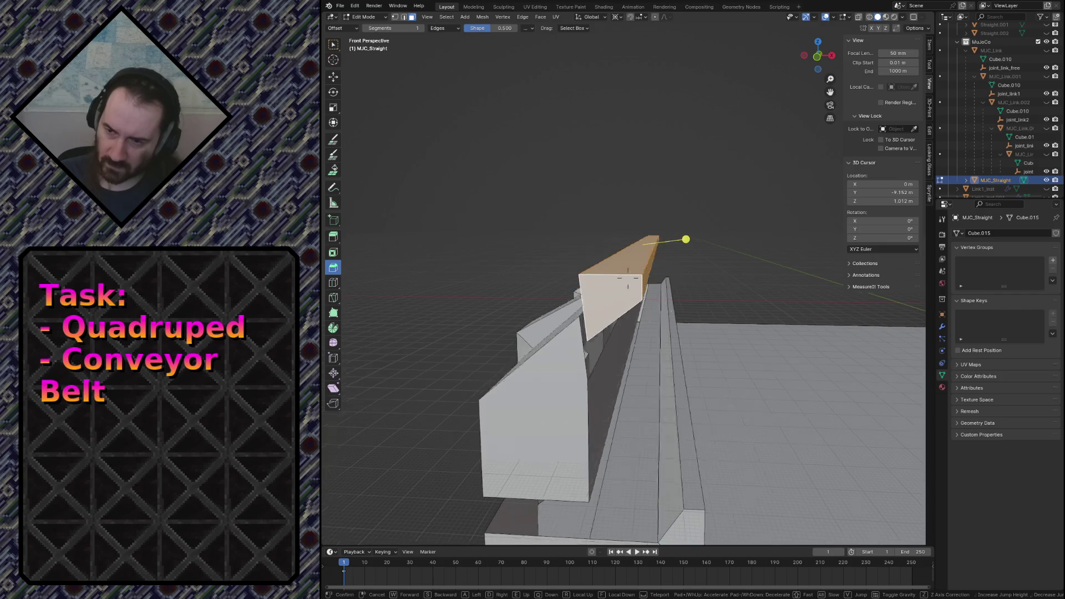
left_click(627, 193)
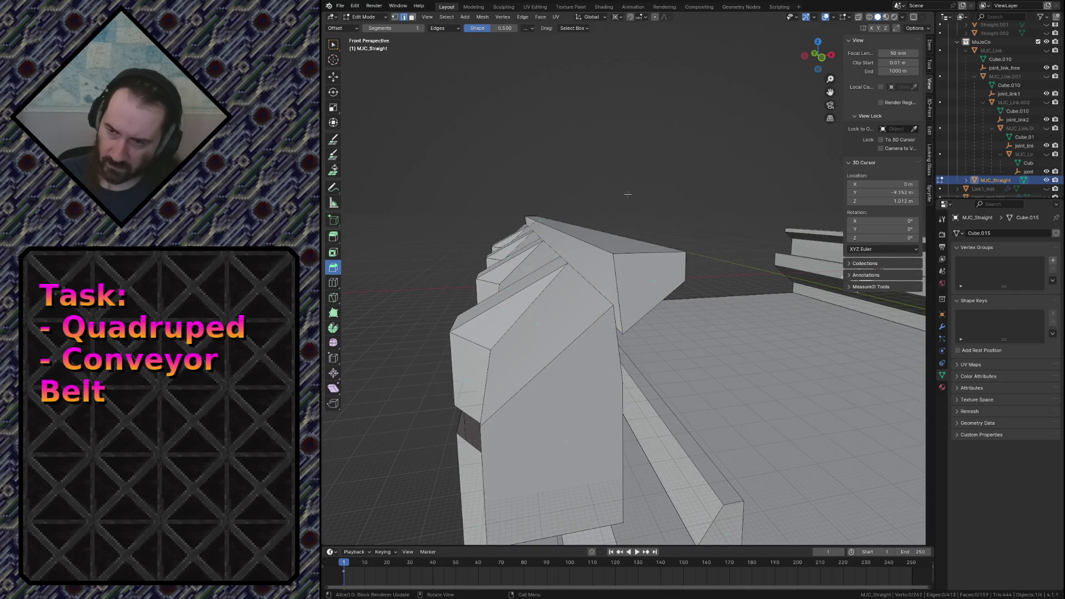
Select the rail's top edge loop and merge its duplicate vertices By Distance.
left_click(597, 246, "alt")
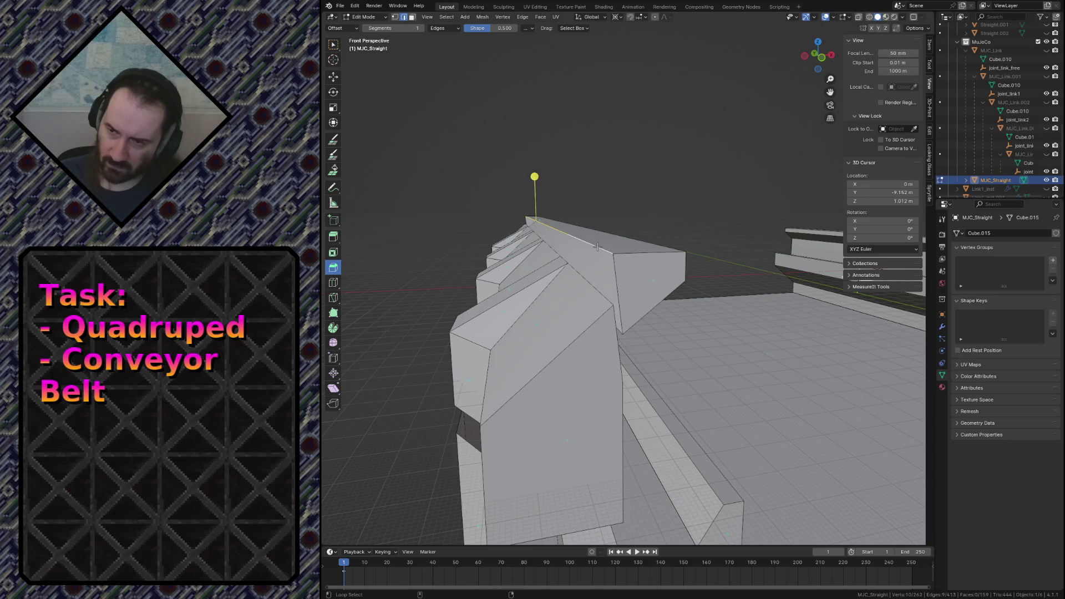
left_click(608, 265, "shift")
key("shift+grave")
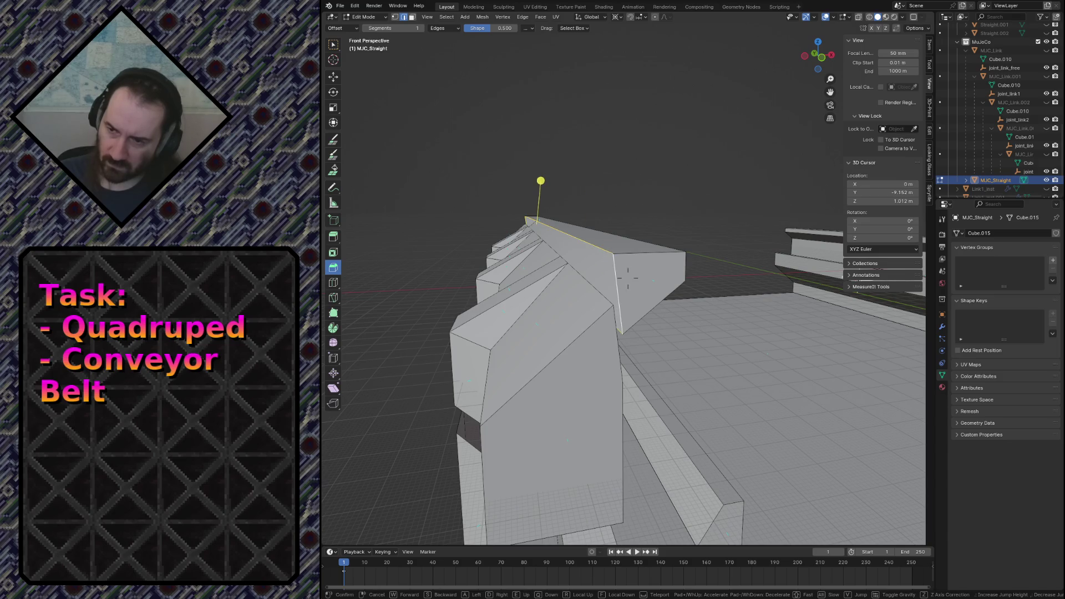
key("w")
key("w")
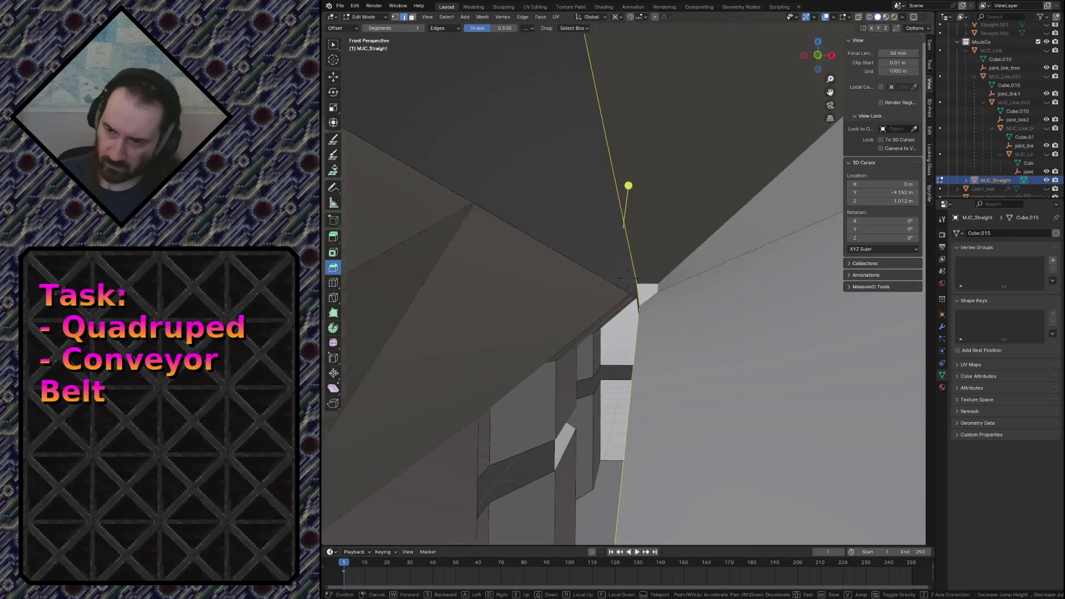
left_click(603, 265)
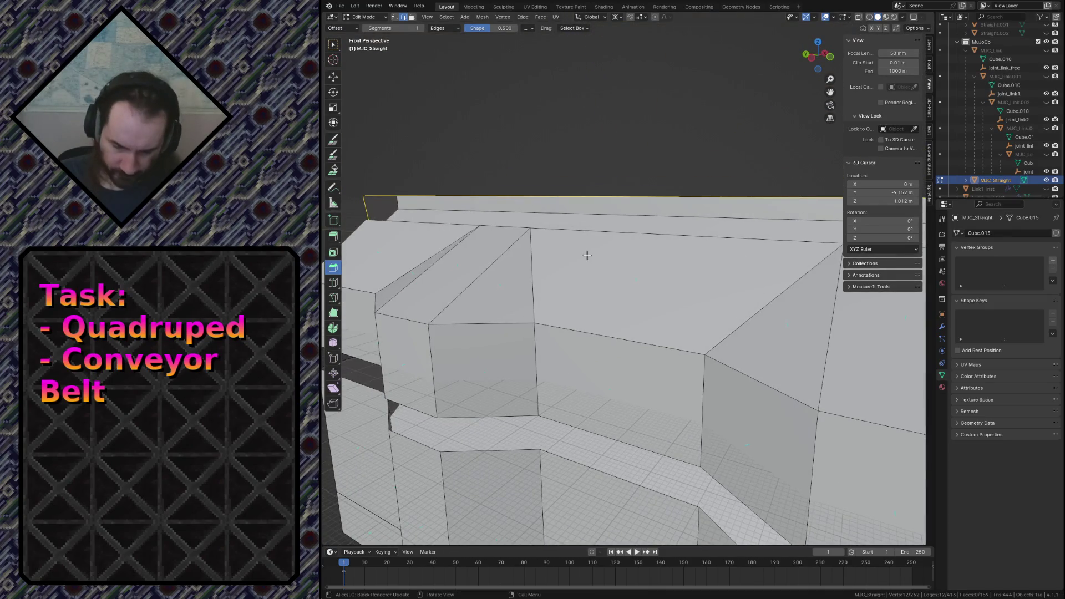
key("m")
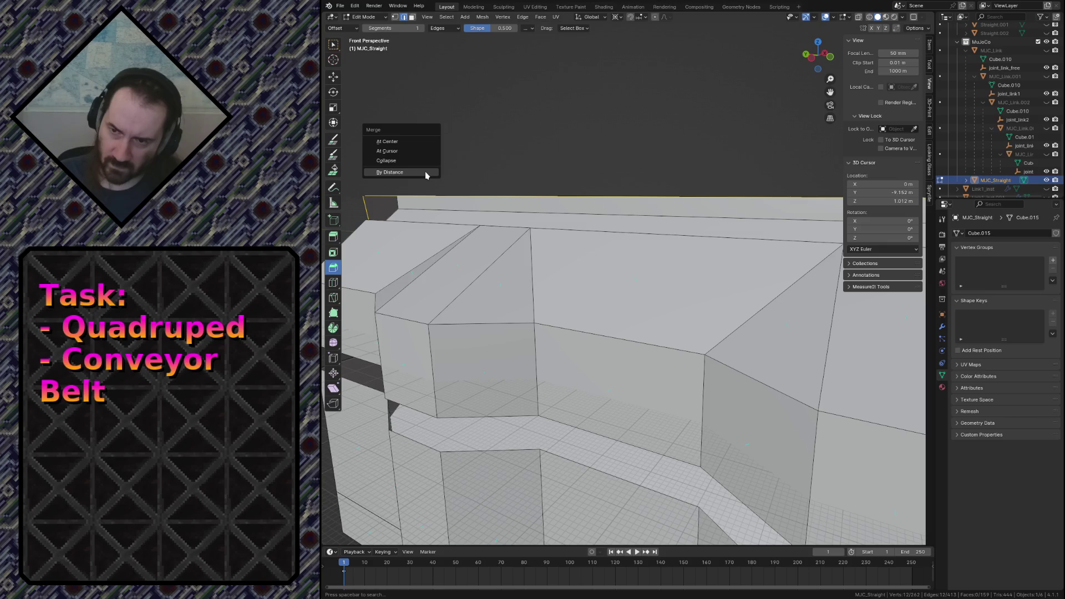
left_click(426, 174)
Fly and orbit around the merged rail joint to inspect the cleaned seam.
key("shift+grave")
key("s")
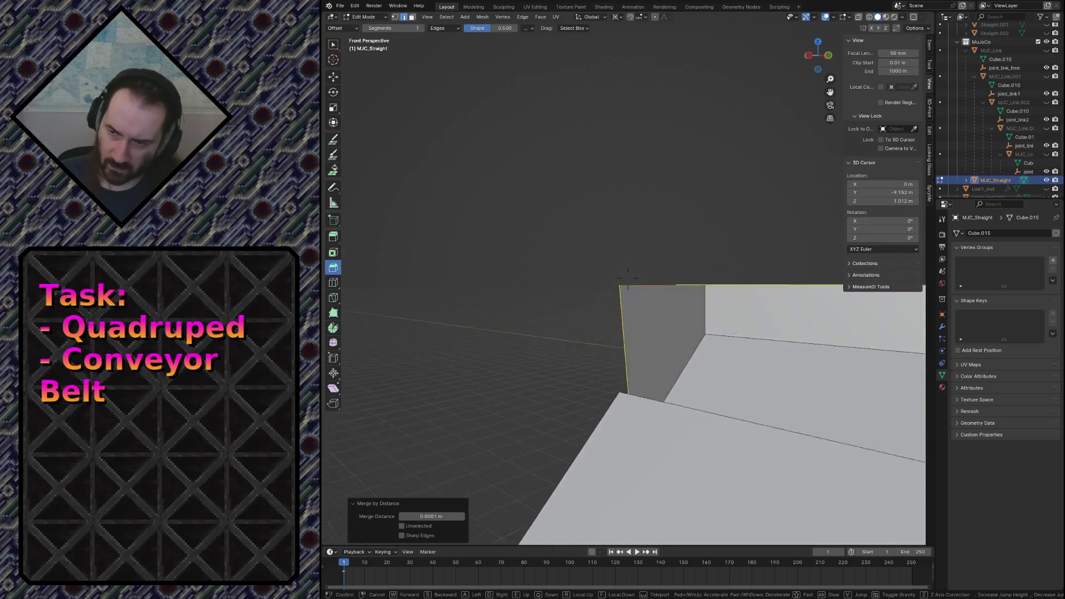
left_click(628, 278)
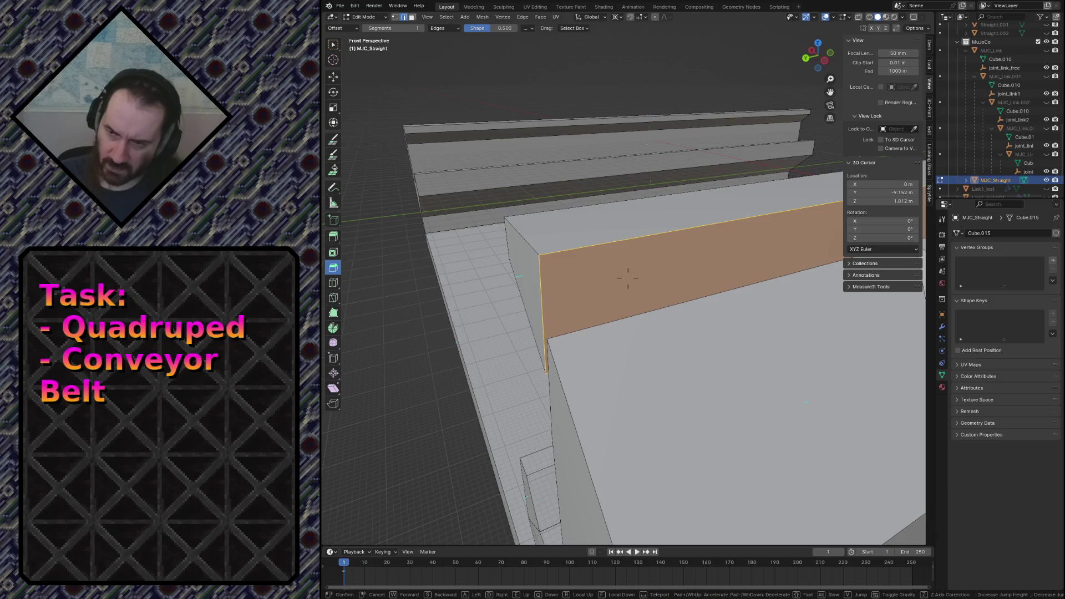
middle_click_drag(627, 278, 600, 249)
key("Escape")
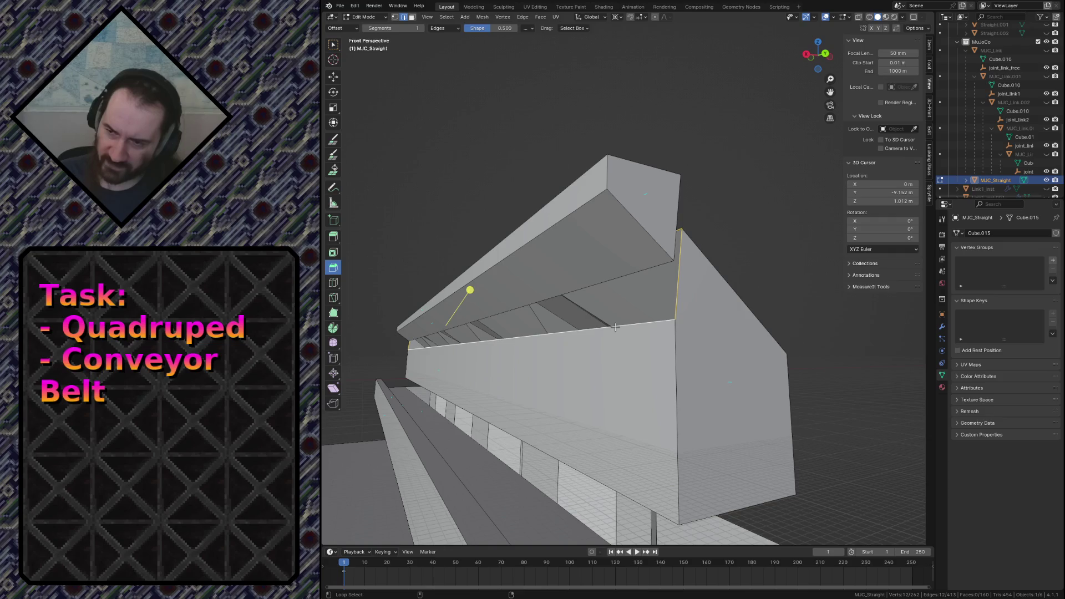
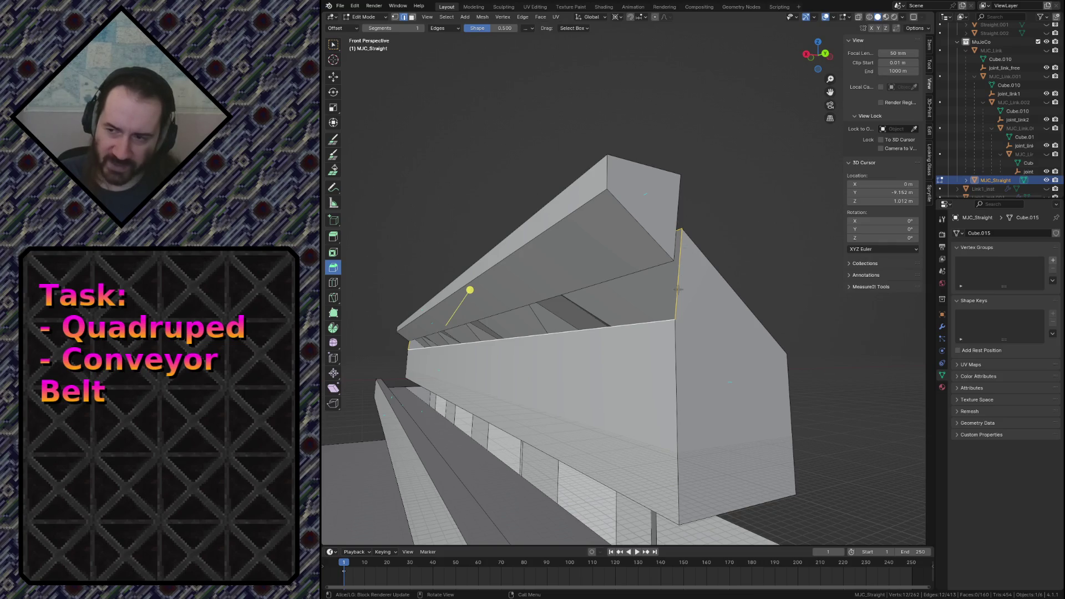
Inspect the upper rail pieces from inside the mesh and clear the face selection.
left_click(658, 281)
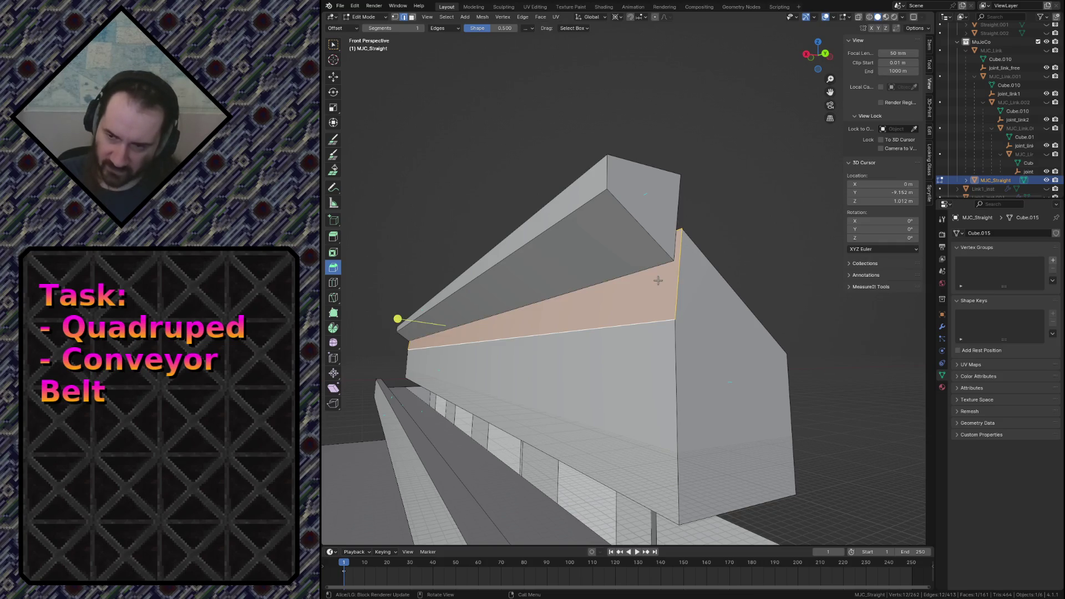
key("shift+grave")
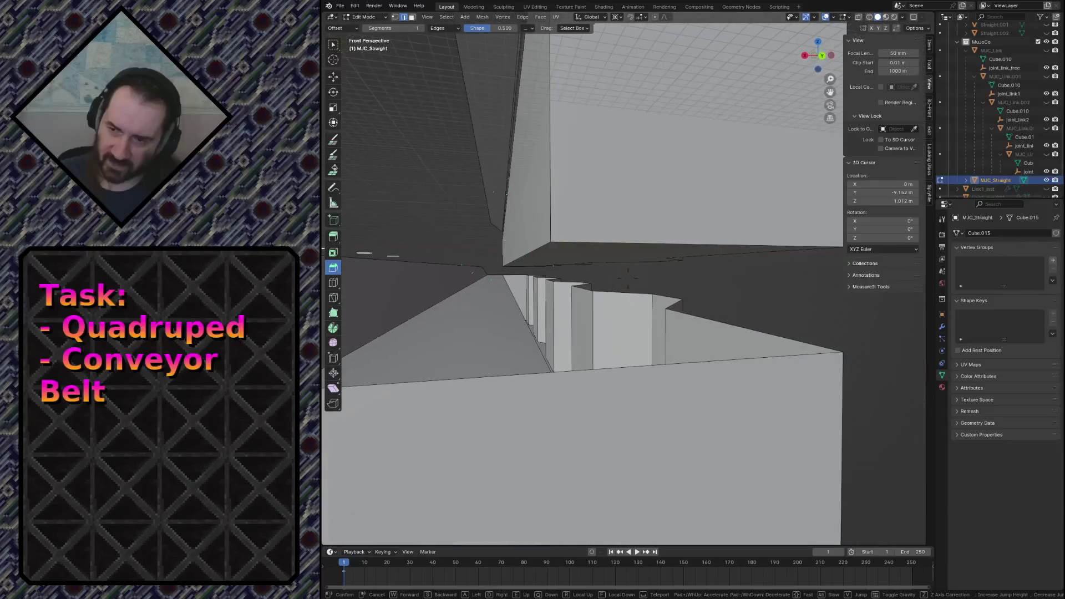
left_click(683, 360)
left_click(685, 361)
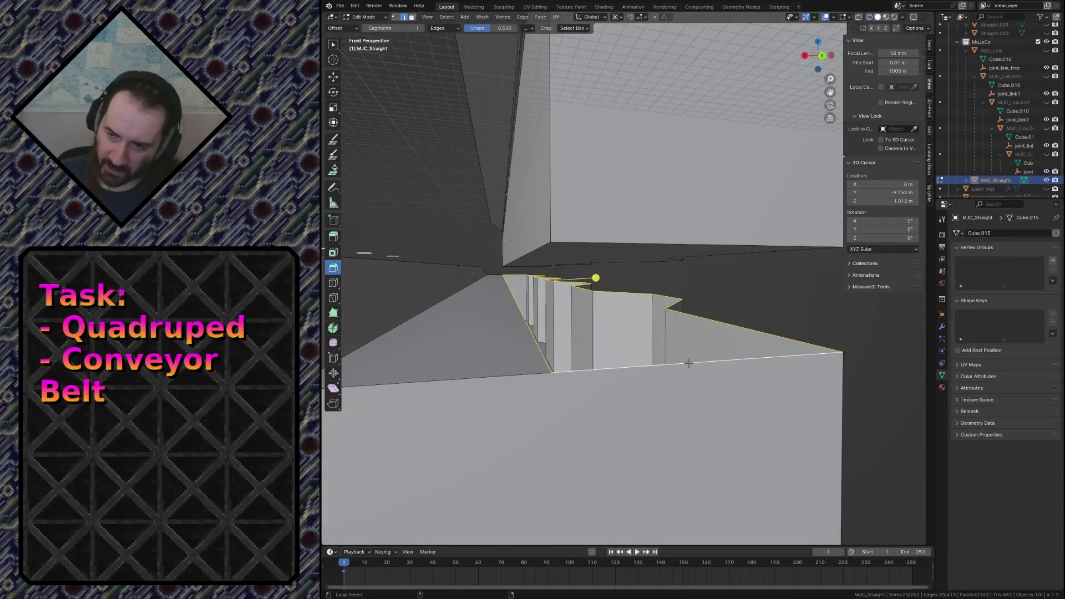
left_click(780, 285)
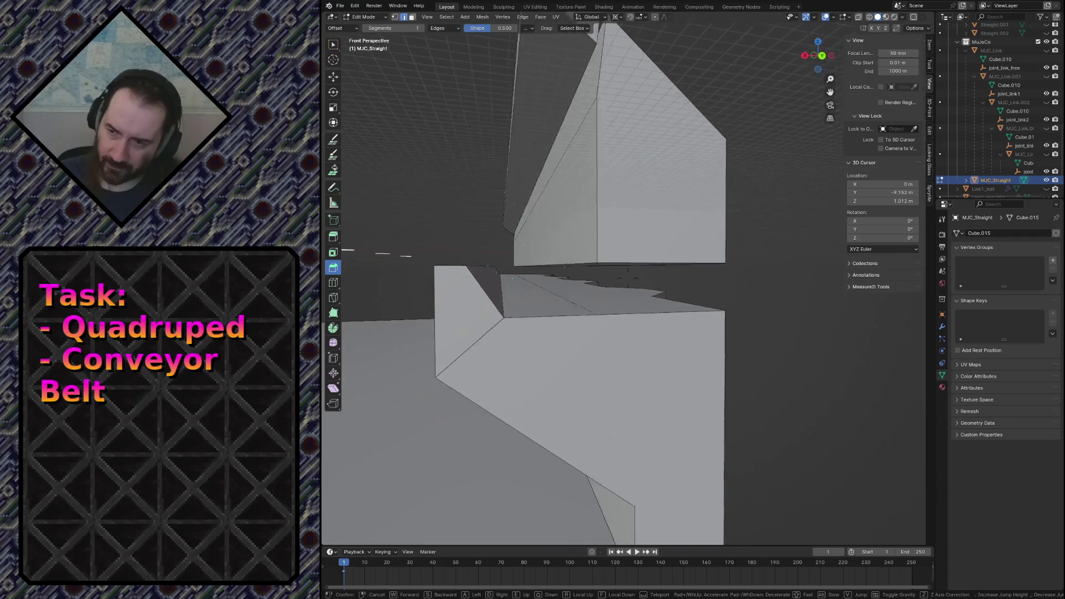
scroll(780, 285, "down", 6)
key("a")
key("alt+a")
Lower the linked wedge piece and the top wedge by 1 m along Z onto the side walls.
left_click(607, 216)
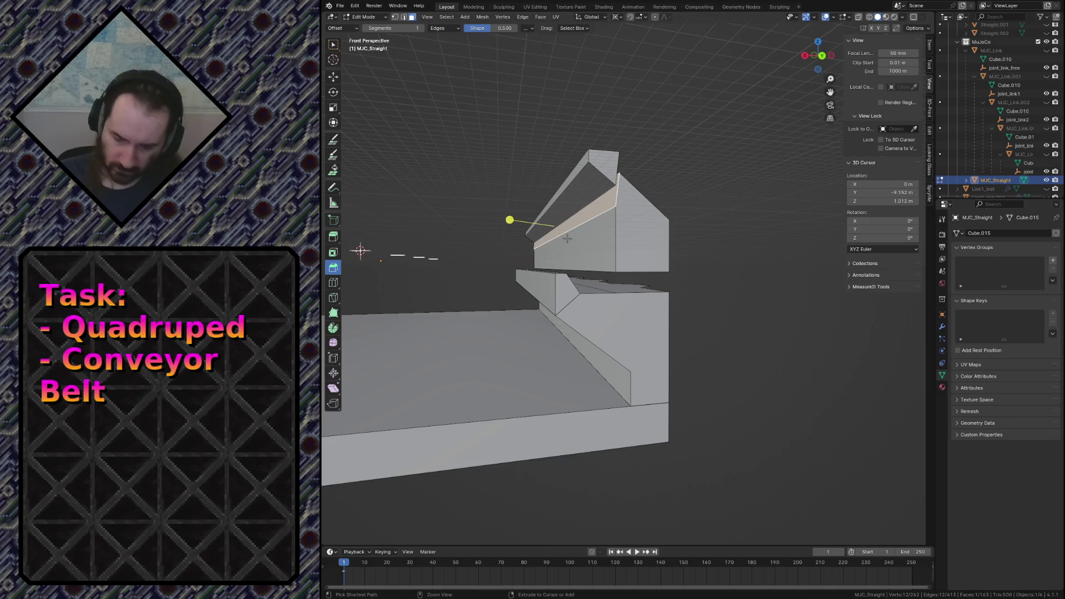
key("ctrl+l")
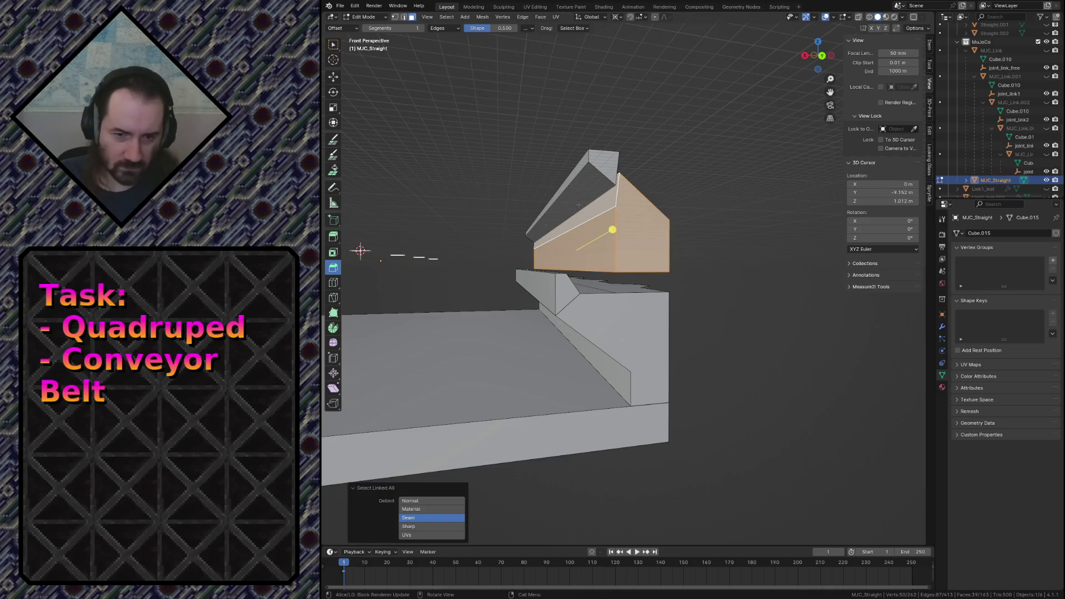
type("gz-1")
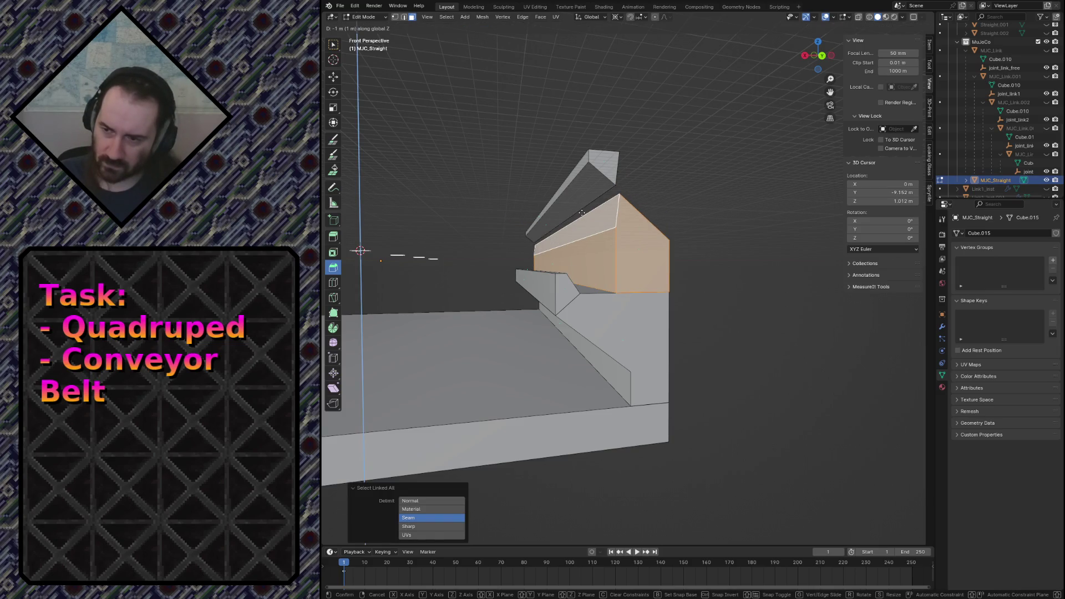
key("Return")
key("alt+a")
type("l")
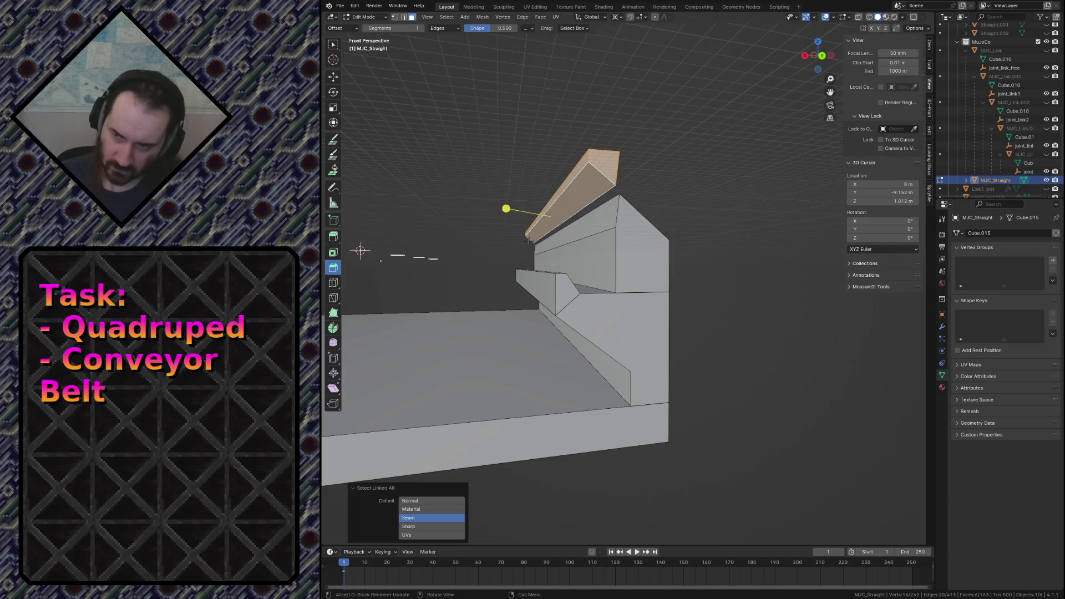
type("gz-1")
key("Return")
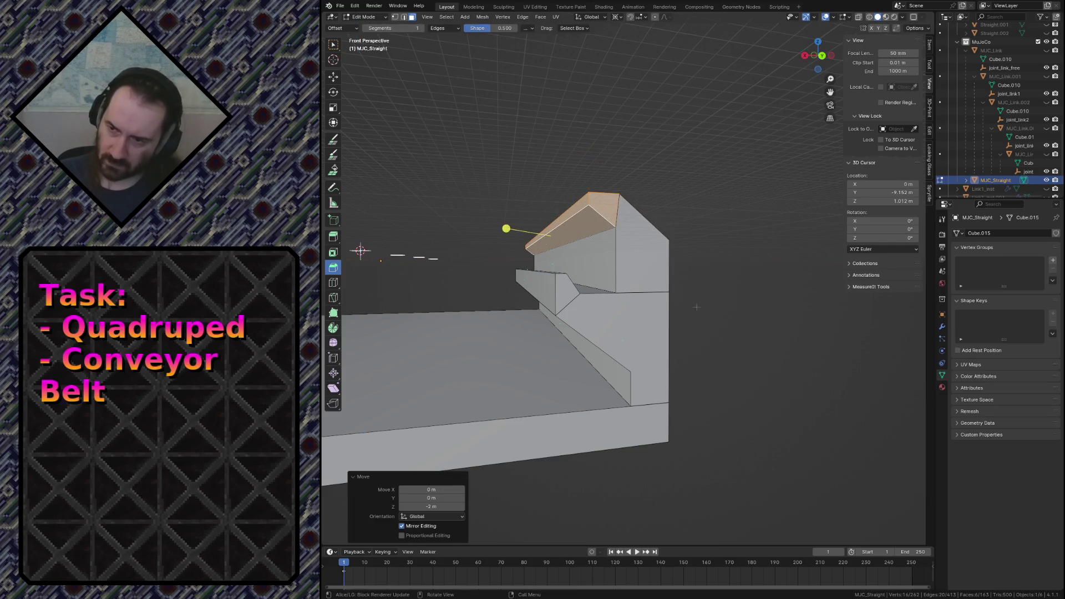
key("alt+a")
Fly around the track to check the lowered rails and save conveyor.blend.
key("shift+grave")
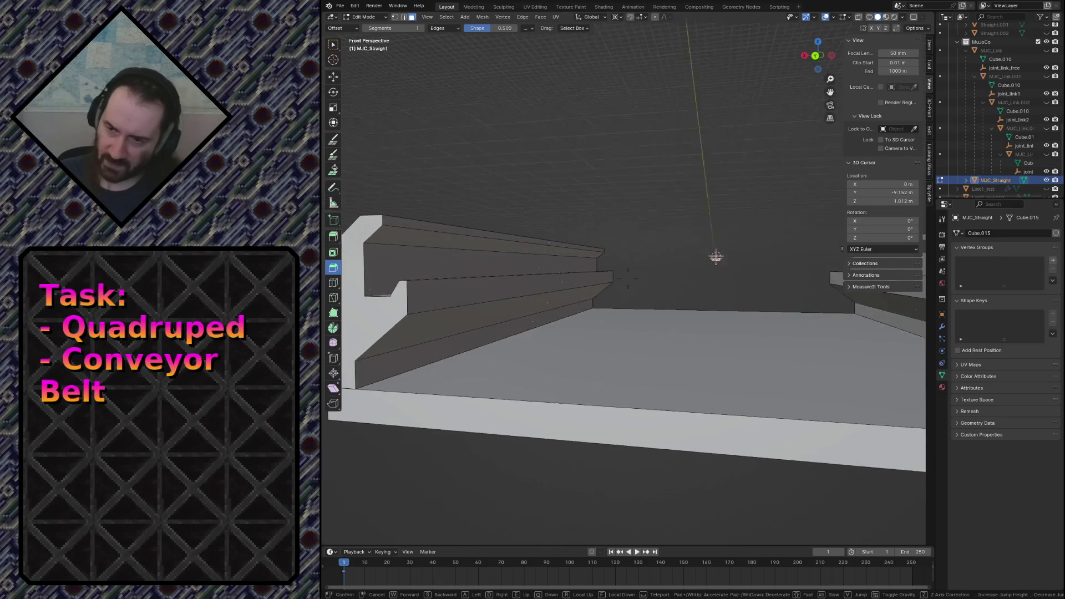
scroll(582, 250, "down", 4)
key("Tab")
key("ctrl+s")
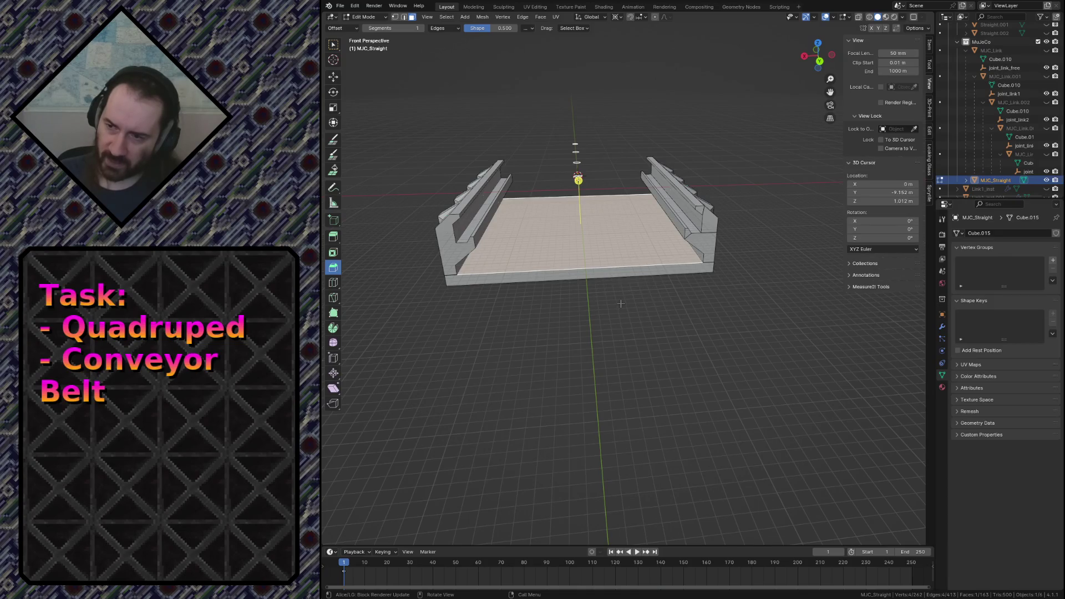
Symmetrize the whole MJC_Straight mesh so both rail sides match.
key("a")
key("F3")
type("sy")
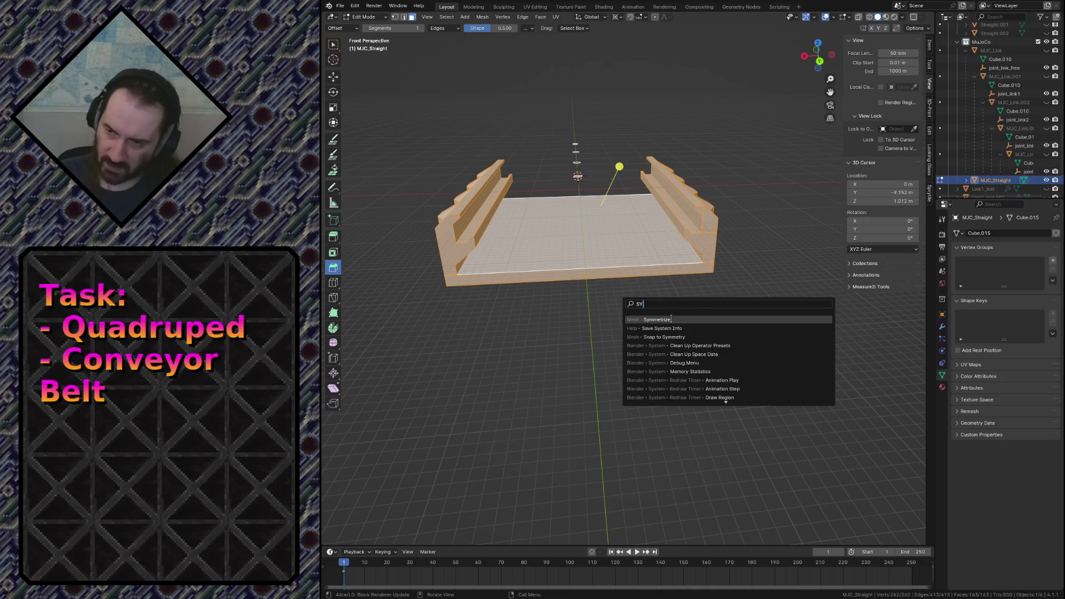
left_click(671, 320)
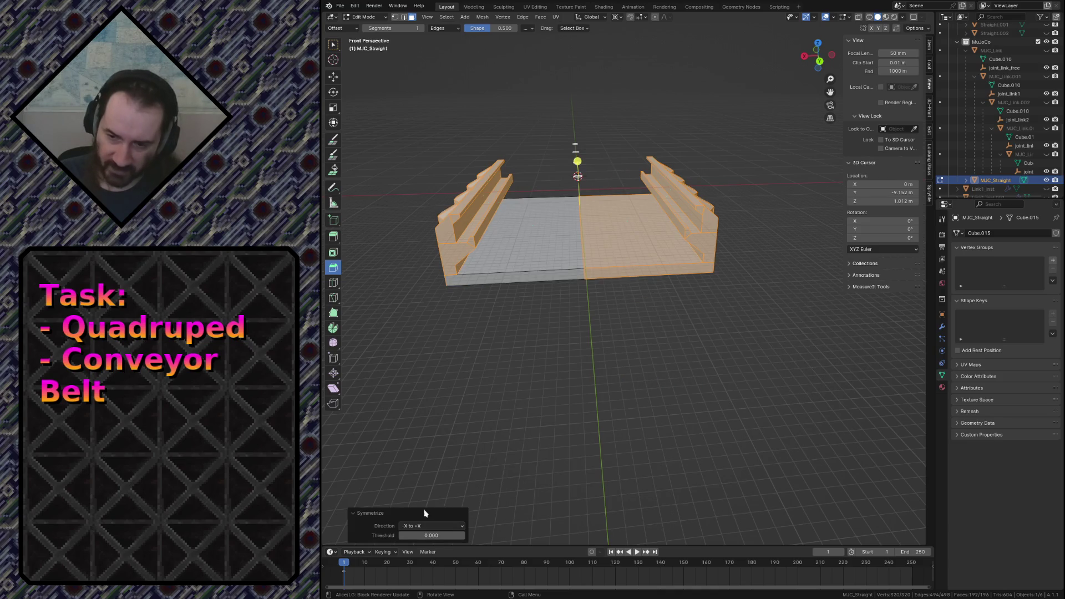
key("alt+a")
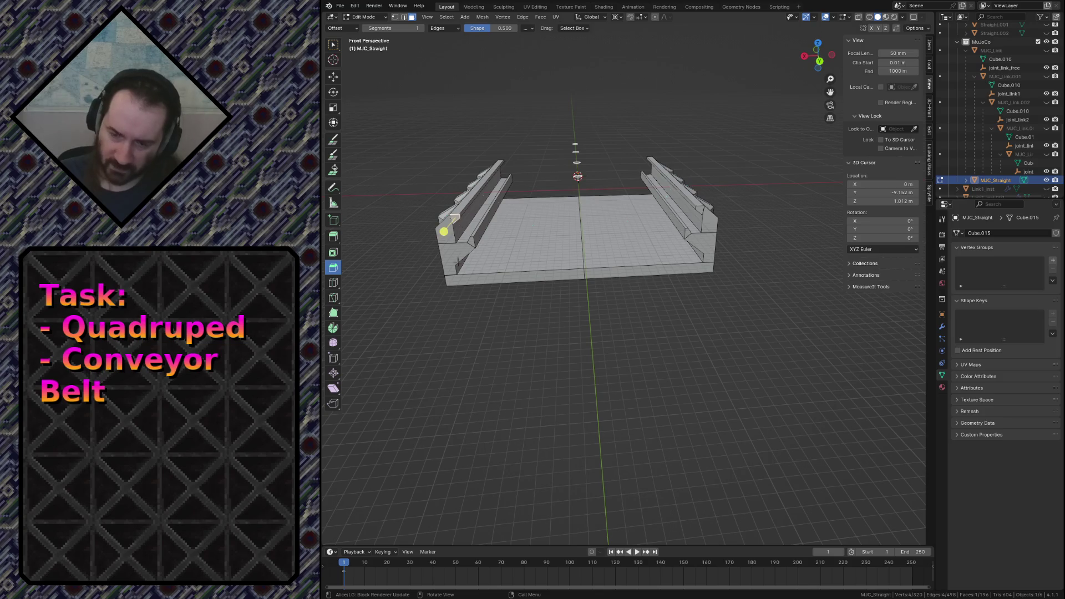
Briefly select the left rail part, undo, save the file and return to Object Mode with all selected.
key("l")
left_click(454, 253)
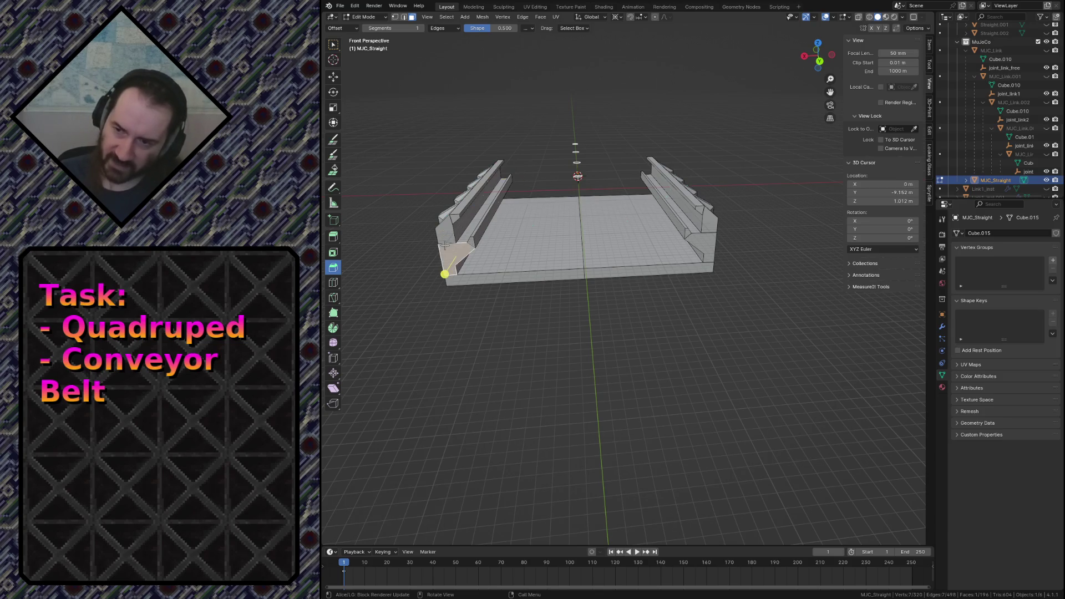
key("ctrl+l")
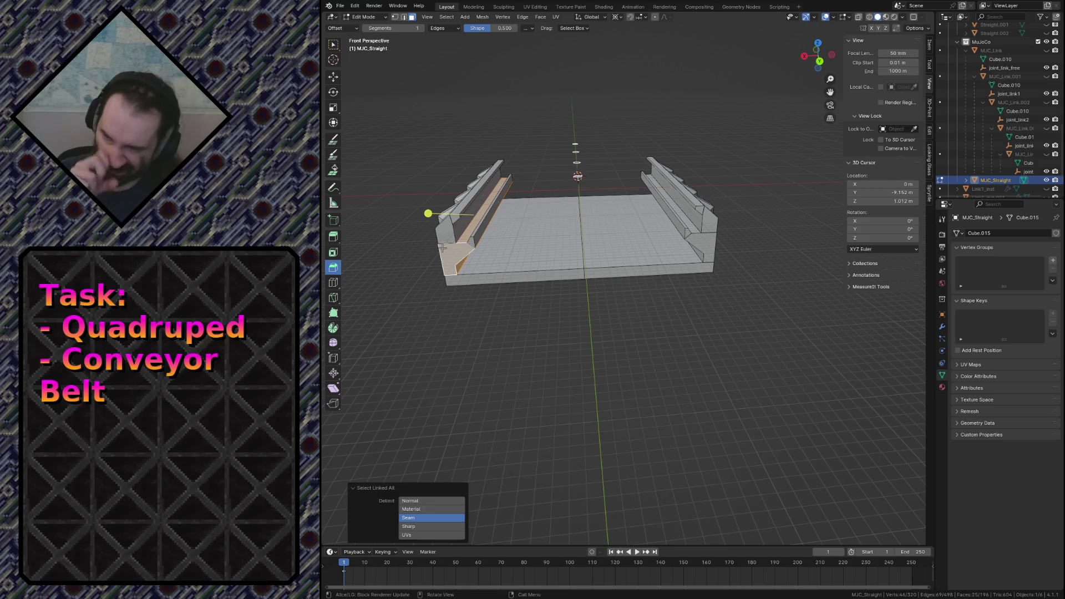
key("ctrl+z")
key("ctrl+s")
key("a")
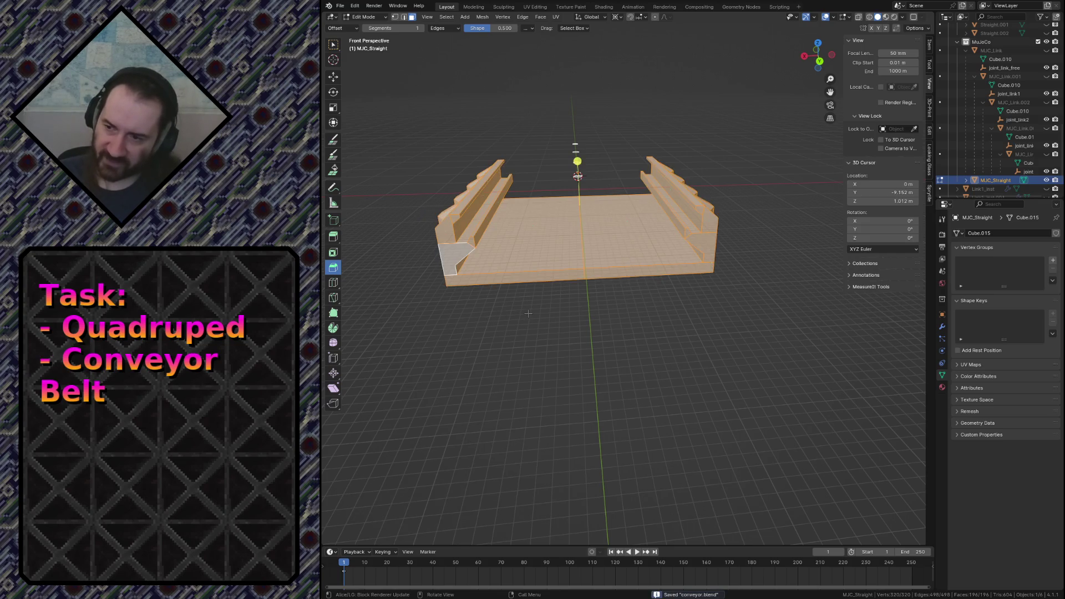
key("Tab")
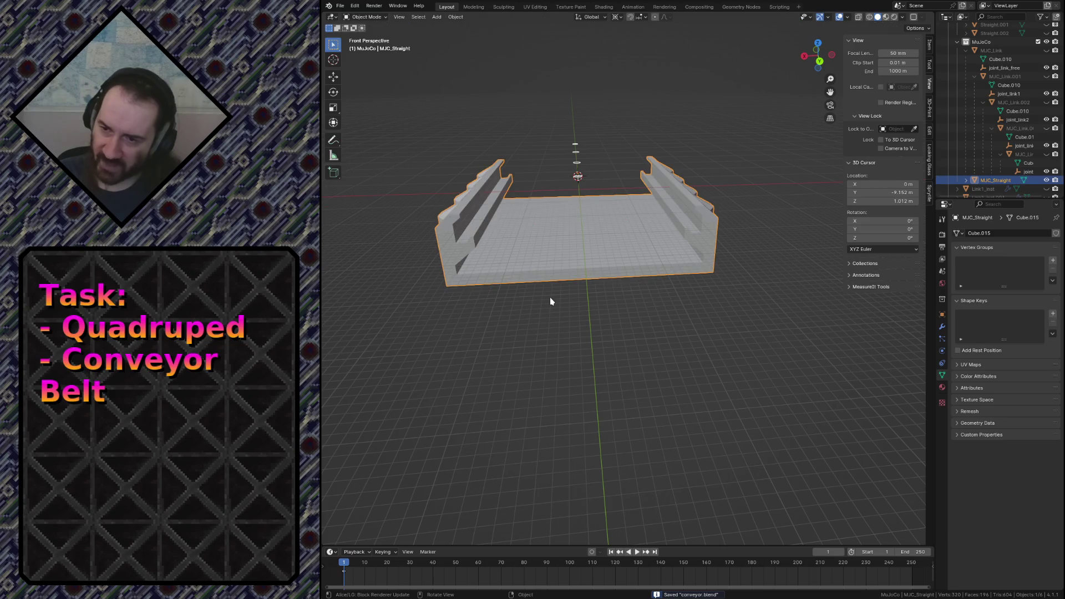
Separate the whole MJC_Straight mesh into objects by loose parts.
key("Tab")
key("a")
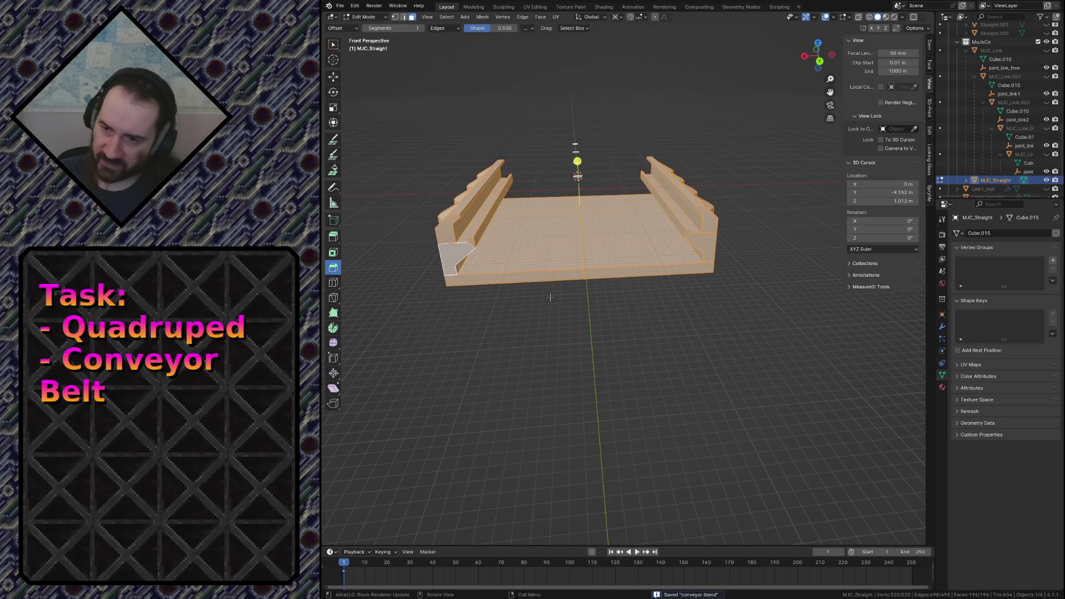
key("p")
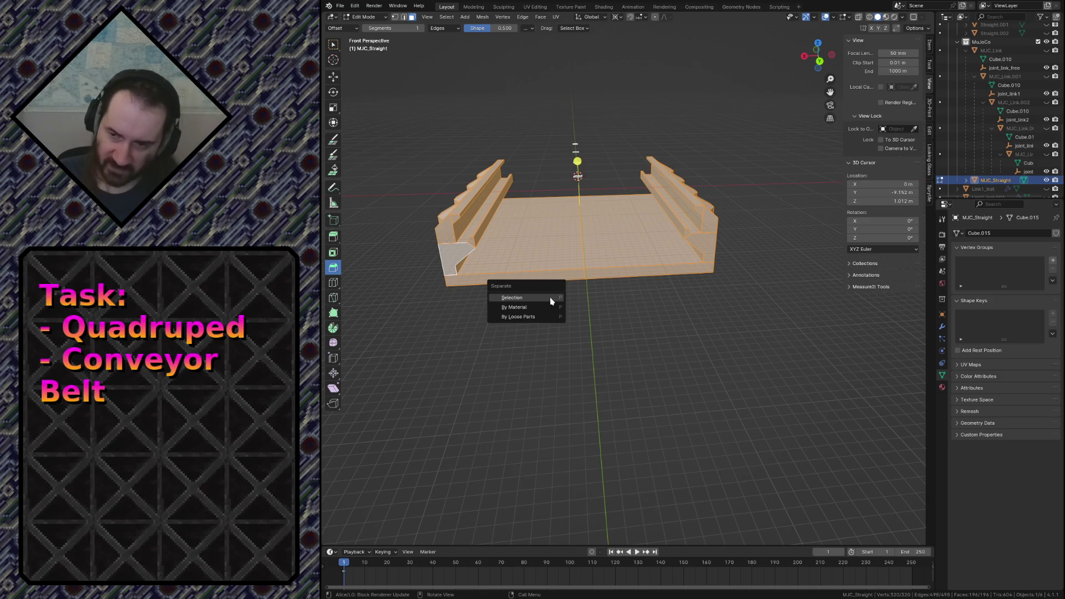
left_click(544, 318)
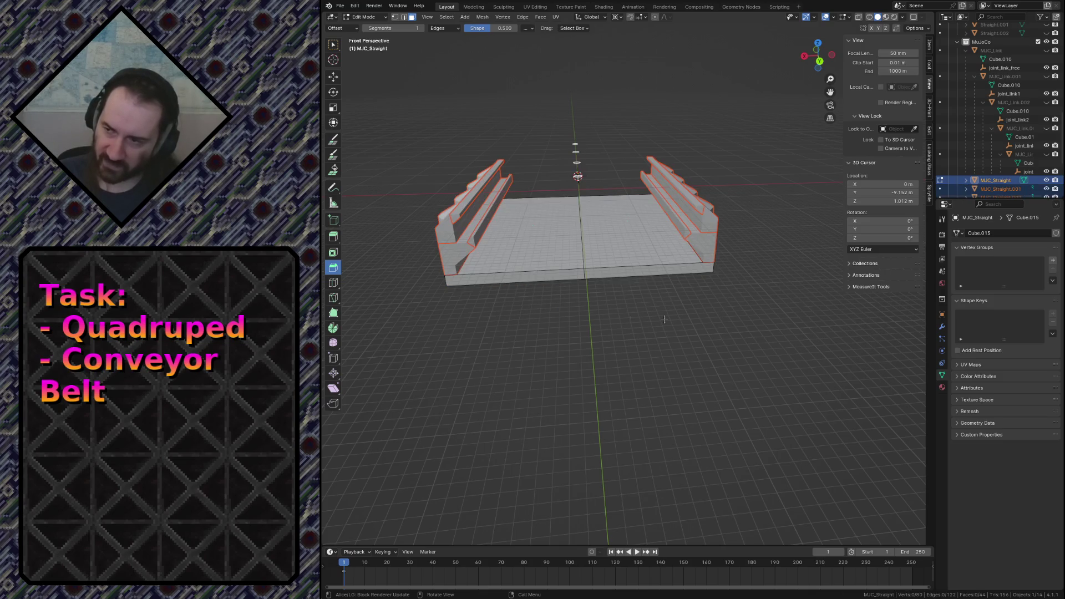
scroll(1017, 161, "down", 3)
Attempt vertex parenting of the separated pieces to MJC_Straight from the Outliner.
left_click(1006, 156, "ctrl")
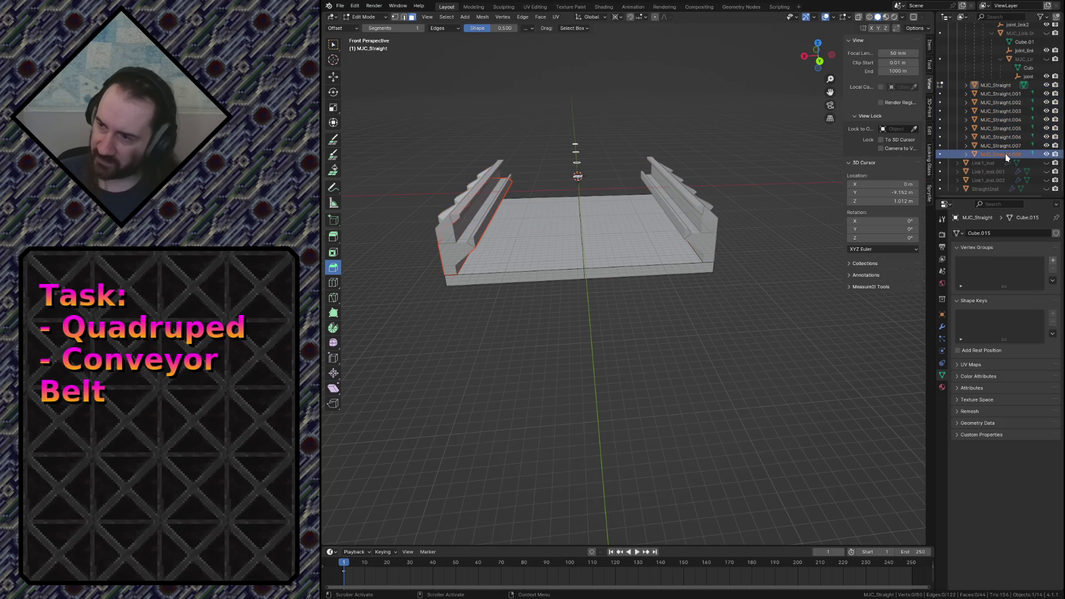
left_click(996, 86, "ctrl")
key("ctrl+p")
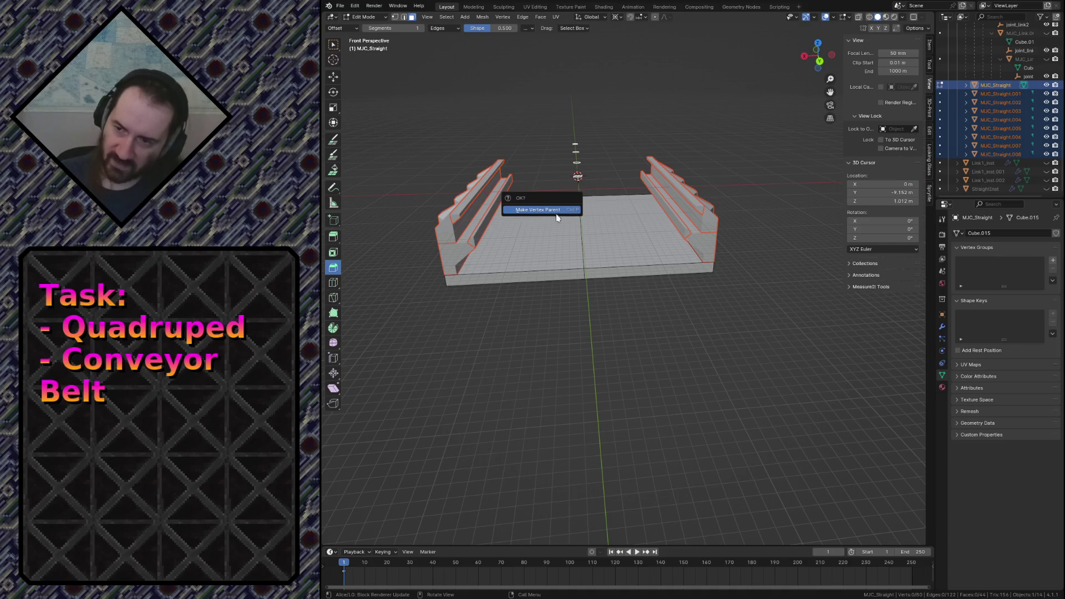
left_click(545, 210)
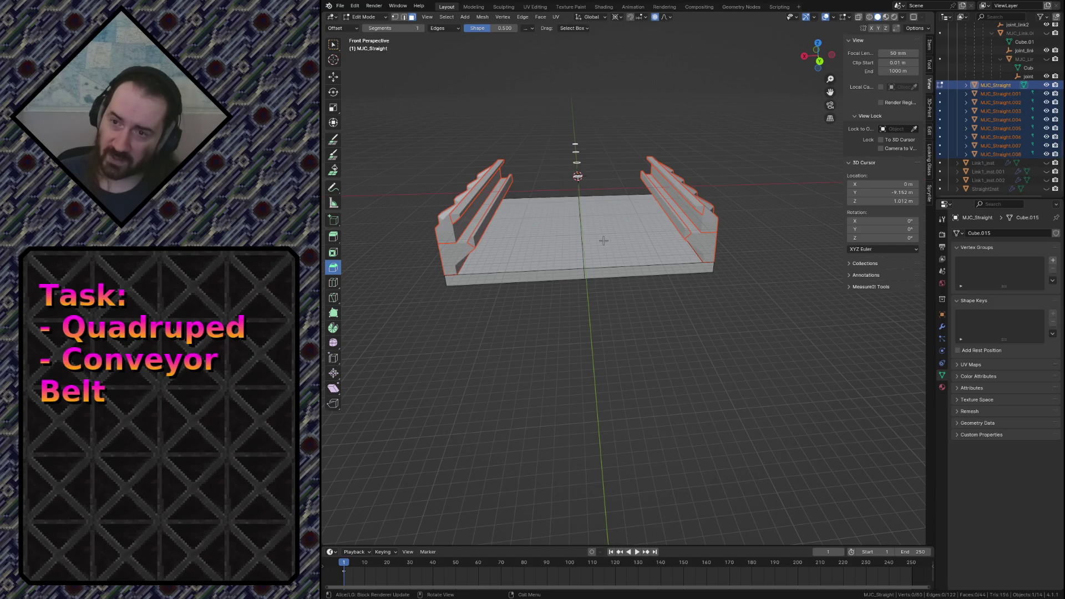
key("Tab")
left_click(998, 155)
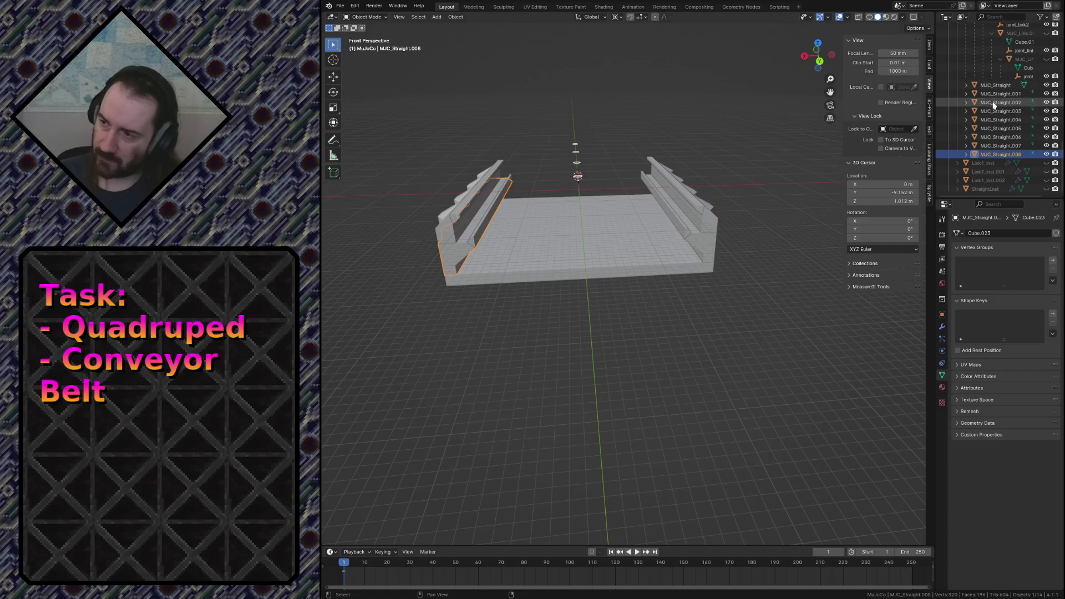
Parent the separated pieces to MJC_Straight using Object (Keep Transform).
left_click(994, 86, "shift")
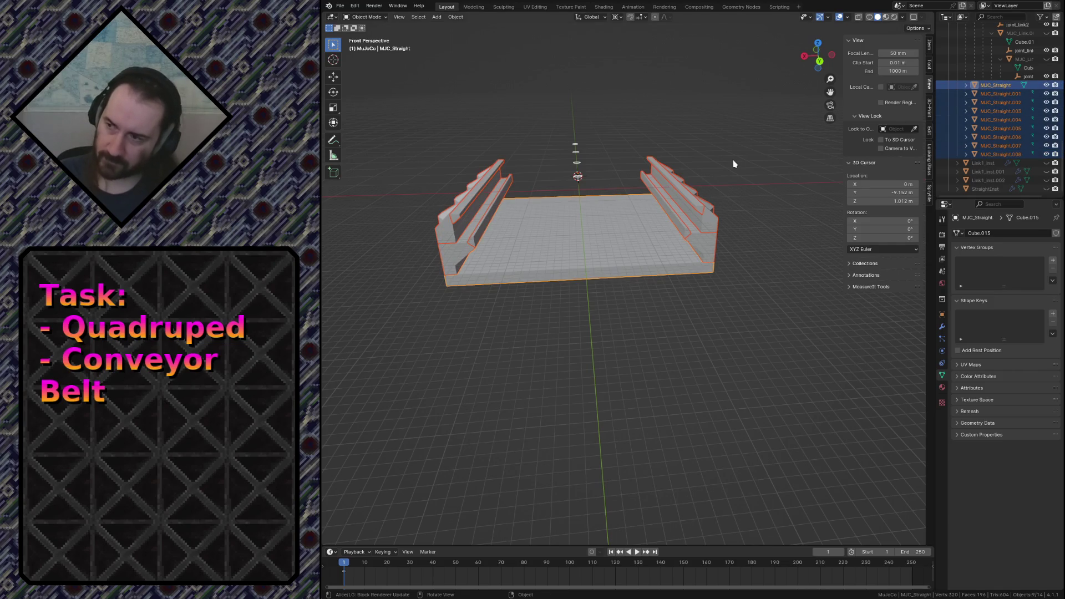
key("ctrl+p")
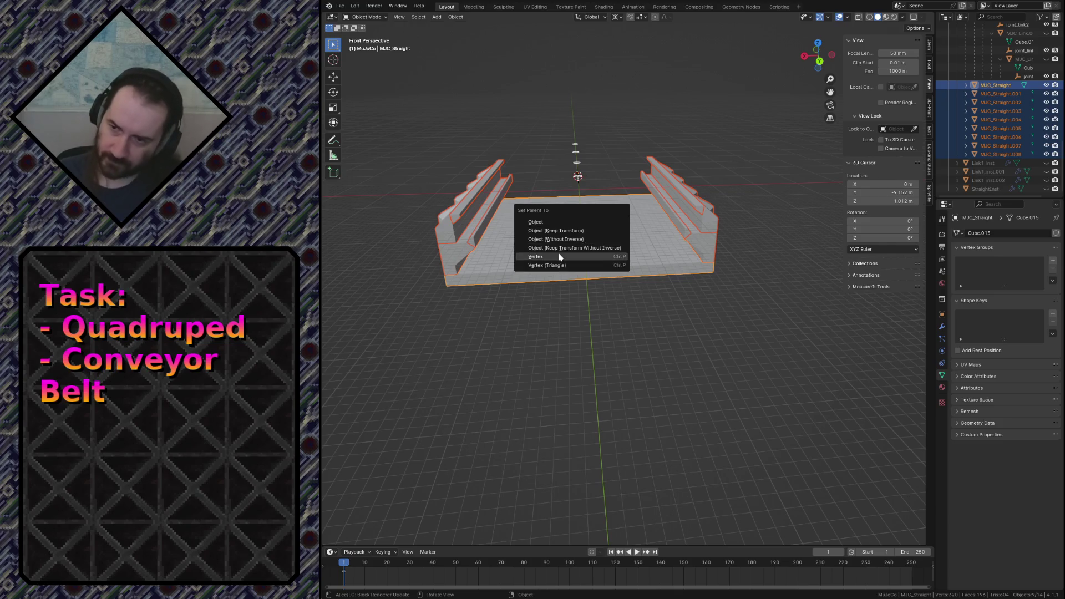
left_click(593, 231)
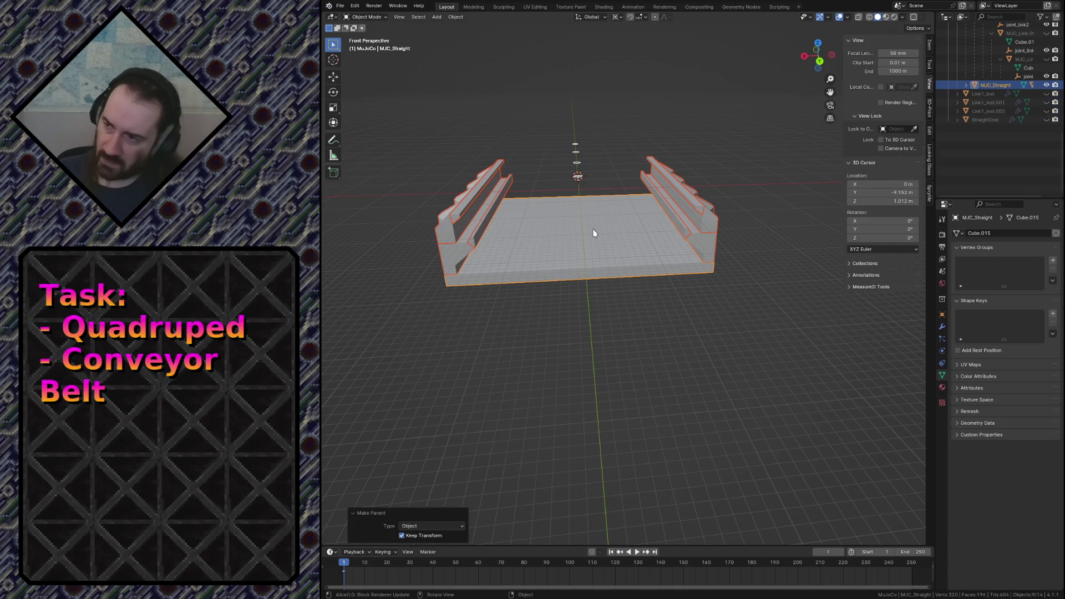
Expand MJC_Straight in the Outliner and select its whole hierarchy.
left_click(652, 276)
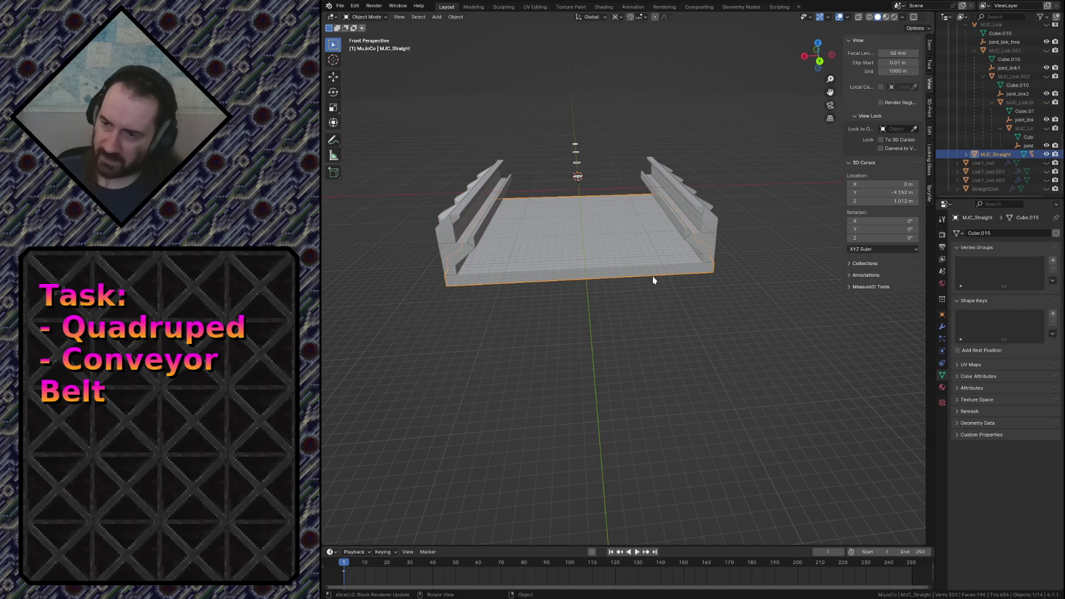
left_click(970, 156)
right_click(970, 156)
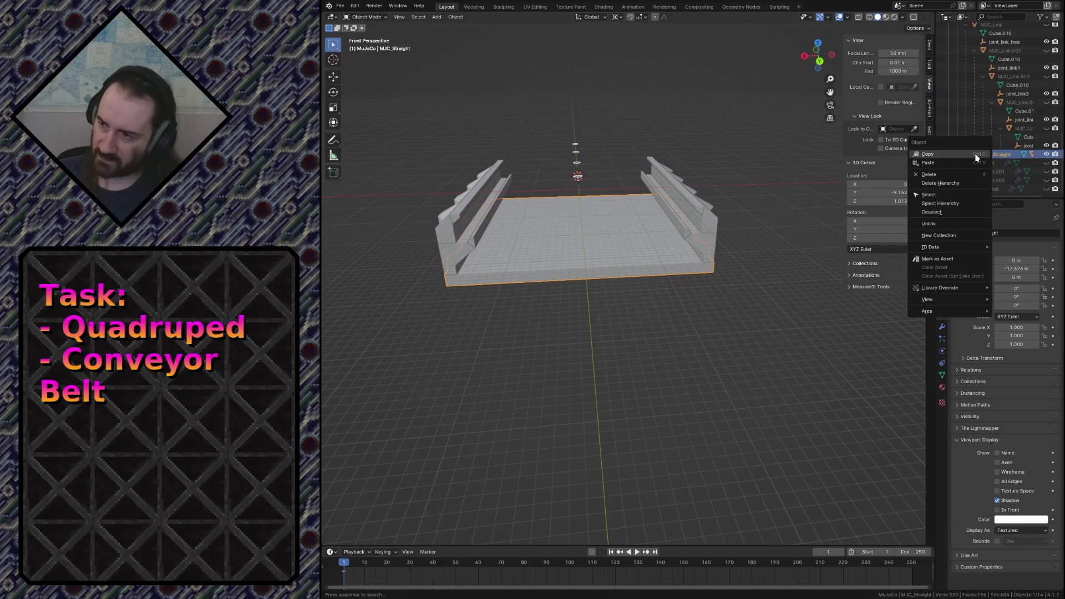
left_click(953, 204)
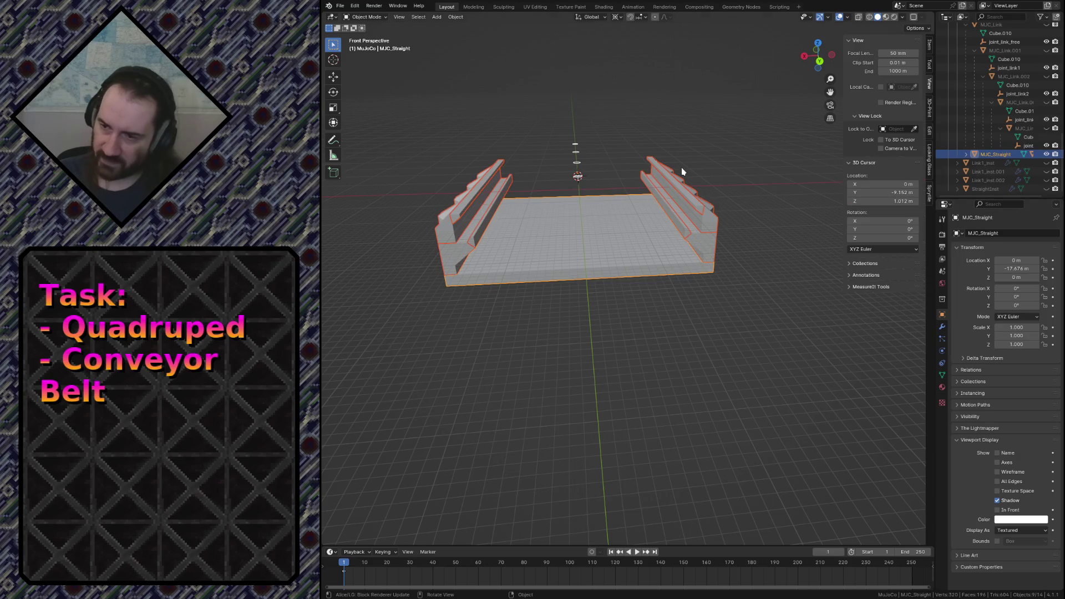
Place three linked copies of MJC_Straight end to end along Y and save.
middle_click_drag(657, 217, 593, 263)
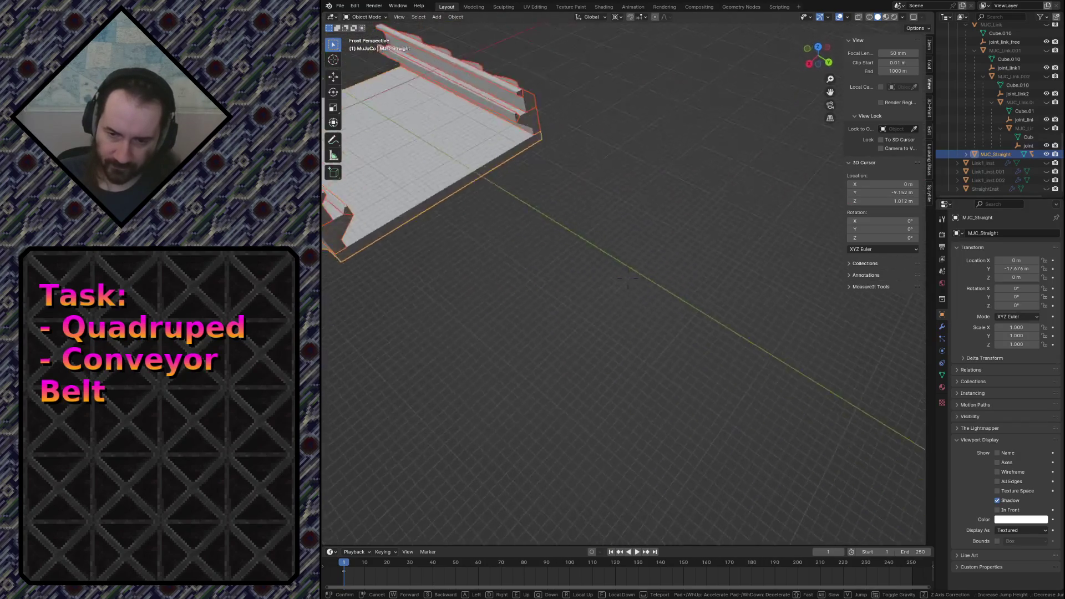
key("shift+d")
key("y")
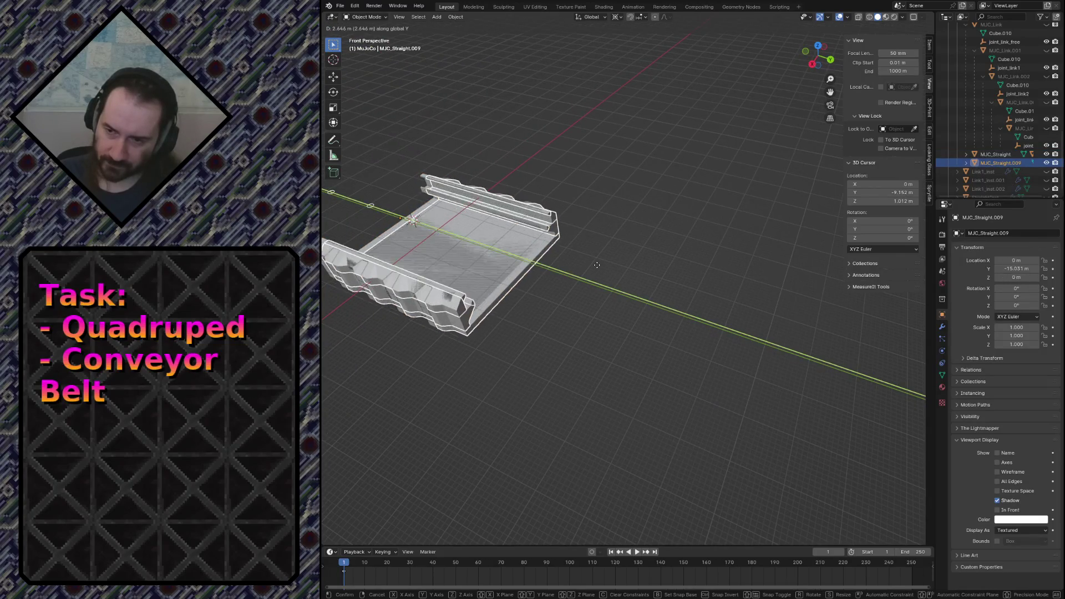
left_click(712, 357)
key("alt+d")
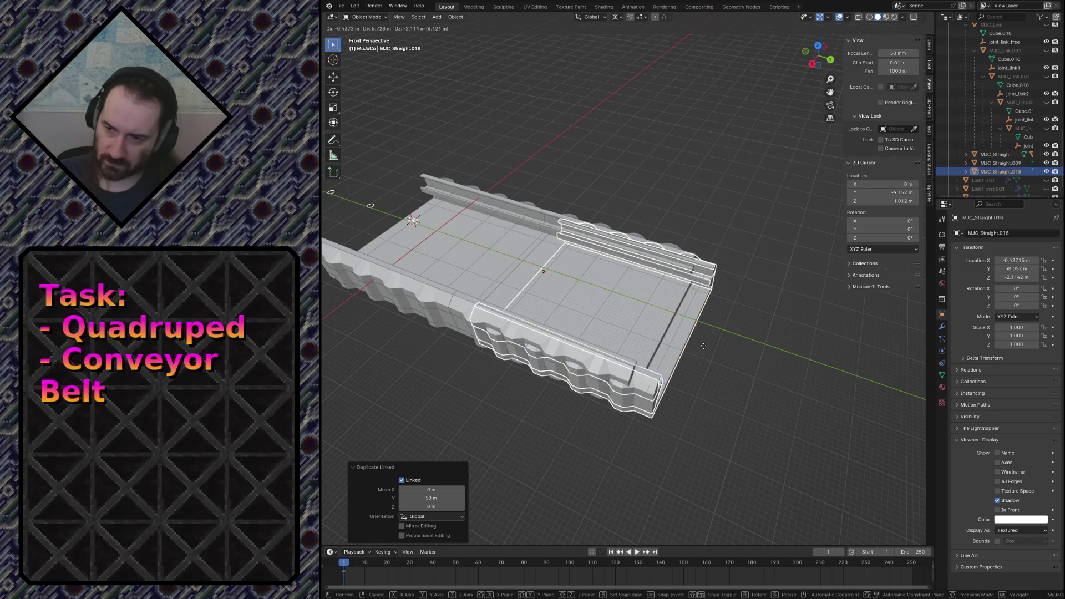
key("y")
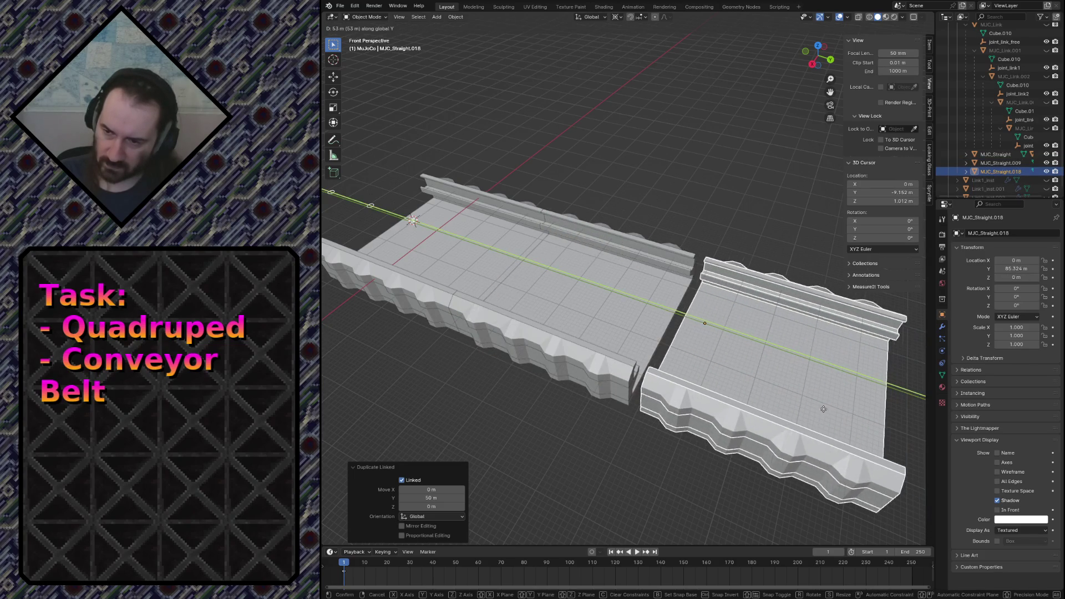
left_click(814, 405)
key("shift+grave")
scroll(686, 399, "down", 5)
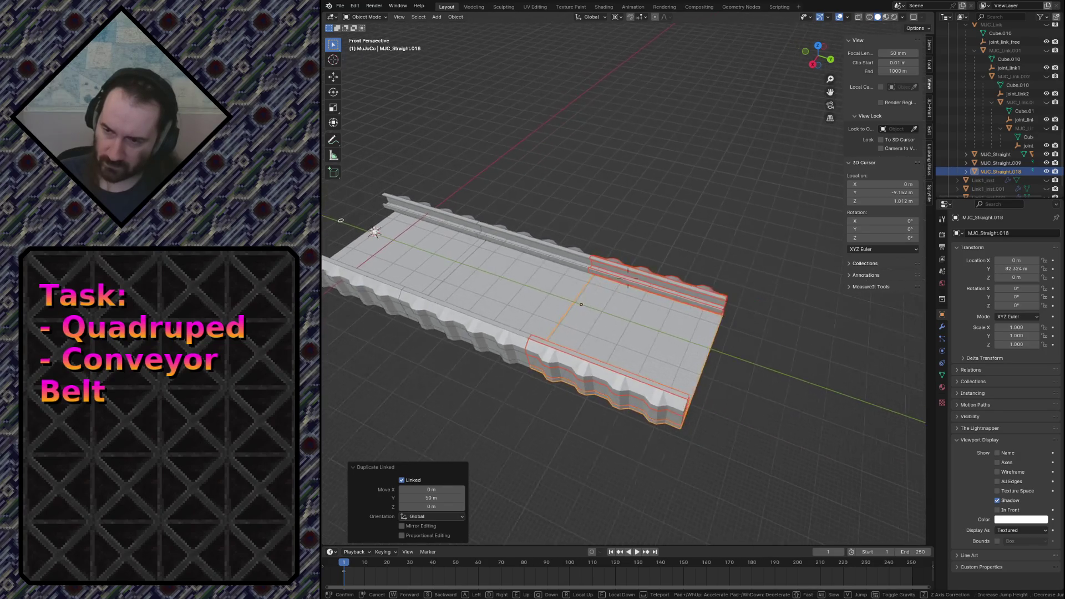
left_click(685, 399)
key("alt+d")
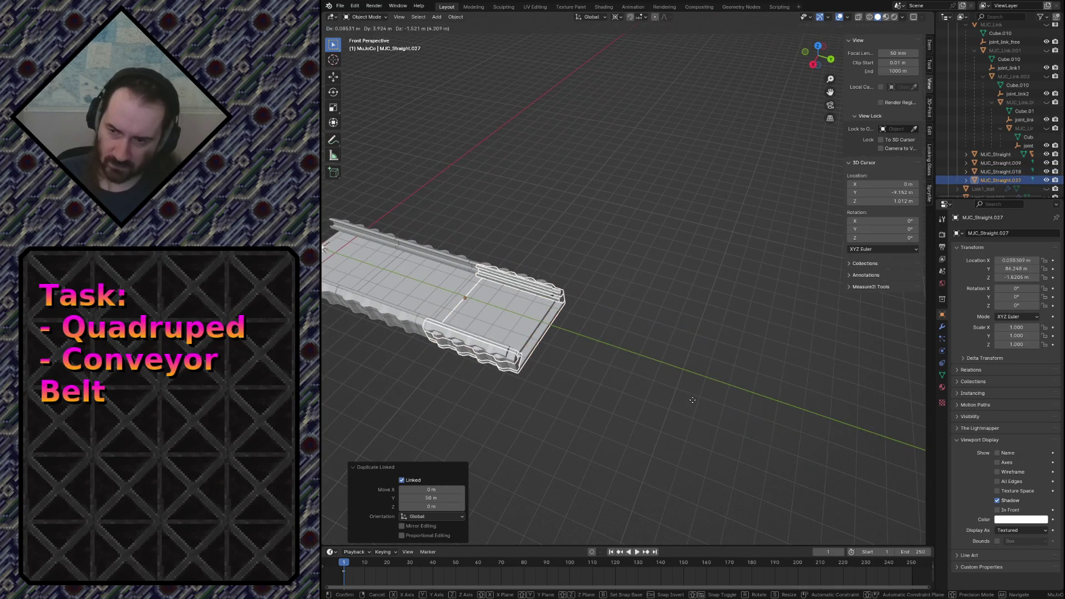
key("y")
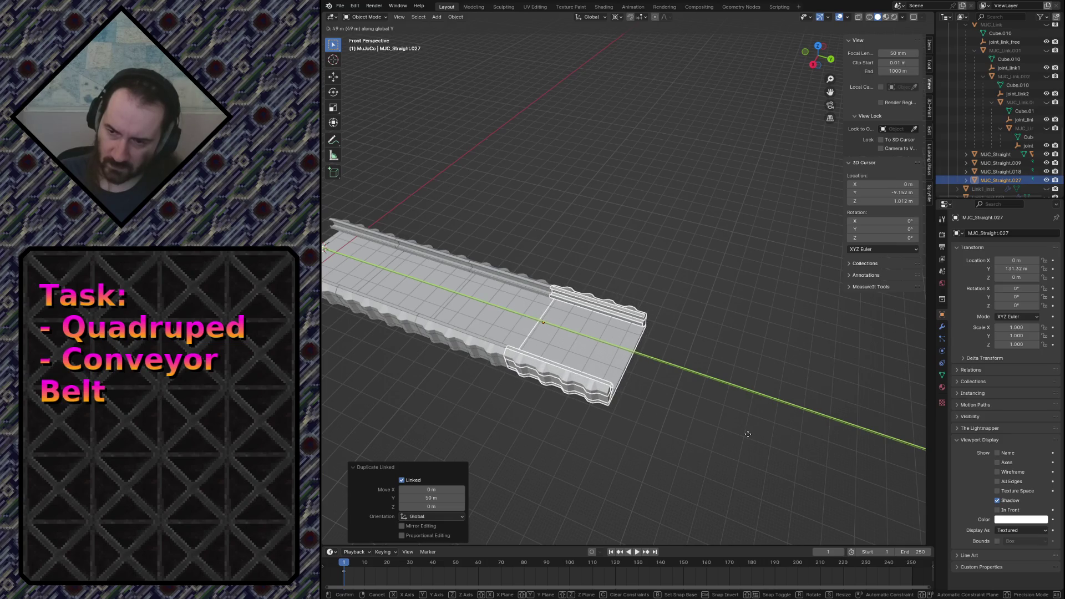
left_click(748, 434)
key("ctrl+s")
Unhide the green MJC_Link chain links in the Outliner and look them over.
key("shift+grave")
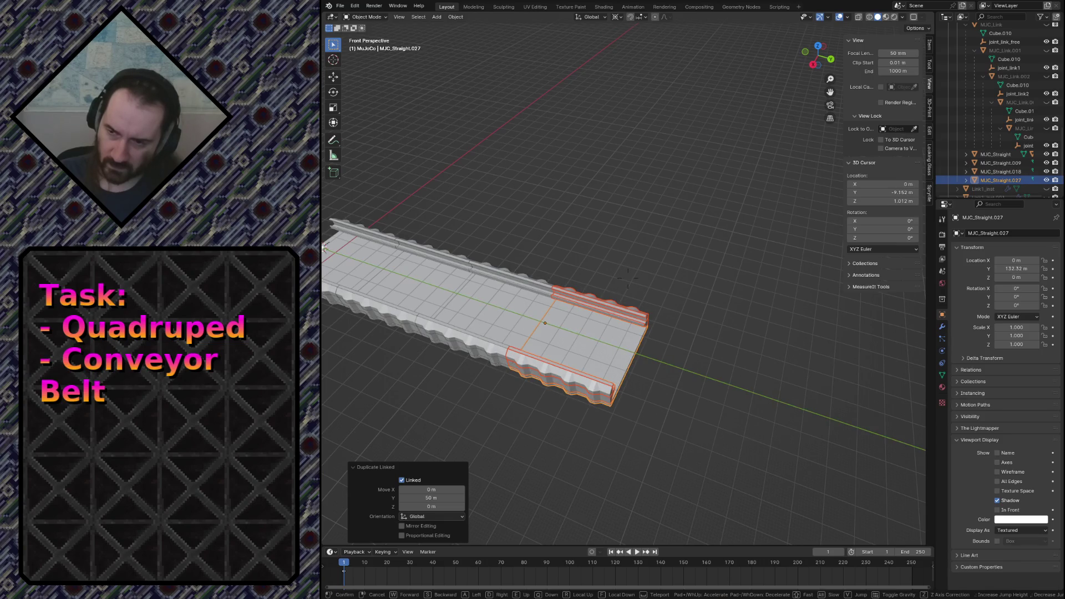
scroll(749, 434, "up", 5)
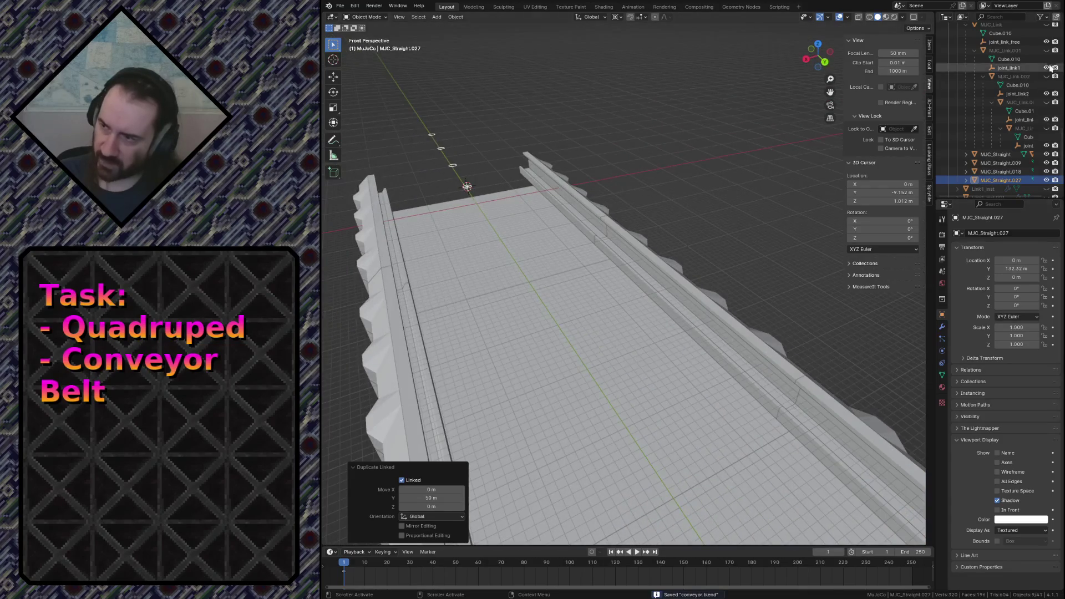
left_click(1048, 67)
left_click(1047, 86)
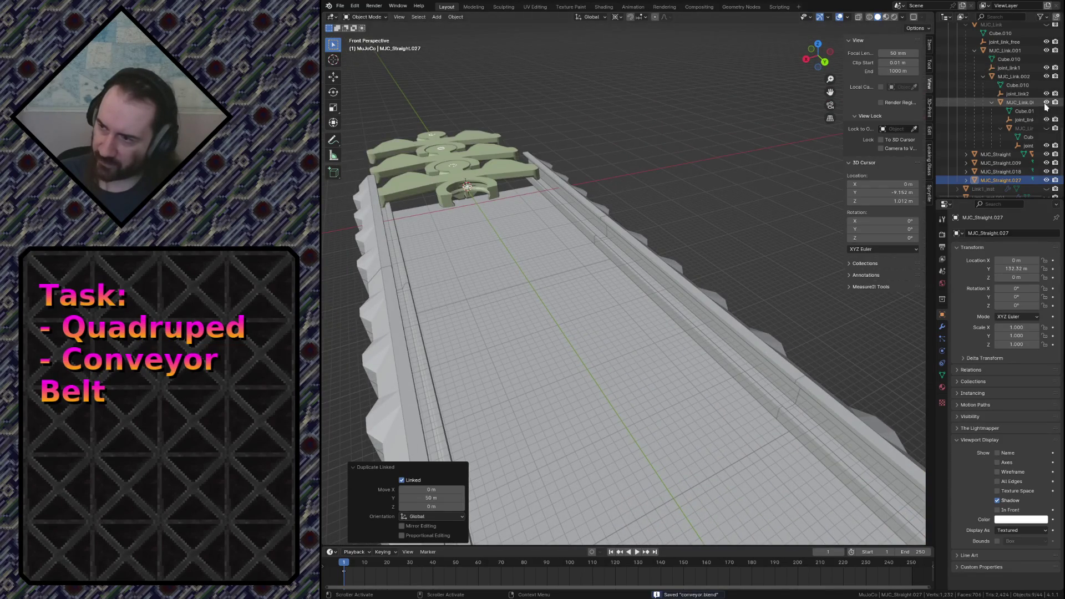
left_click(1047, 120)
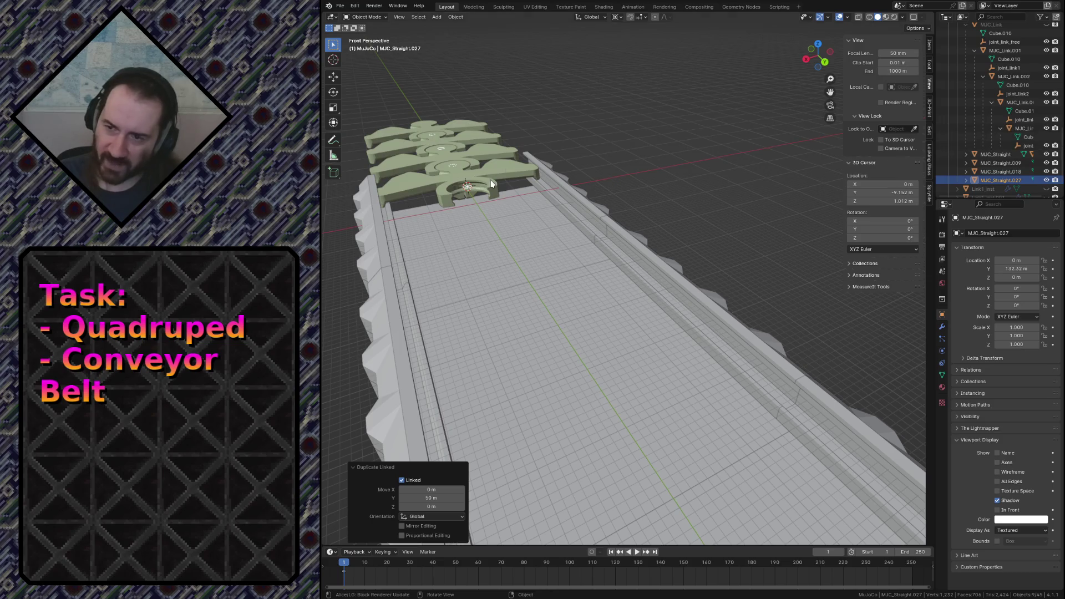
left_click(392, 159)
left_click(433, 126)
left_click(407, 179)
left_click(646, 179)
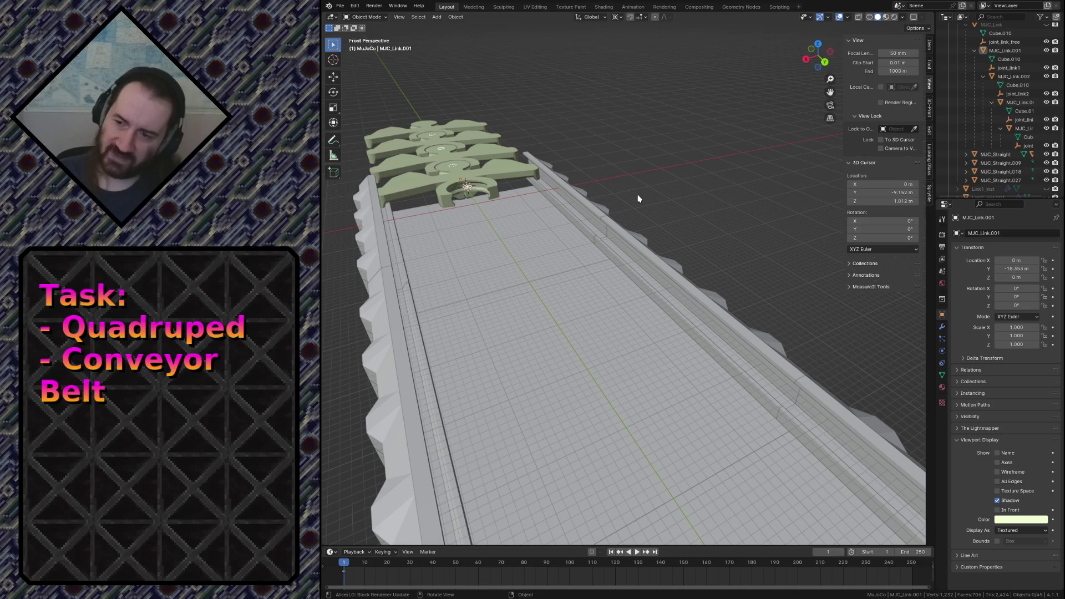
Fly along the conveyor checking the individual MJC_Straight sections, including .021 and .018.
left_click(512, 264)
left_click(533, 275)
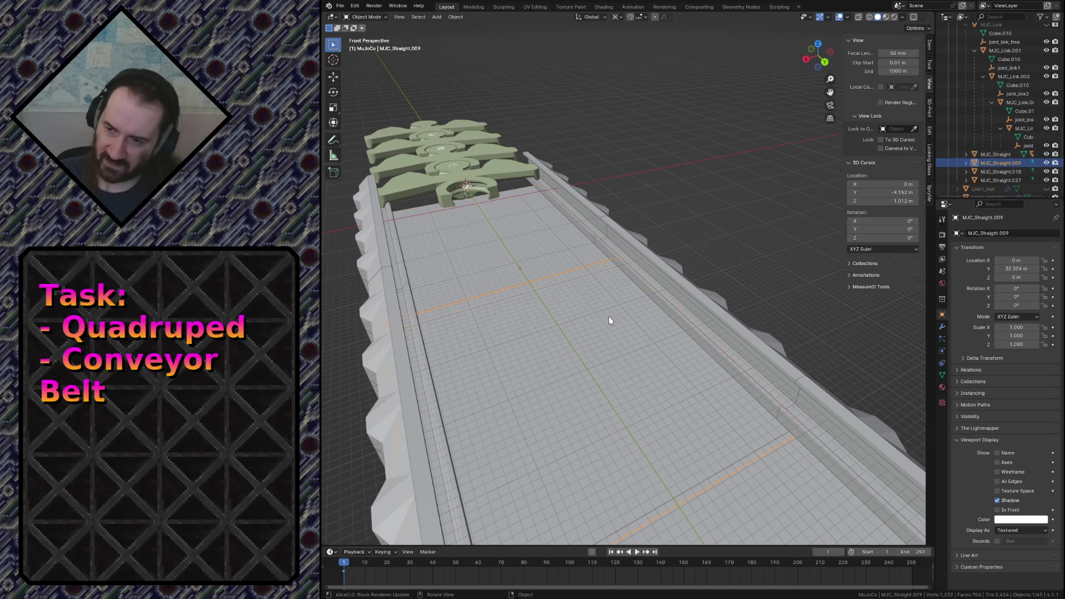
key("shift+grave")
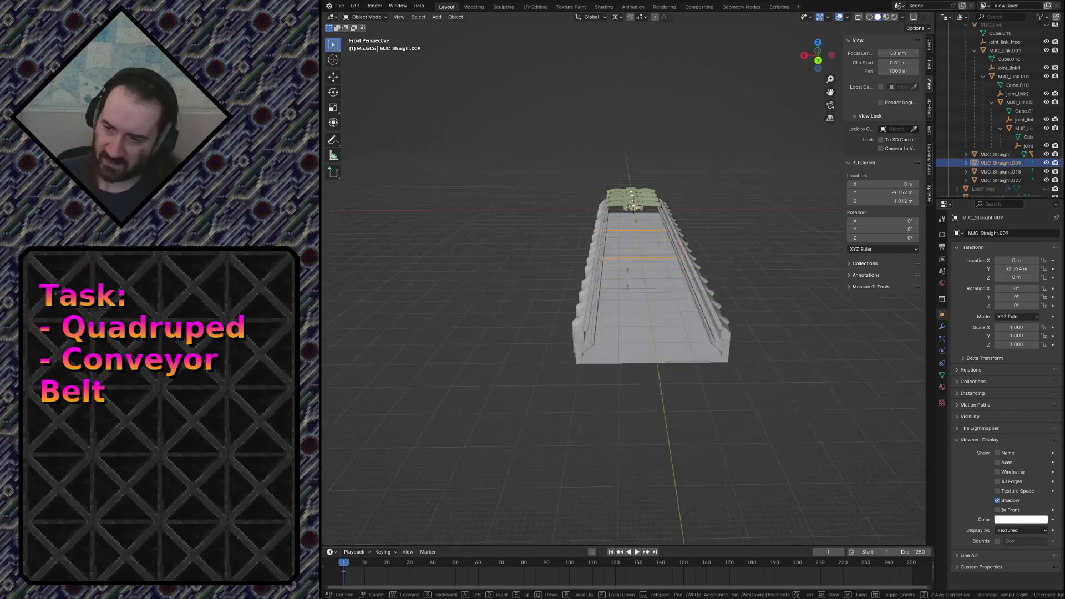
key("w")
left_click(680, 411)
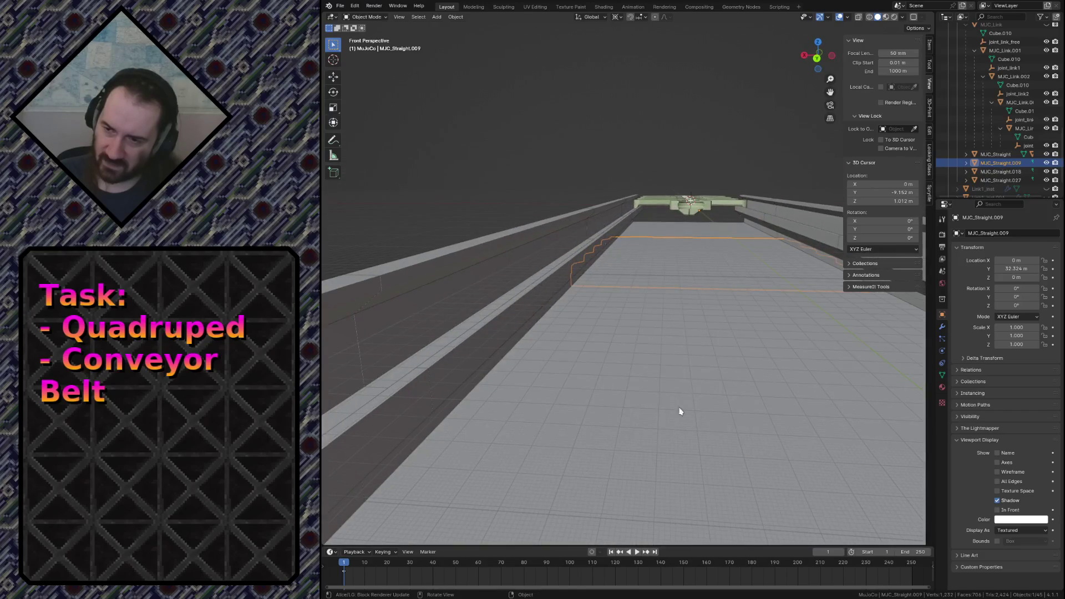
left_click(549, 301)
left_click(535, 267)
left_click(541, 294)
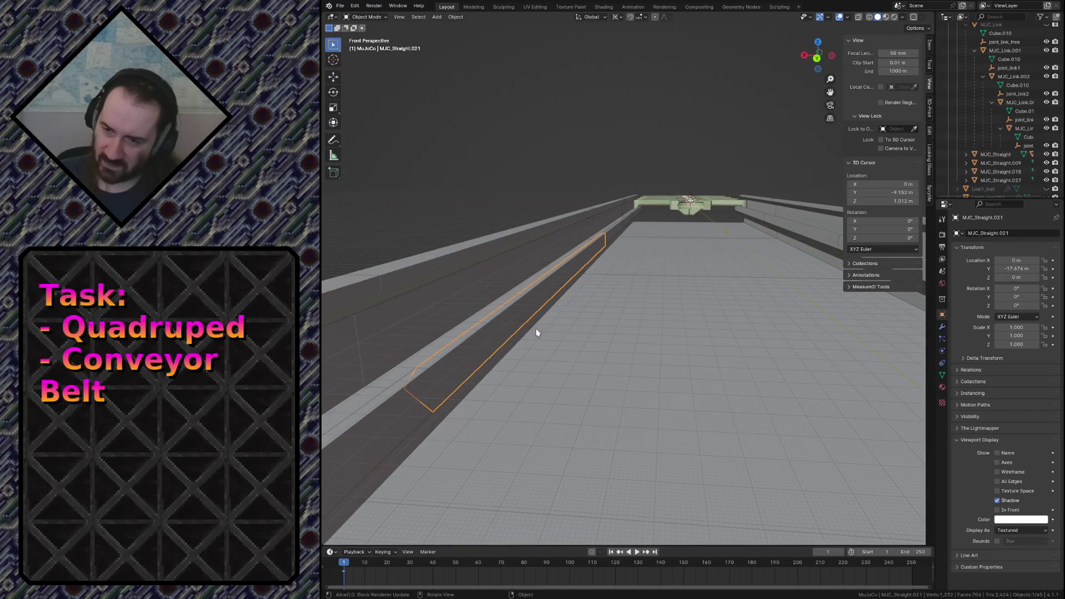
left_click(533, 303)
Fly to the chain links, select MJC_Link.003, .001 and the main MJC_Link, and reveal it.
key("shift+grave")
key("w")
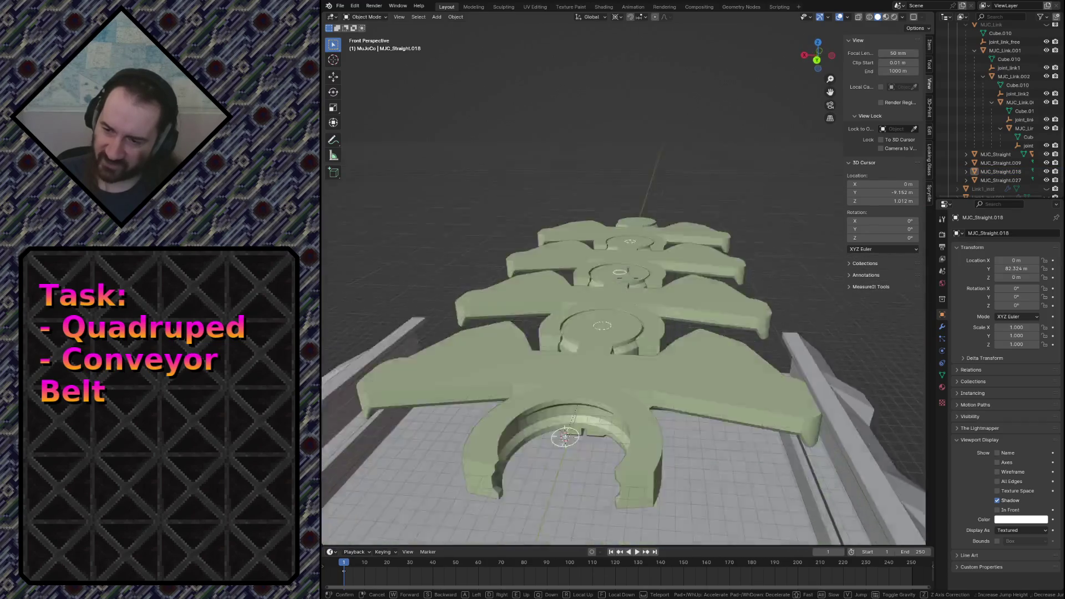
left_click(456, 221)
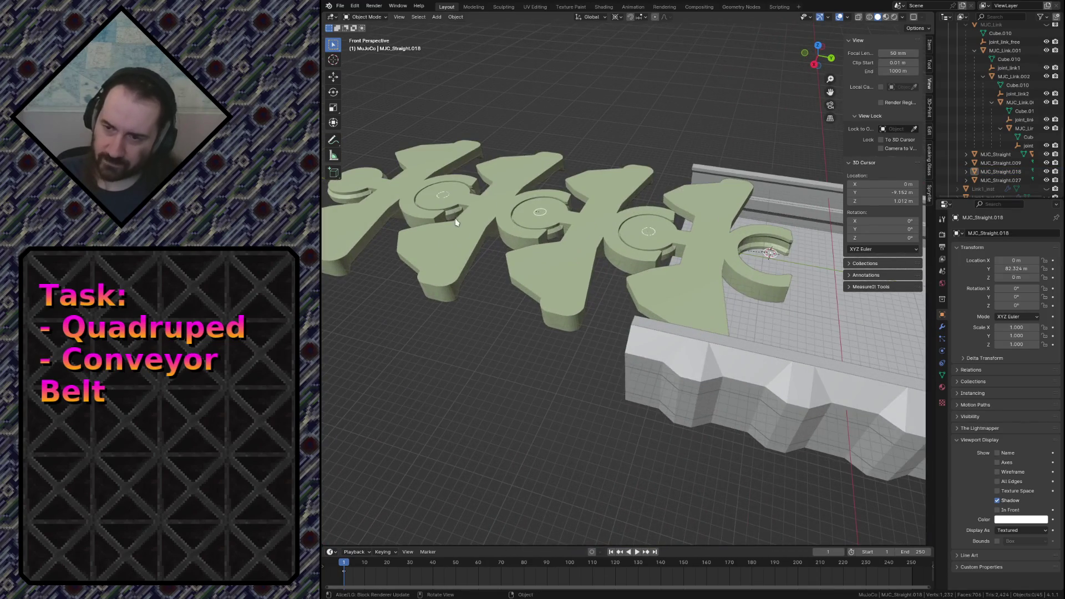
left_click(507, 227)
left_click(1003, 111)
scroll(1002, 111, "up", 3)
left_click(1007, 102)
left_click(994, 77)
key("h")
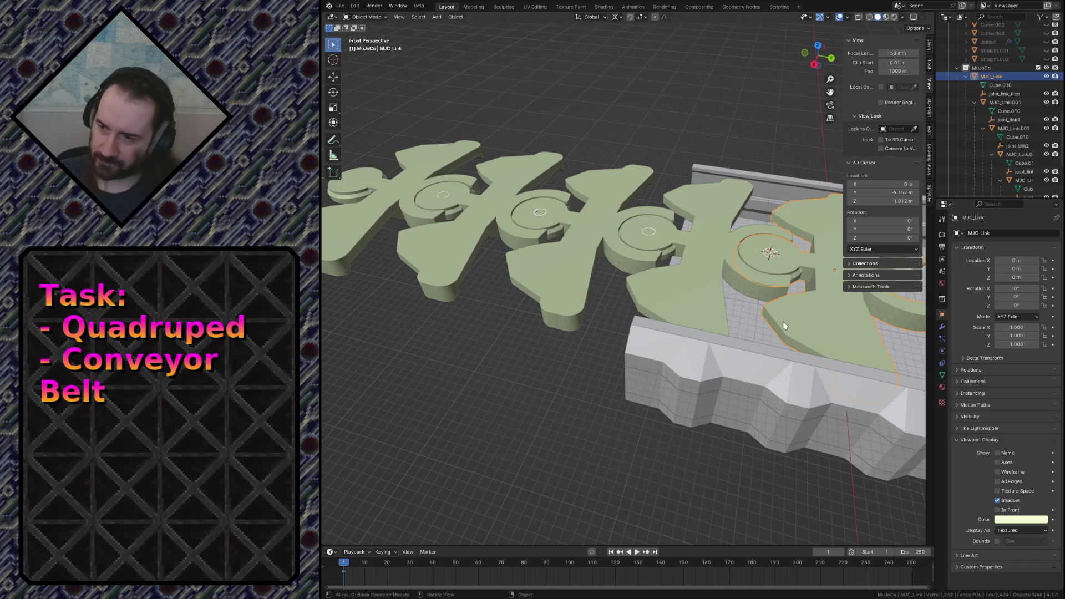
Select the extra chain link copies MJC_Link.001 through .004 and delete them.
key("shift+grave")
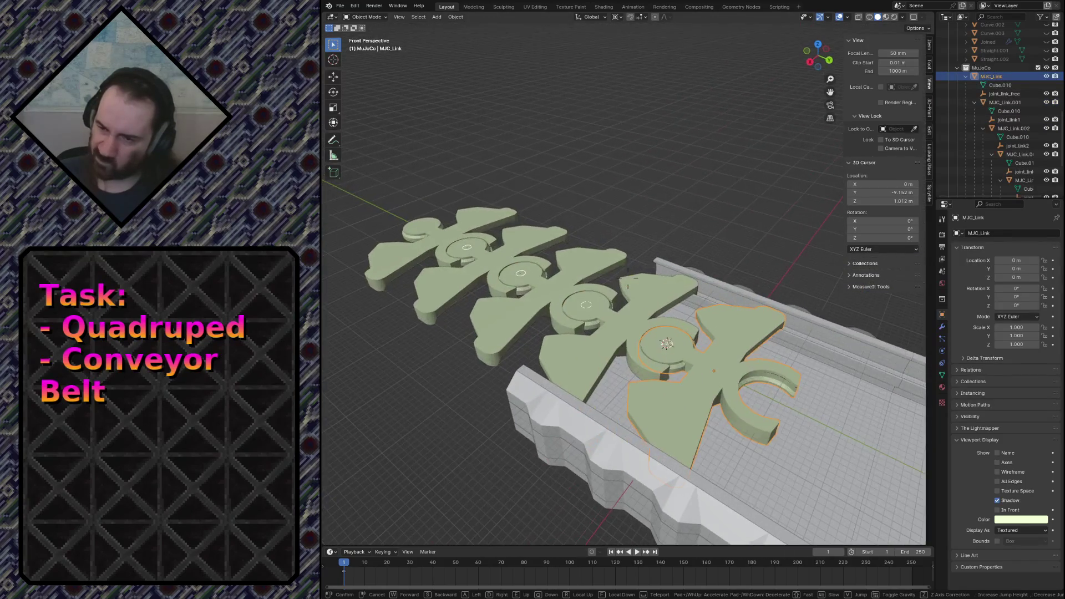
left_click(783, 325)
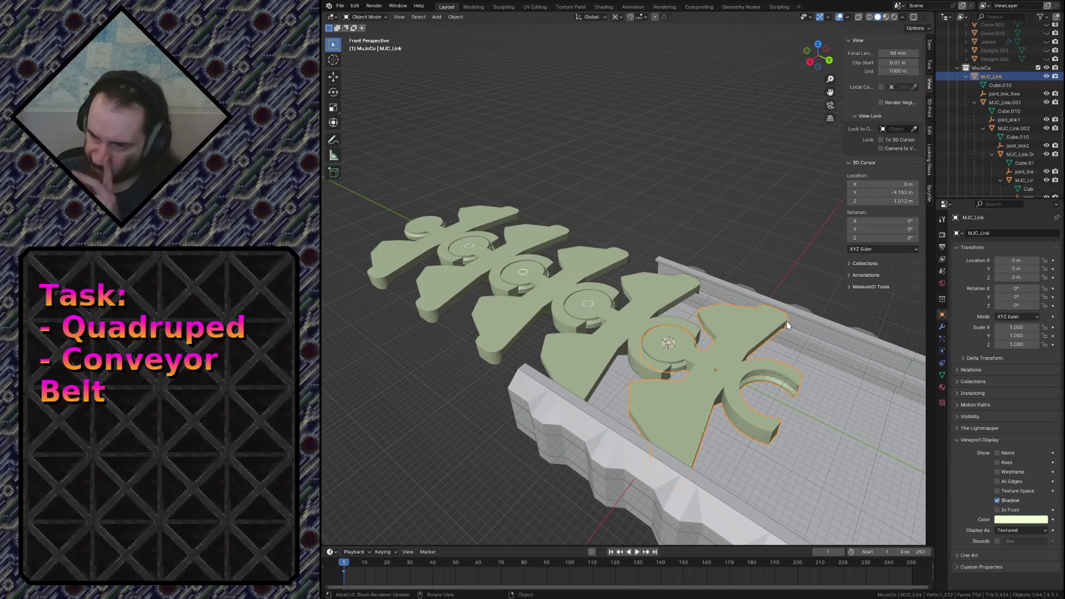
left_click(582, 316)
left_click(518, 297)
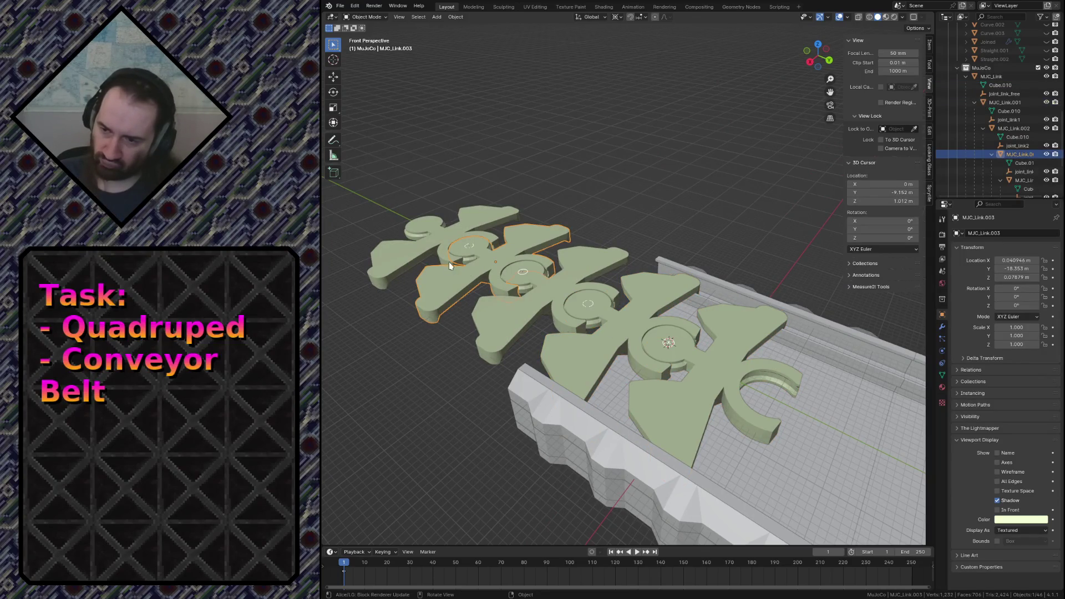
left_click(420, 249)
left_click(512, 310)
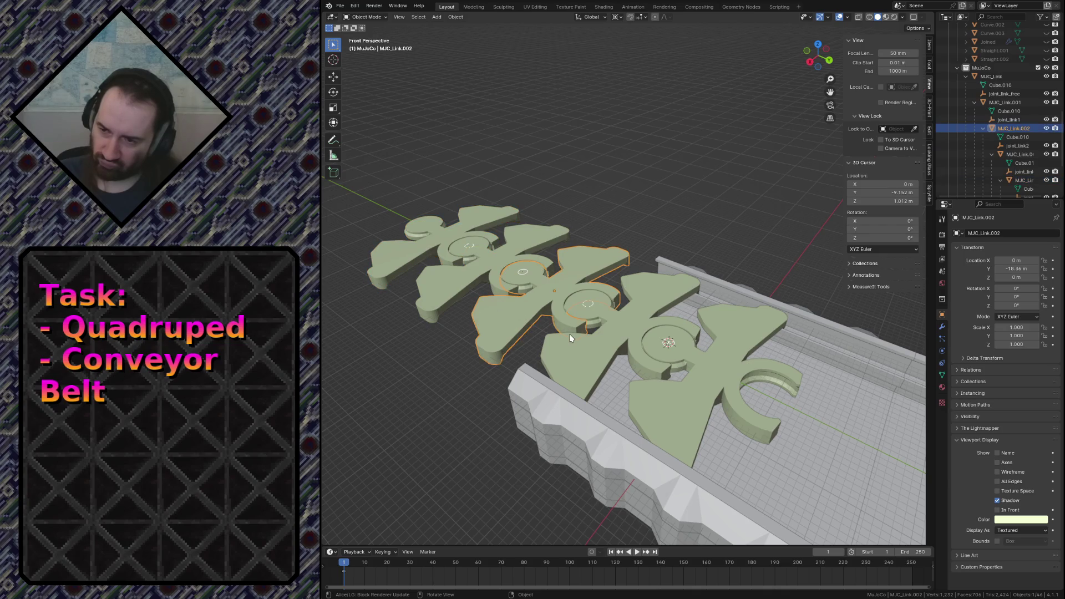
left_click(596, 339)
left_click(680, 387)
left_click(599, 334, "shift")
left_click(517, 299, "shift")
left_click(466, 279, "shift")
left_click(412, 261, "shift")
key("x")
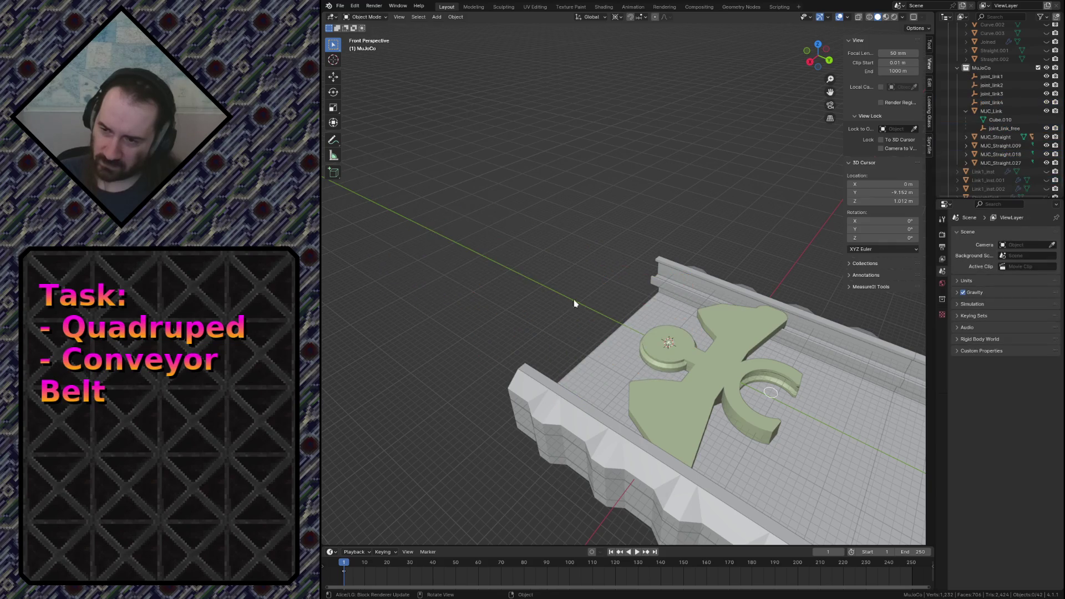
scroll(665, 342, "up", 5)
scroll(665, 342, "down", 2)
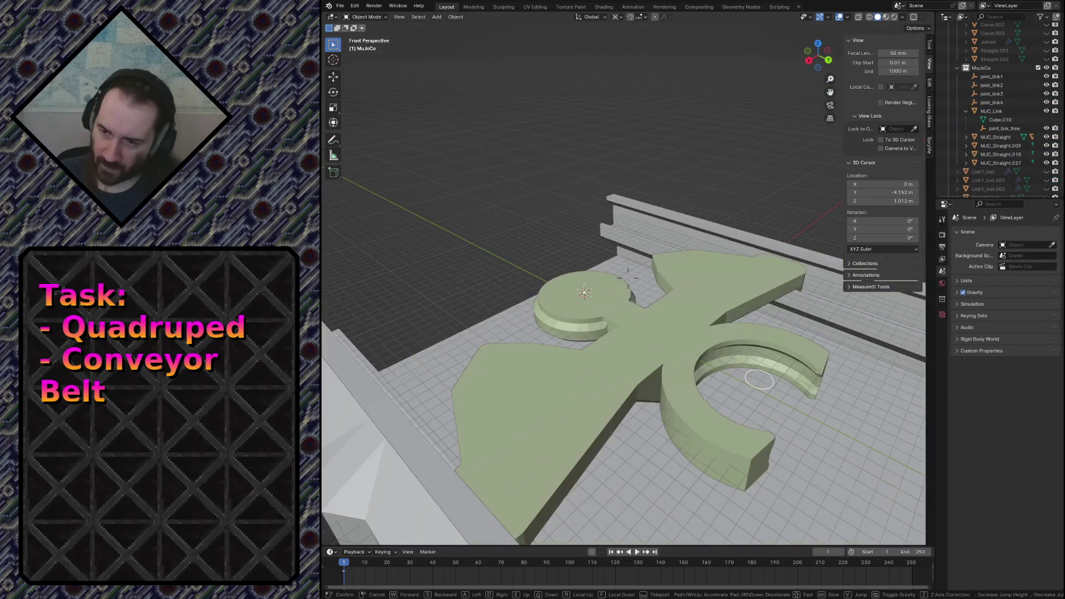
Delete the joint_link helper objects, ending with joint_link4, from the MuJoCo collection.
left_click(754, 369)
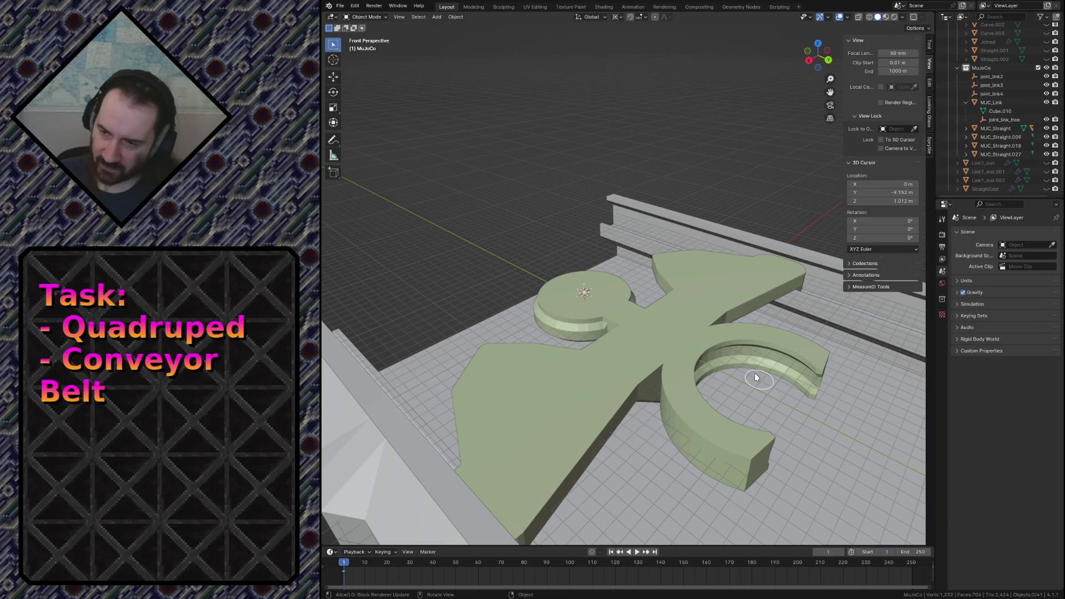
left_click(642, 366)
key("x")
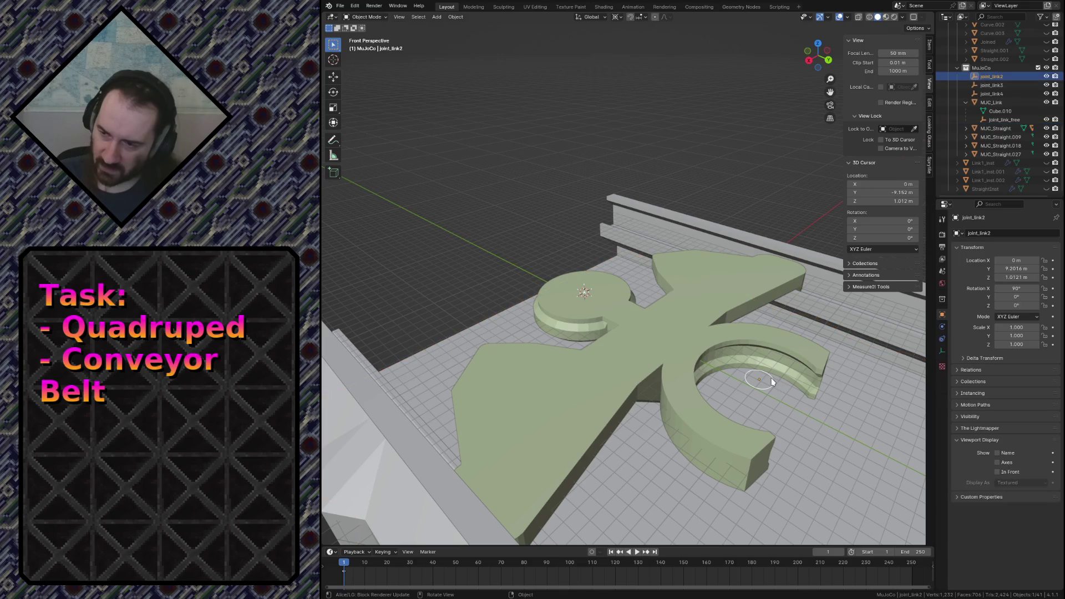
left_click(769, 382)
key("x")
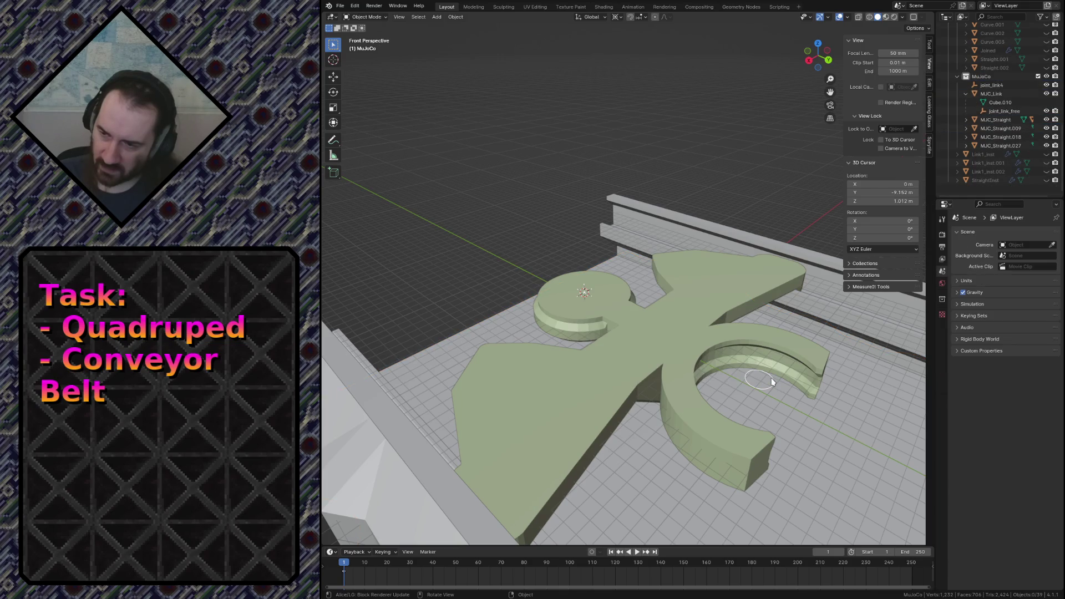
left_click(771, 378)
key("x")
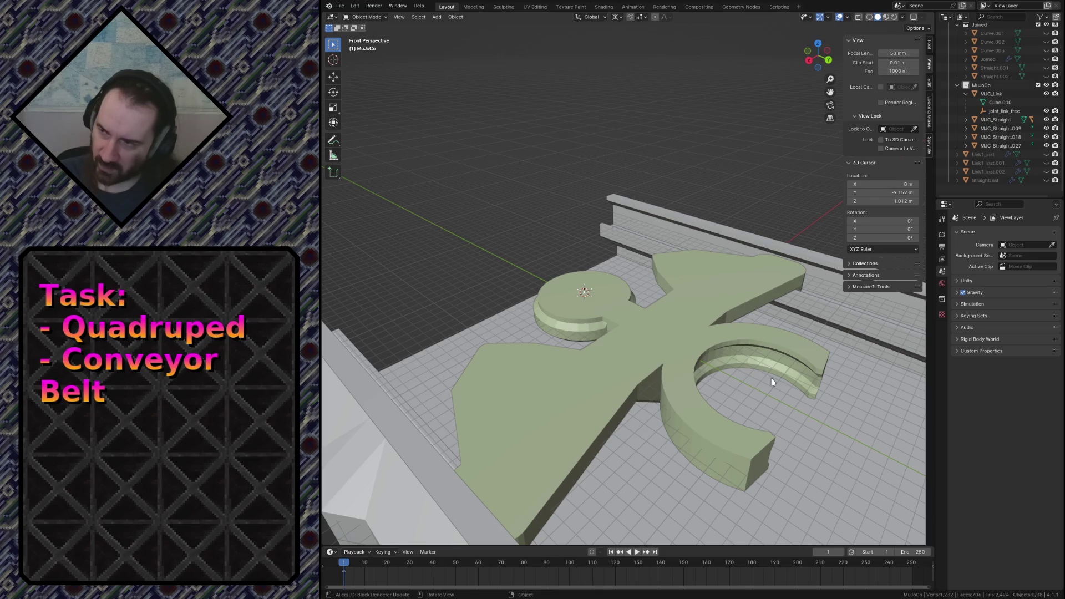
key("c")
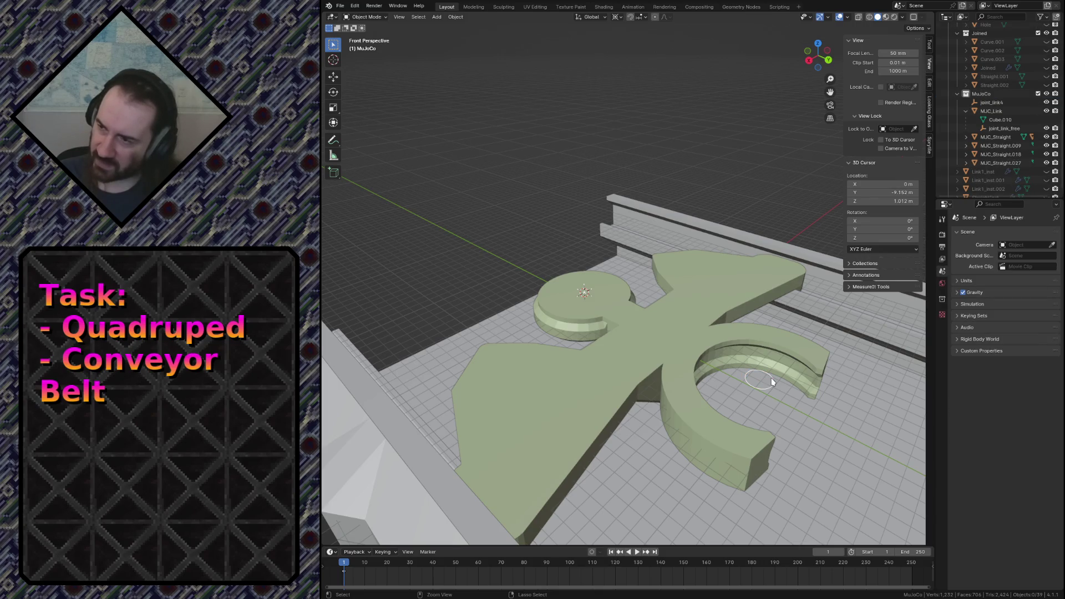
left_click(771, 381)
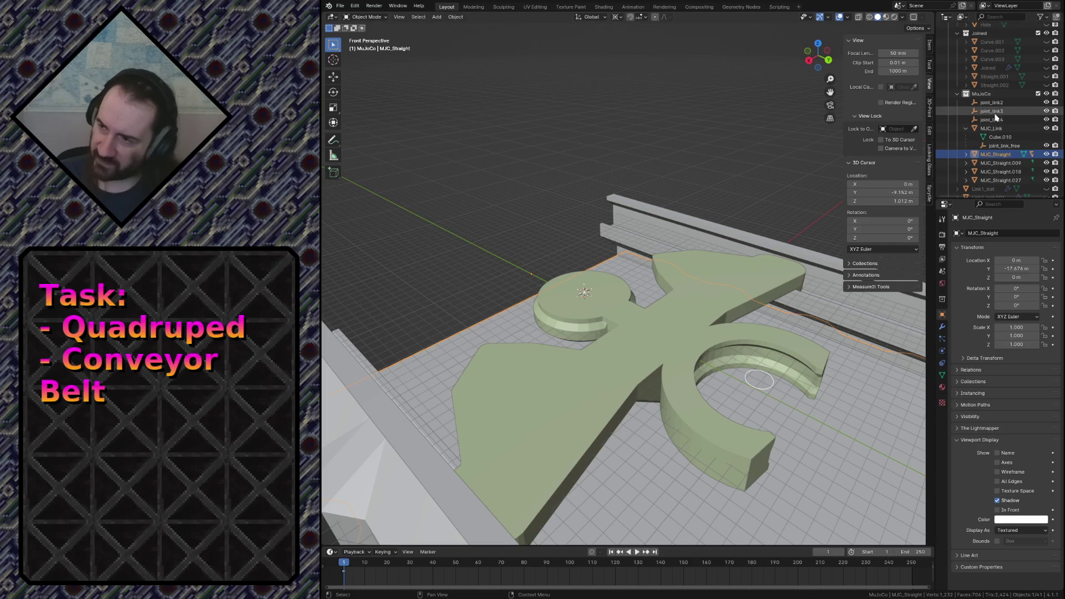
left_click(993, 119)
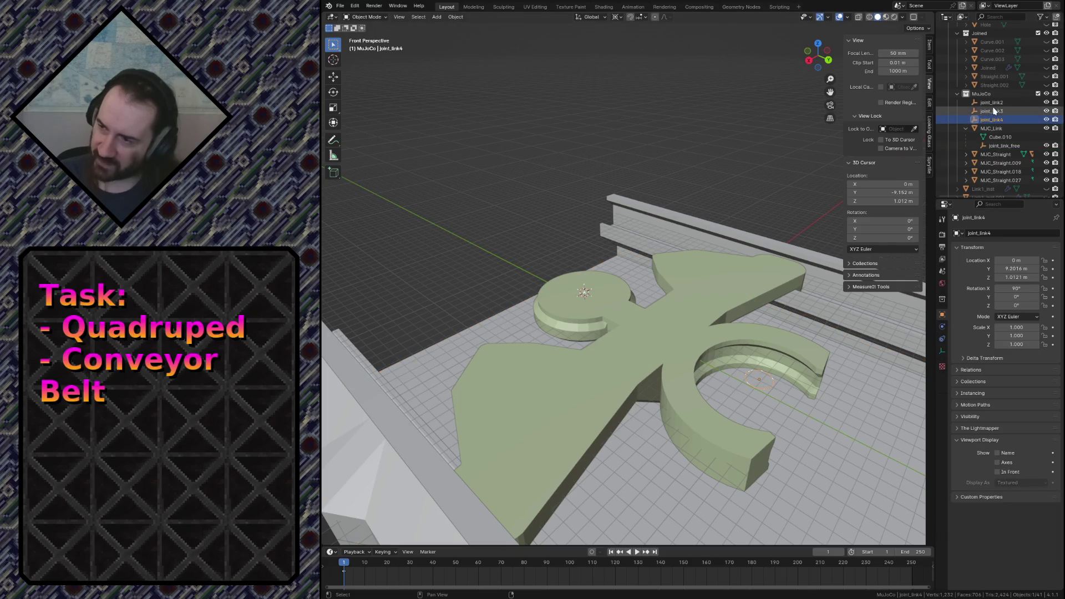
key("x")
left_click(657, 117)
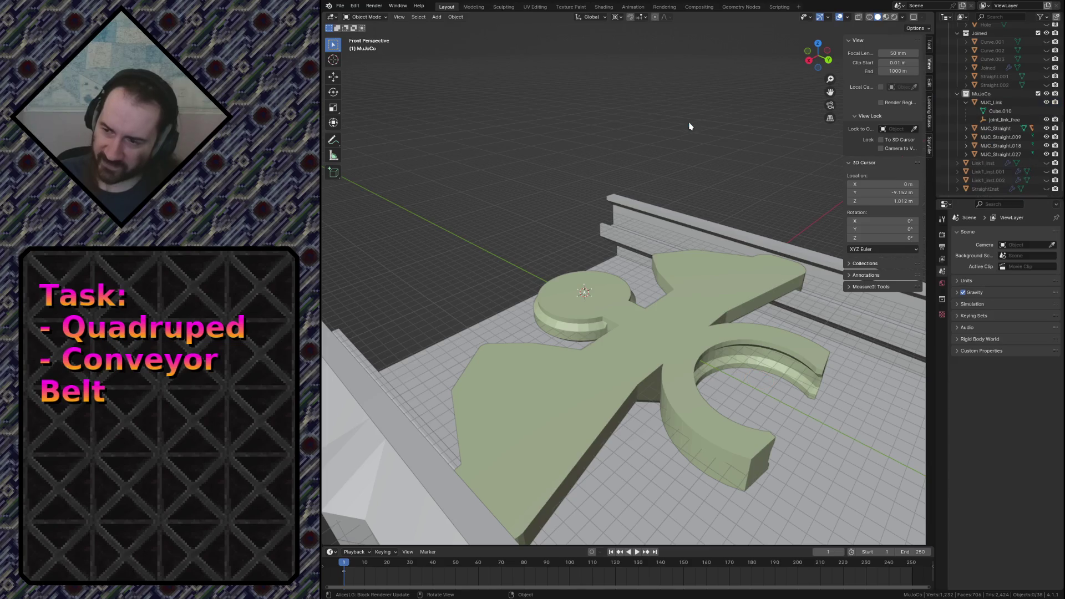
Select MJC_Link, fly the view around it and enter Edit Mode.
left_click(990, 102)
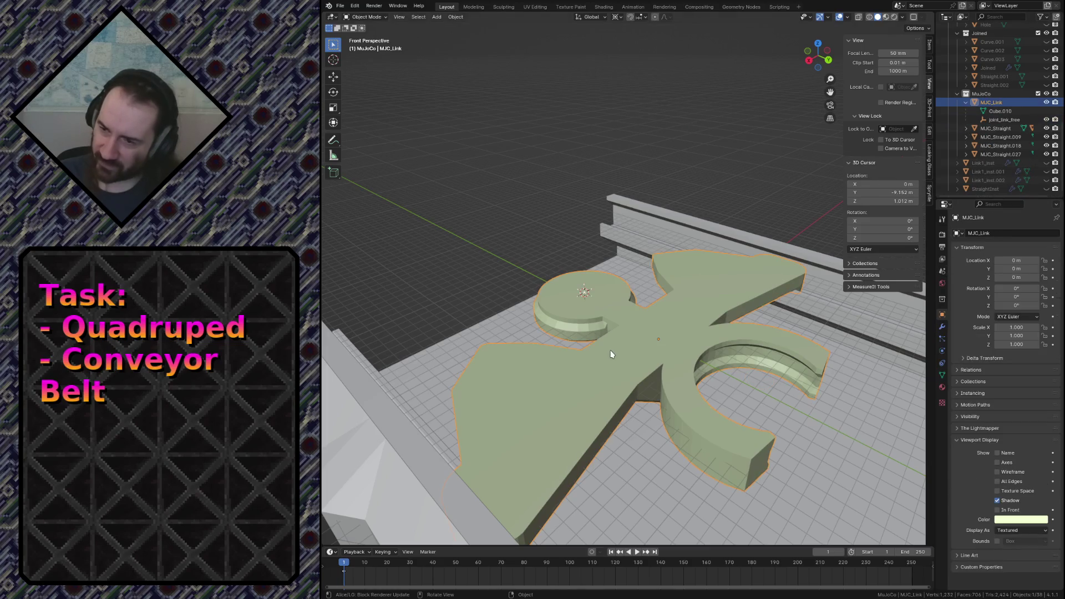
key("shift+grave")
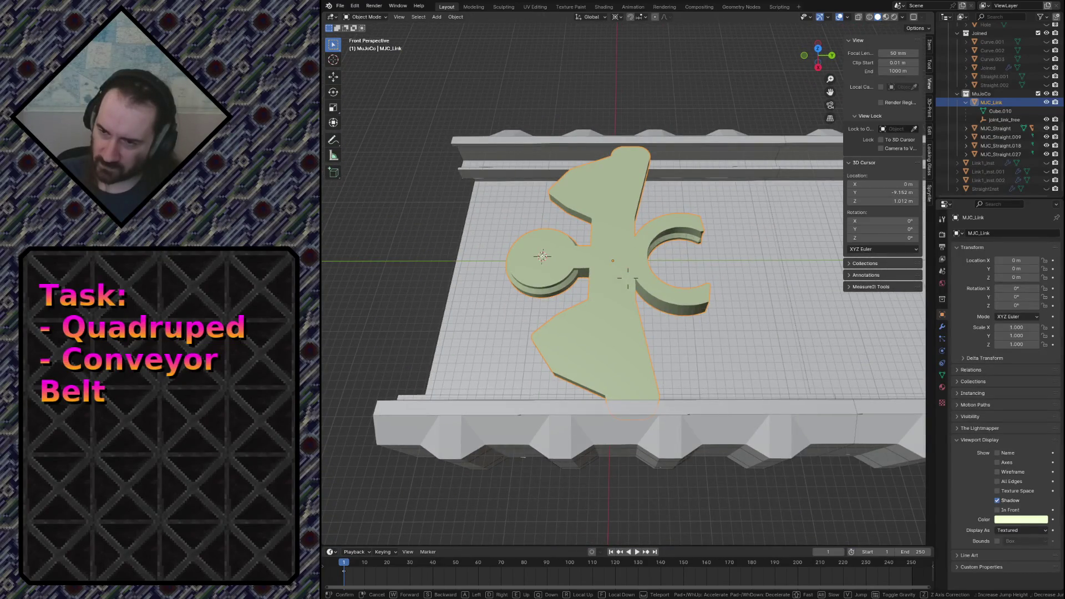
key("Tab")
View the link mesh from the top with nothing selected and return to Object Mode.
key("alt+a")
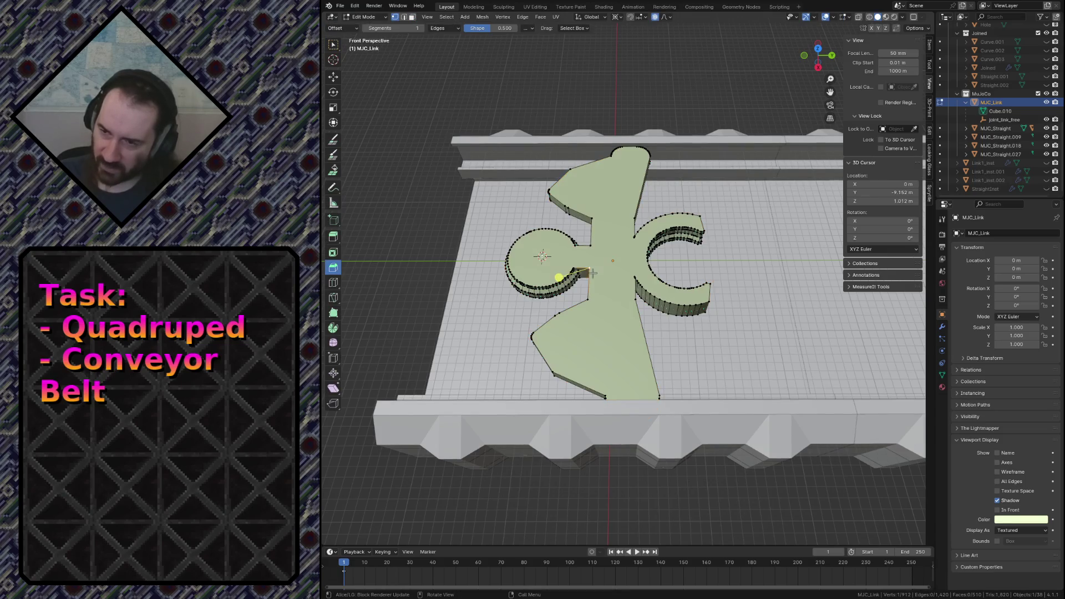
key("KP_7")
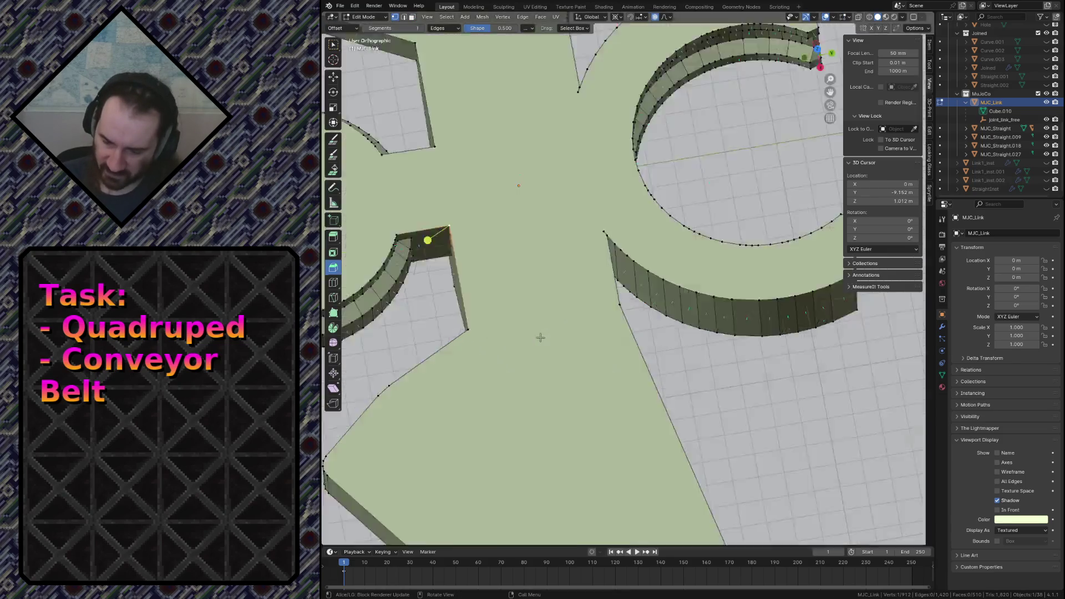
key("KP_1")
key("KP_7")
scroll(652, 305, "down", 3)
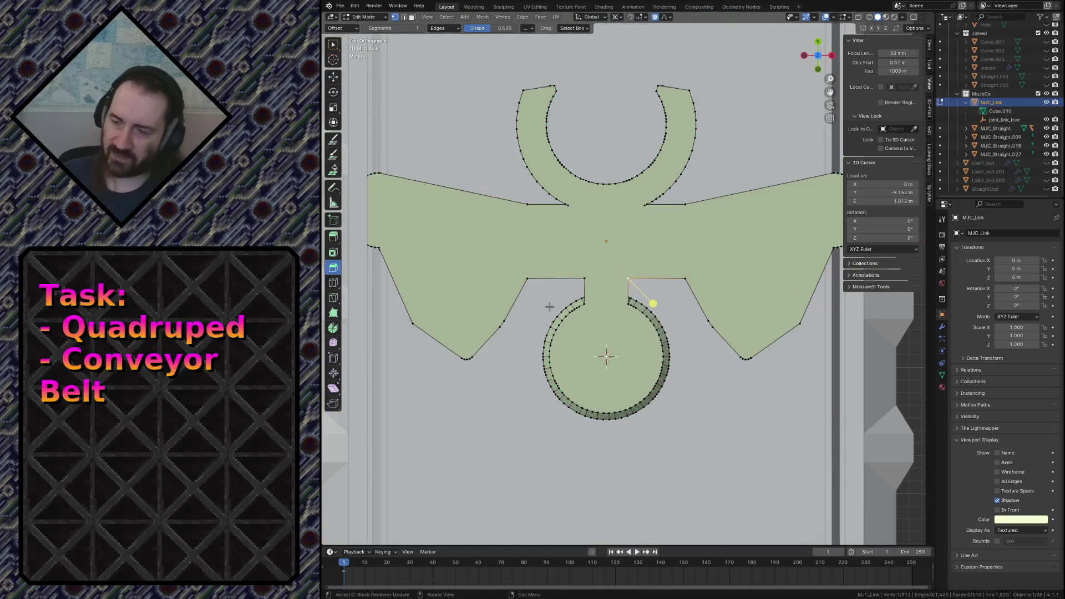
key("Tab")
scroll(517, 324, "down", 4)
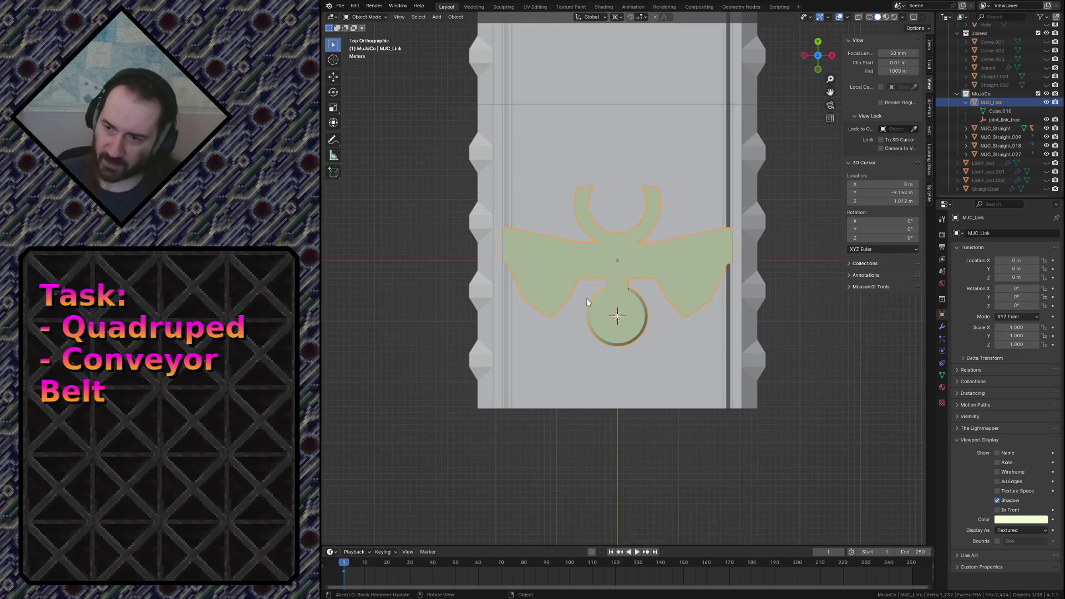
Place a linked copy MJC_Link.001 about 18.4 m along Y and reselect the original link.
key("shift+d")
key("y")
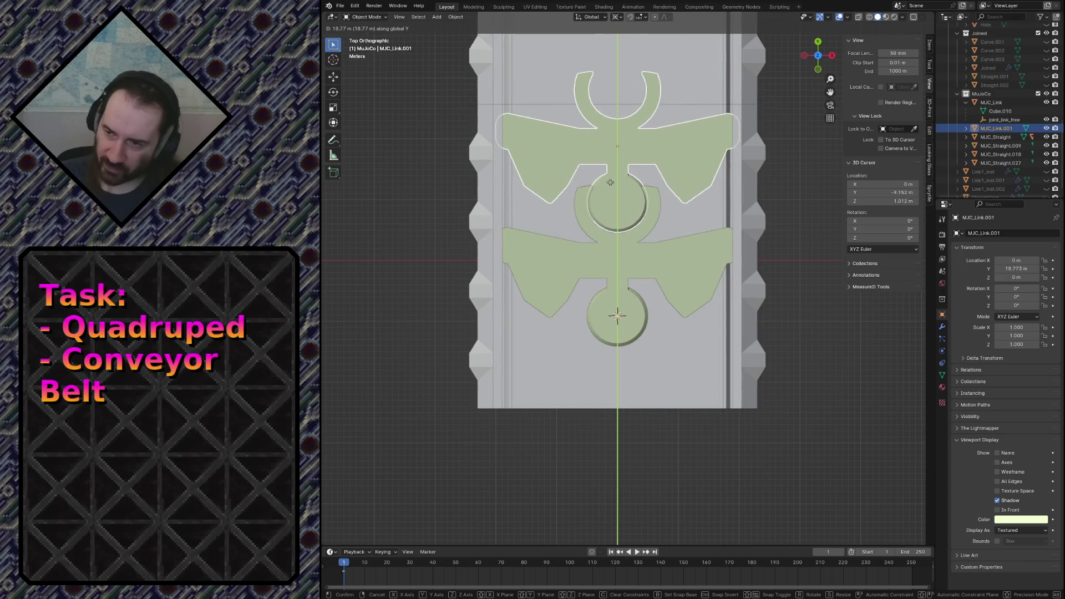
left_click(618, 316)
scroll(610, 182, "up", 5)
middle_click_drag(581, 149, 590, 191, "shift")
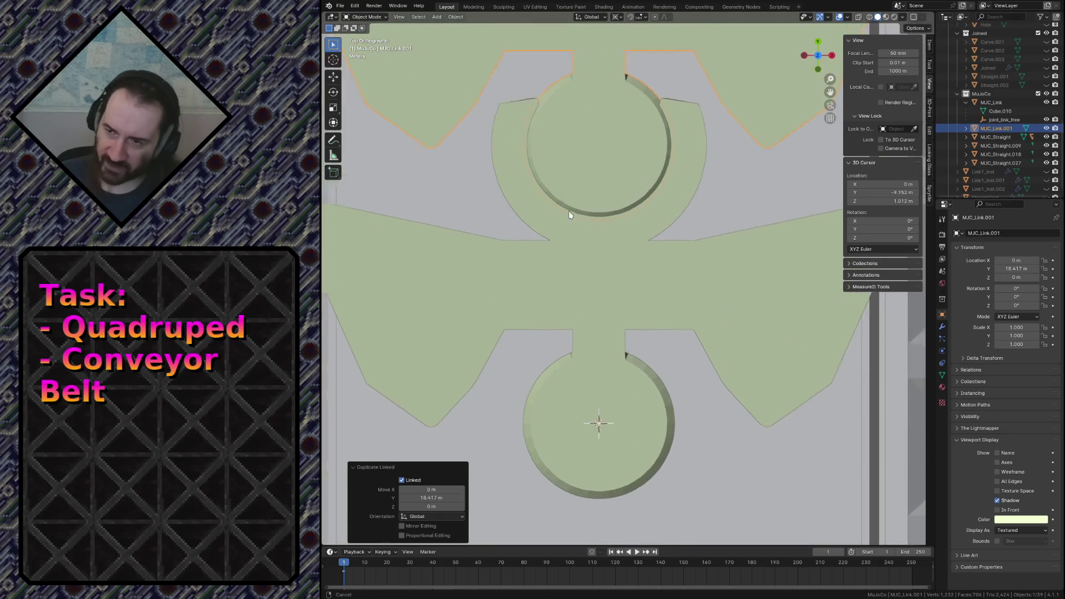
scroll(590, 179, "down", 5)
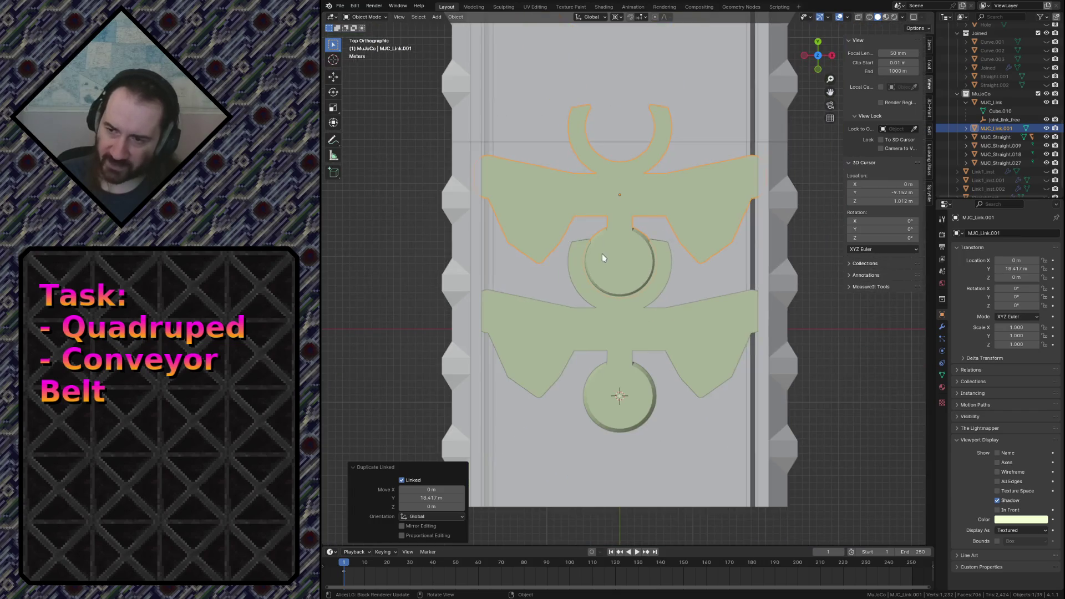
left_click(617, 395)
middle_click_drag(610, 358, 610, 286, "shift")
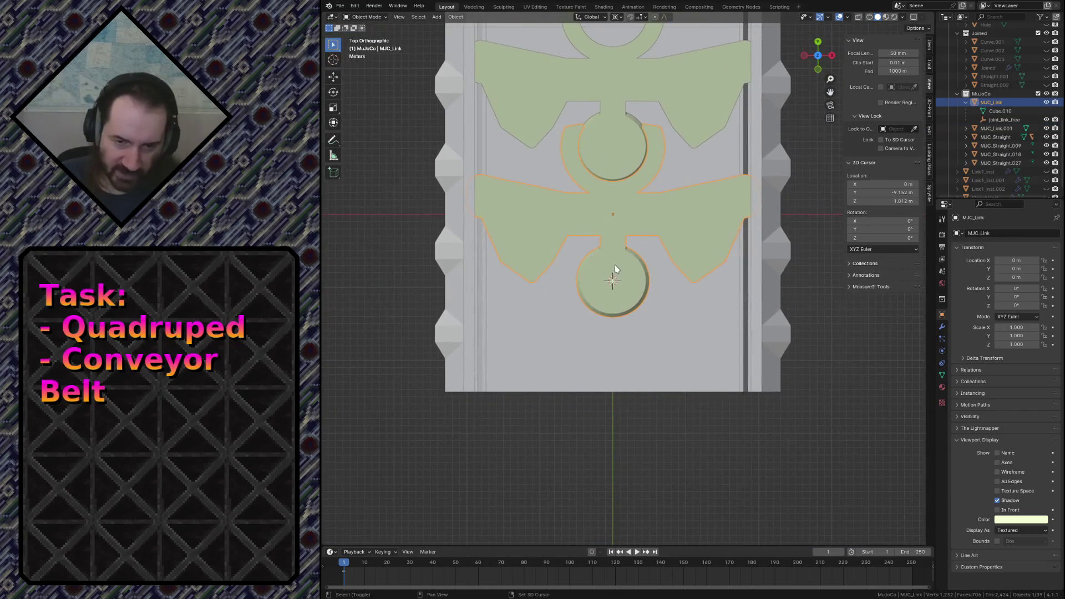
scroll(615, 265, "up", 4)
key("Tab")
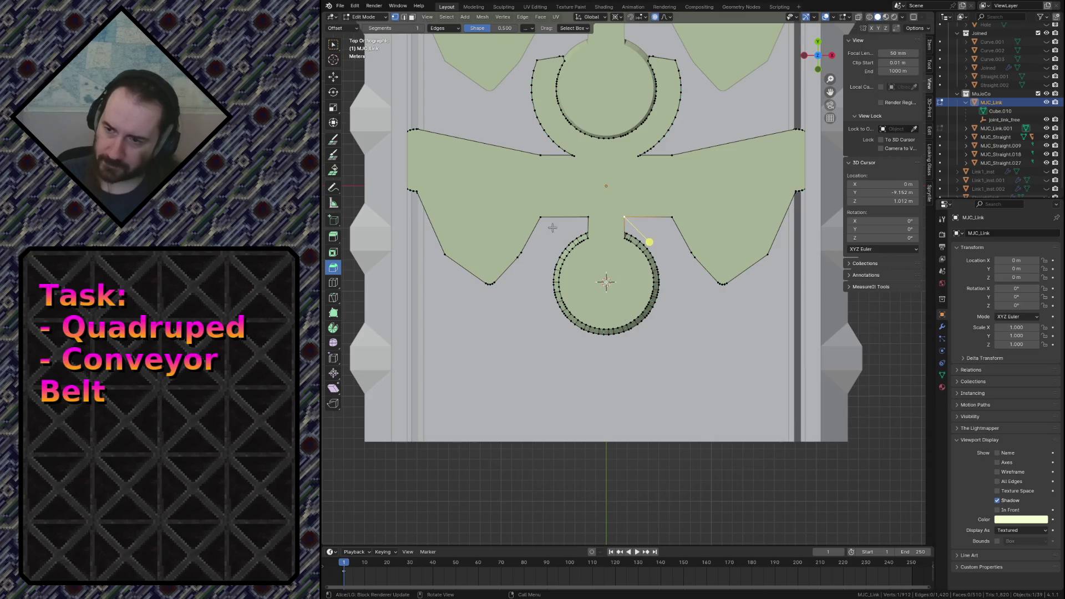
In wireframe shading, box-select the lower ring's vertices through the mesh and delete them.
key("l")
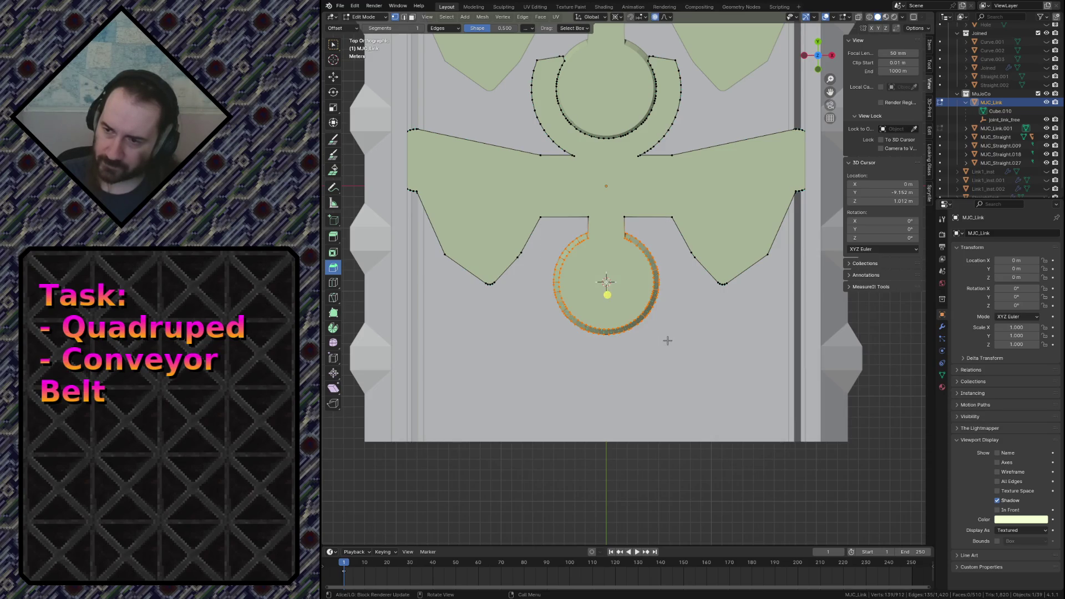
key("z")
key("Escape")
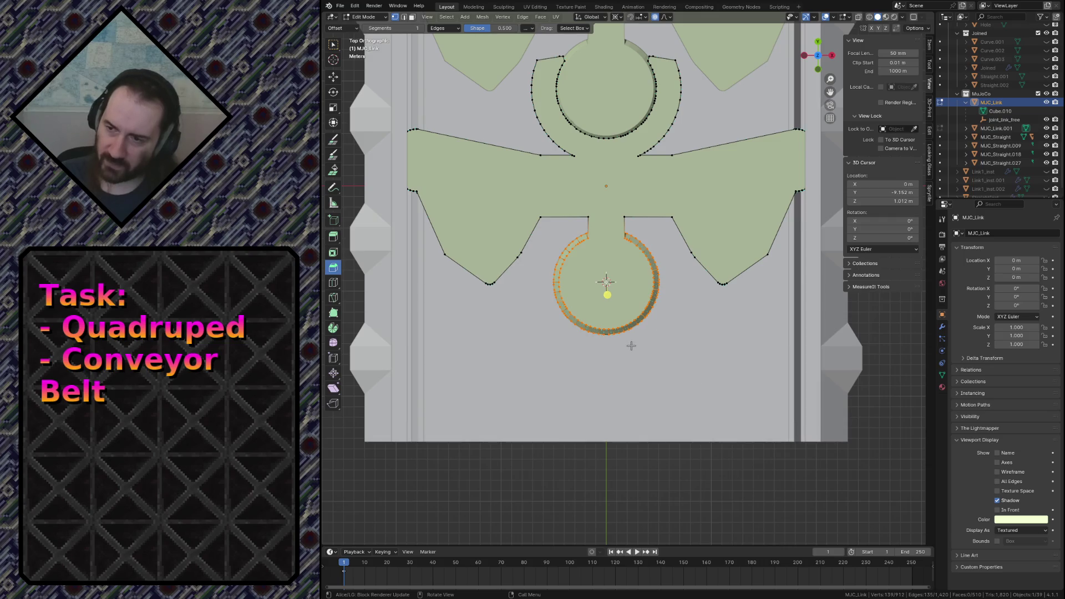
key("z")
left_click(532, 352)
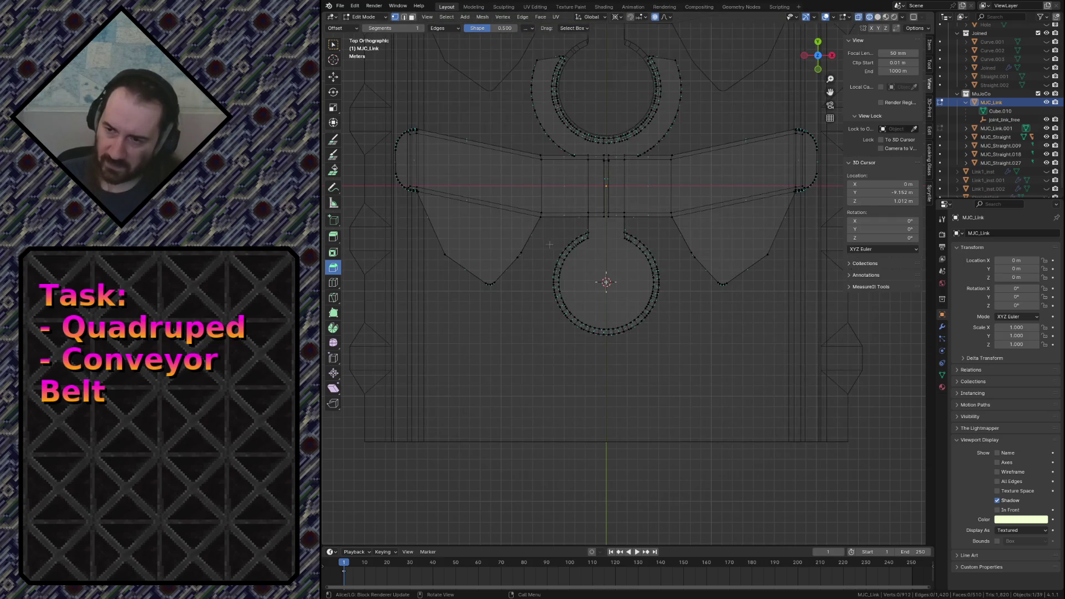
left_click_drag(551, 224, 661, 349)
key("x")
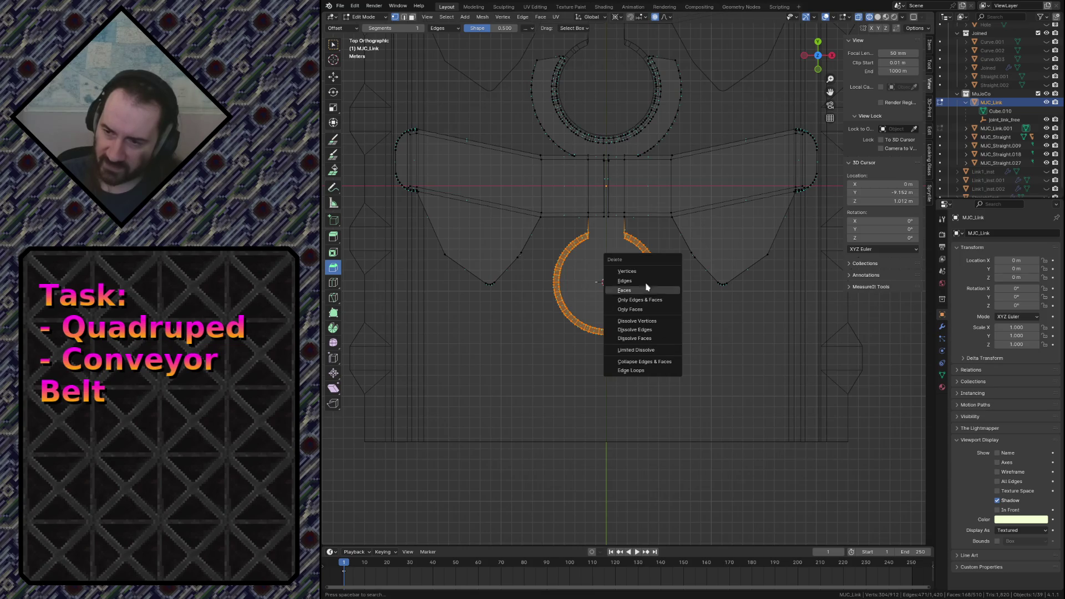
left_click(627, 271)
Box- and circle-select the upper ring's vertices, including the outer arc, and delete them.
middle_click_drag(608, 166, 612, 291, "shift")
left_click_drag(517, 161, 705, 275)
scroll(611, 183, "up", 4)
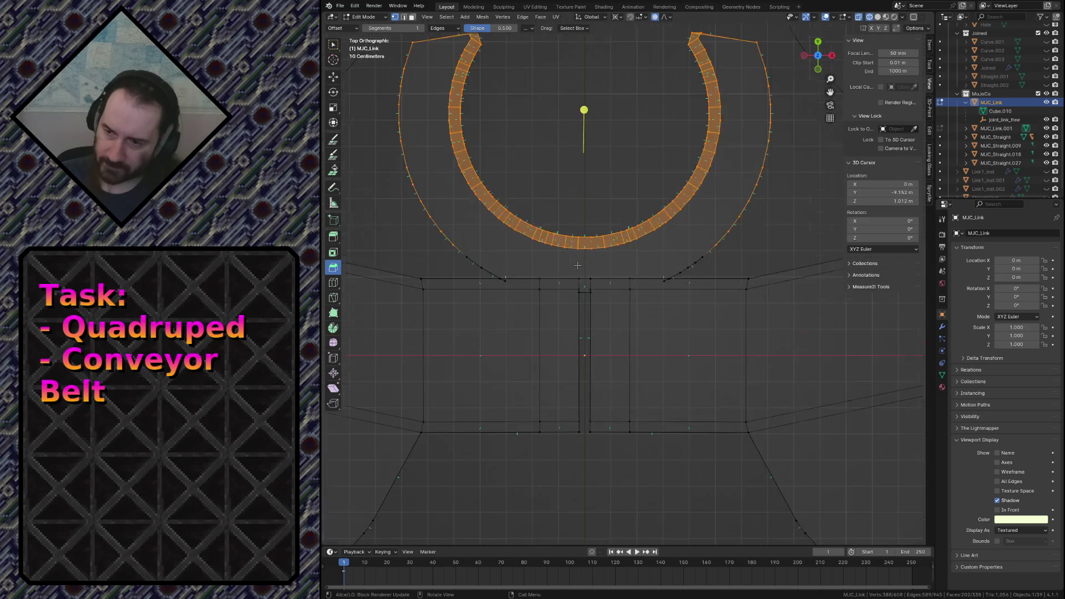
scroll(582, 166, "up", 3)
key("c")
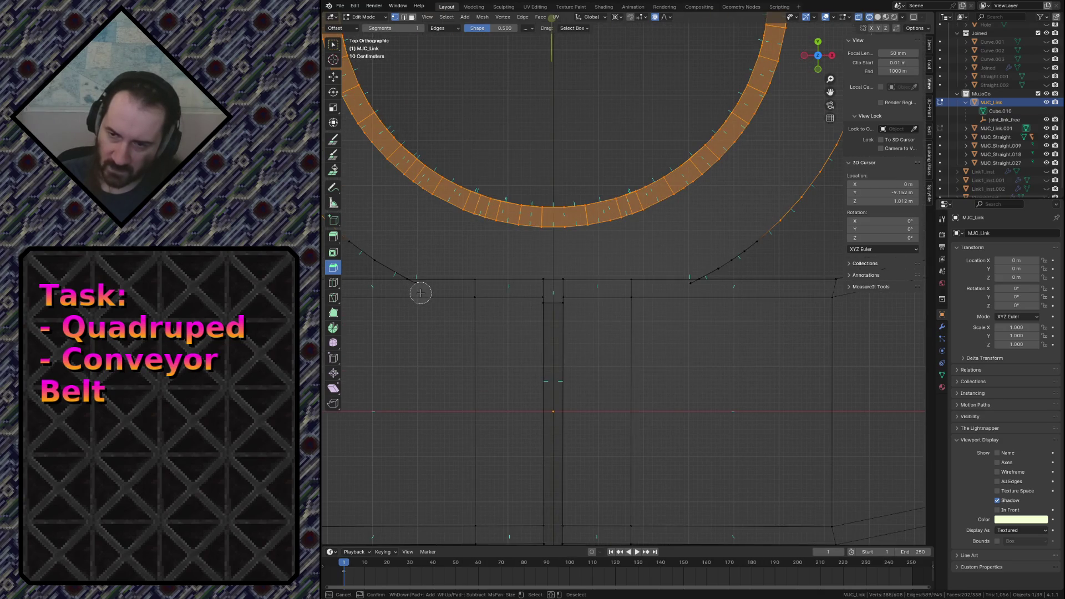
left_click(412, 265)
key("Return")
scroll(435, 241, "down", 3)
key("c")
key("Escape")
key("c")
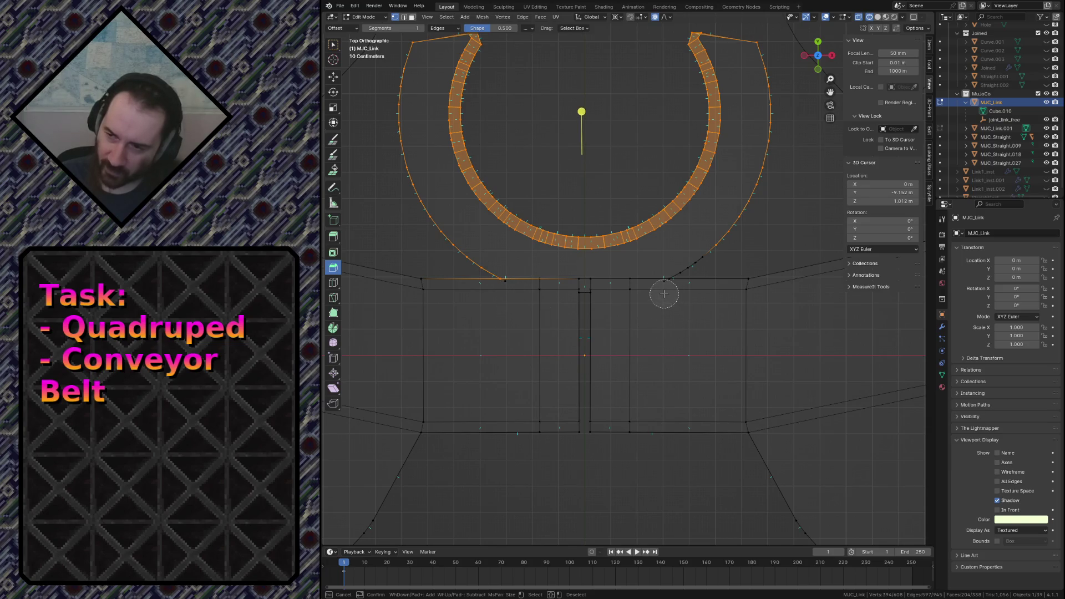
left_click_drag(675, 285, 698, 250)
key("Return")
scroll(698, 253, "up", 3)
key("c")
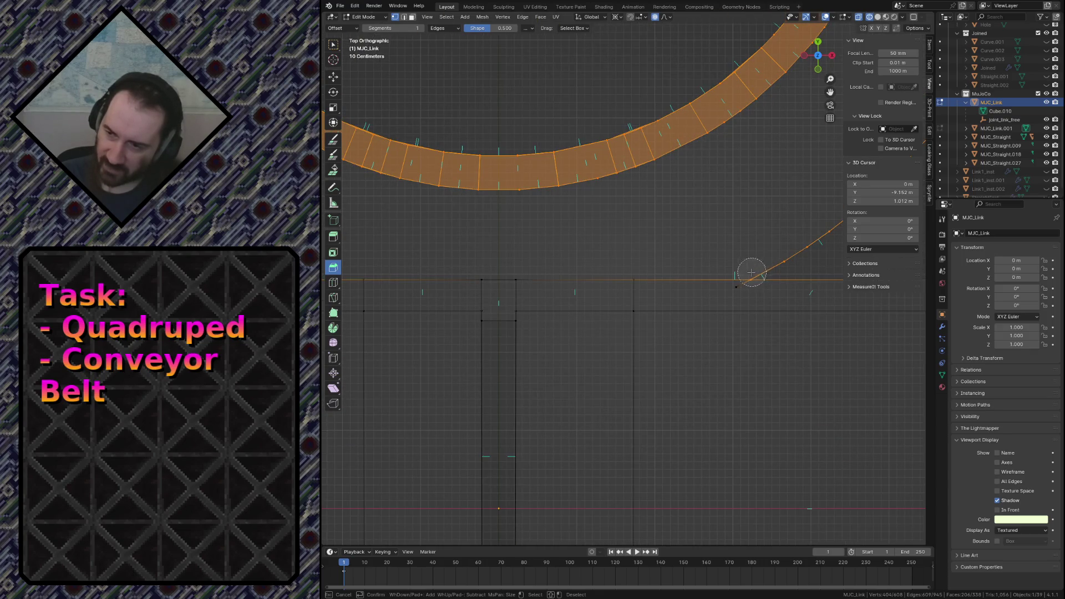
key("Escape")
scroll(741, 275, "down", 3)
key("x")
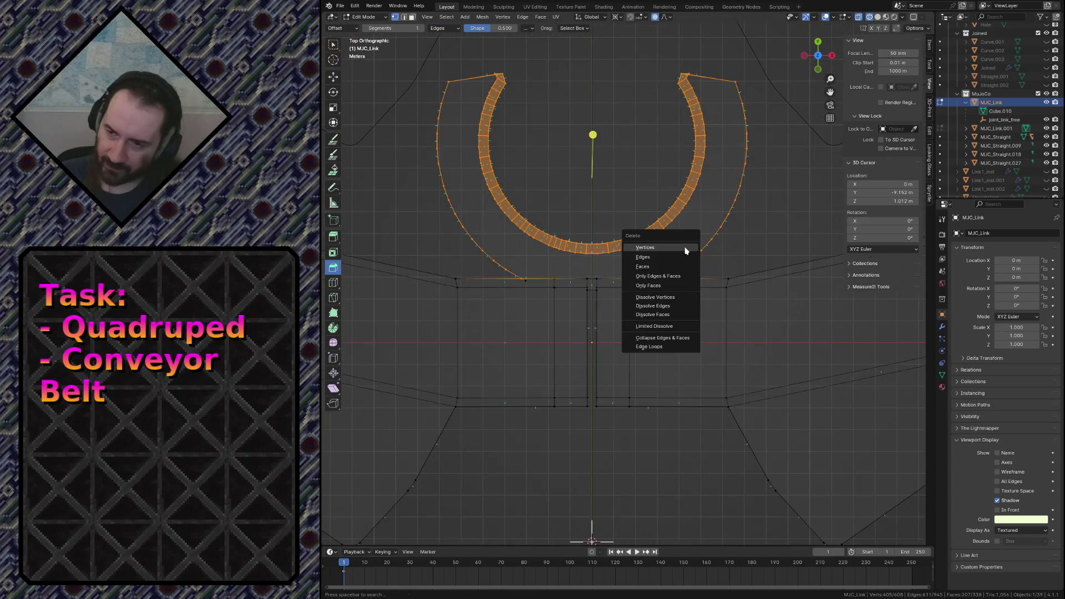
left_click(684, 249)
Delete a leftover stray vertex from the removed ring.
key("c")
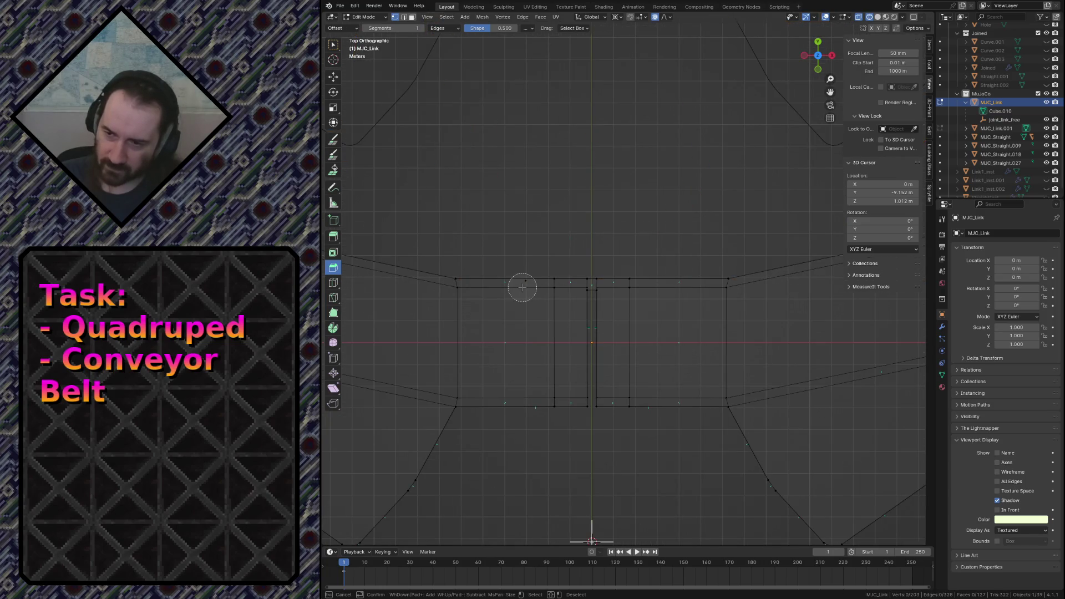
left_click(524, 291)
key("x")
left_click(499, 287)
Return to solid shading and fly around the remaining central body, picking faces on the left block and side wall.
key("shift+grave")
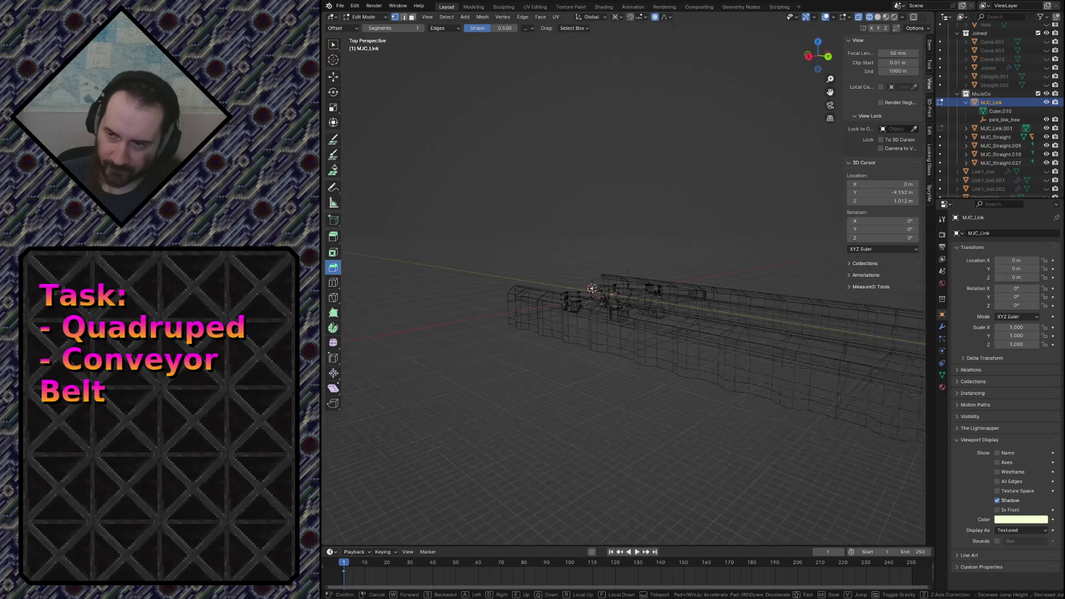
left_click(525, 295)
key("z")
left_click(582, 292)
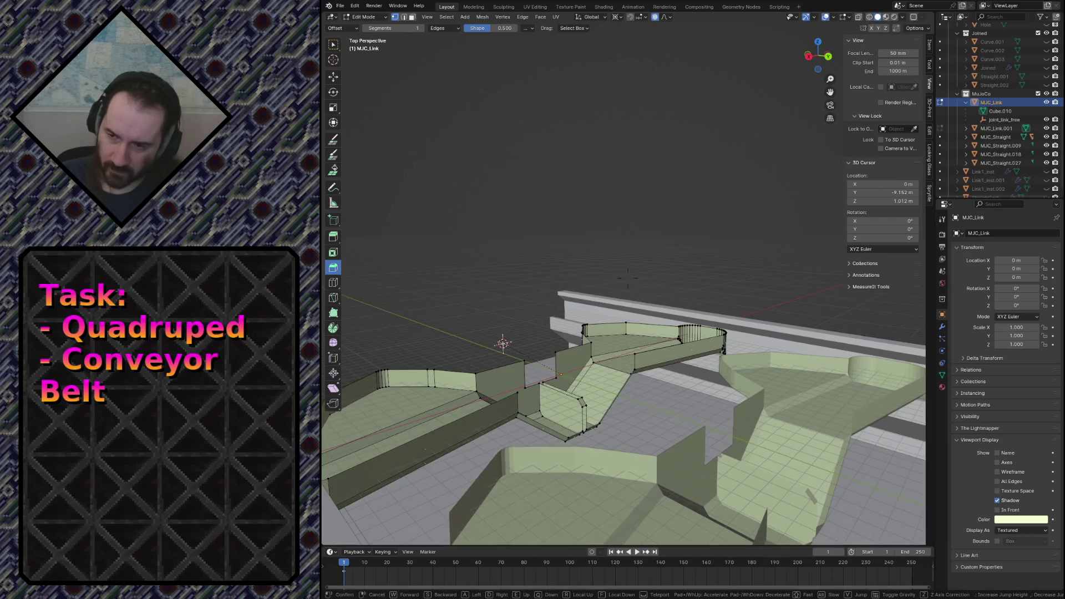
key("shift+grave")
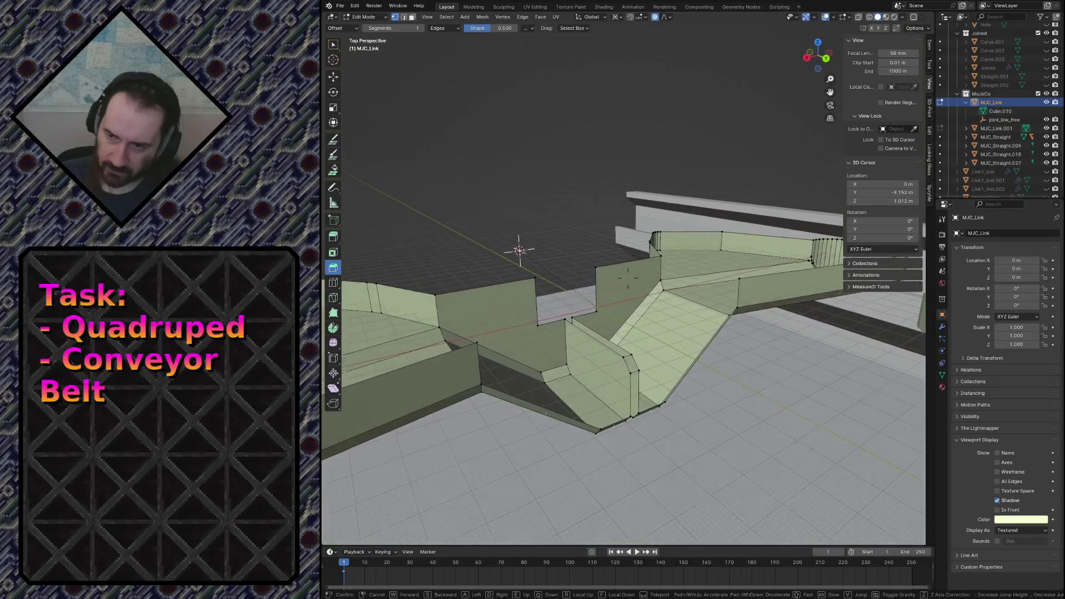
left_click(525, 296)
left_click(521, 297)
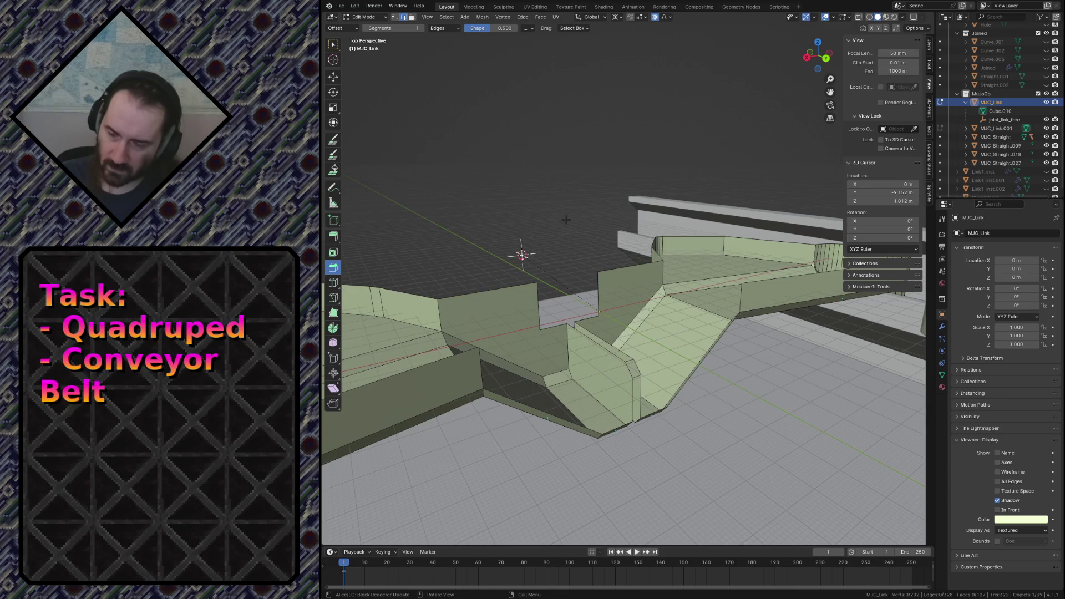
key("shift+grave")
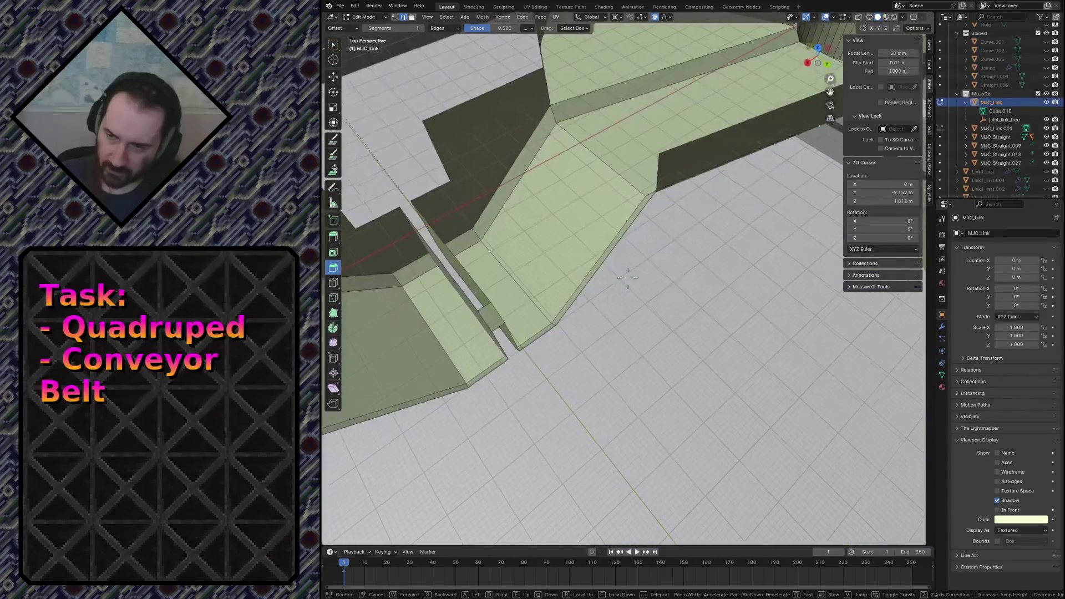
left_click(556, 234)
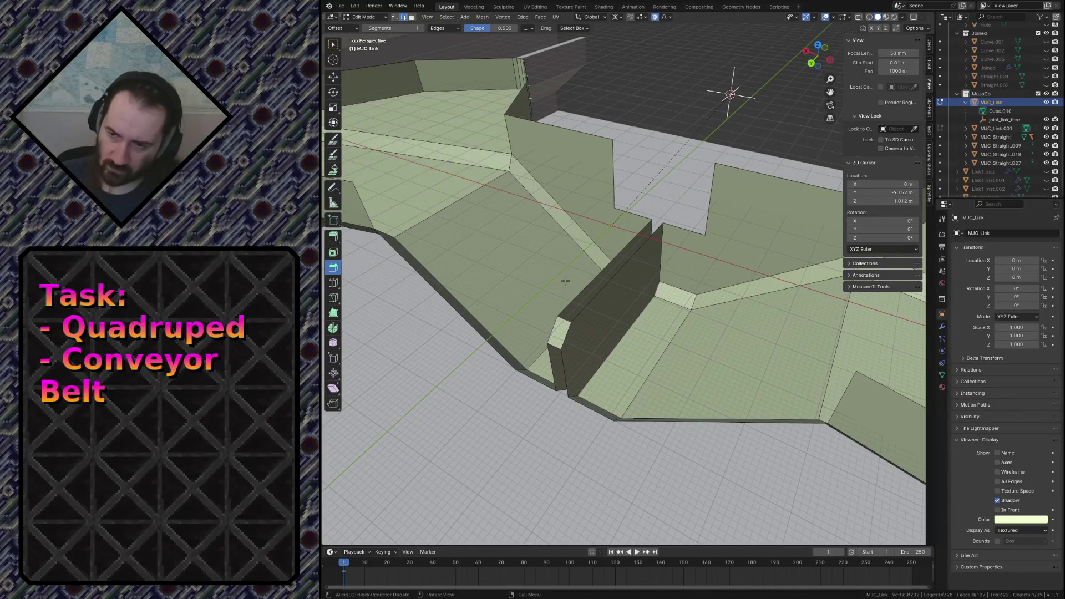
left_click(593, 291)
key("shift+grave")
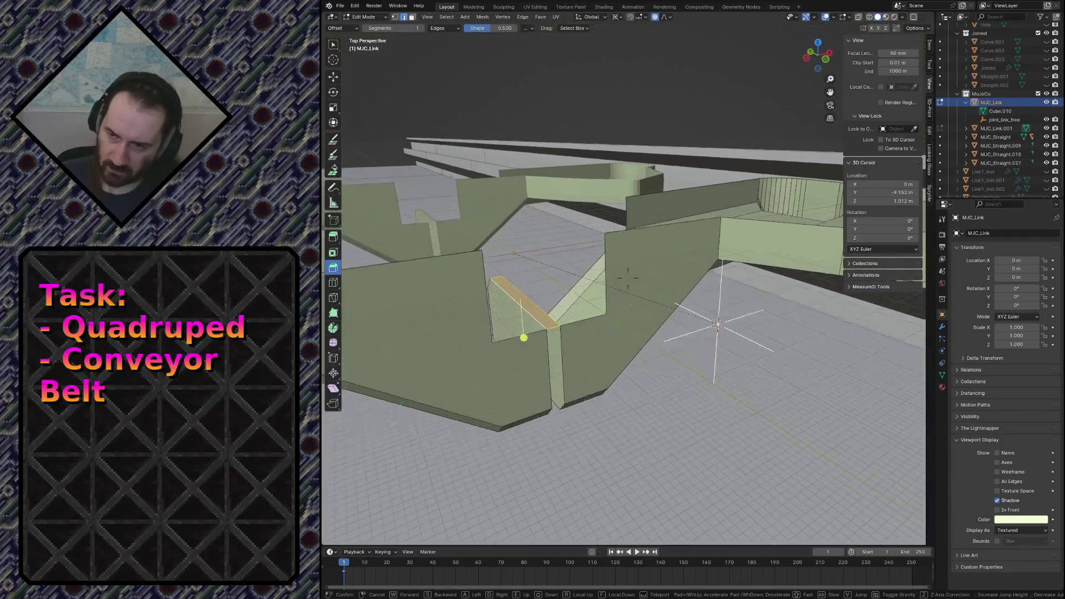
Delete the thin wall's top face by the left block and fly the view in toward the link's gap.
left_click(549, 330)
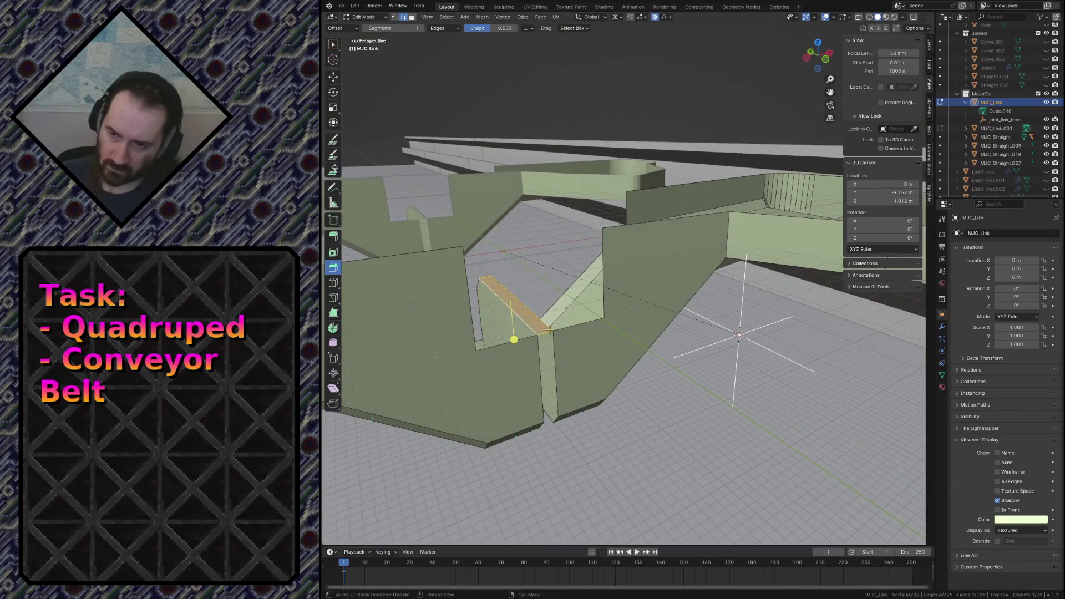
key("x")
left_click(517, 342)
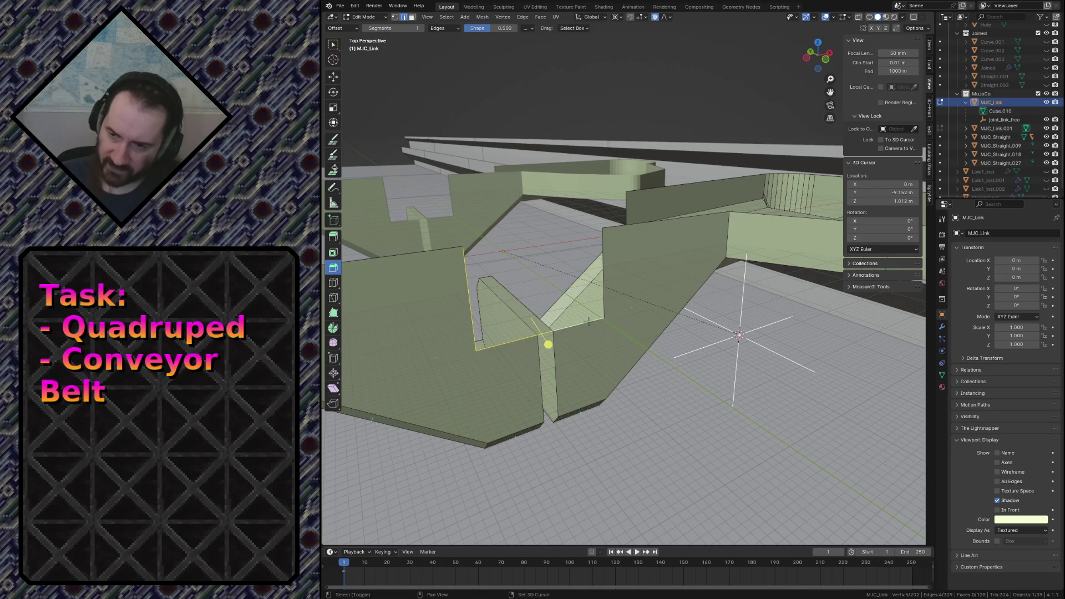
left_click(612, 275)
key("shift+grave")
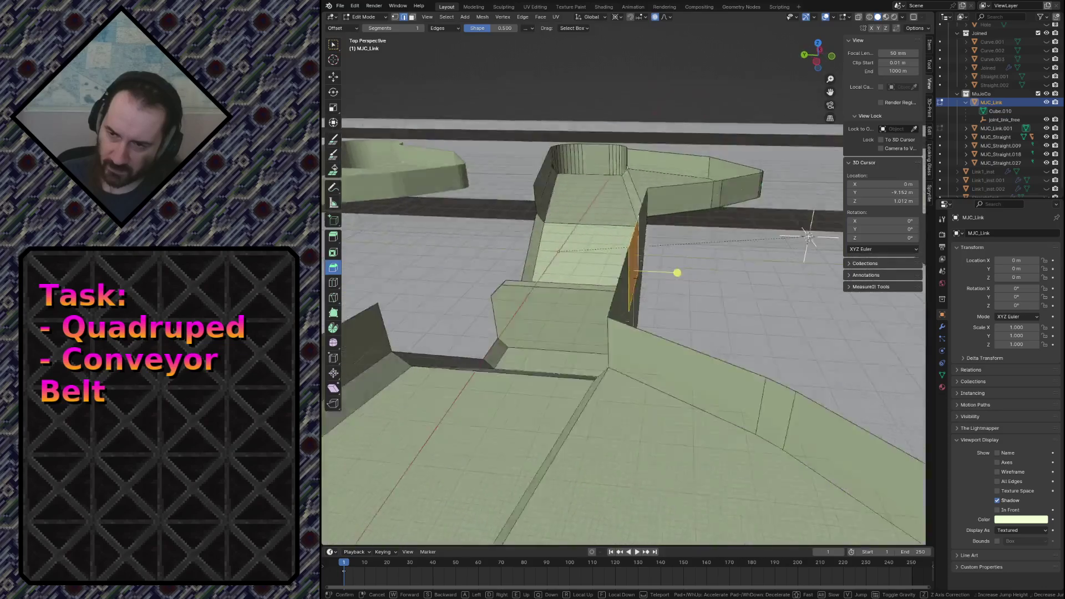
key("w")
key("s")
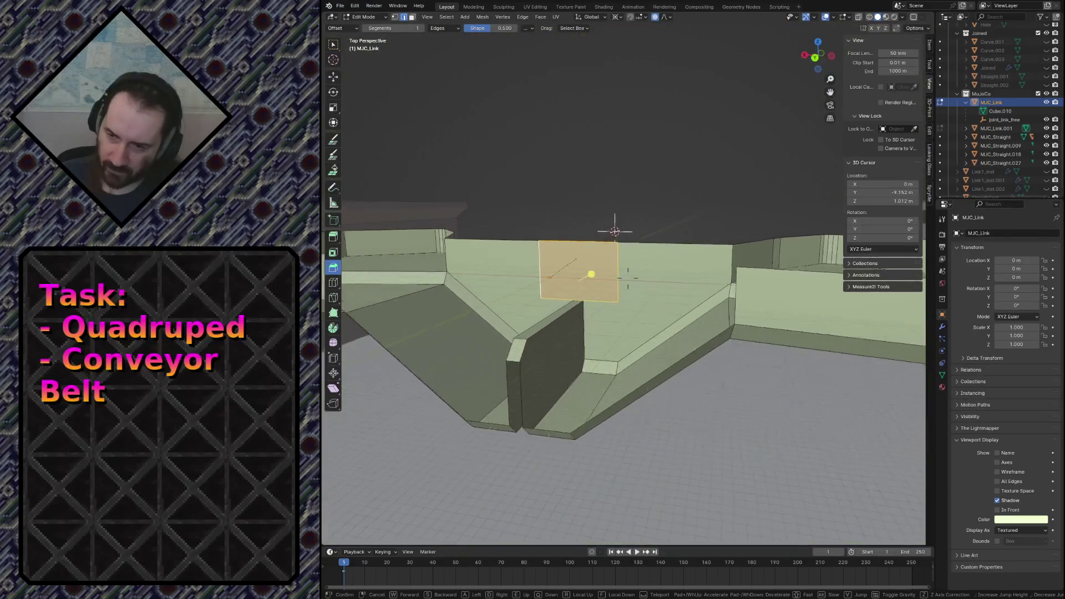
left_click(531, 395)
Select the edge loop at the gap's bottom plus the left slope's loop bordering the gap.
left_click(584, 191)
left_click(583, 410, "alt")
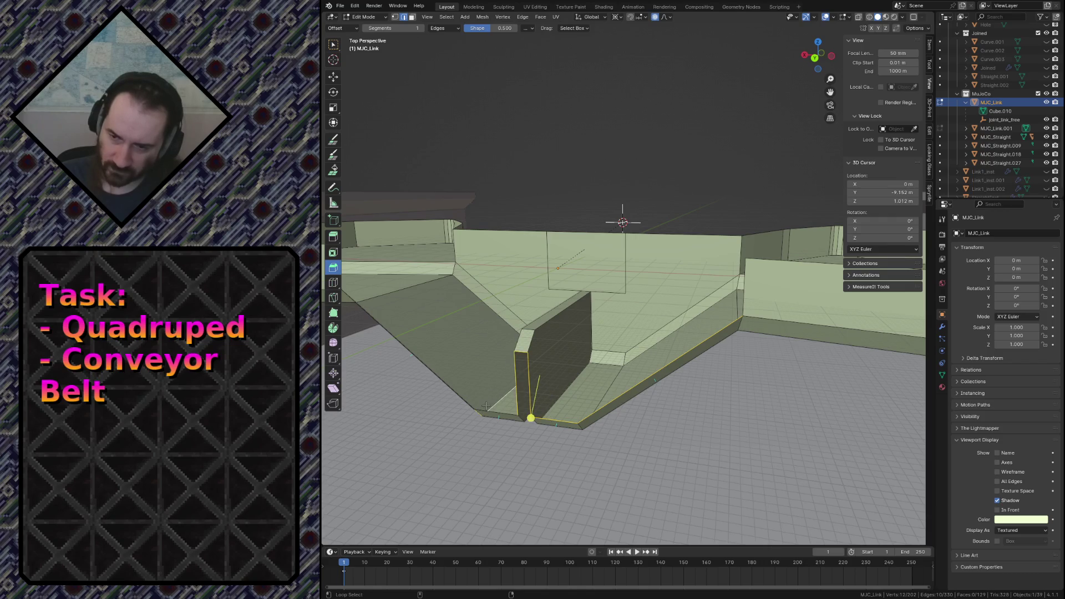
left_click(508, 412, "alt+shift")
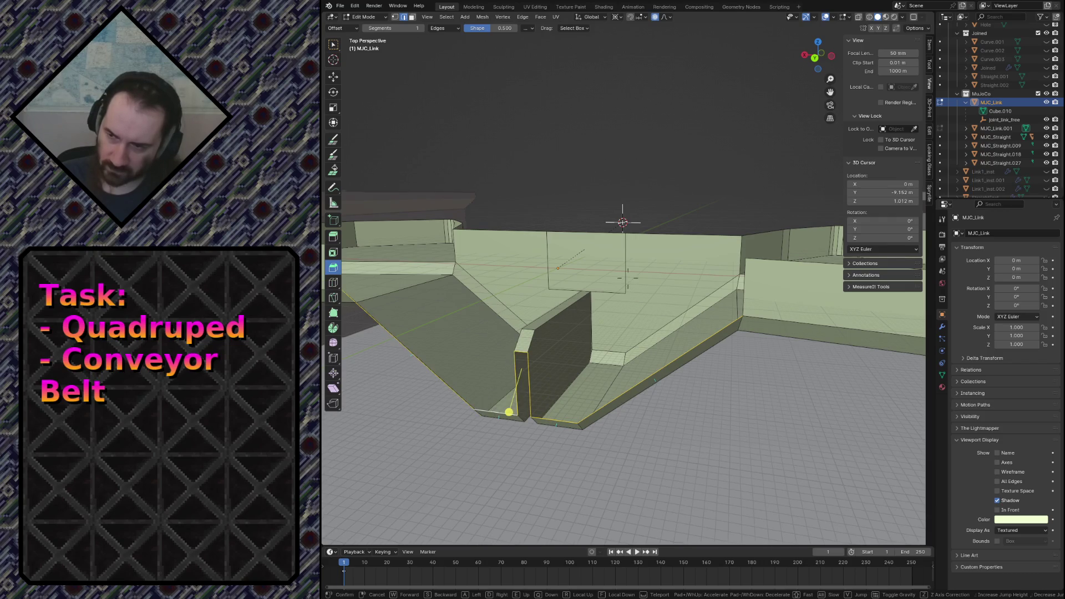
middle_click_drag(518, 356, 611, 403)
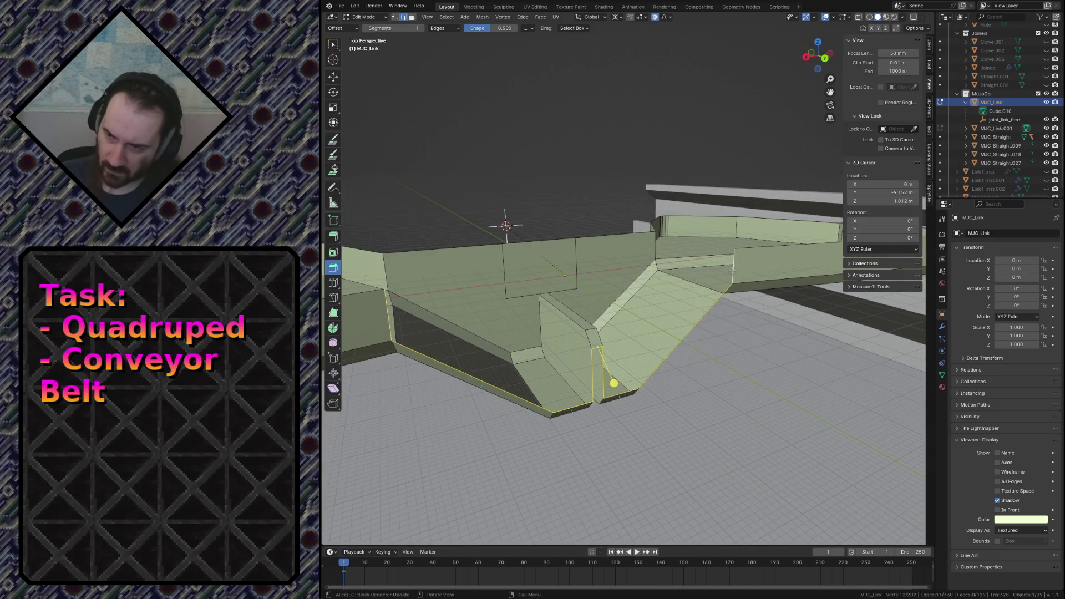
Fill a face across the selected gap edges and fly through the link to check it.
key("f")
key("shift+grave")
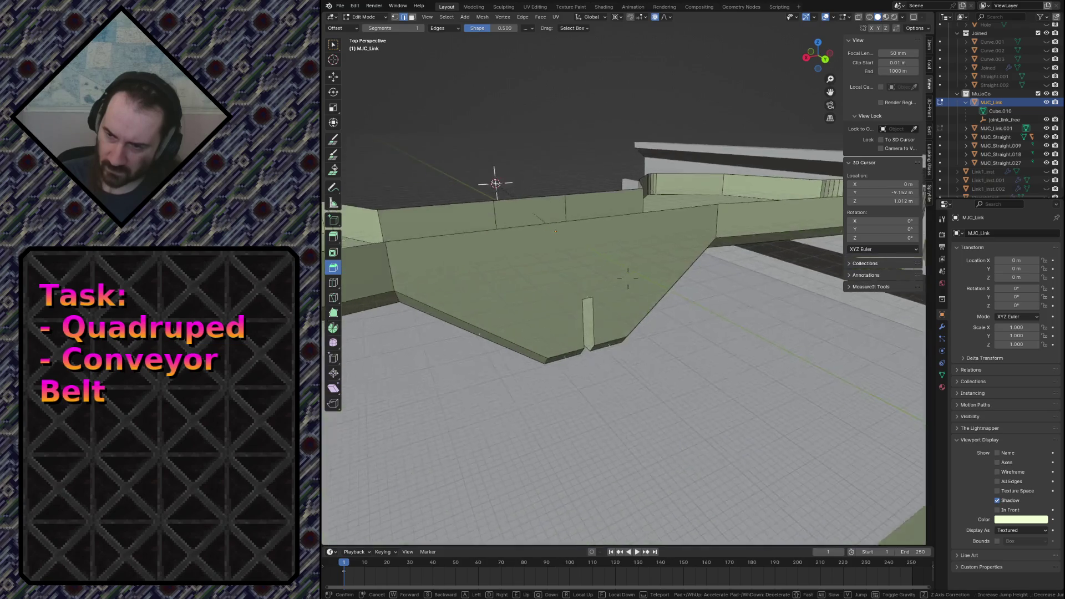
key("w")
key("s")
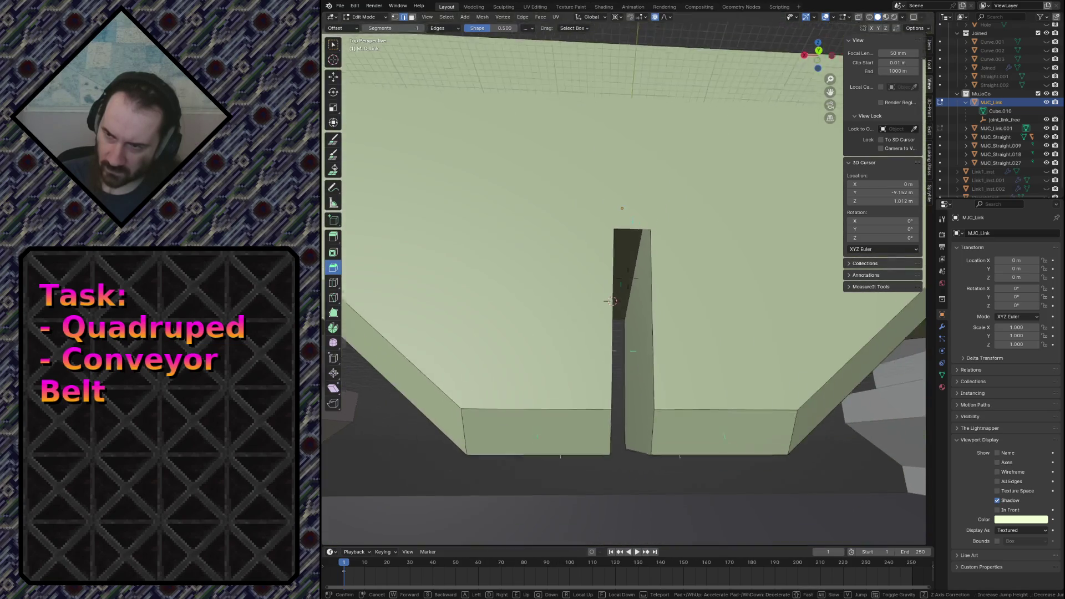
key("w")
key("s")
key("s")
key("w")
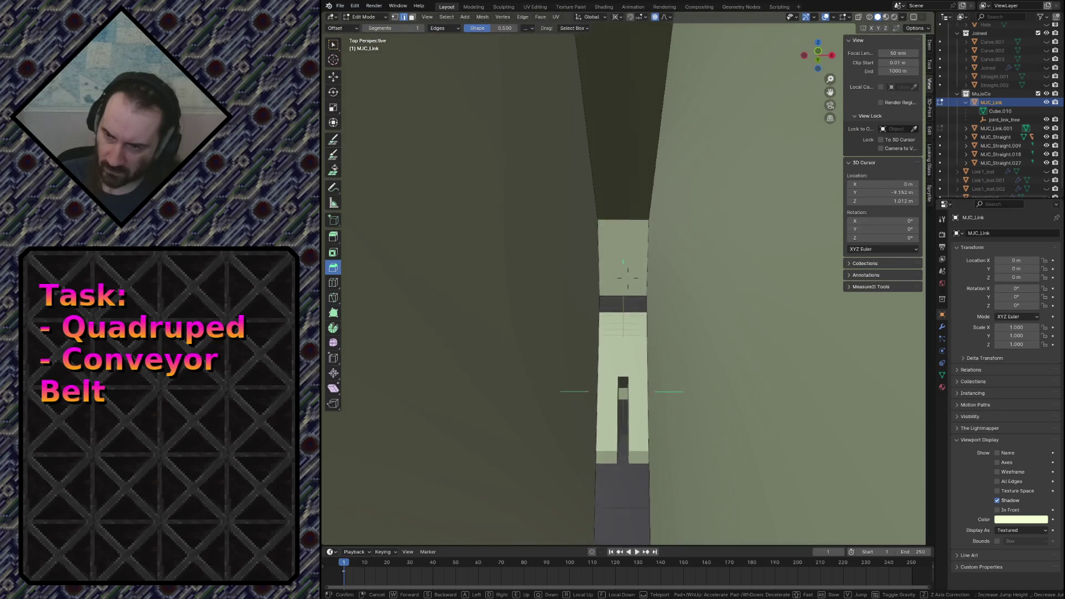
key("w")
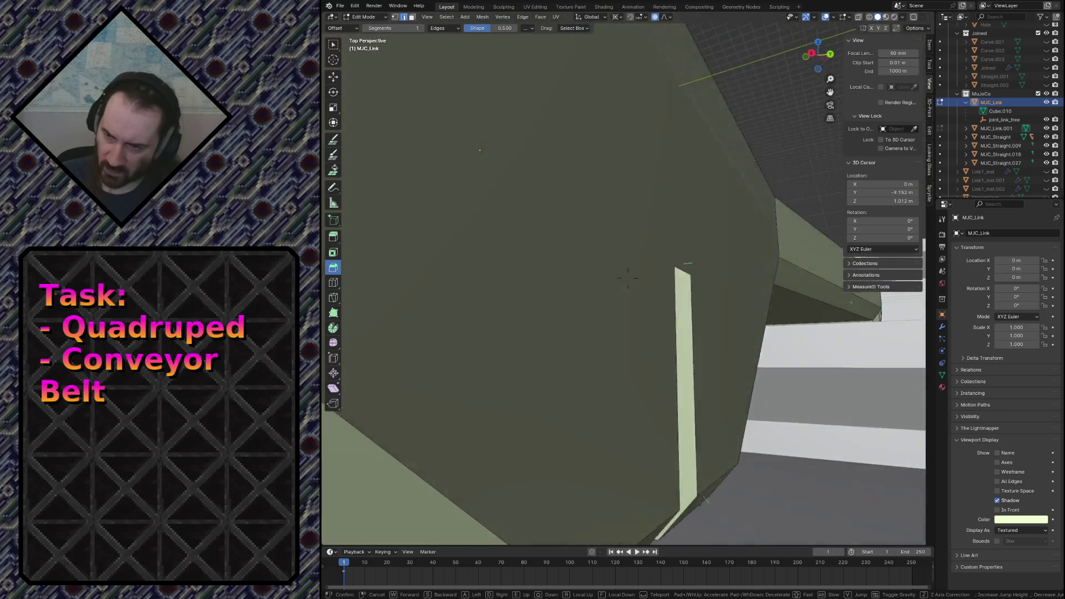
left_click(627, 277)
Inspect the link's interior by flying through it in wireframe and then solid shading.
key("z")
left_click(516, 164)
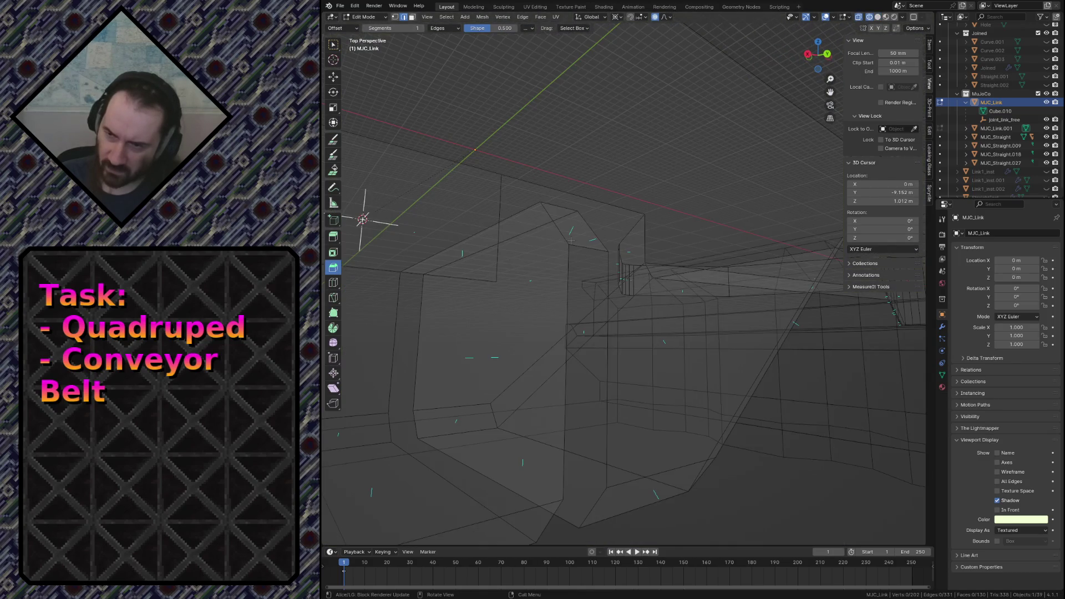
key("shift+grave")
key("w")
key("w")
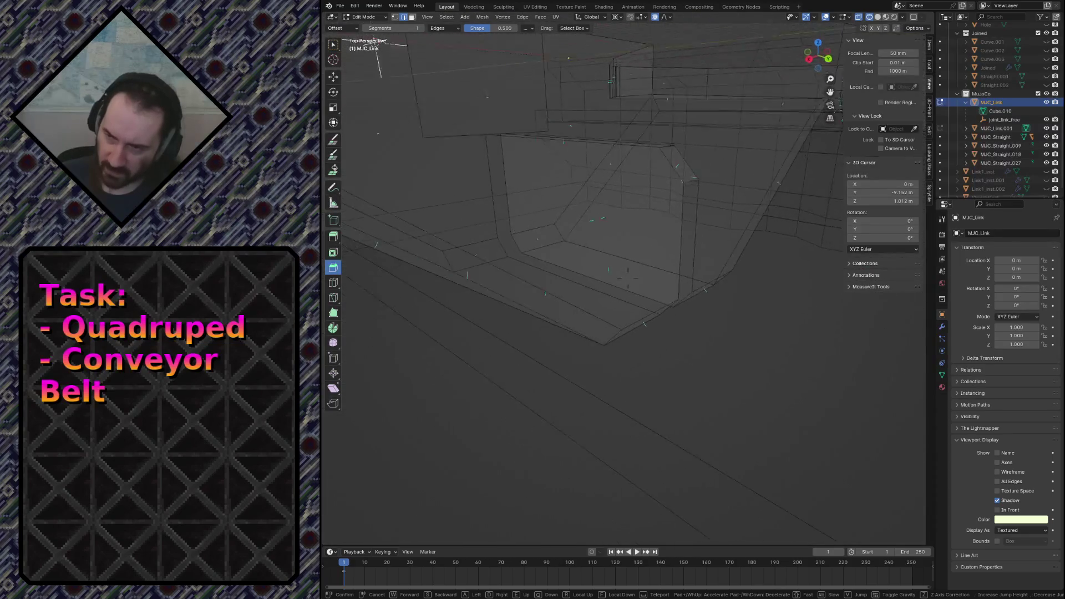
key("w")
key("z")
left_click(633, 236)
key("w")
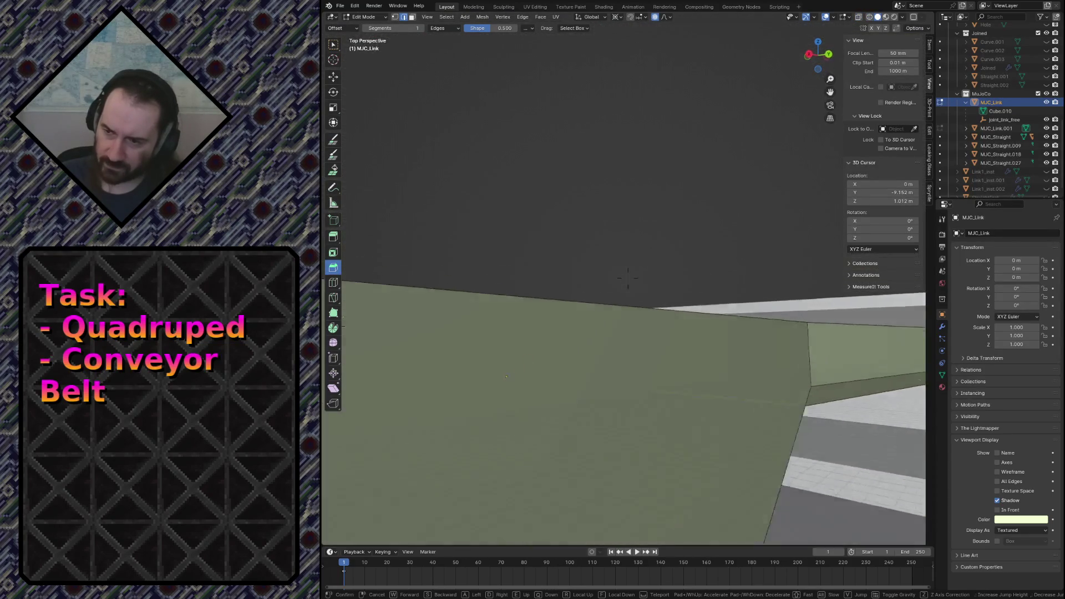
key("s")
key("s")
left_click(628, 276)
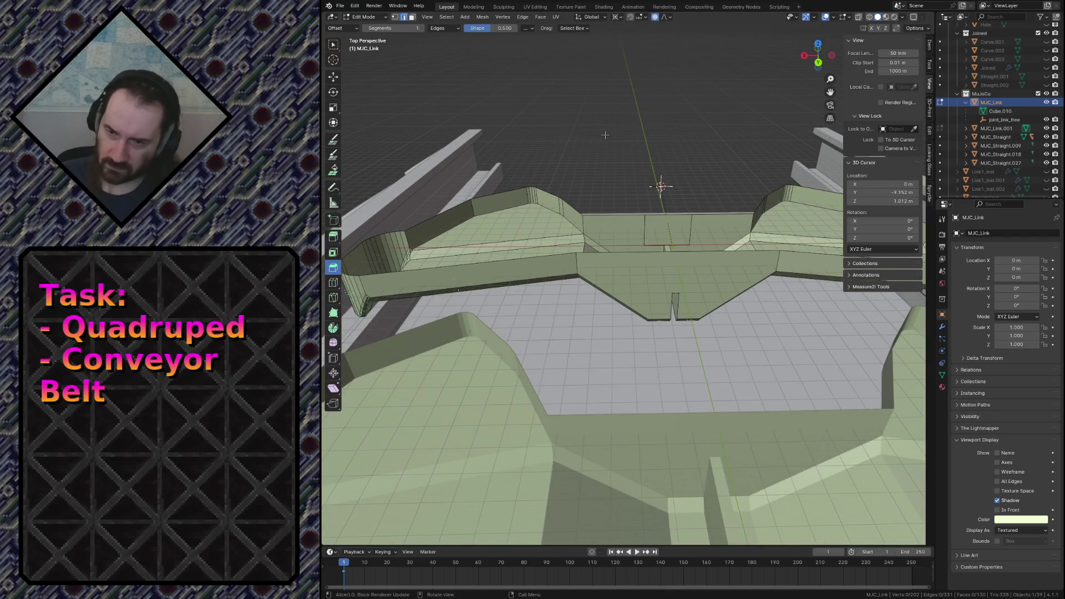
key("shift+grave")
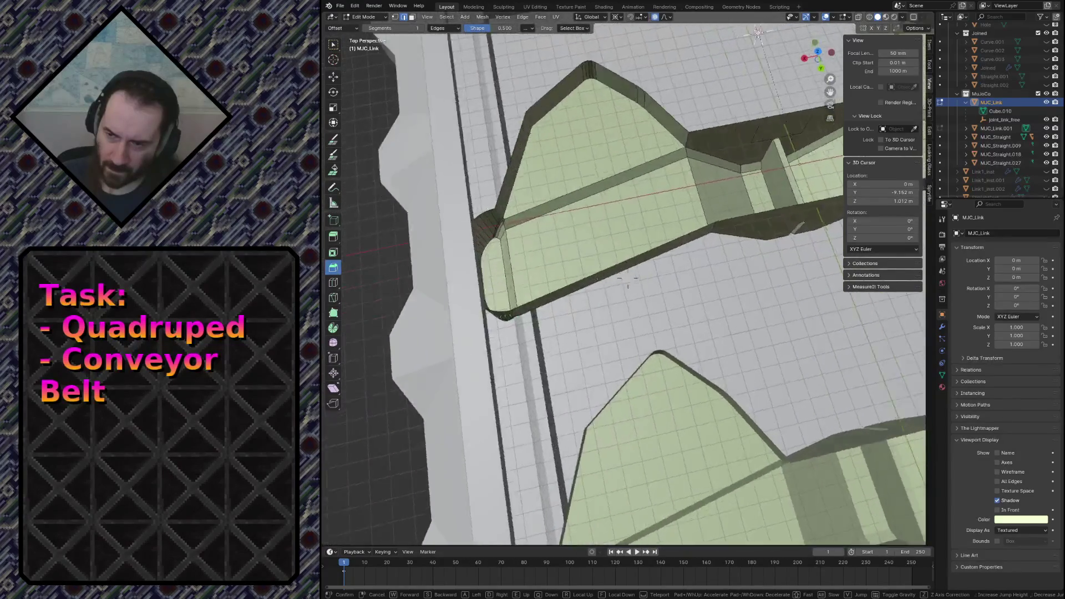
key("w")
key("w")
key("s")
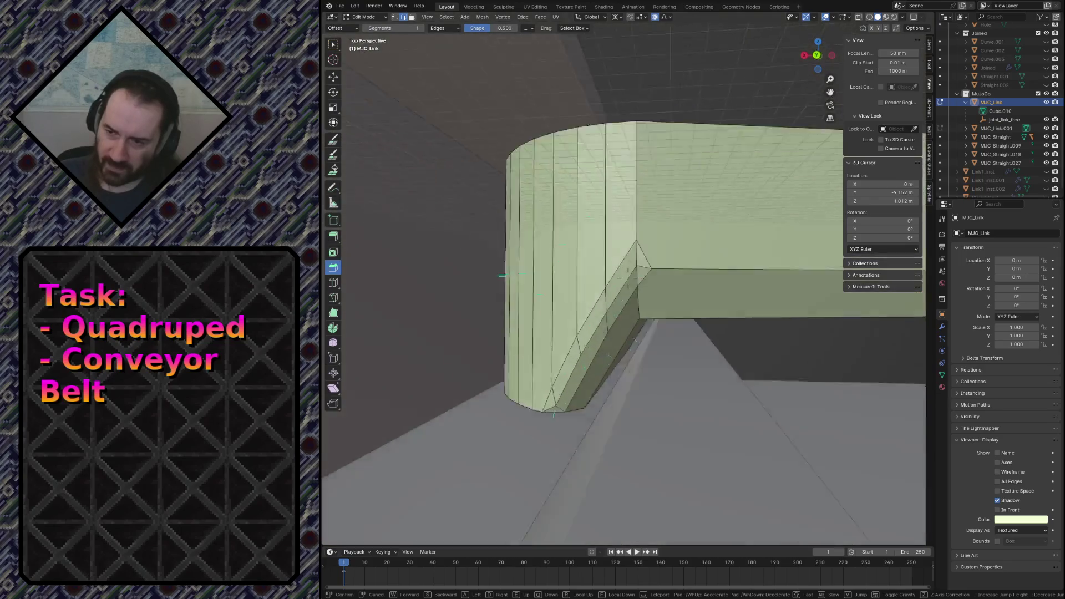
key("w")
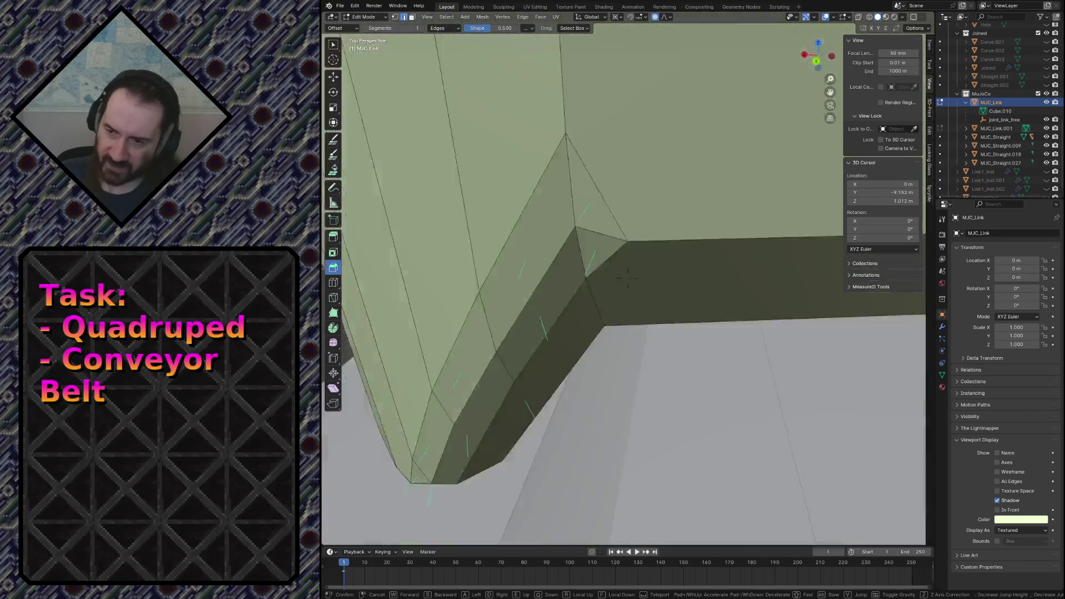
left_click(628, 277)
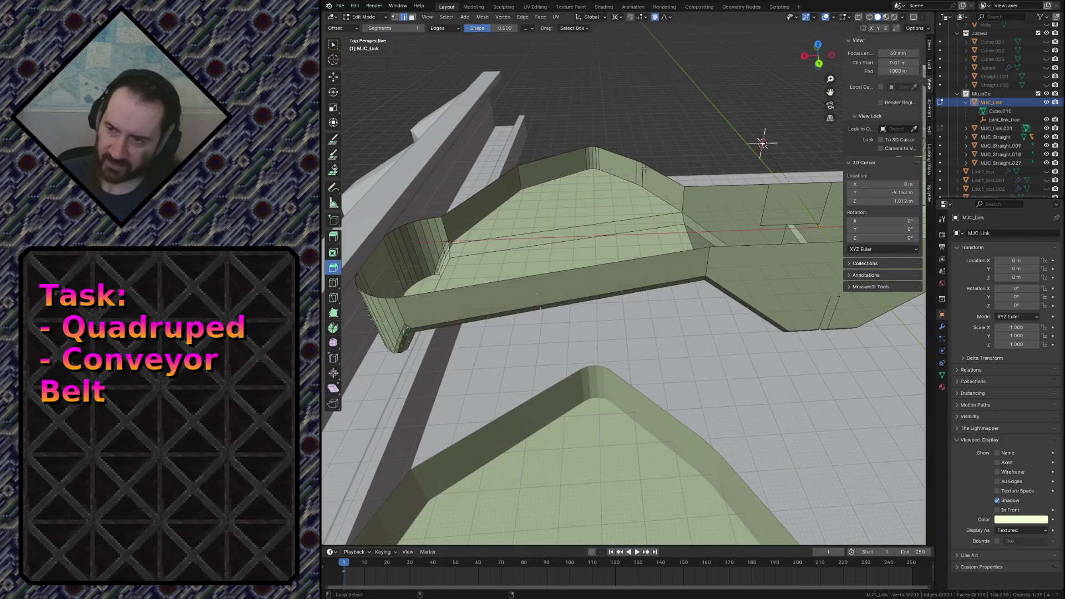
Fill the link's open inner faces and save conveyor.blend.
key("f")
key("ctrl+s")
left_click(451, 298)
key("w")
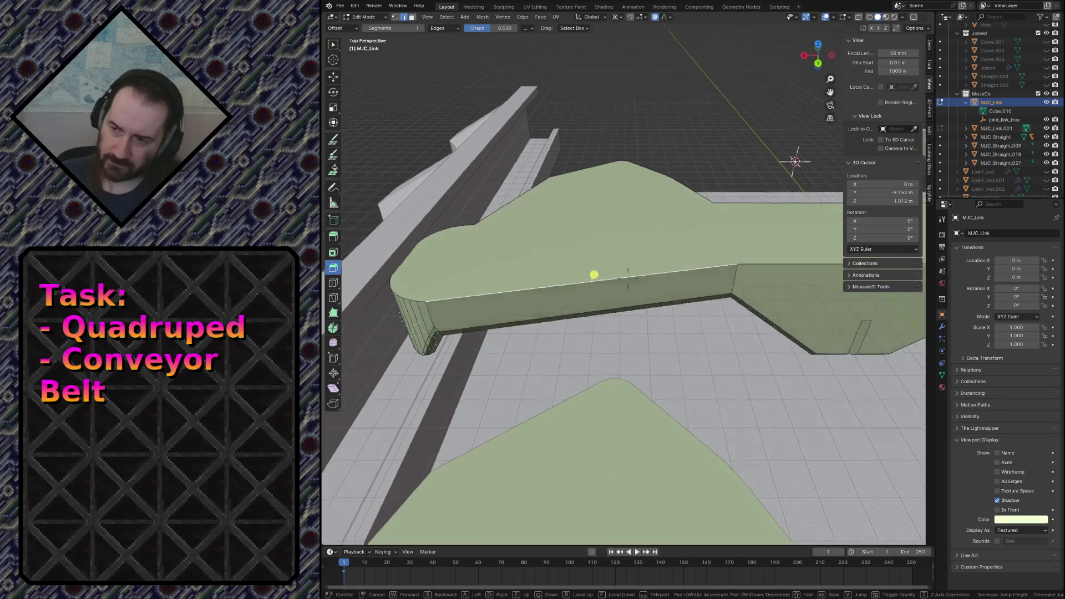
Fly close along both repaired link halves, then select the entire MJC_Link mesh.
key("s")
key("s")
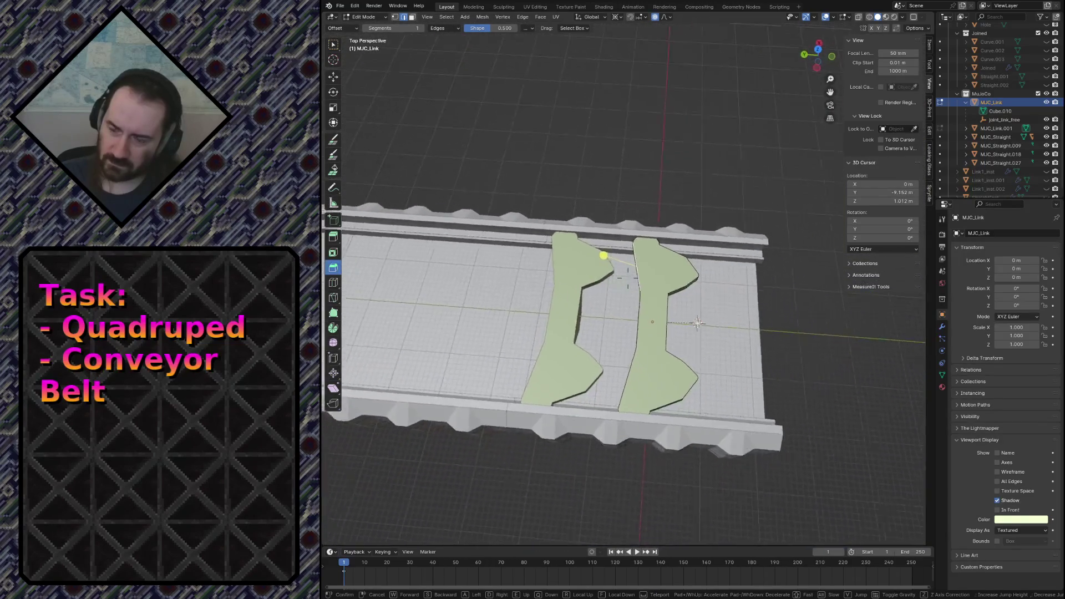
key("w")
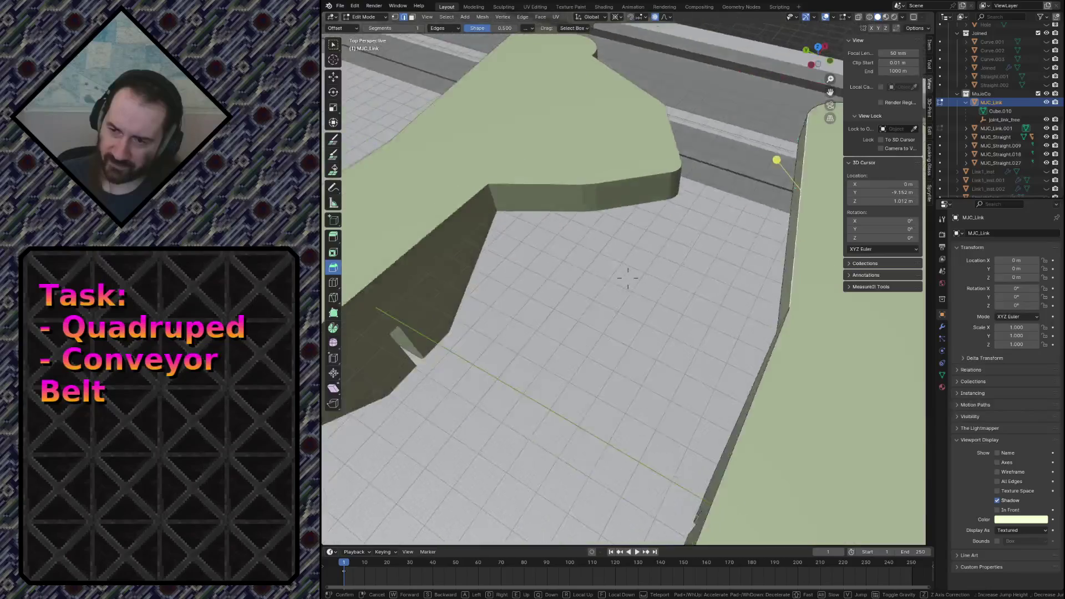
left_click(627, 279)
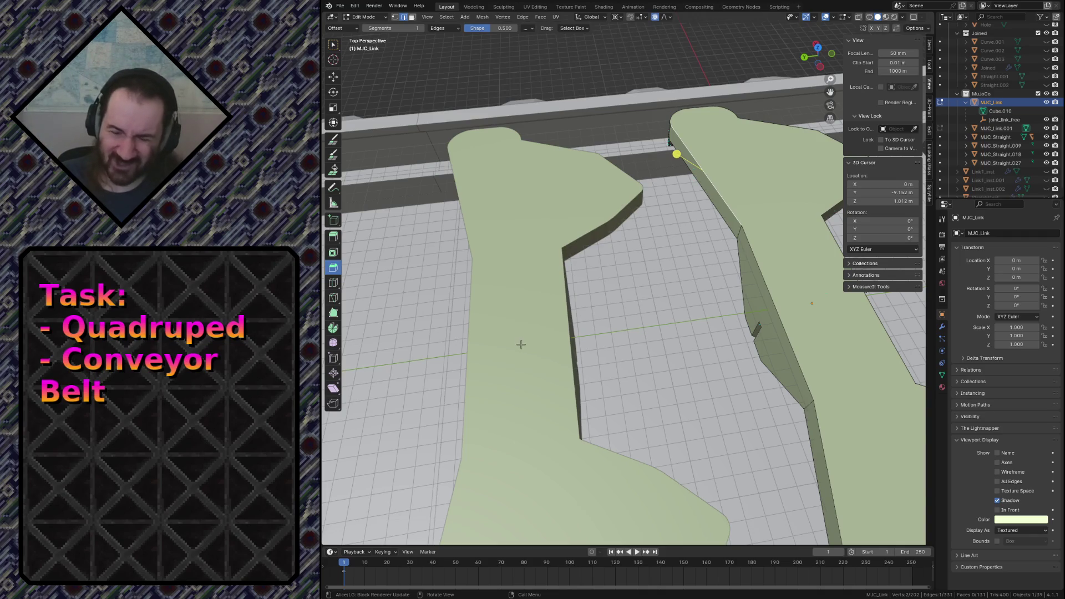
key("shift+grave")
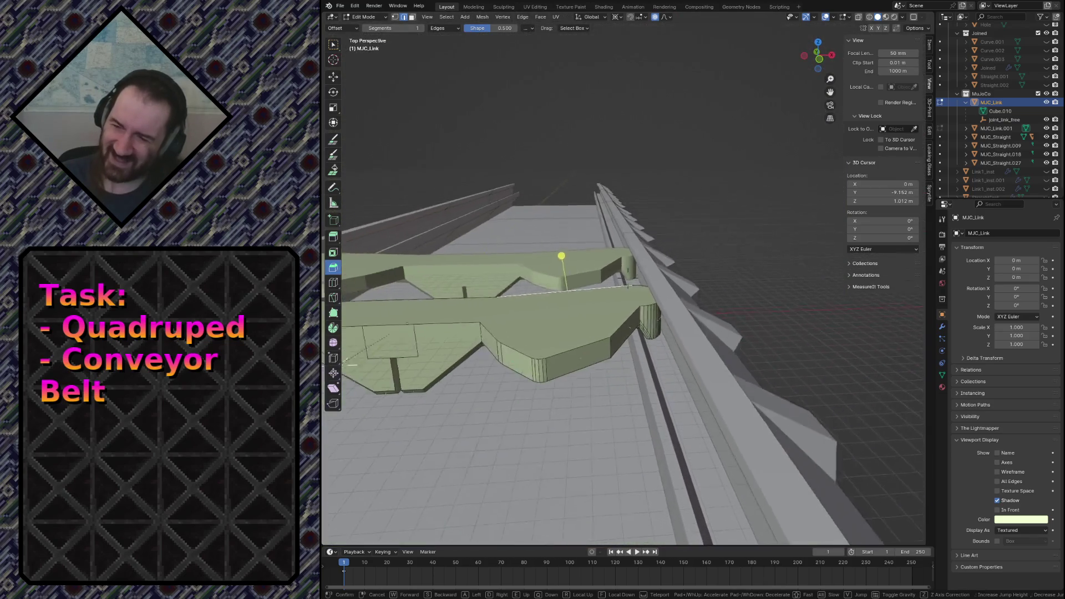
left_click(715, 166)
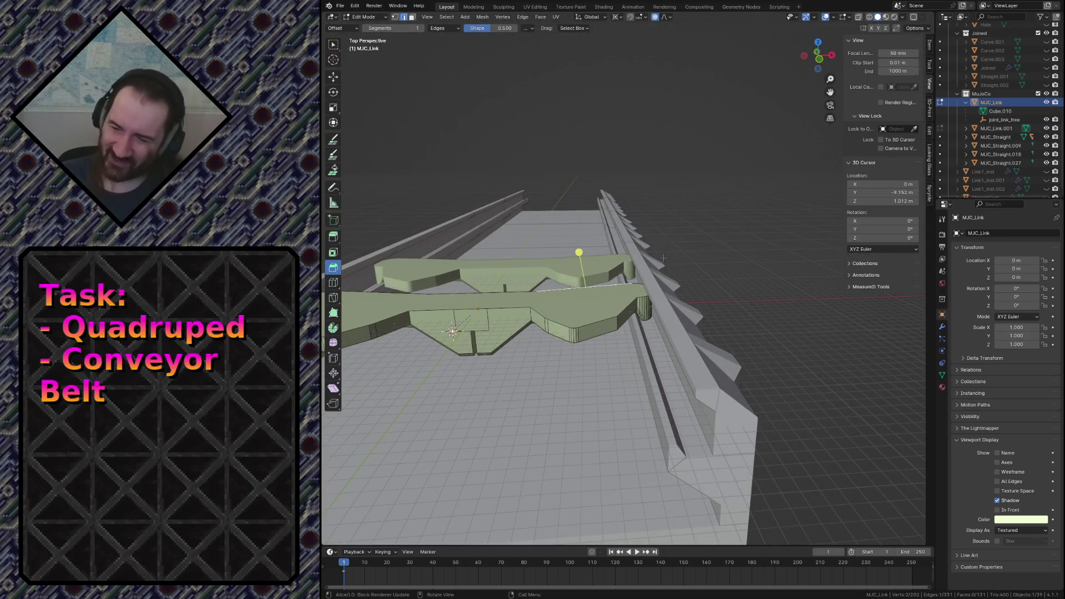
key("a")
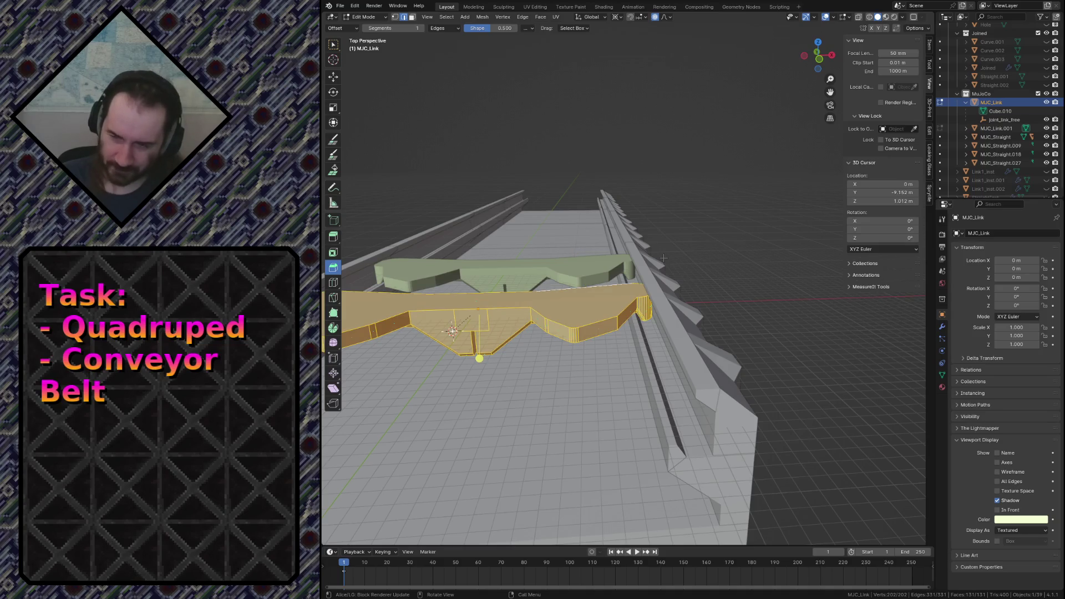
Run Limited Dissolve on the whole link mesh, then view it from the front with the selection cleared.
key("x")
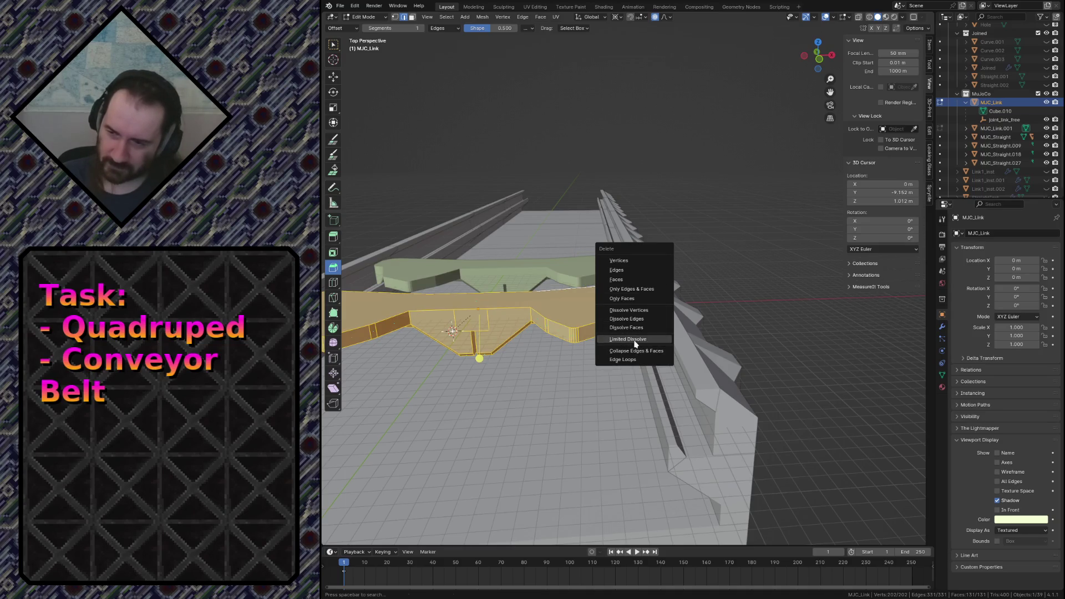
left_click(628, 338)
key("KP_1")
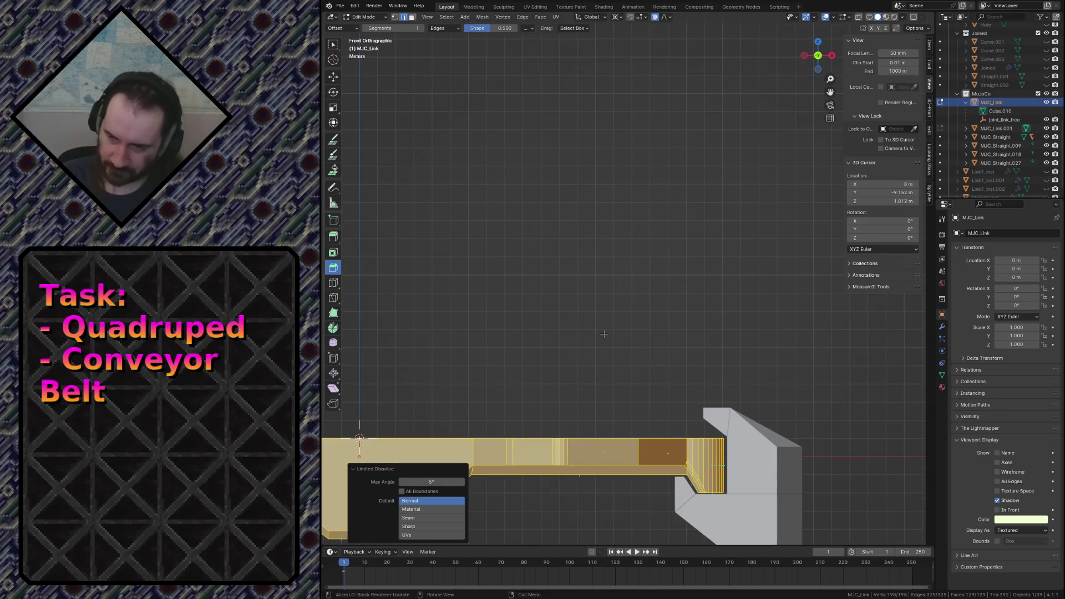
left_click(604, 334)
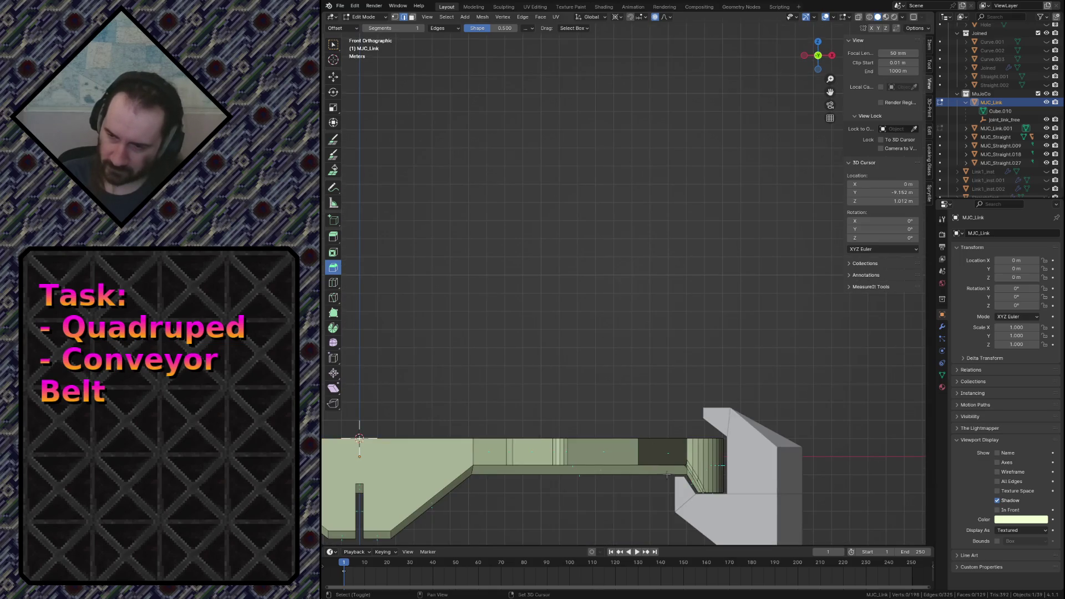
scroll(668, 476, "up", 2)
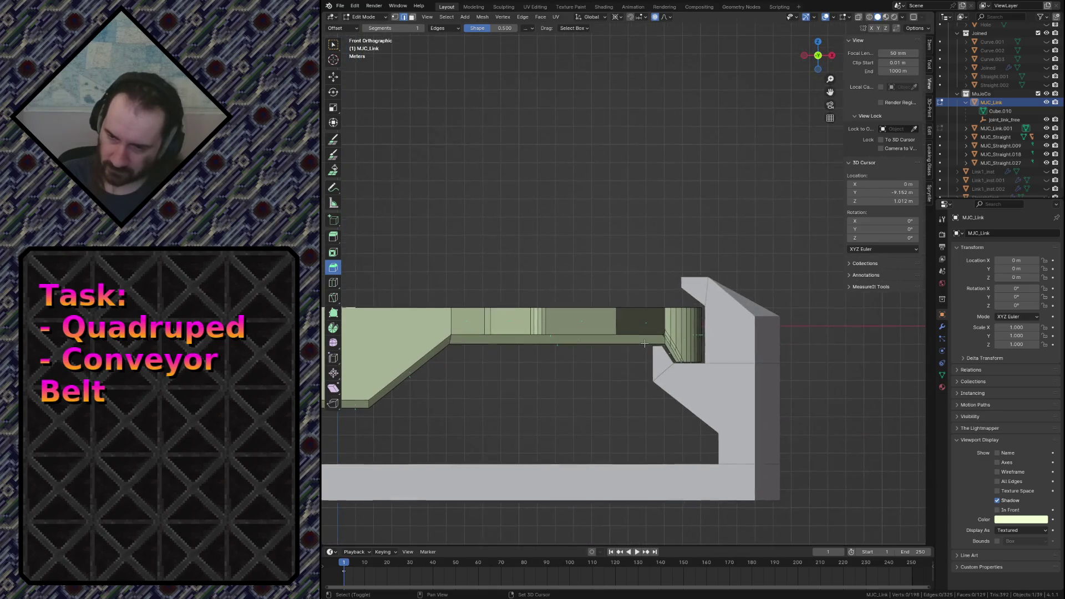
scroll(668, 476, "up", 1)
scroll(699, 416, "up", 1)
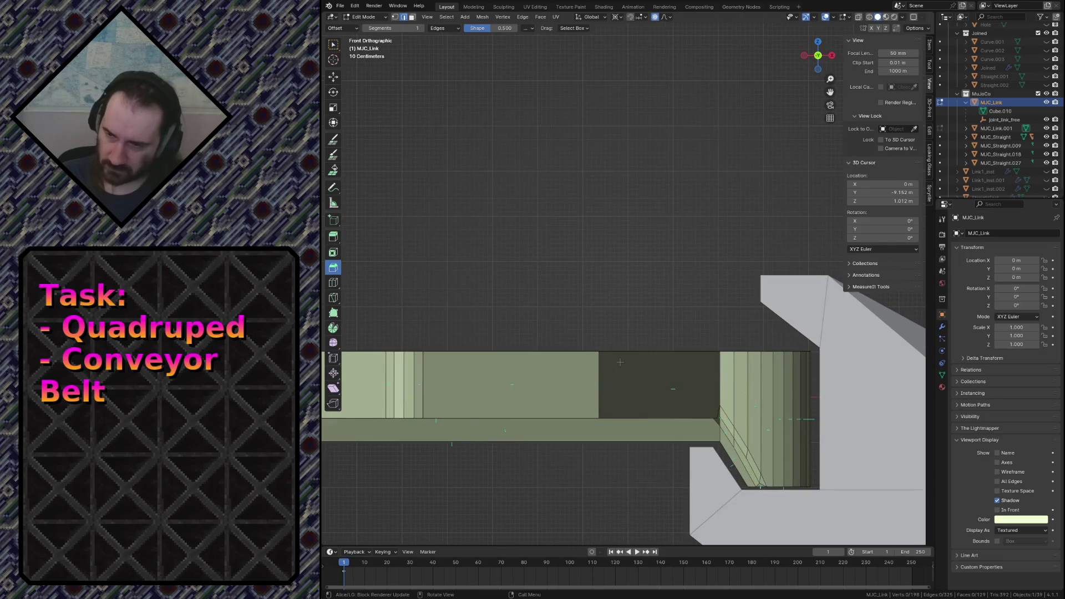
key("a")
key("alt+a")
middle_click_drag(620, 362, 607, 331)
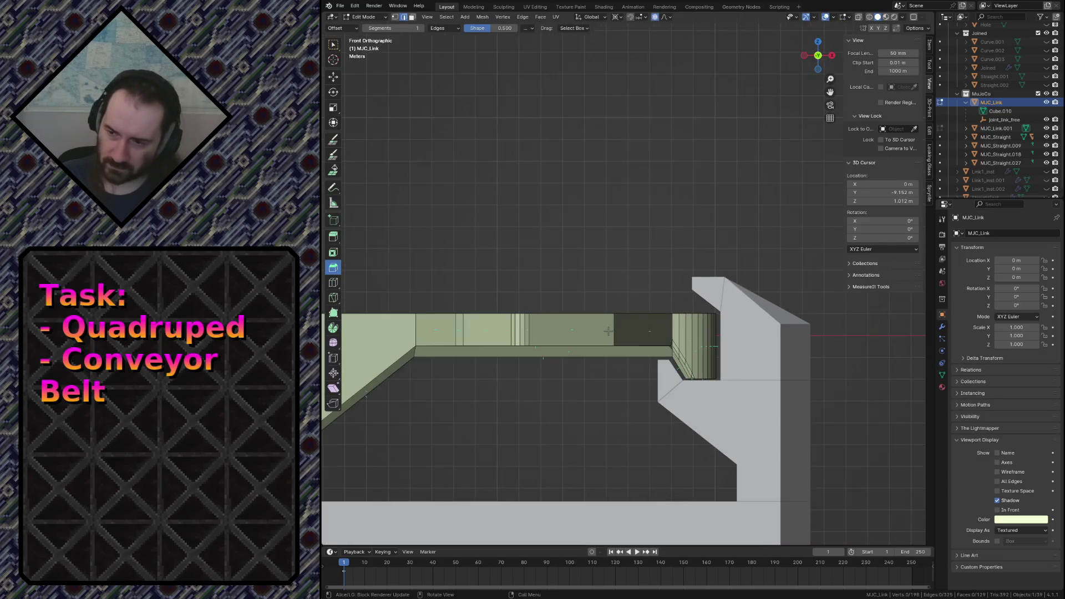
key("z")
In wireframe, make a knife cut on the link ending on its bottom edge and confirm it.
left_click(533, 333)
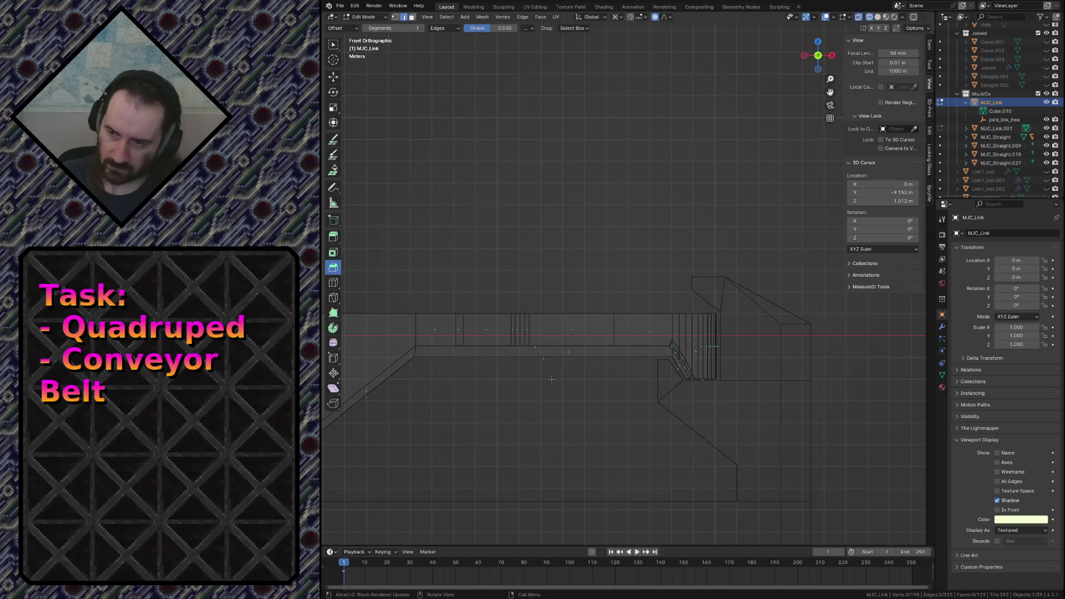
scroll(536, 239, "down", 2)
scroll(538, 244, "up", 2)
scroll(537, 243, "up", 2)
scroll(615, 273, "up", 1)
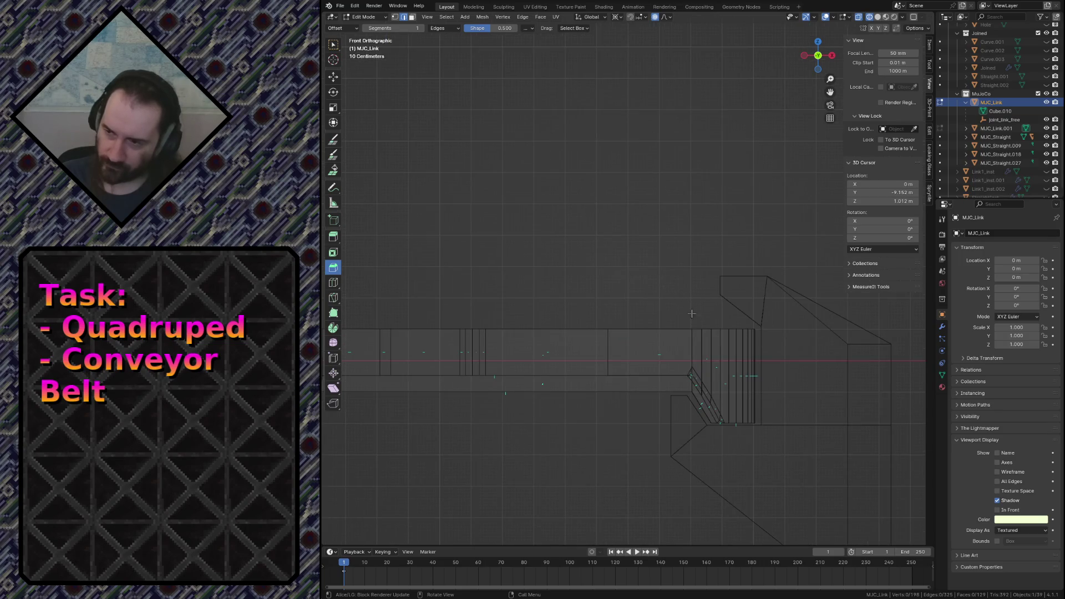
left_click(693, 366)
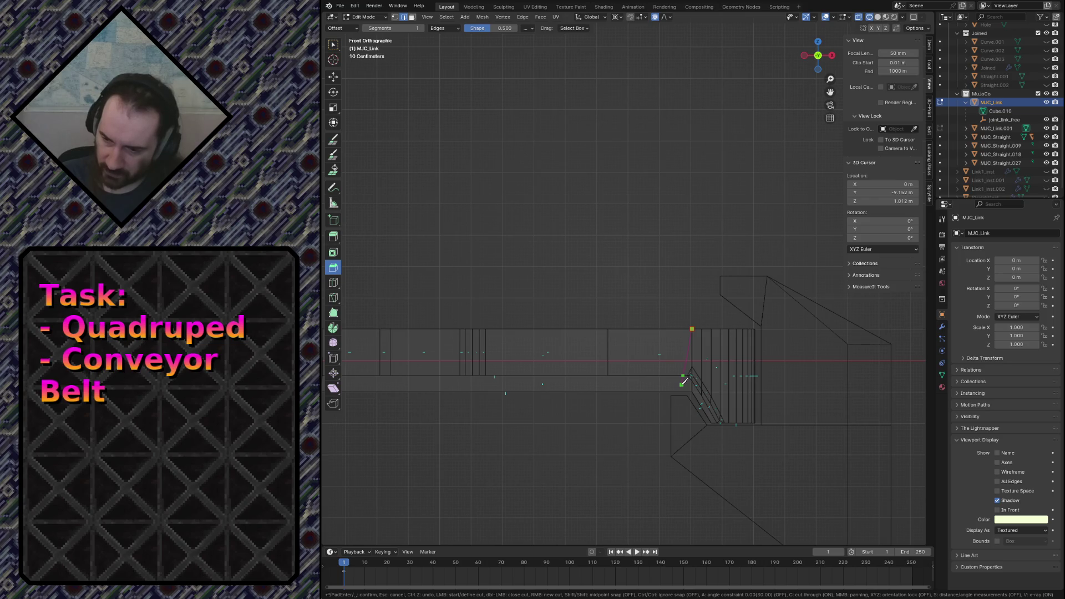
left_click(692, 391)
key("Return")
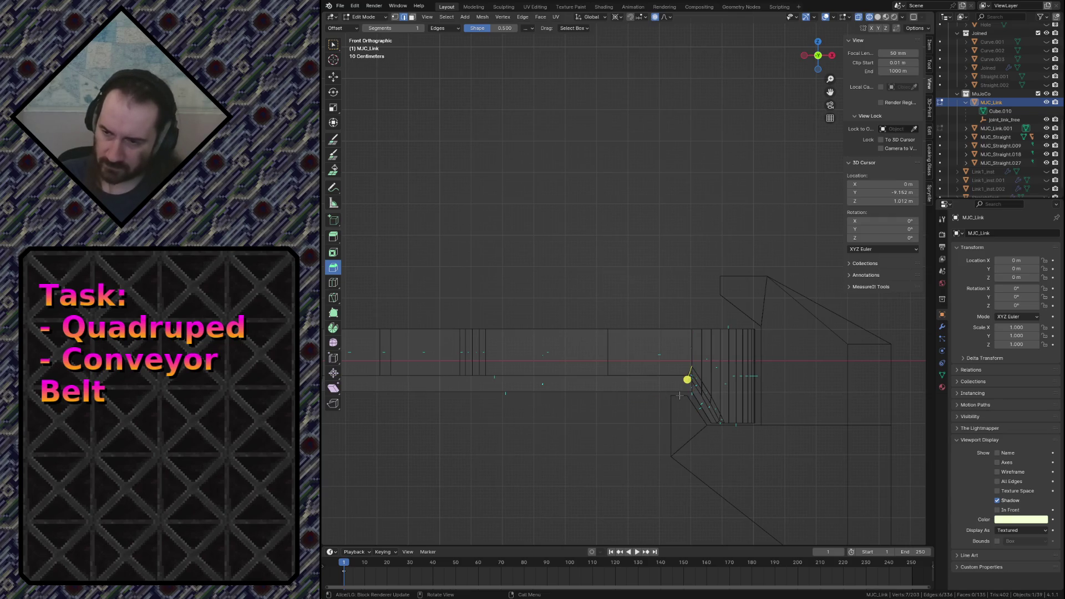
Check a connected island, undo, fly to a new spot and place the first point of another knife cut.
middle_click_drag(681, 394, 681, 397)
left_click(681, 396)
key("l")
key("ctrl+z")
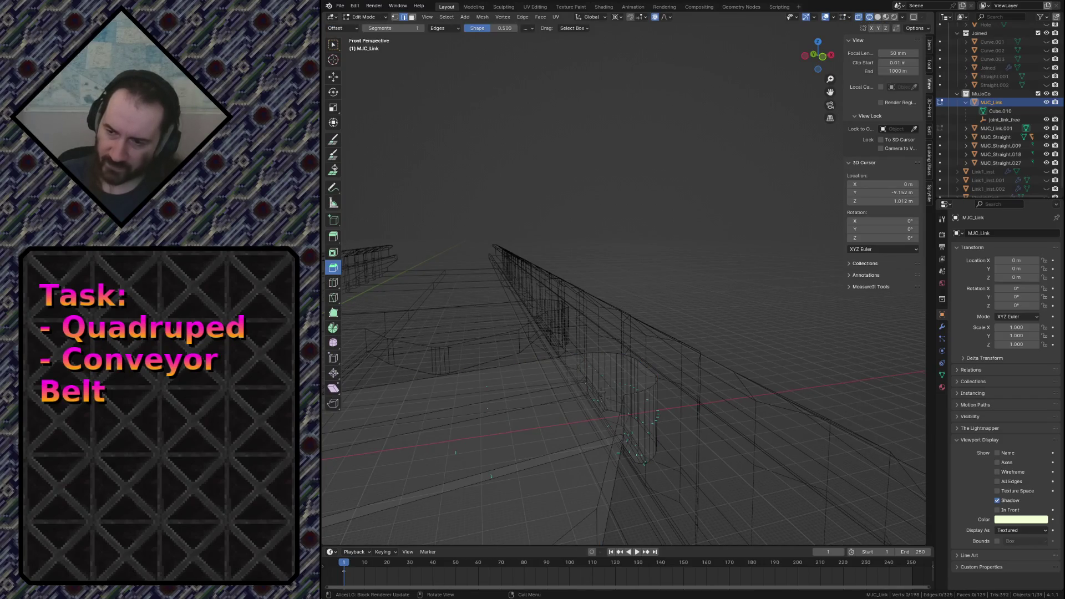
key("shift+grave")
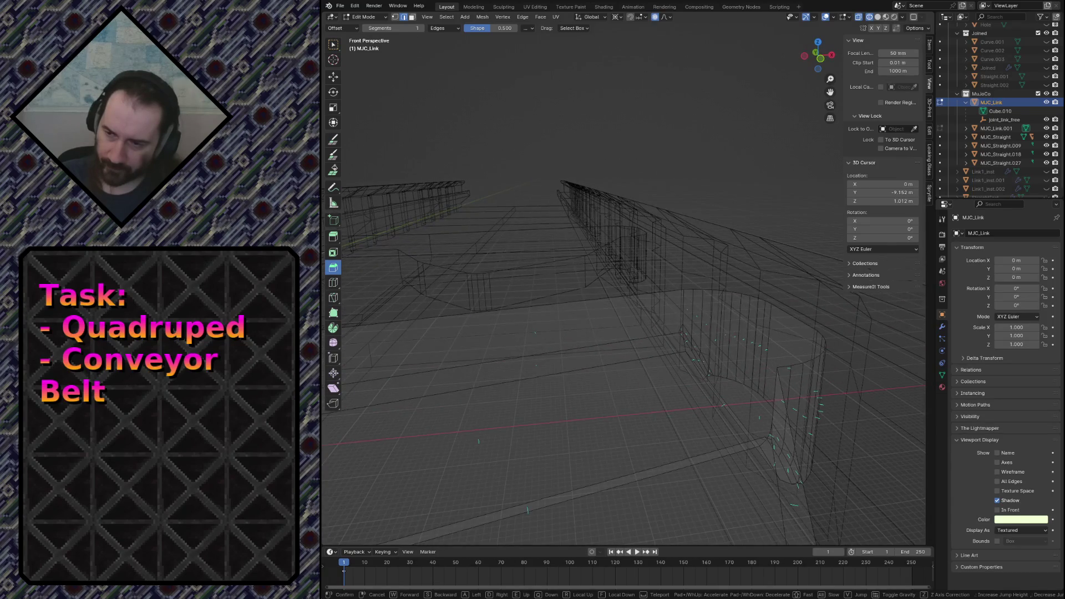
left_click(632, 352)
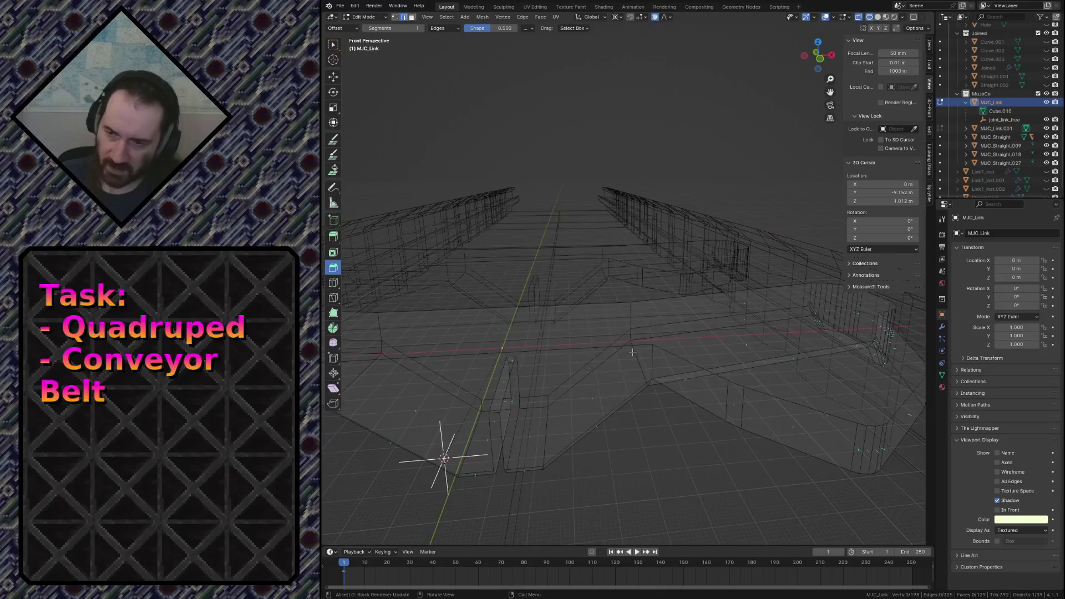
left_click(659, 347)
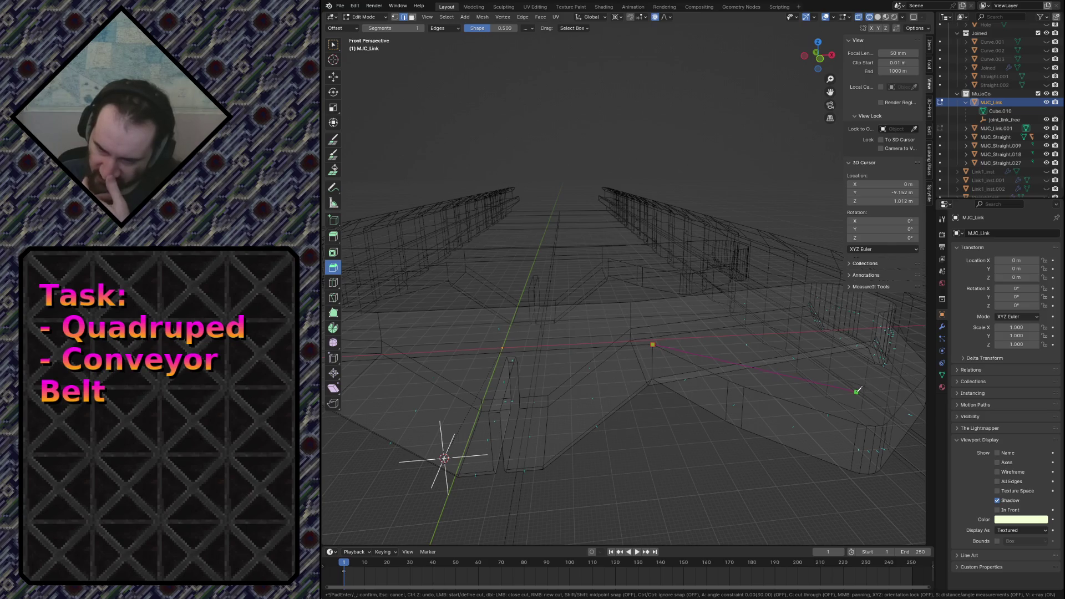
middle_click_drag(858, 389, 837, 388)
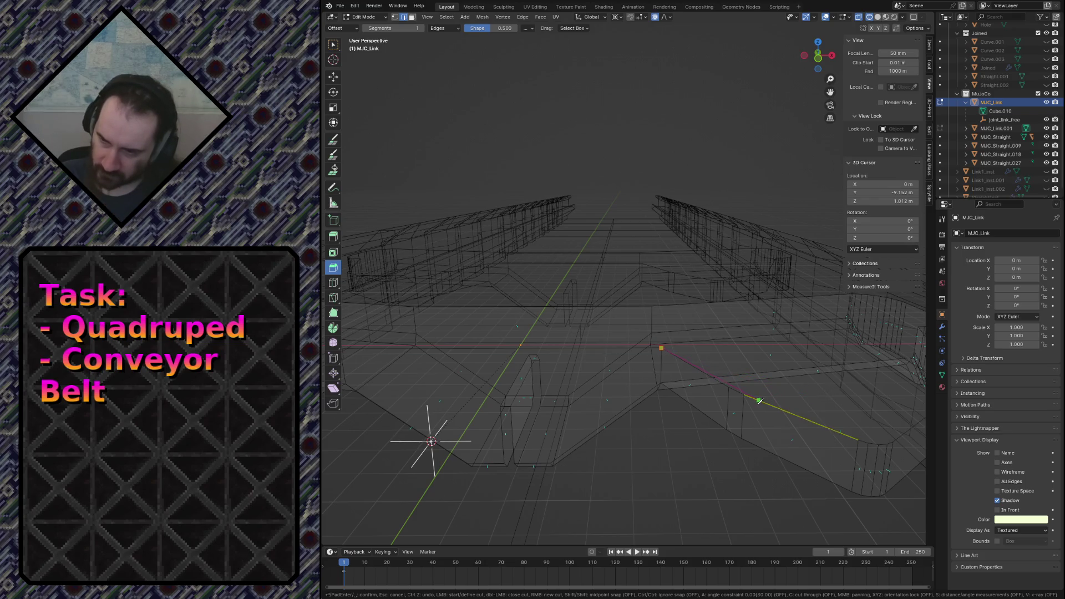
Fly to a new viewpoint and select one whole connected piece of the mesh with Ctrl+L.
key("shift+grave")
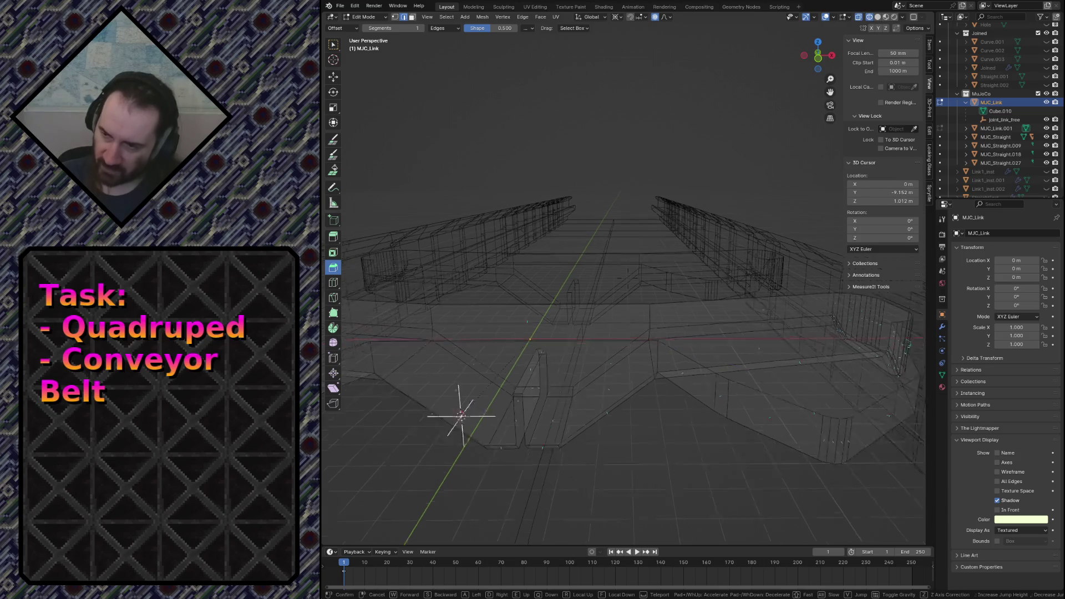
key("w")
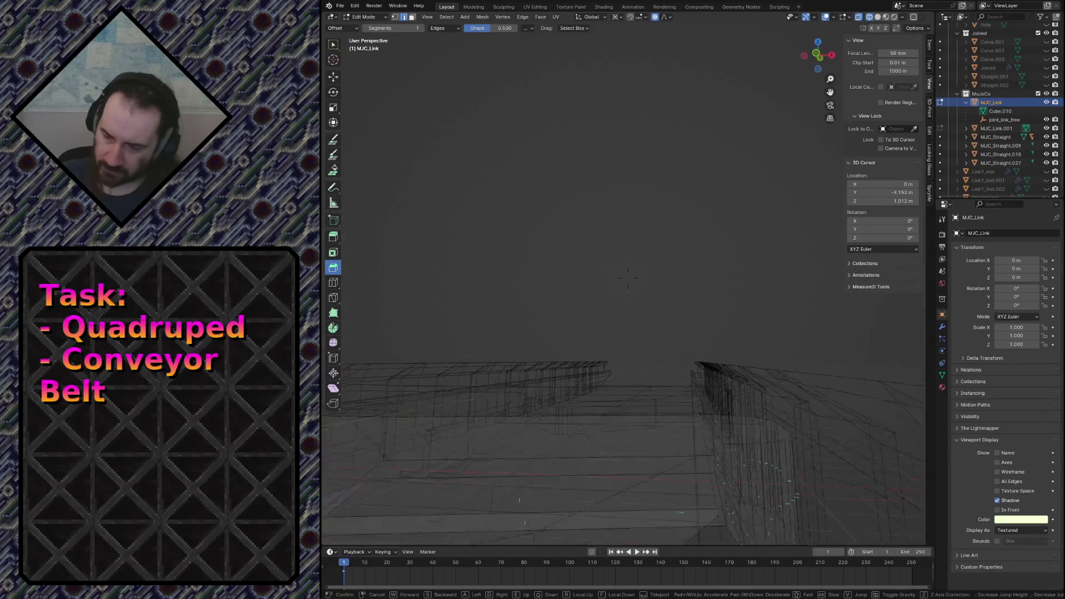
key("Return")
key("ctrl+l")
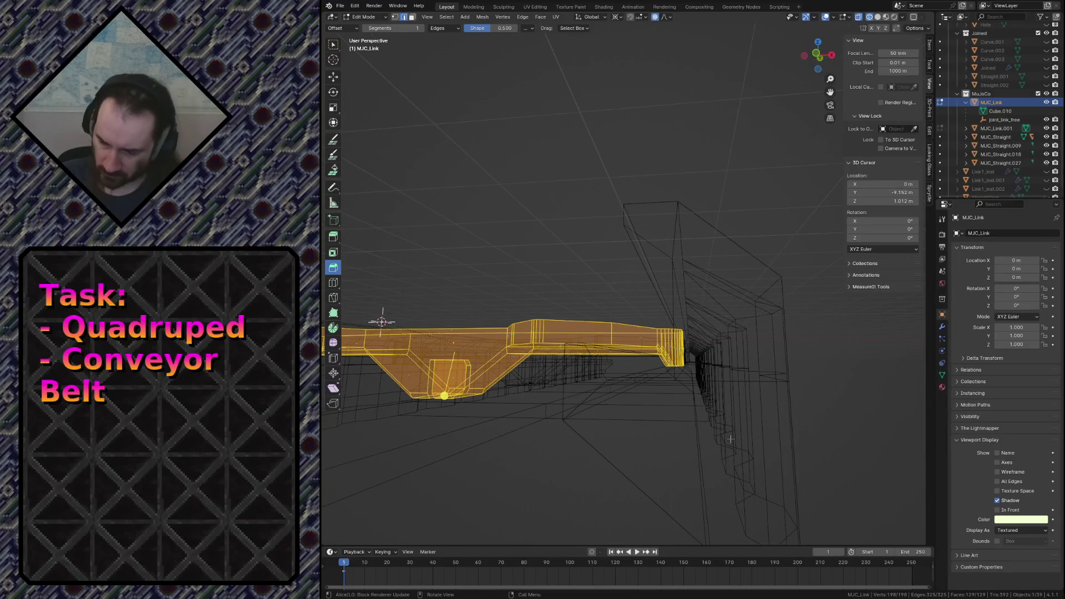
View the link from the front, clear the selection and drop the pending cut.
key("KP_1")
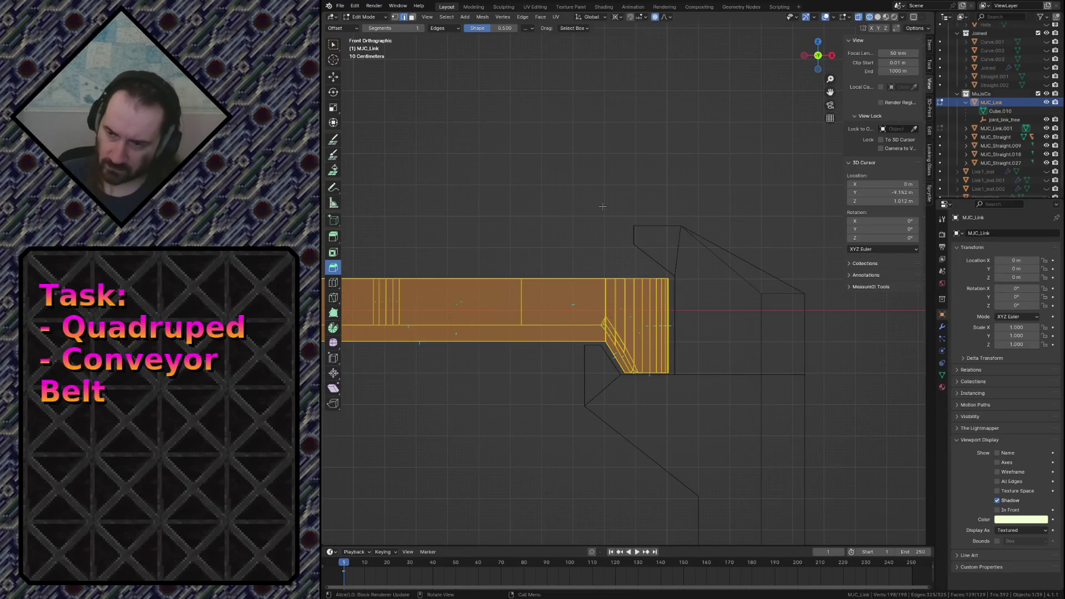
key("alt+a")
scroll(602, 206, "up", 2)
scroll(582, 233, "up", 2)
scroll(578, 244, "up", 1)
key("Escape")
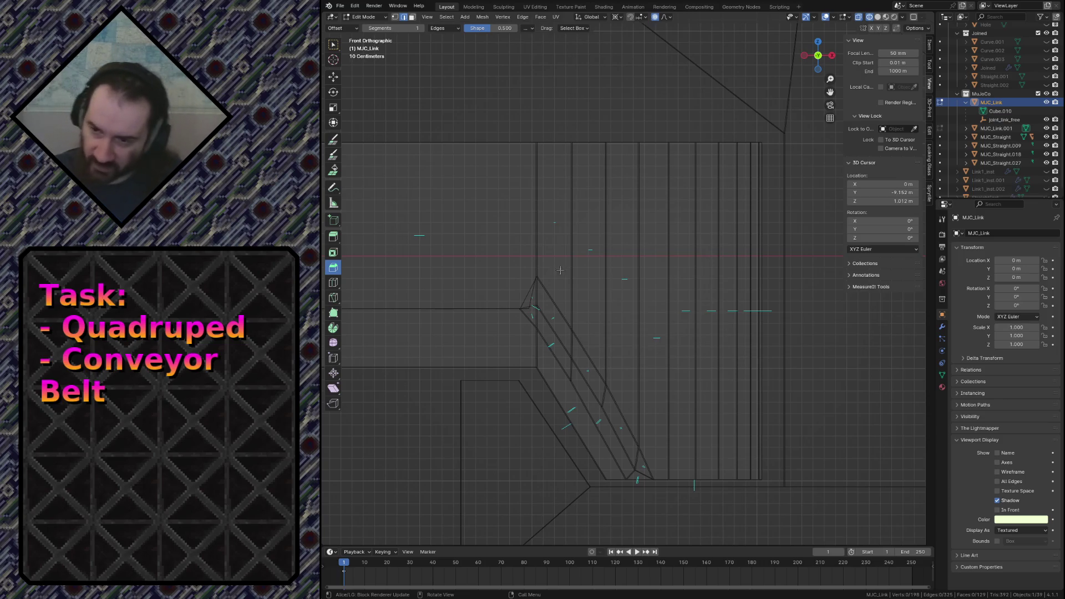
scroll(556, 313, "down", 5)
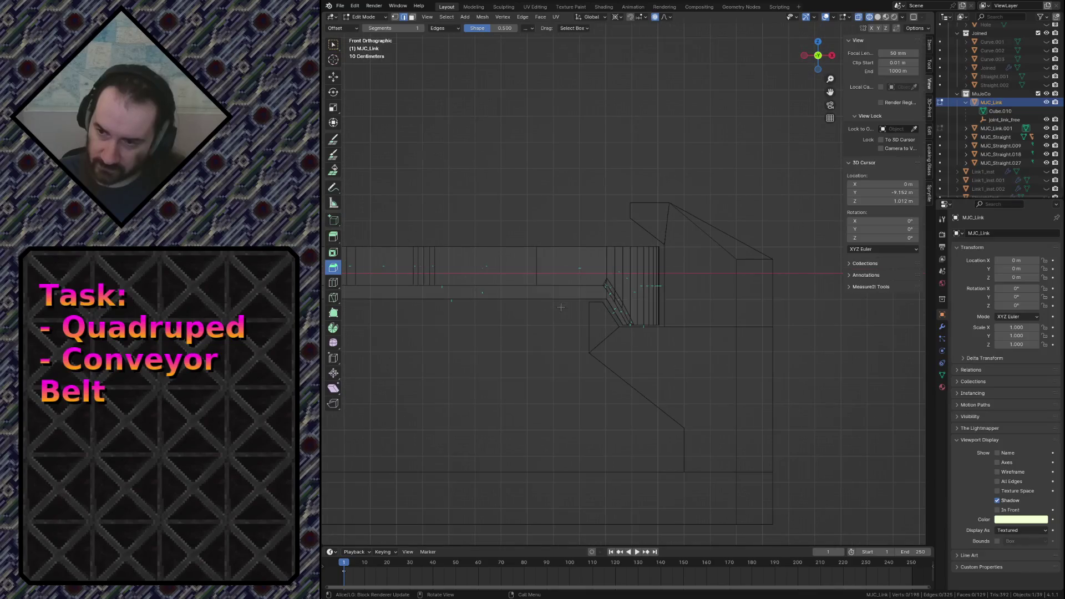
scroll(561, 308, "up", 3)
scroll(562, 308, "up", 4)
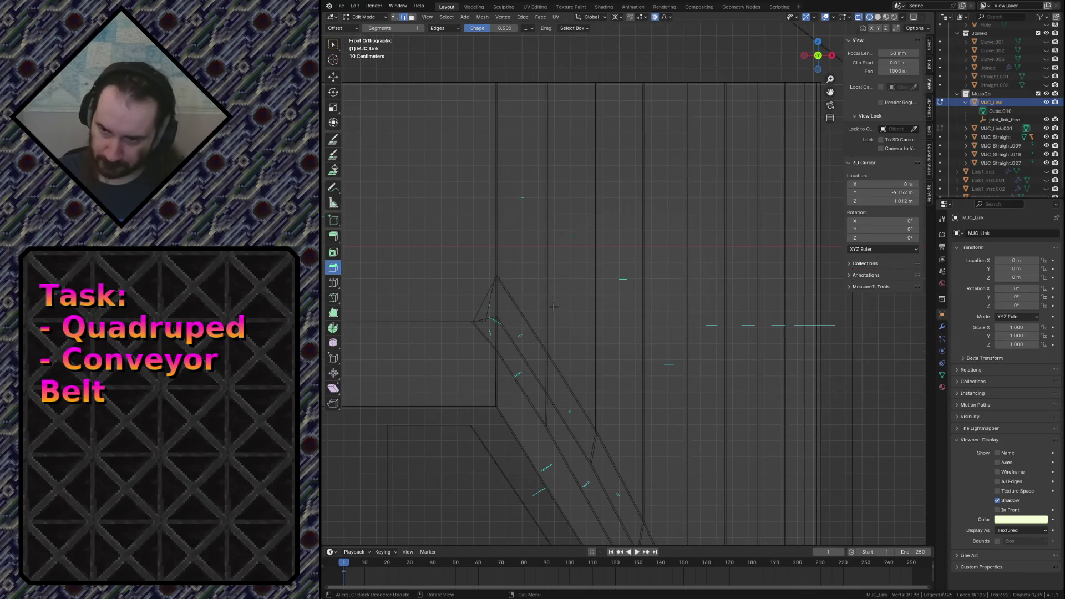
middle_click_drag(515, 285, 834, 407)
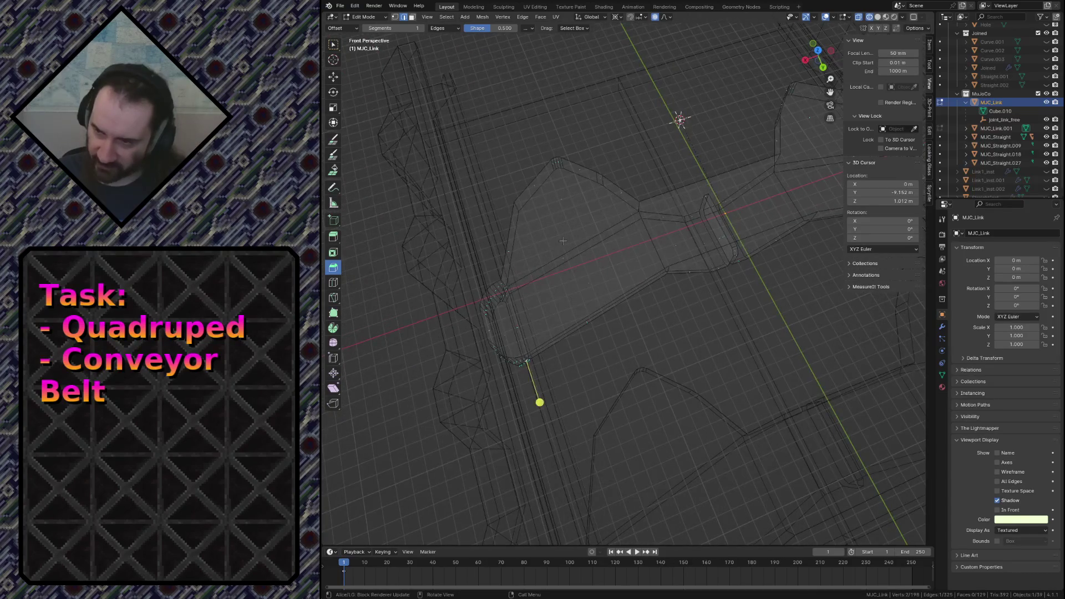
Show the Item transform values in the sidebar via Object Mode, then re-enter editing with all geometry selected in front view.
key("Tab")
left_click(929, 47)
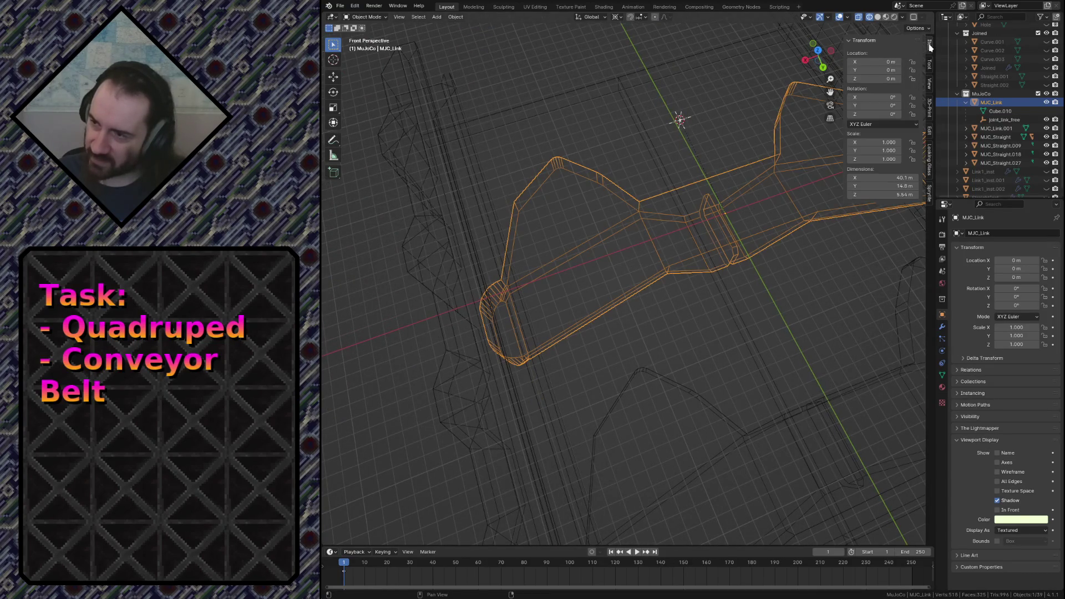
key("Tab")
key("k")
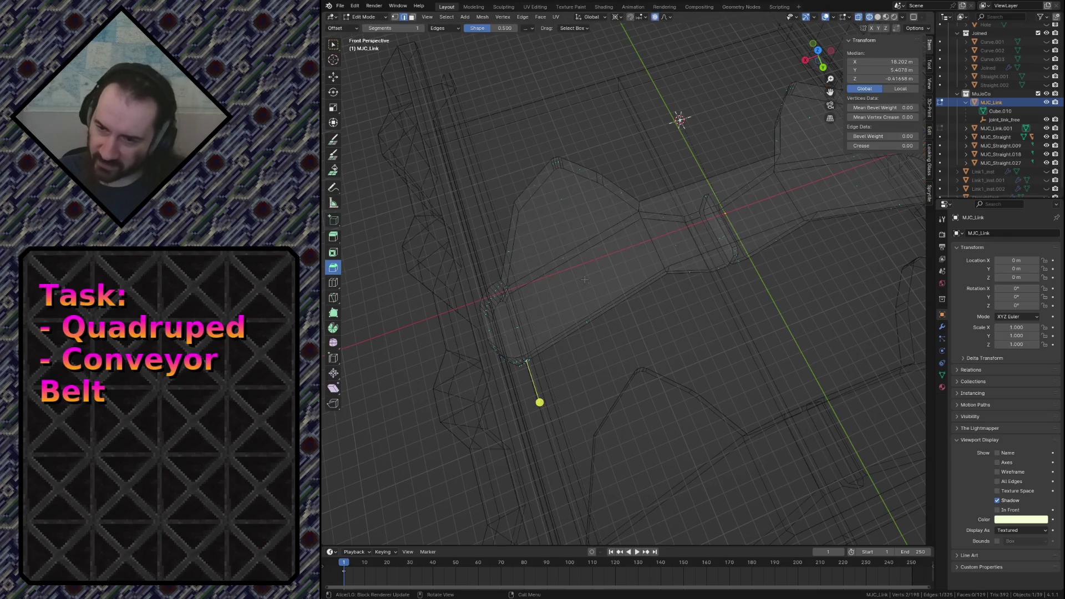
scroll(640, 322, "up", 5)
scroll(640, 323, "down", 5)
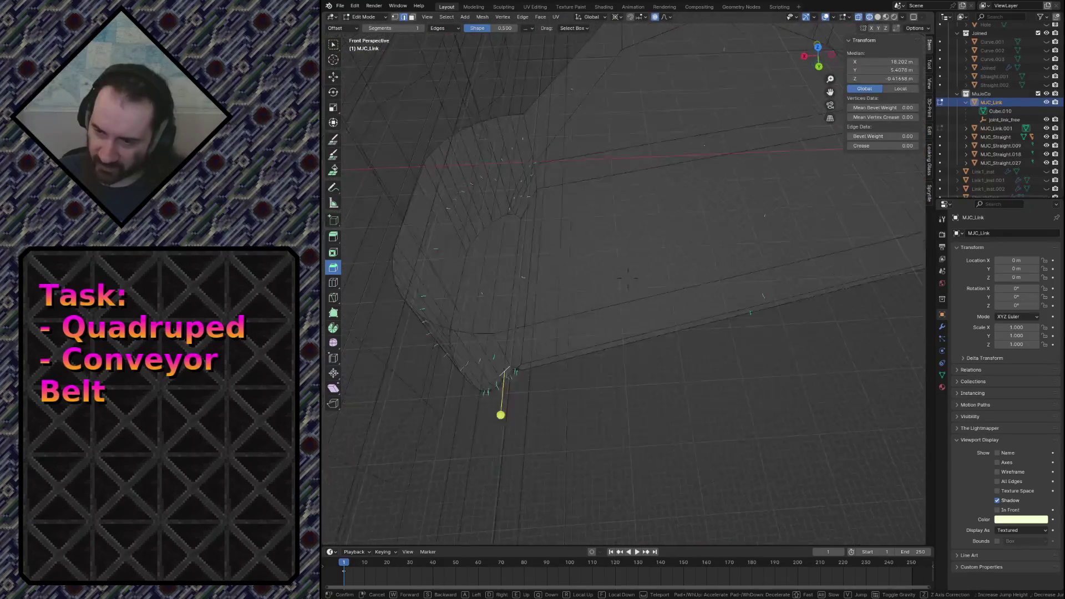
scroll(574, 353, "down", 3)
key("Escape")
key("a")
key("KP_1")
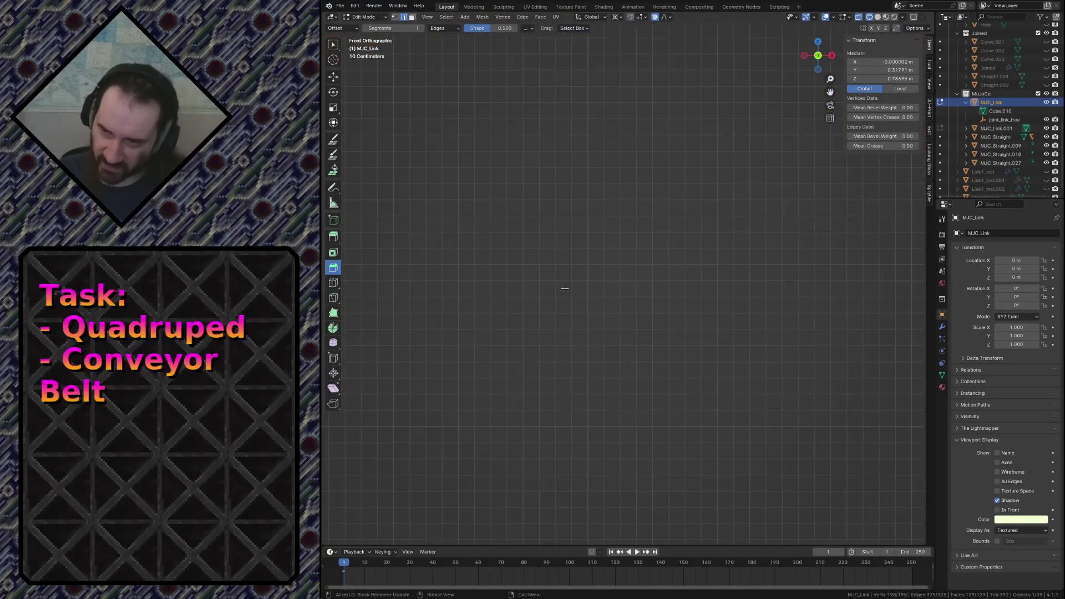
Frame the mesh, pan to the bar's left end and probe the top vertical edge before clearing the selection for the cut.
key("KP_Decimal")
scroll(569, 289, "up", 4)
scroll(568, 289, "up", 2)
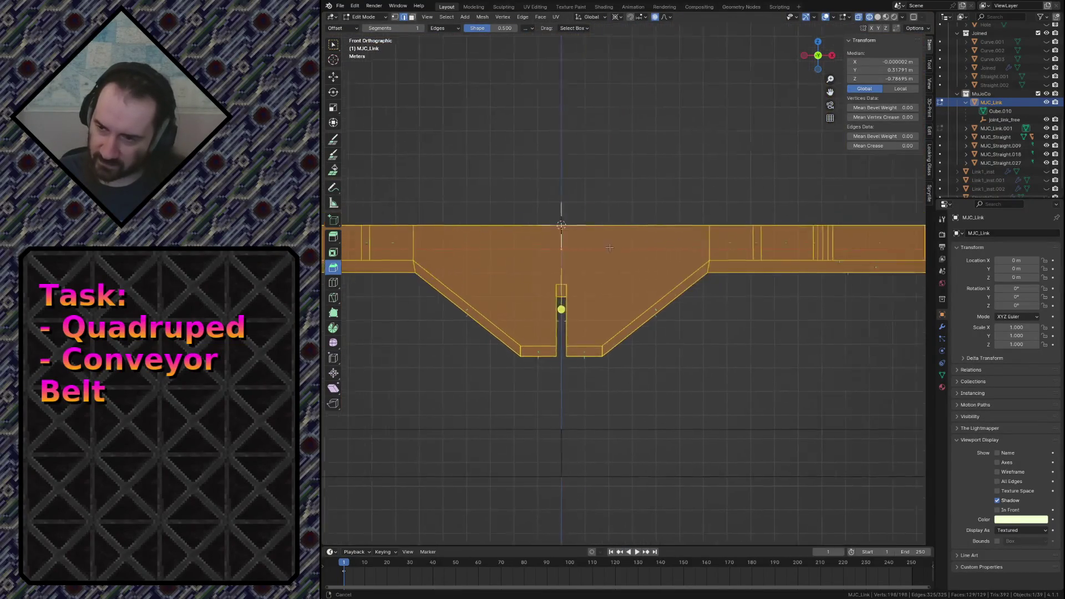
mouse_move(466, 284)
middle_mouse_down("shift")
mouse_move(572, 268)
mouse_move(526, 251)
middle_mouse_up("shift")
scroll(572, 267, "up", 3)
scroll(572, 267, "up", 2)
scroll(526, 250, "up", 3)
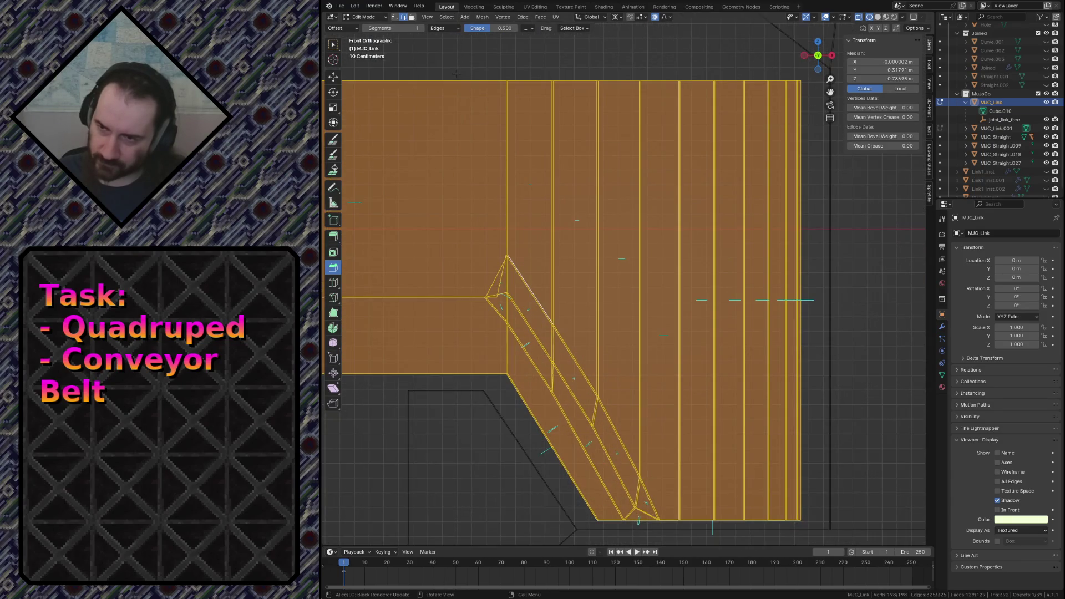
left_click(509, 86)
left_click(506, 97)
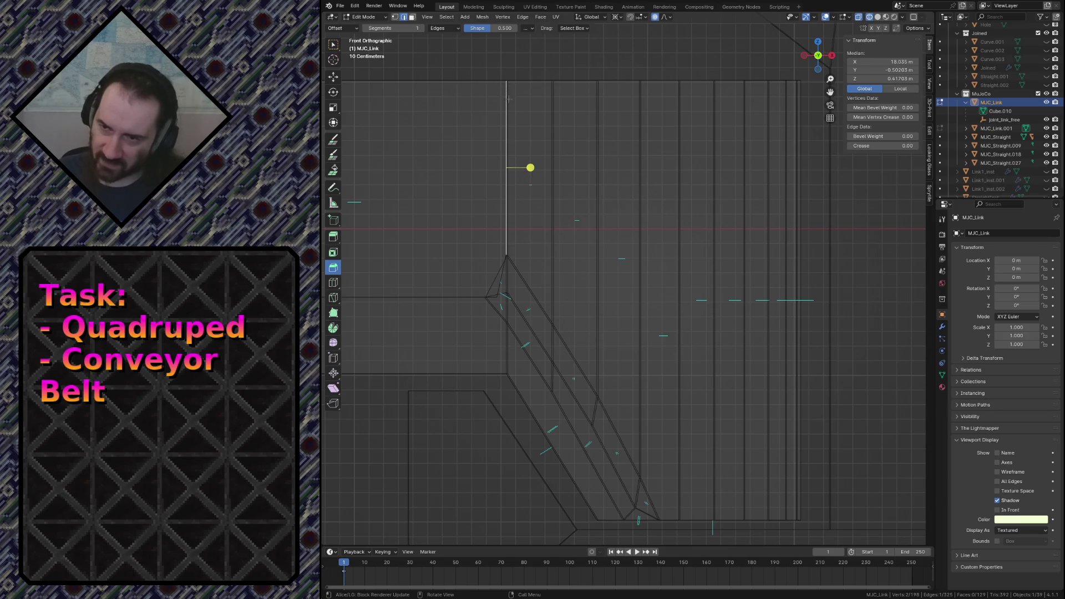
left_click(508, 100)
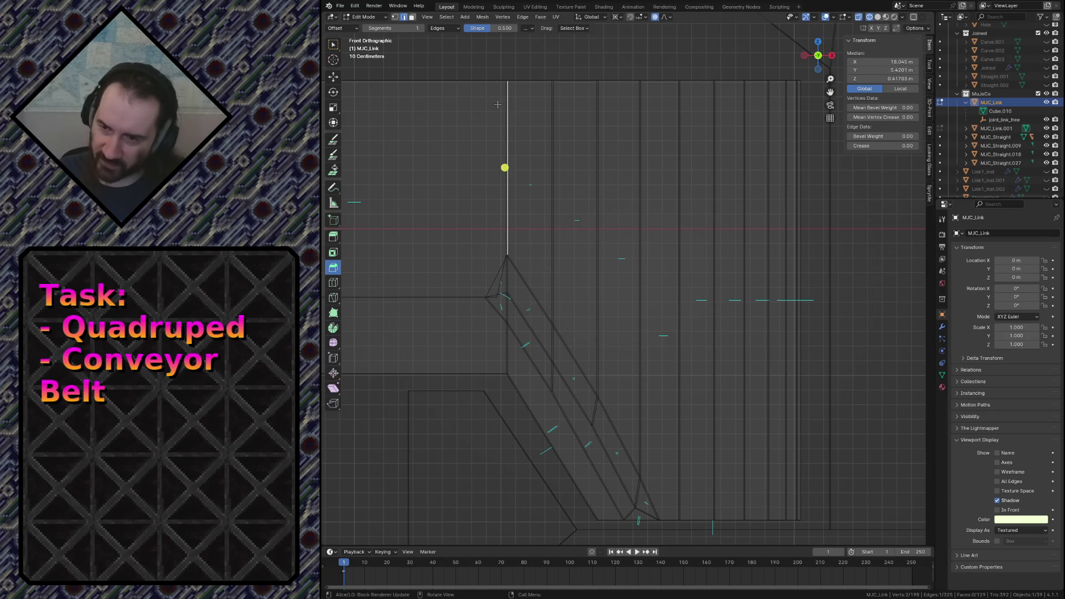
scroll(497, 103, "up", 2)
left_click(479, 123)
scroll(478, 124, "down", 2)
scroll(479, 123, "up", 2)
scroll(500, 141, "down", 1)
scroll(516, 159, "up", 1)
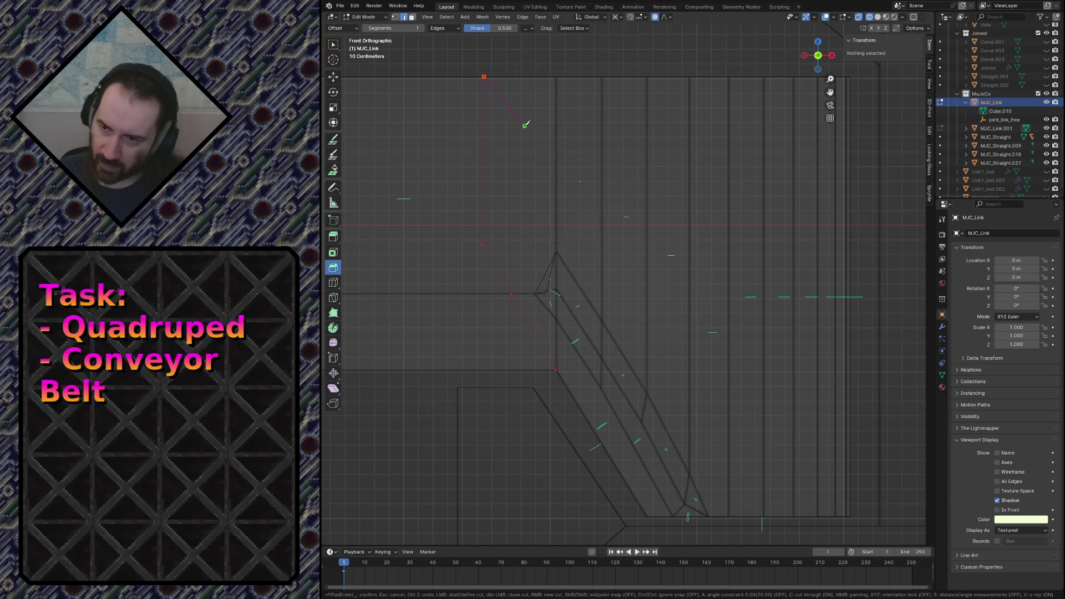
Confirm the knife cut, glance over it and clear the selection in front view.
key("Return")
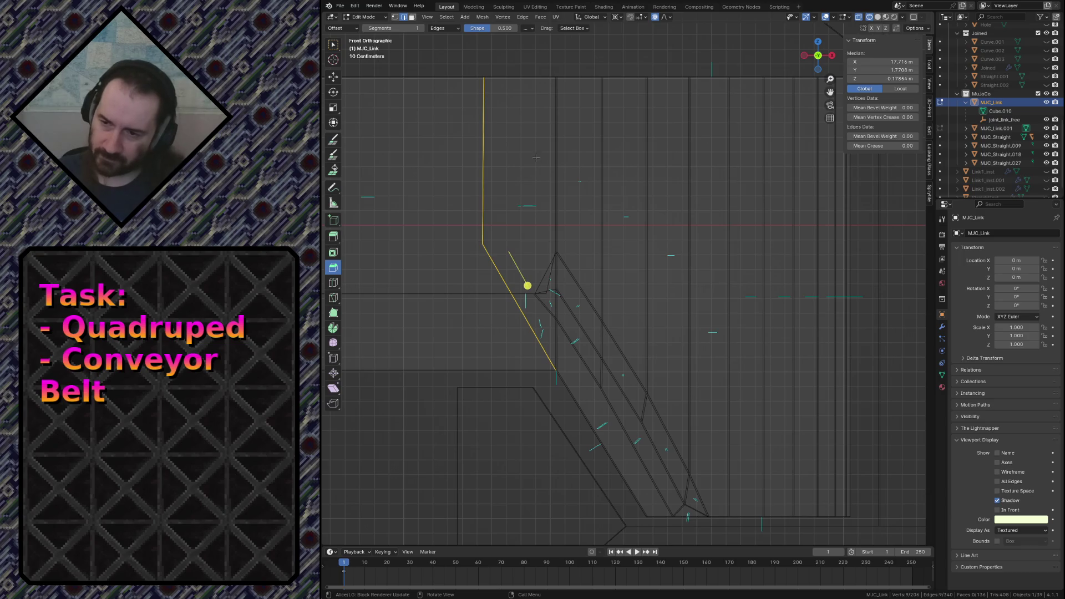
key("shift+grave")
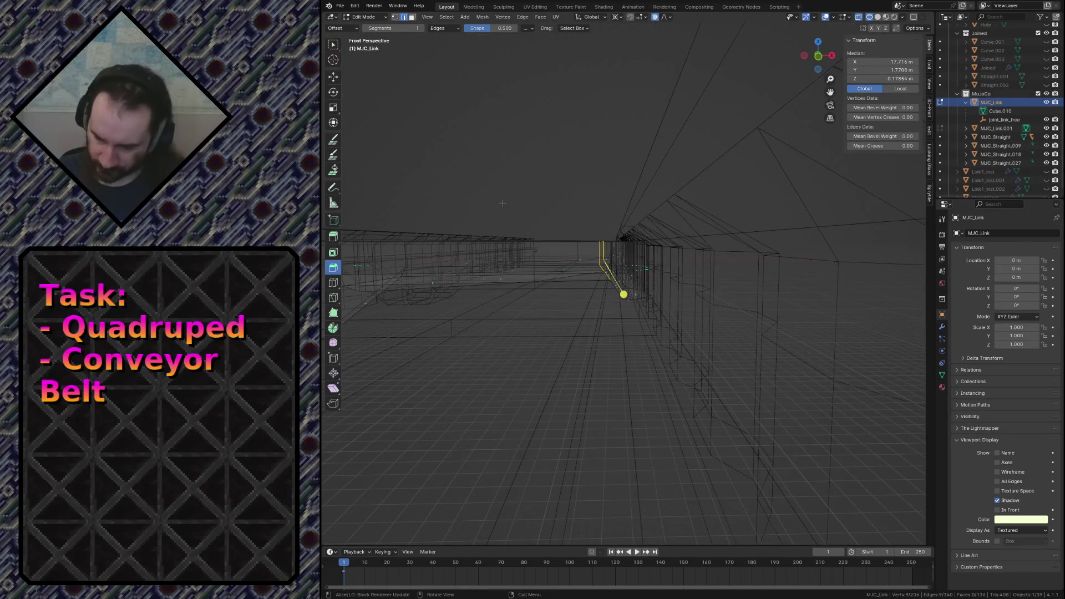
key("Escape")
scroll(500, 203, "down", 2)
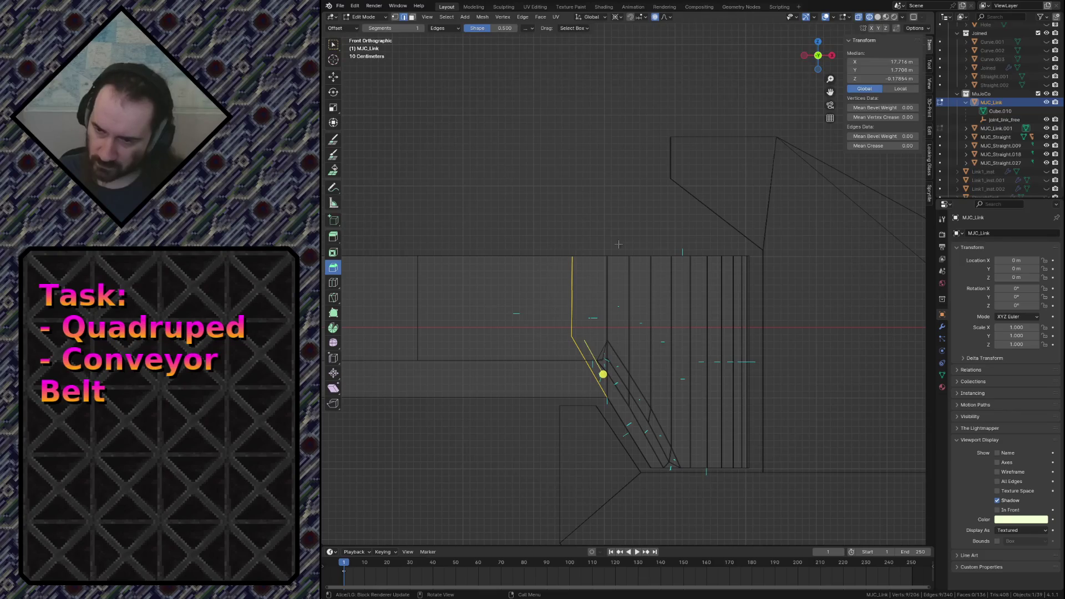
scroll(619, 244, "up", 2)
scroll(624, 237, "up", 1)
key("alt+a")
Paint-select the faces along the diagonal bend, then box-select the vertical faces on the right into the selection.
key("c")
left_click_drag(579, 333, 598, 421)
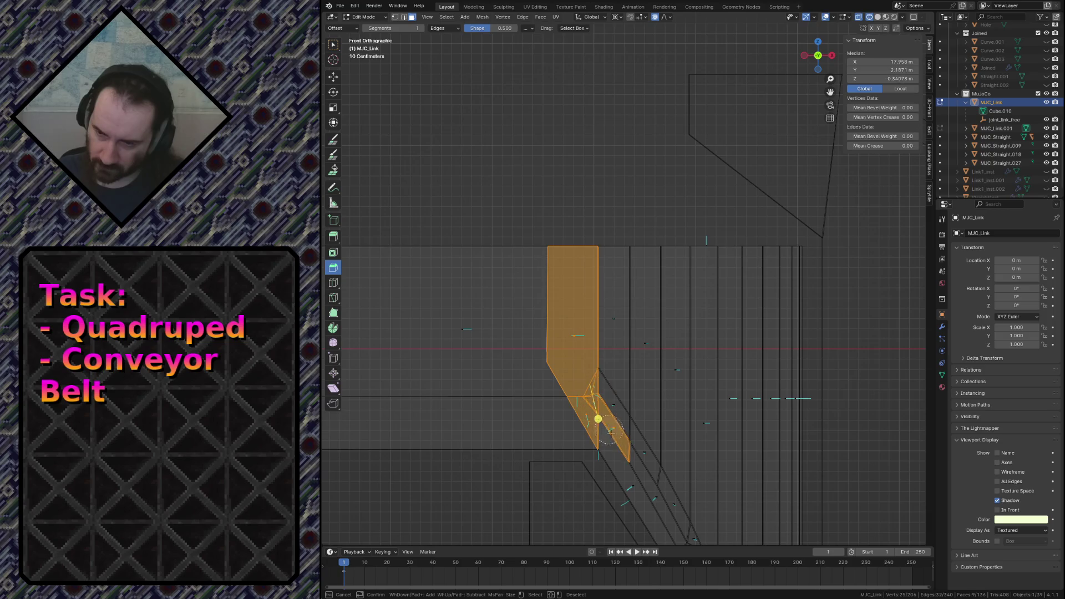
mouse_move(622, 468)
left_mouse_down()
mouse_move(673, 507)
mouse_move(624, 366)
mouse_move(601, 239)
left_mouse_up()
key("Escape")
scroll(601, 250, "down", 2)
key("r")
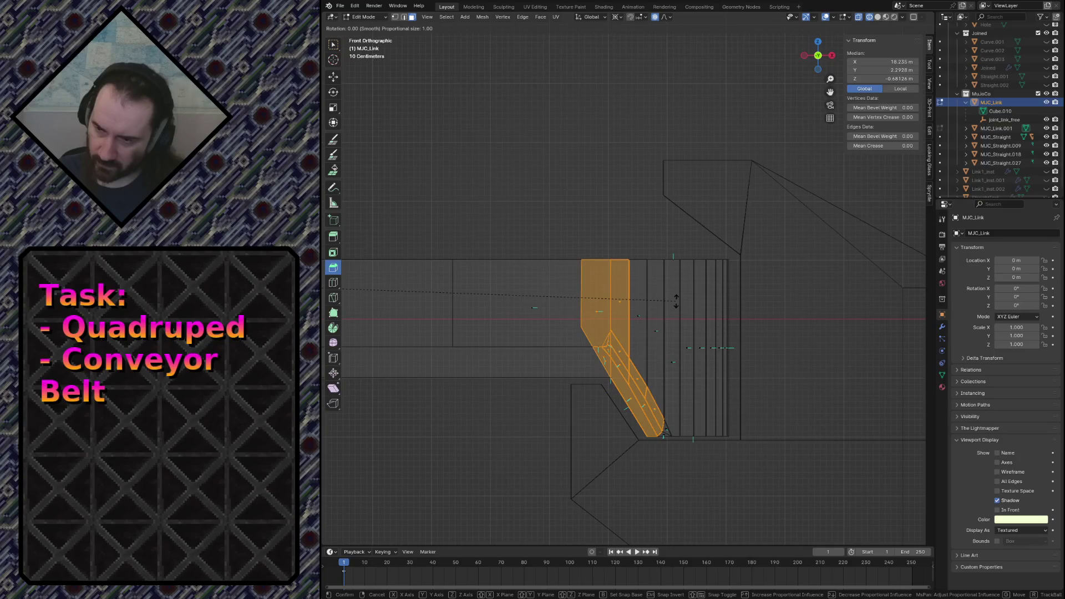
left_click(675, 301)
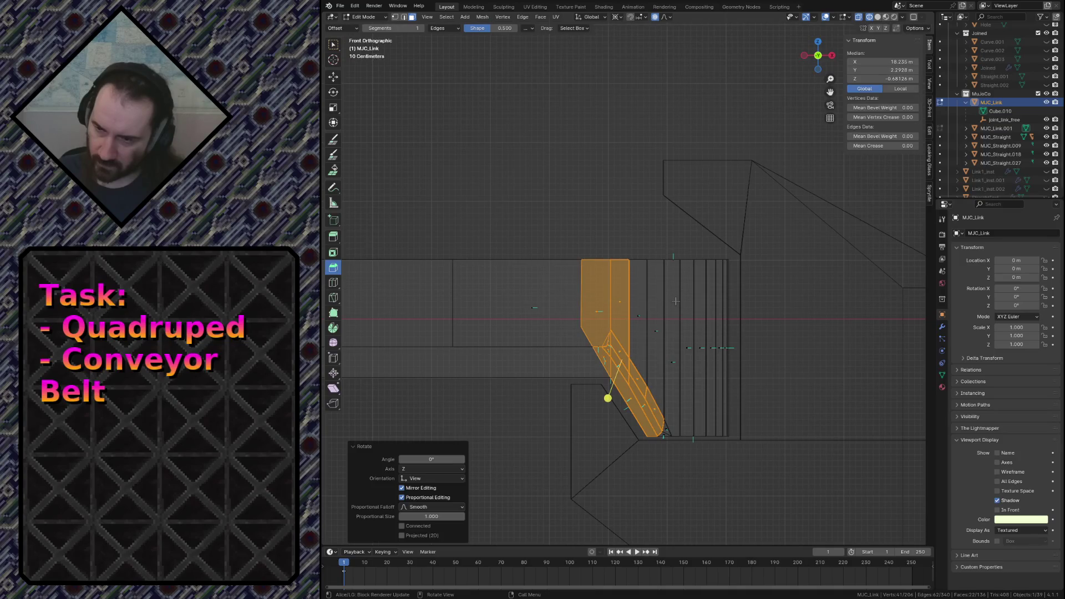
left_click(336, 52)
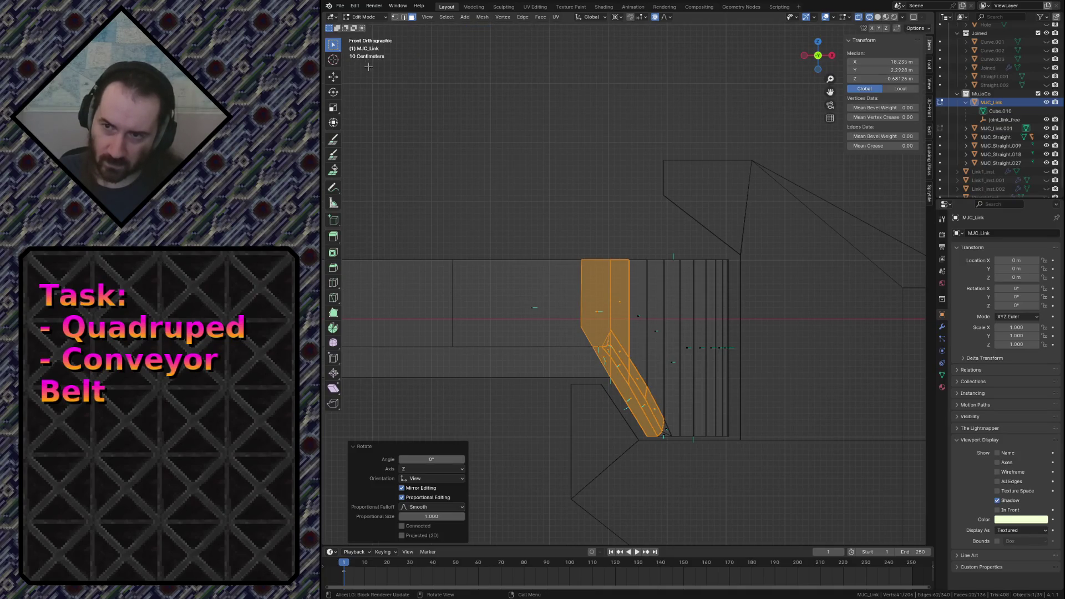
left_click_drag(622, 252, 746, 450)
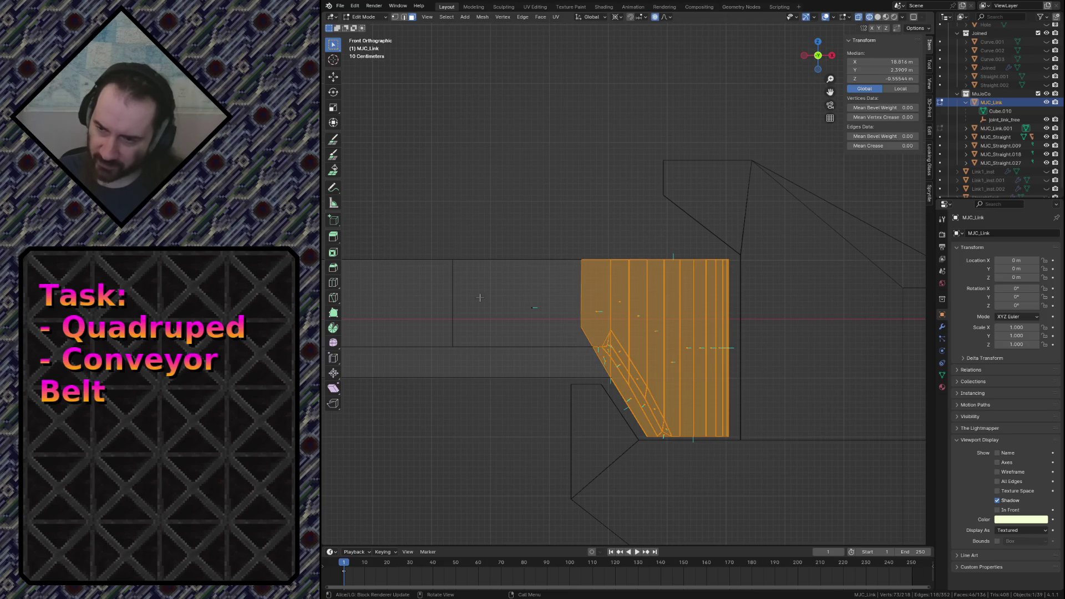
scroll(480, 297, "down", 3)
Fly and orbit out to an overview of the whole conveyor track.
mouse_move(549, 285)
middle_mouse_down()
mouse_move(471, 313)
mouse_move(638, 312)
middle_mouse_up()
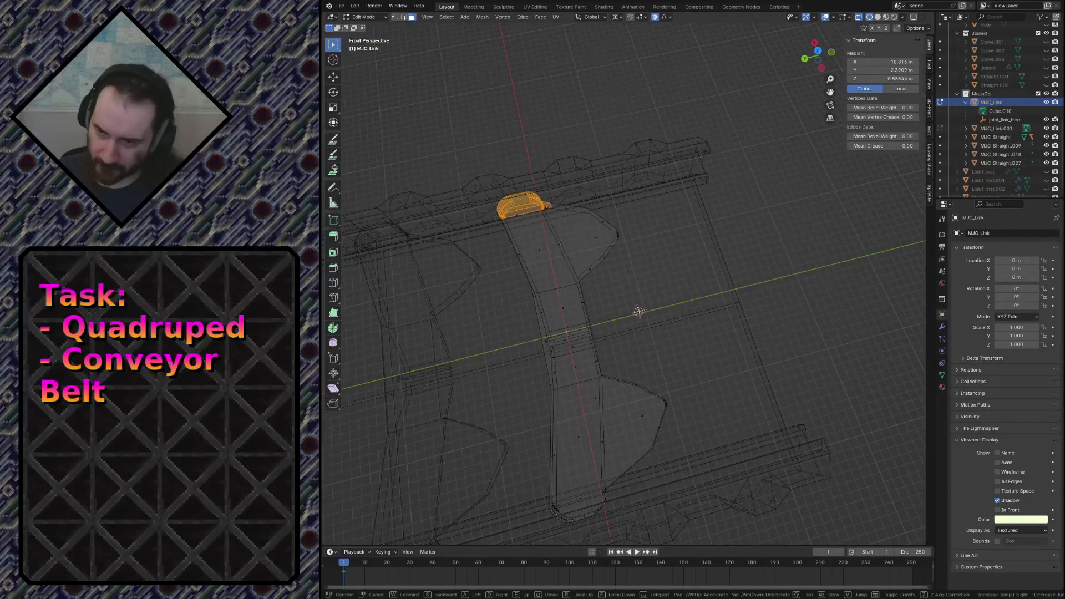
middle_click_drag(638, 312, 574, 316)
scroll(574, 316, "up", 4)
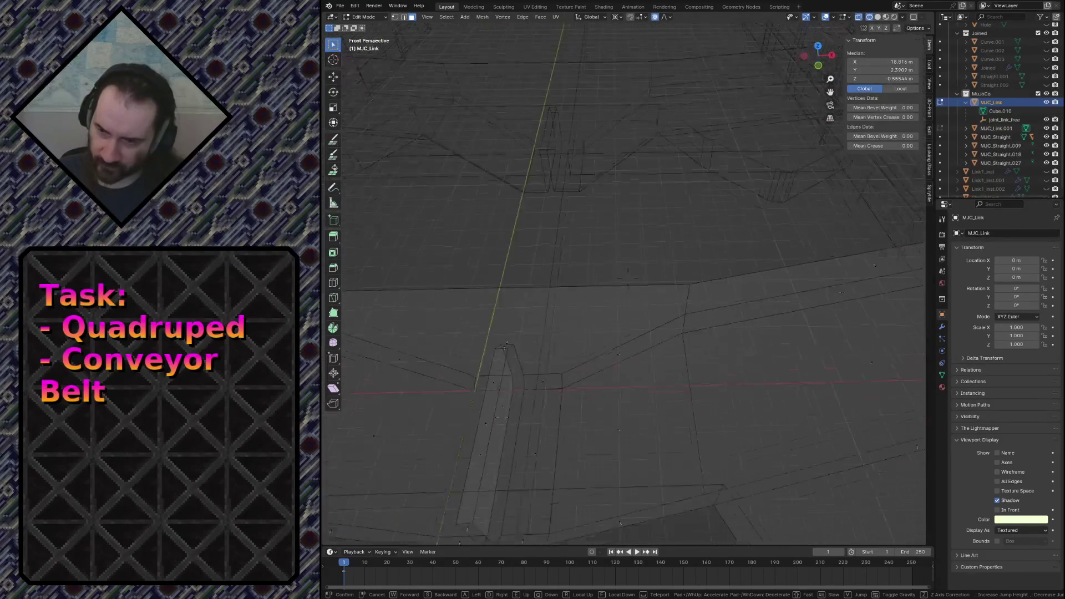
scroll(585, 378, "down", 5)
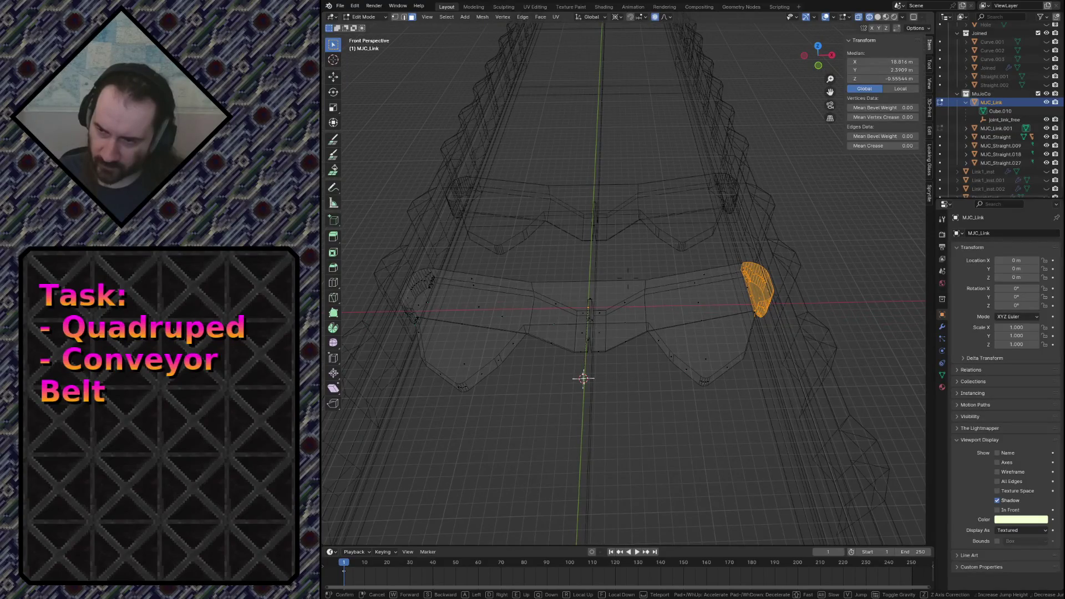
scroll(584, 379, "up", 5)
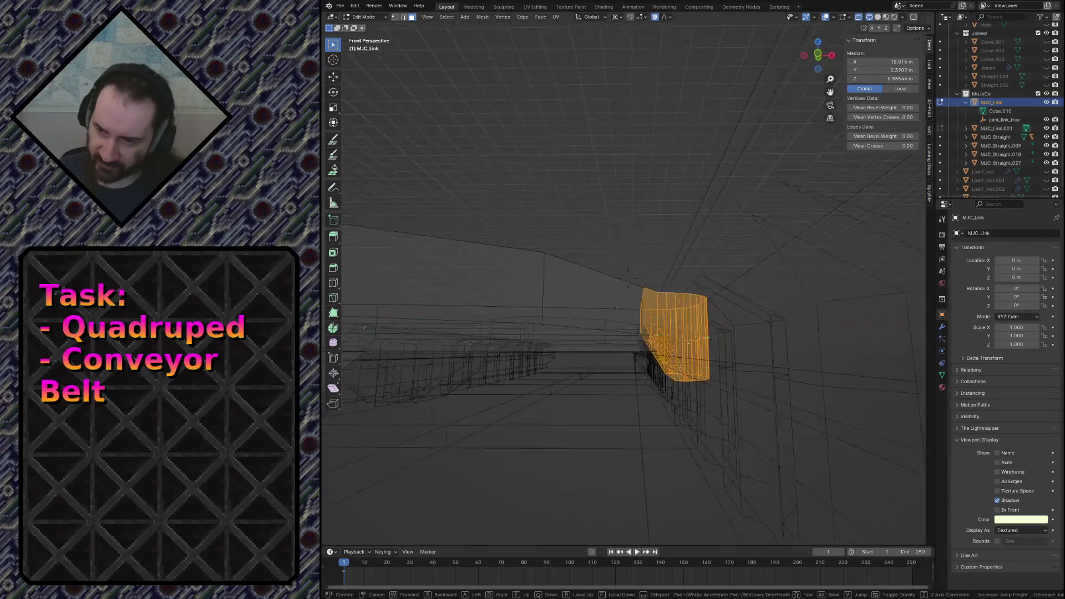
scroll(584, 379, "down", 5)
left_click(620, 346)
key("shift+grave")
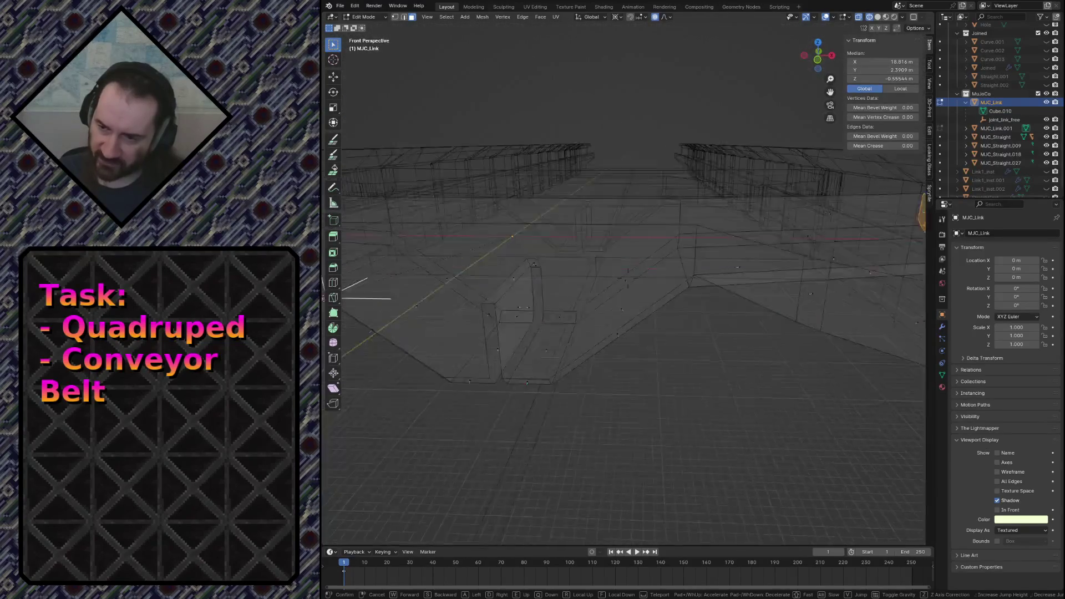
left_click(700, 314)
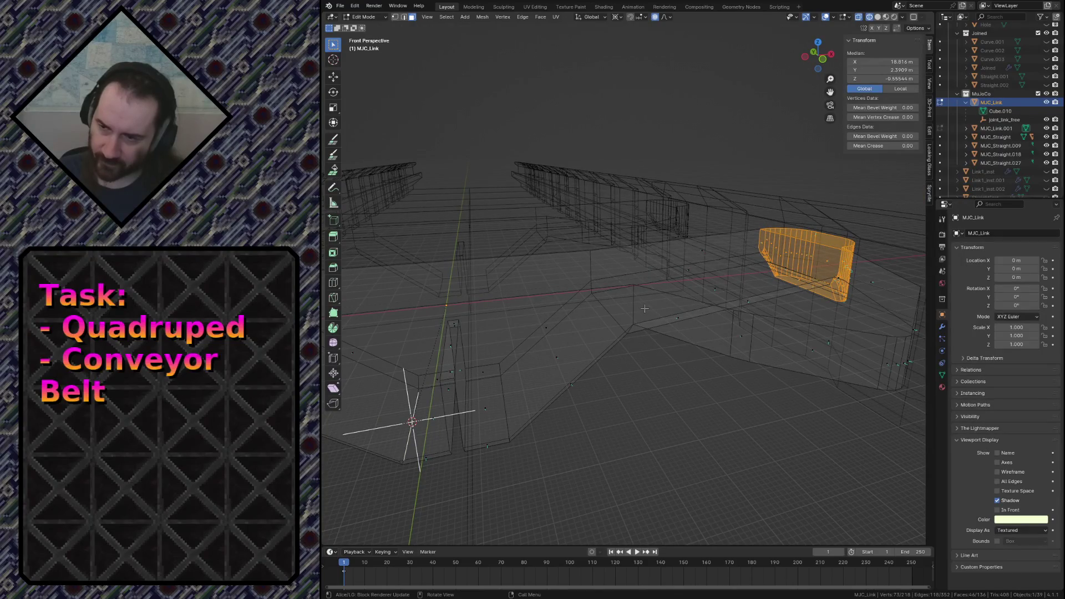
middle_click_drag(583, 333, 632, 250)
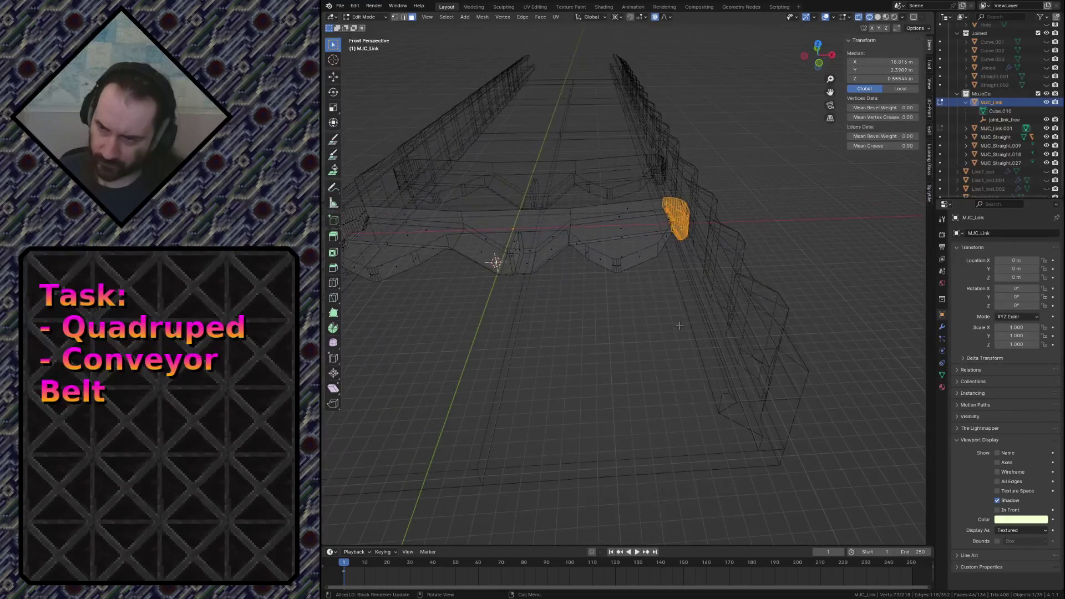
Return to Object Mode and show the model in solid shading.
key("Tab")
key("z")
left_click(645, 314)
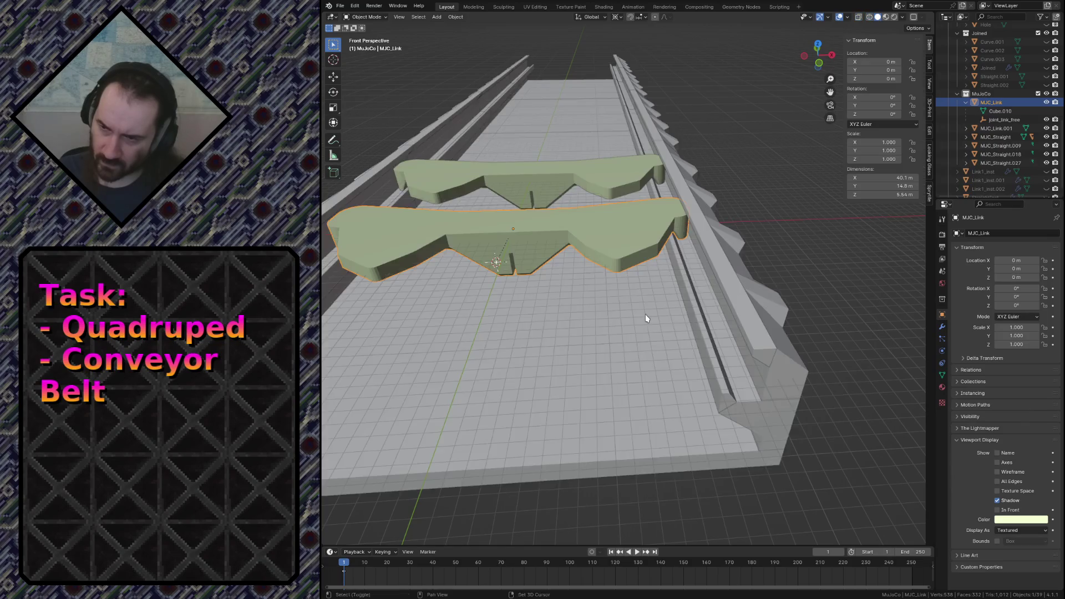
scroll(644, 314, "up", 3)
Re-enter Edit Mode on the link and switch to wireframe to see inside the mesh.
key("z")
left_click(577, 314)
key("z")
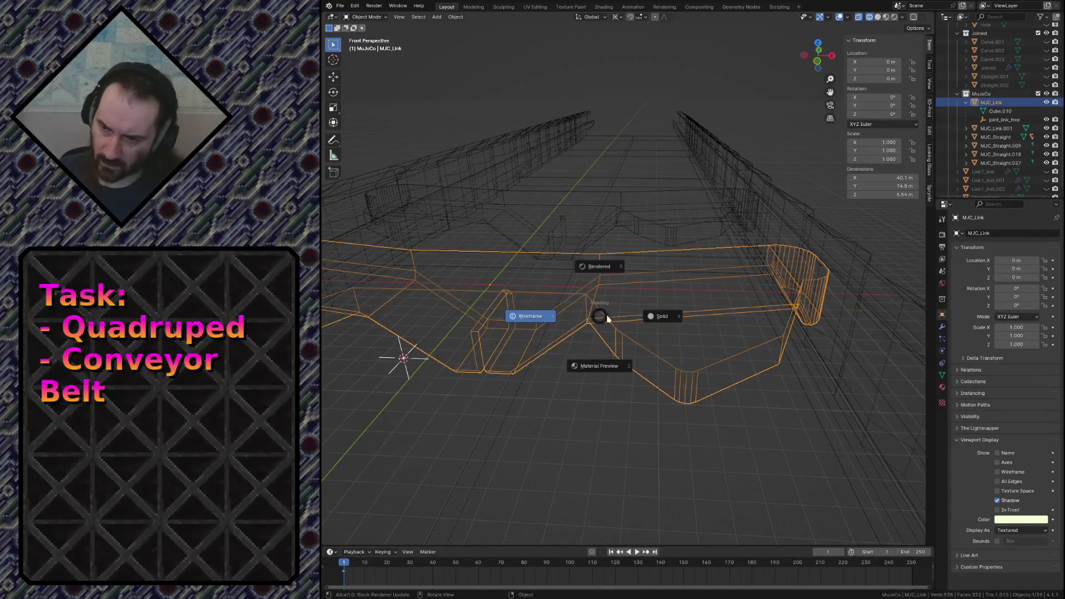
left_click(708, 314)
key("Tab")
key("k")
key("Escape")
key("z")
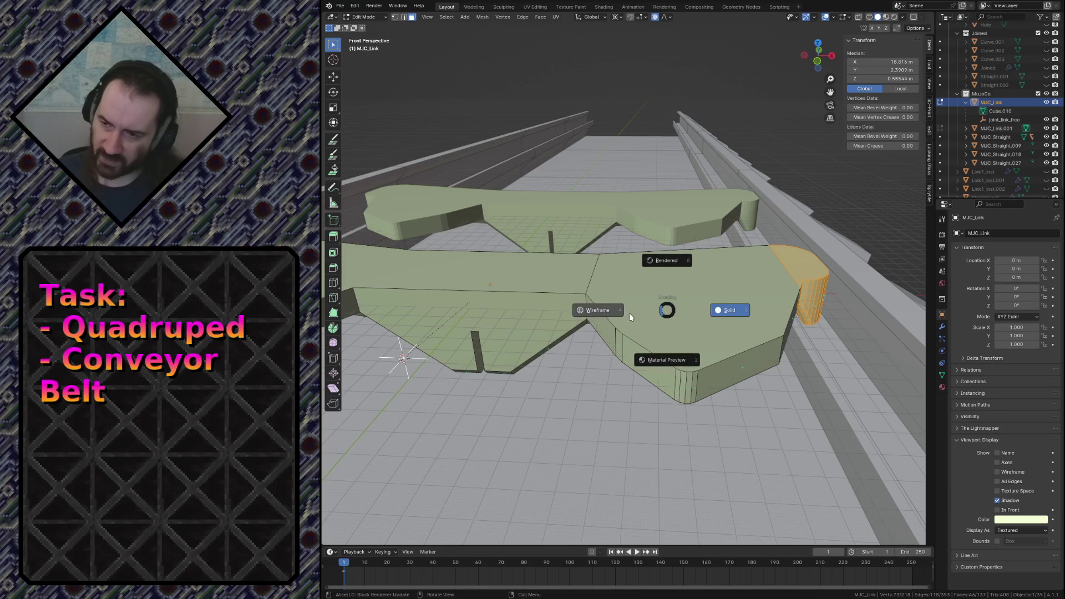
left_click(598, 310)
Change the transform pivot point and raise the side piece 7 m straight up.
key("g")
key("z")
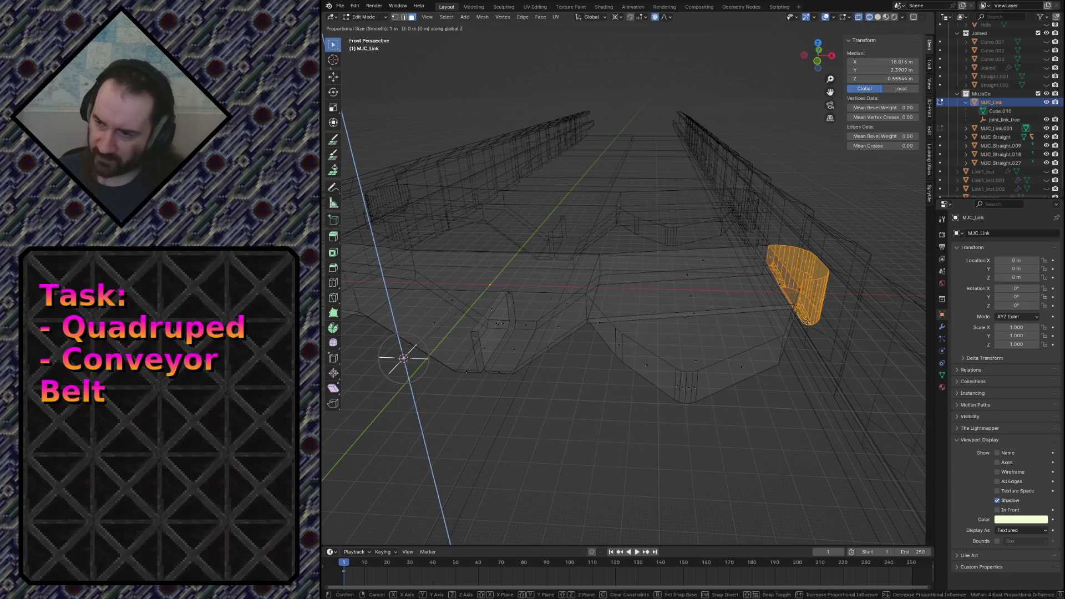
key("Return")
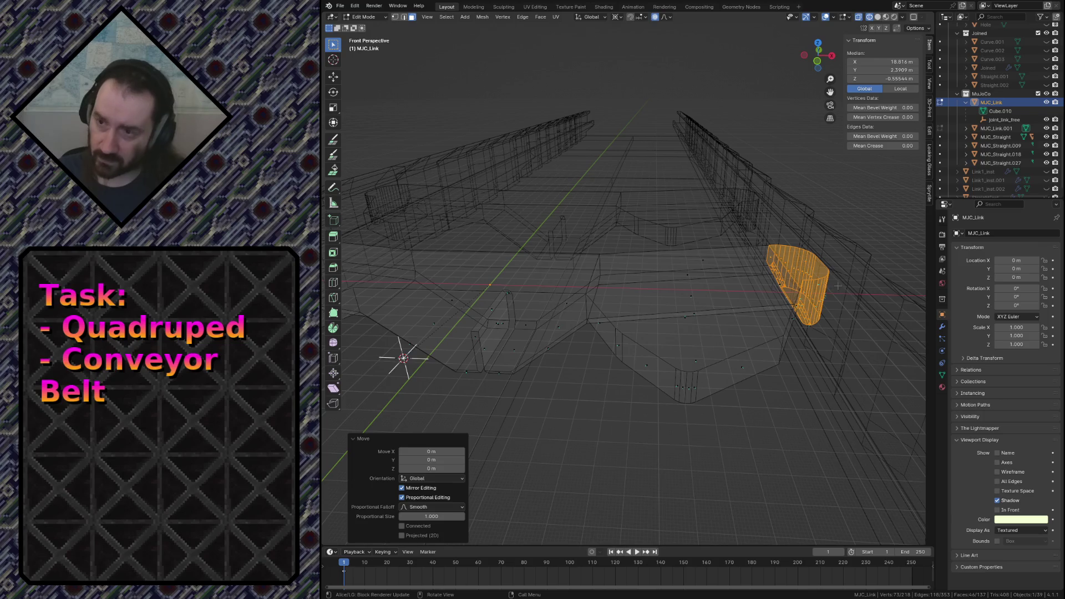
left_click(616, 19)
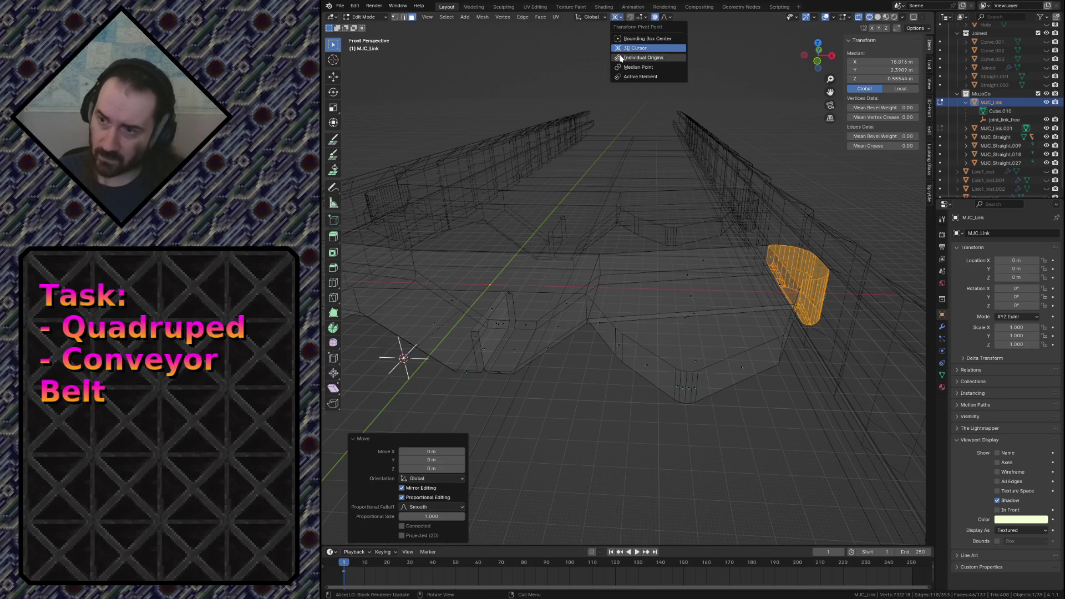
left_click(639, 58)
key("g")
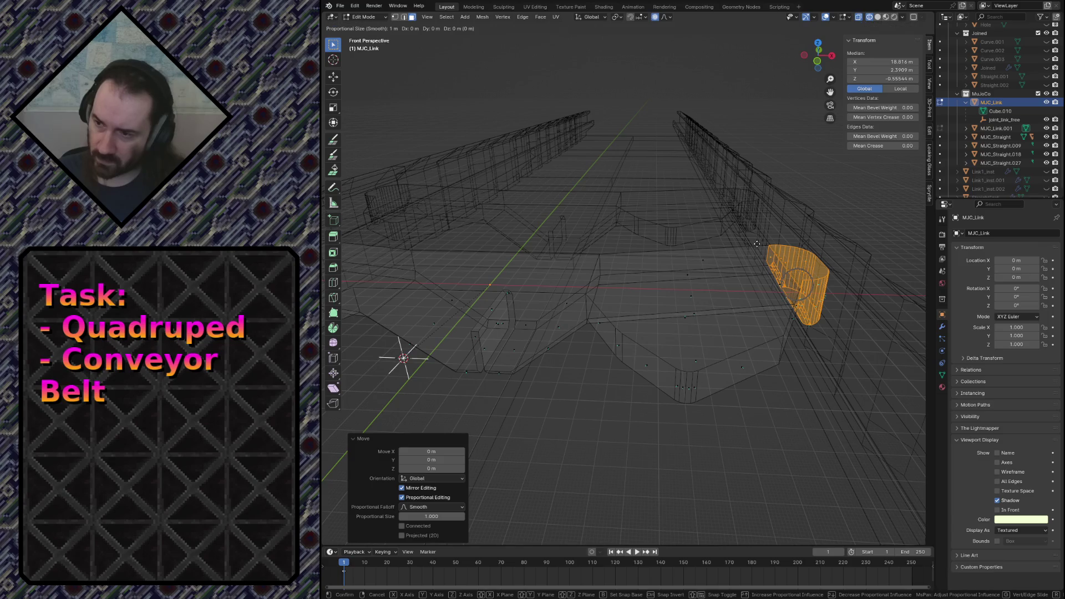
key("Escape")
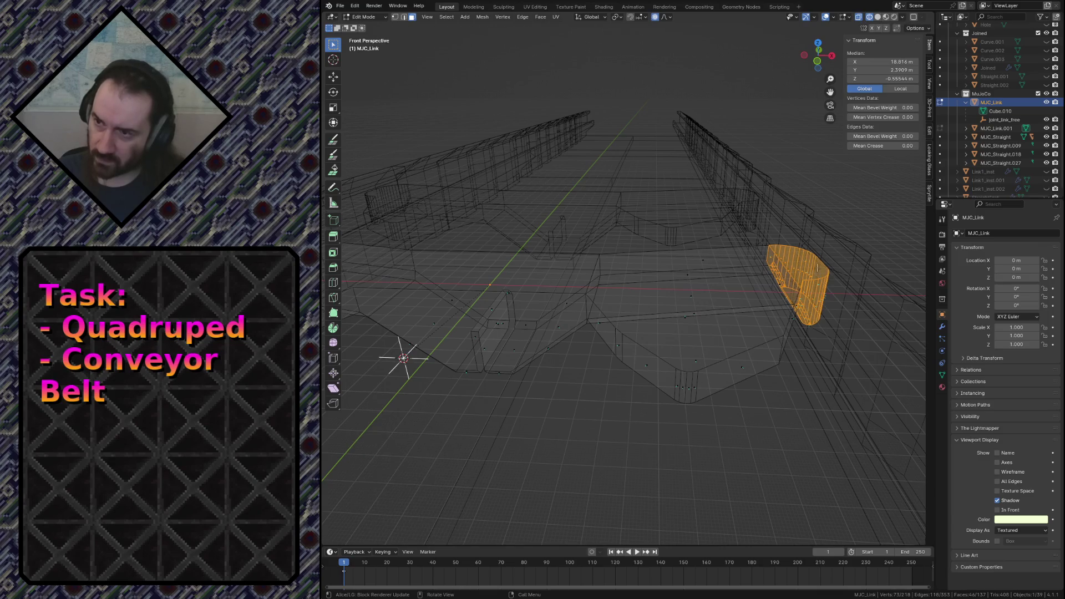
key("g")
key("z")
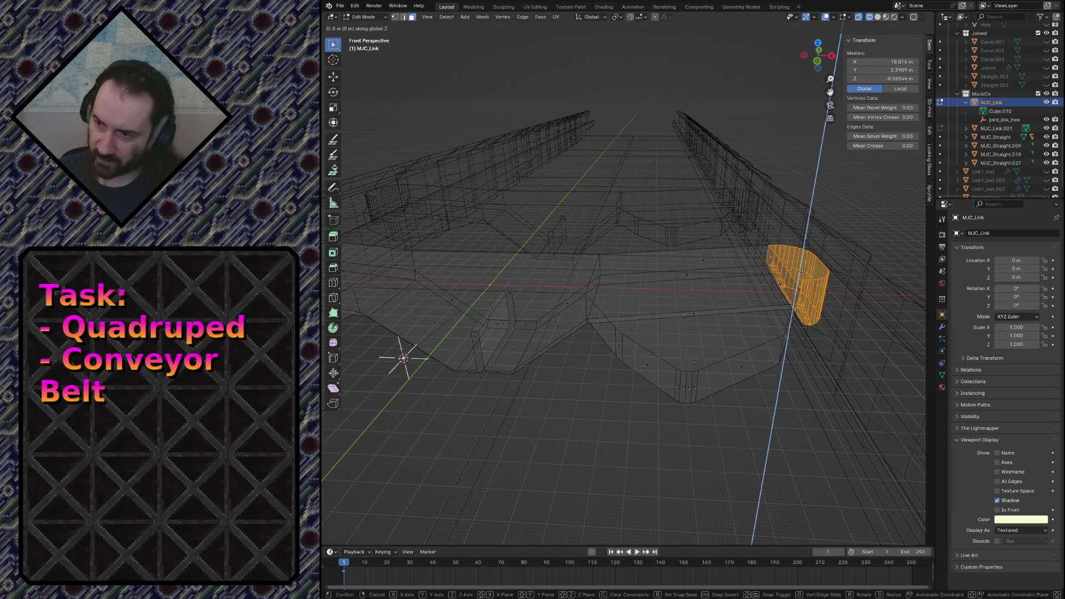
left_click(816, 184)
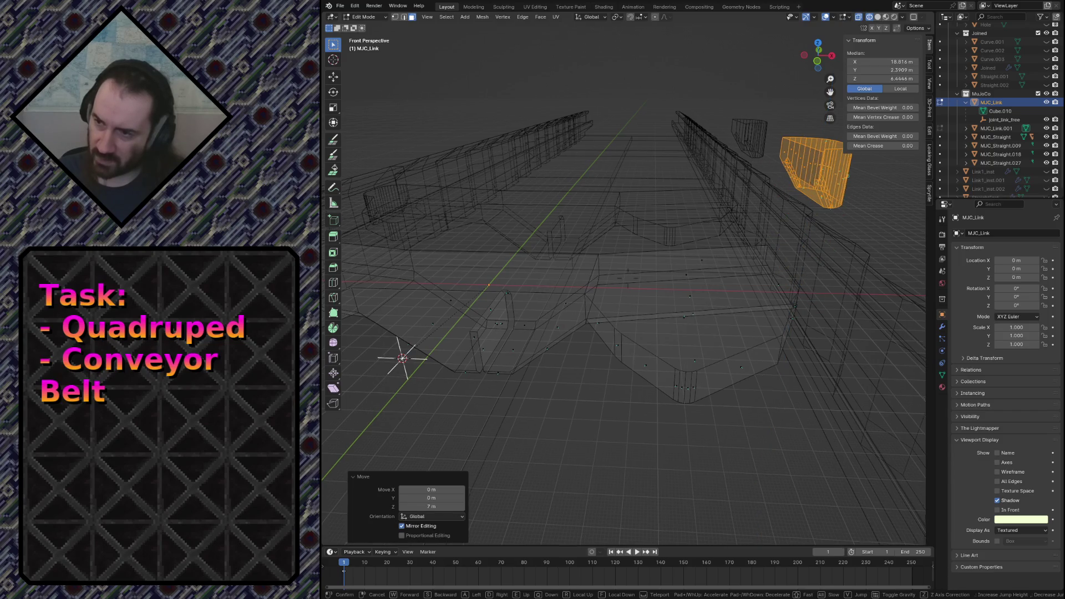
Select the whole connected lower block and raise it 3 m straight up.
middle_click_drag(625, 291, 541, 250)
middle_click_drag(624, 291, 815, 182)
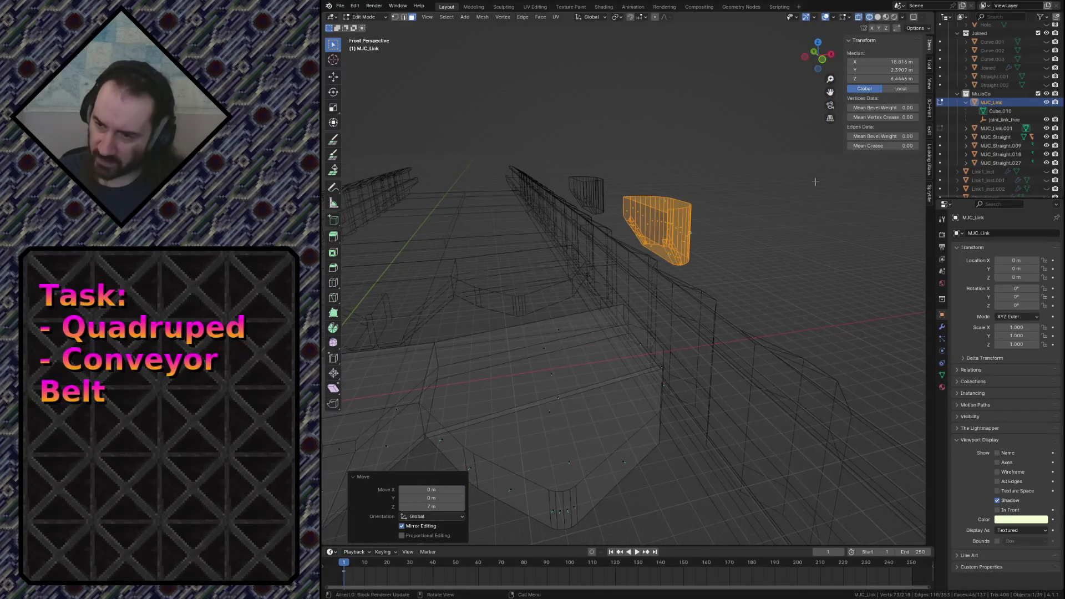
left_click(533, 350)
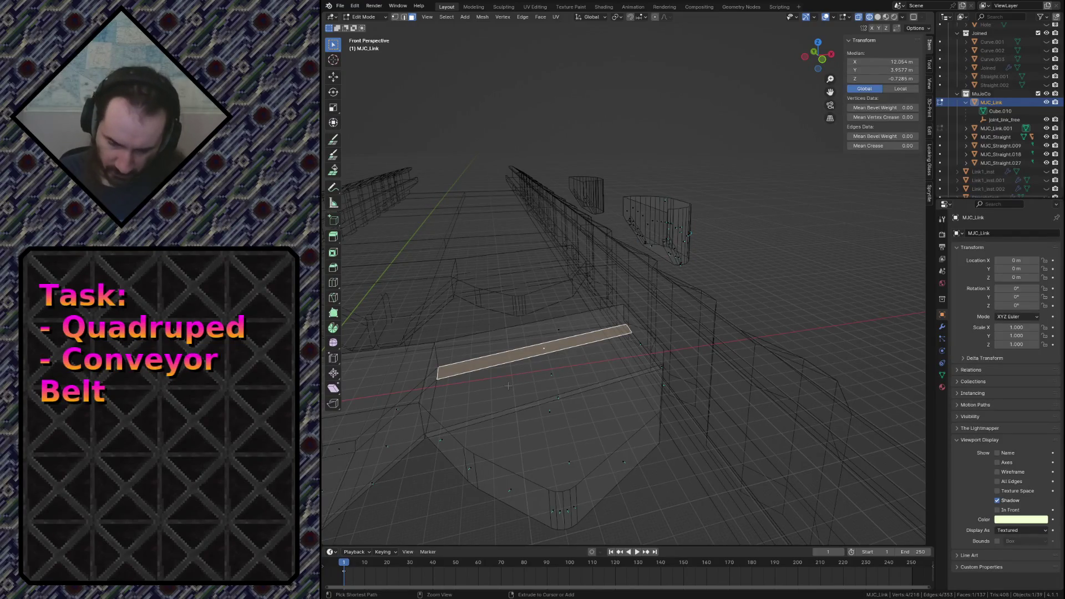
left_click_drag(452, 301, 681, 536)
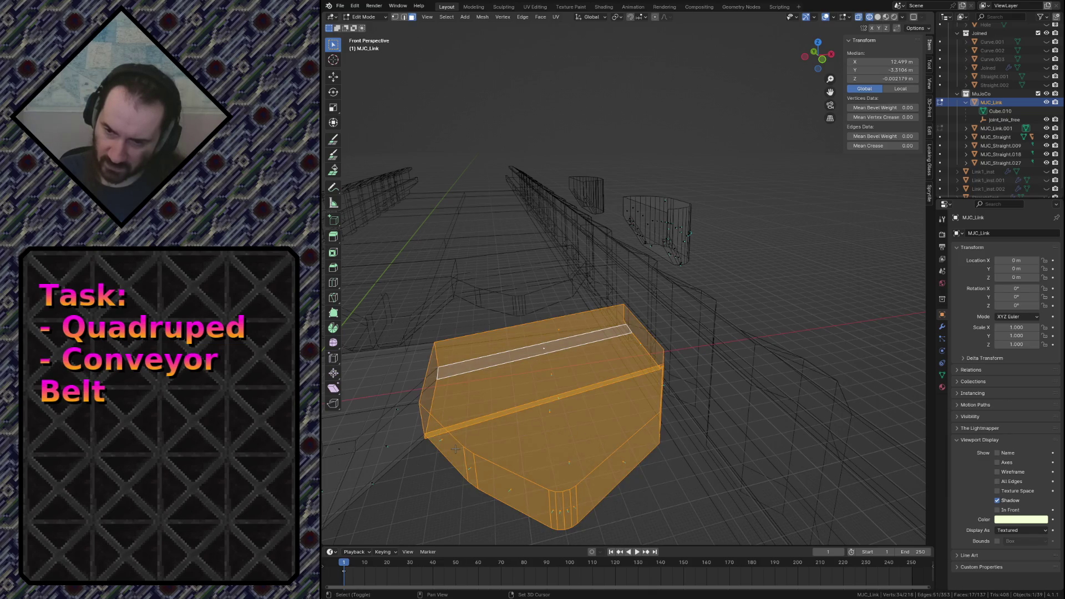
left_click(542, 433)
key("ctrl+l")
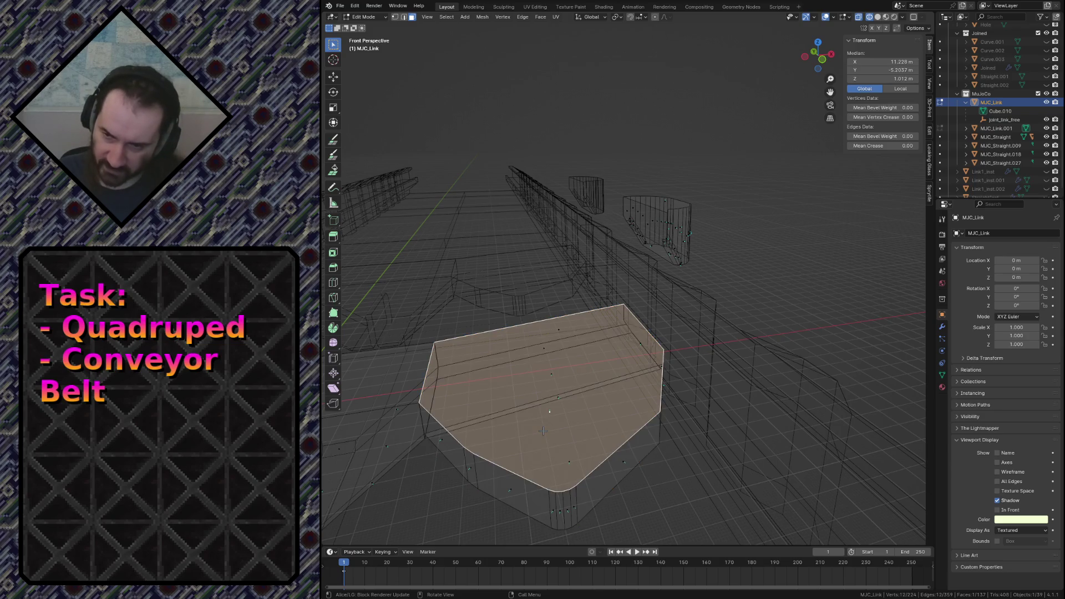
key("ctrl+l")
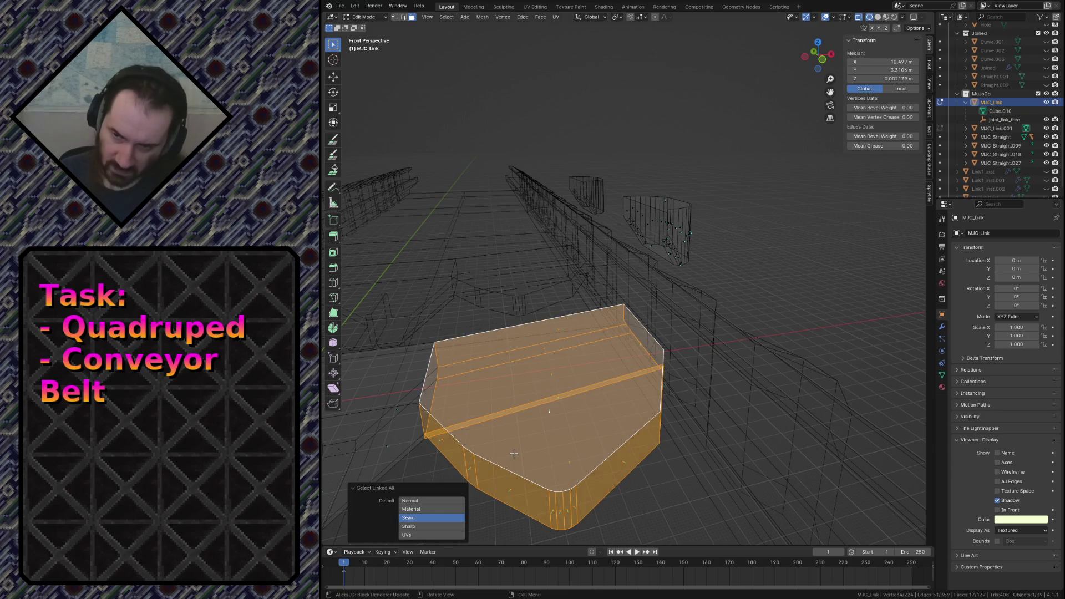
key("g")
key("z")
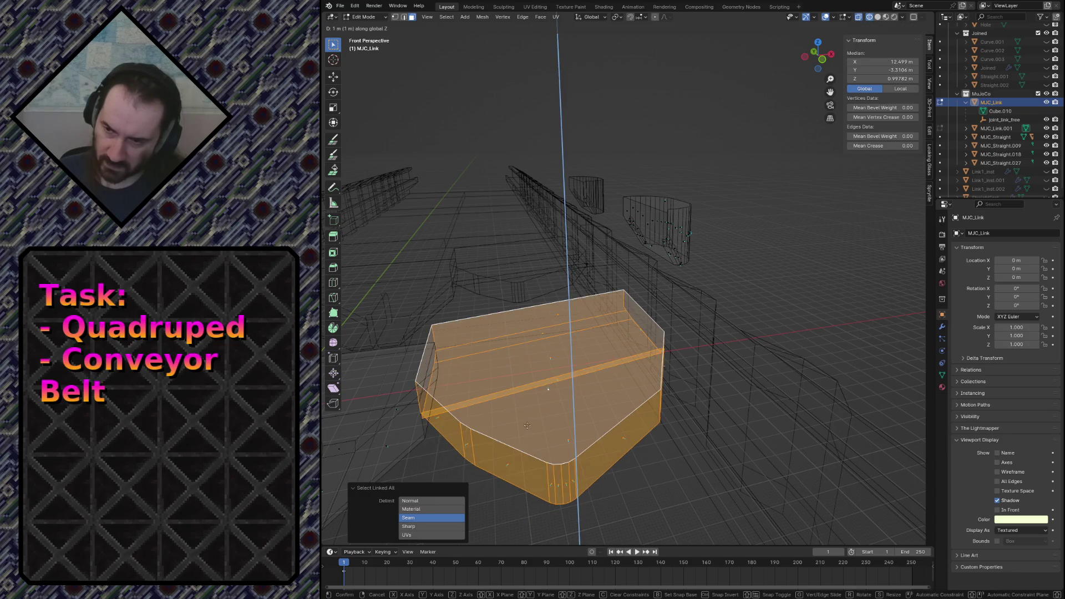
left_click(530, 395)
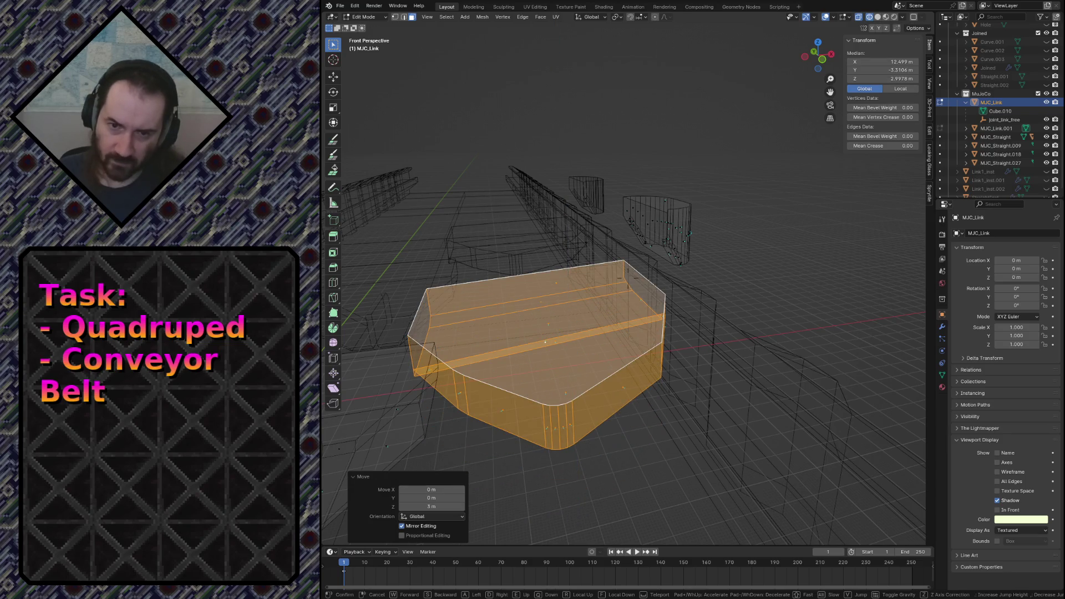
Save conveyor.blend and switch the view back to solid shading.
middle_click_drag(530, 394, 530, 394)
key("ctrl+s")
key("z")
left_click(500, 394)
Select top faces of the floating piece and fly in close to them.
key("alt+a")
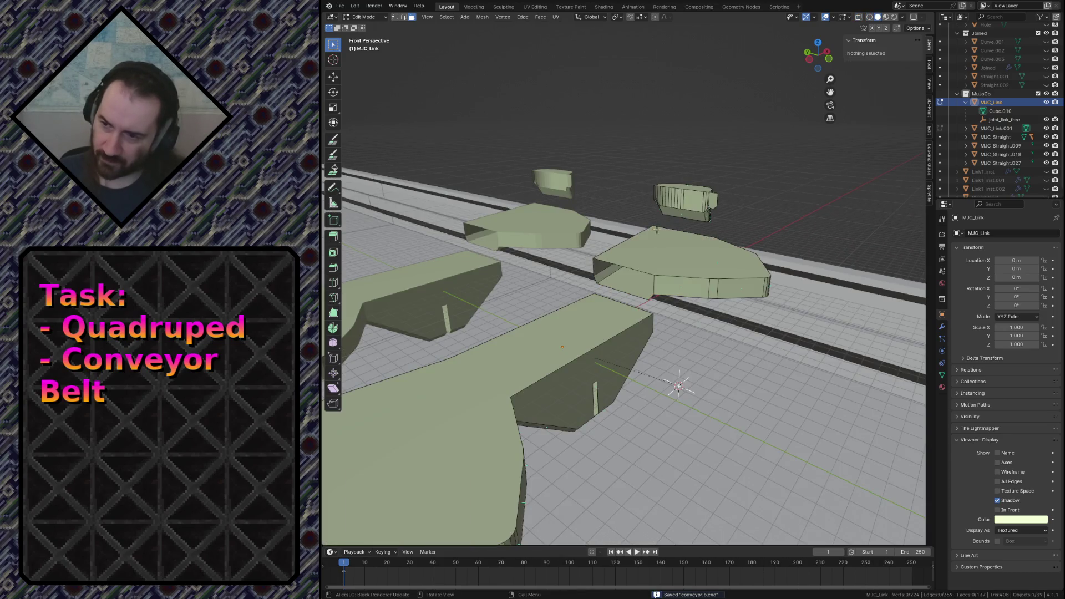
left_click(639, 268)
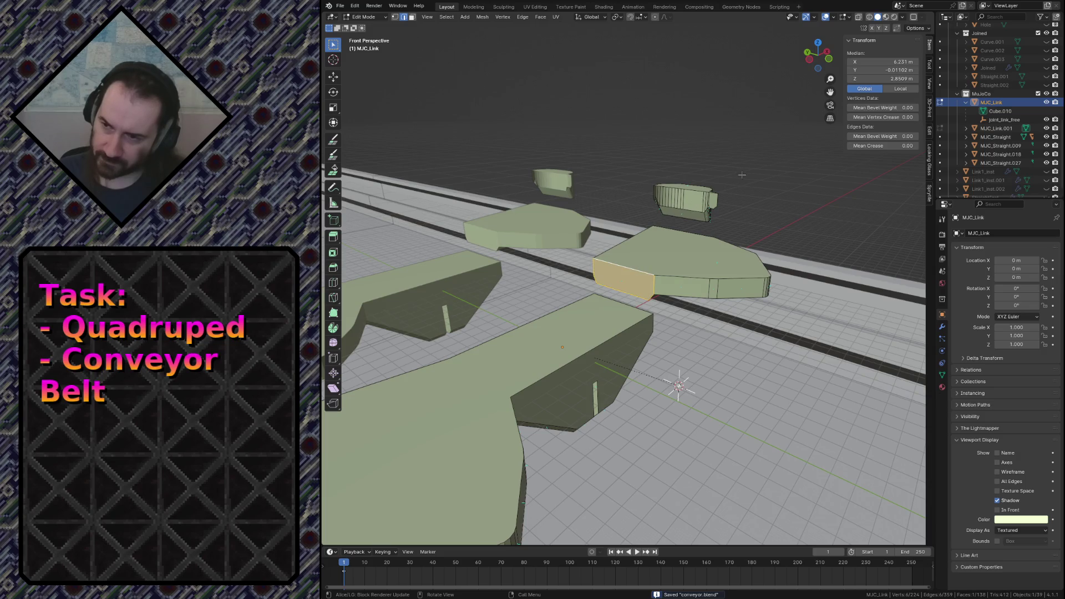
scroll(742, 175, "up", 5)
key("alt+a")
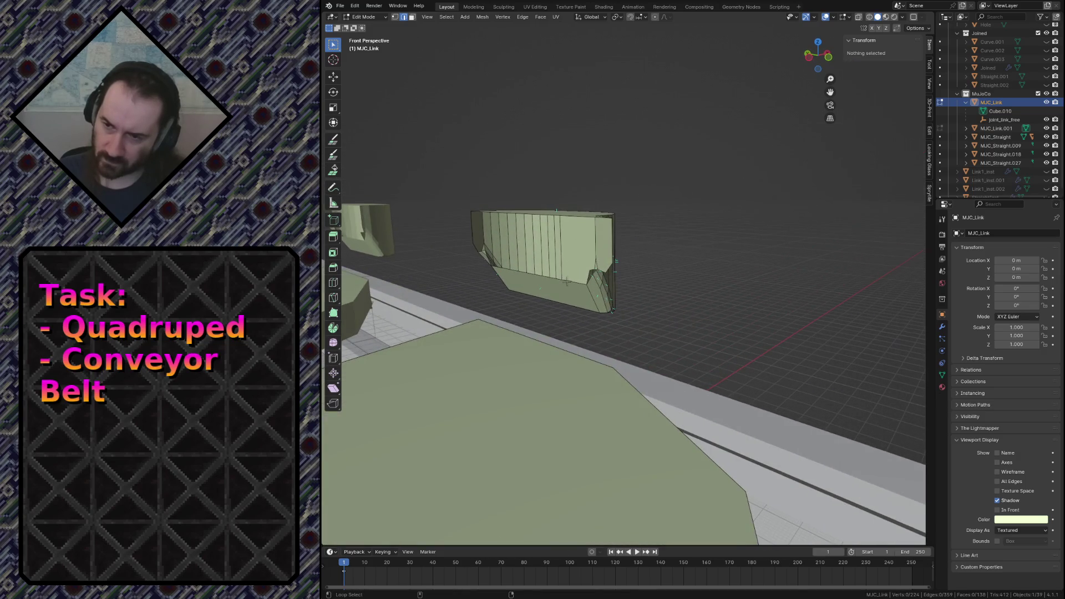
left_click(566, 284)
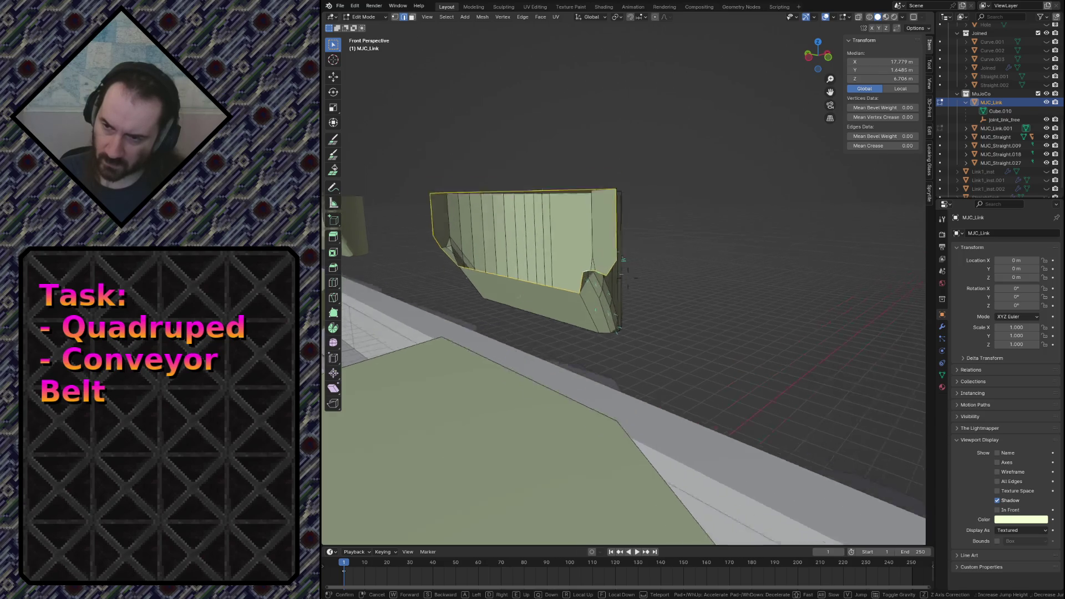
scroll(591, 267, "up", 6)
left_click(591, 268)
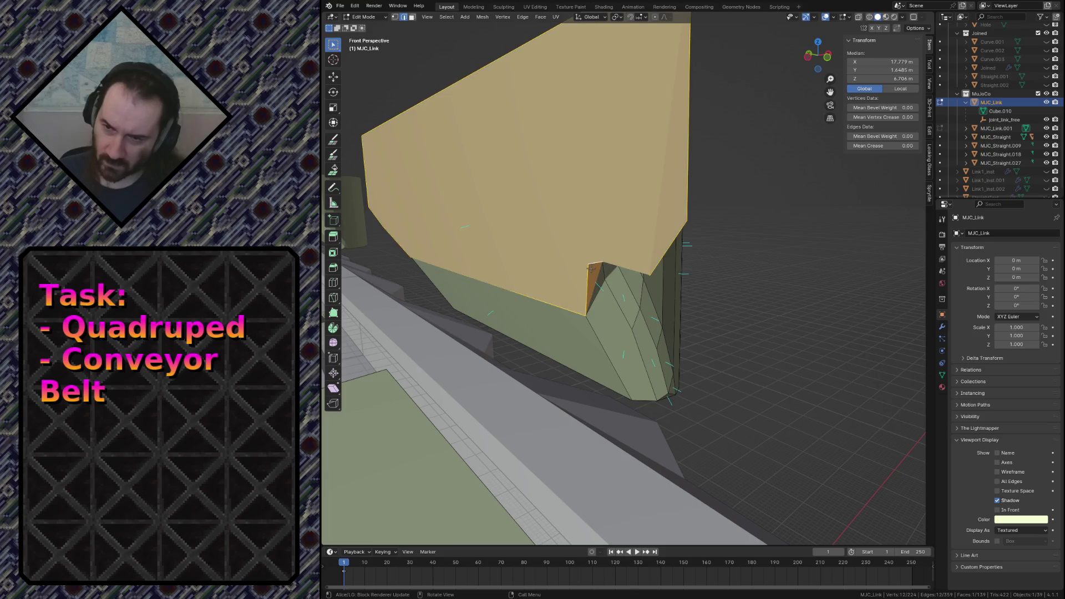
key("shift+grave")
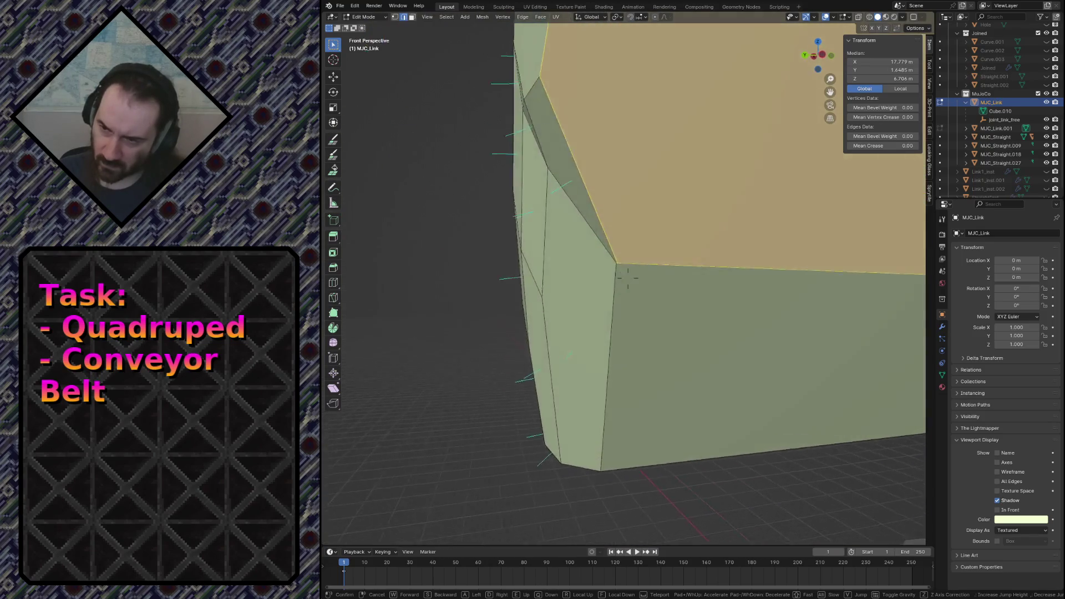
key("s")
key("w")
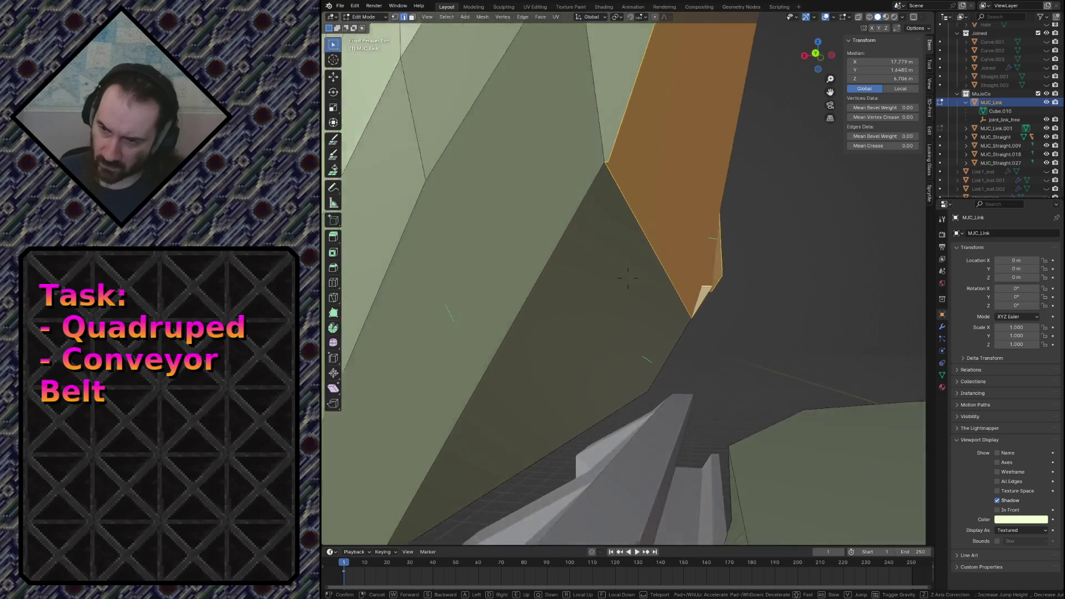
left_click(628, 277)
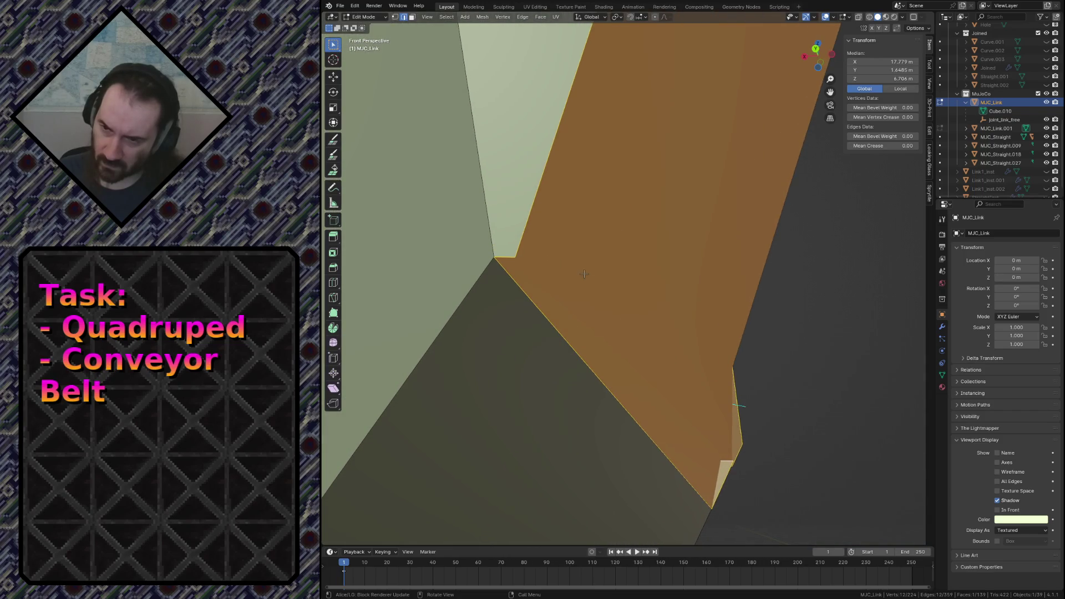
Fly through the mesh, restore the face selection and delete those faces only.
left_click(771, 352)
key("shift+grave")
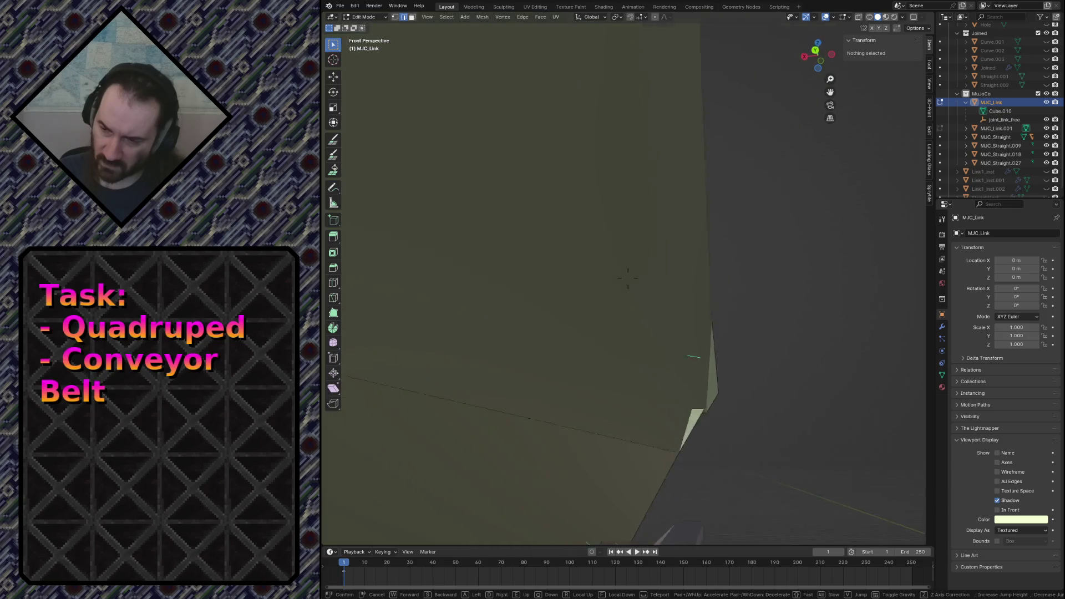
key("w")
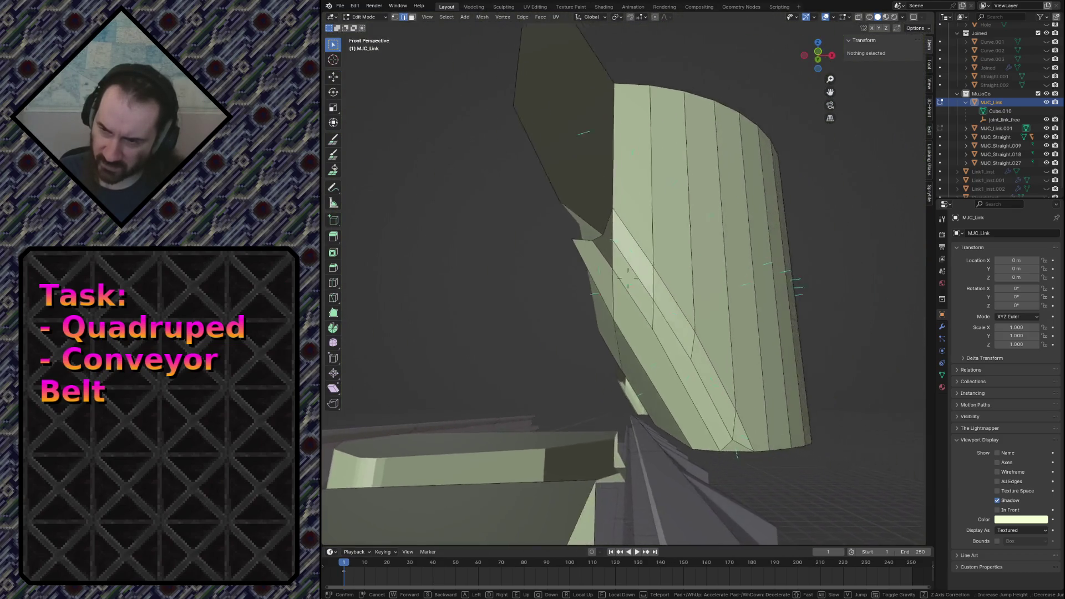
left_click(633, 280)
key("ctrl+z")
key("Delete")
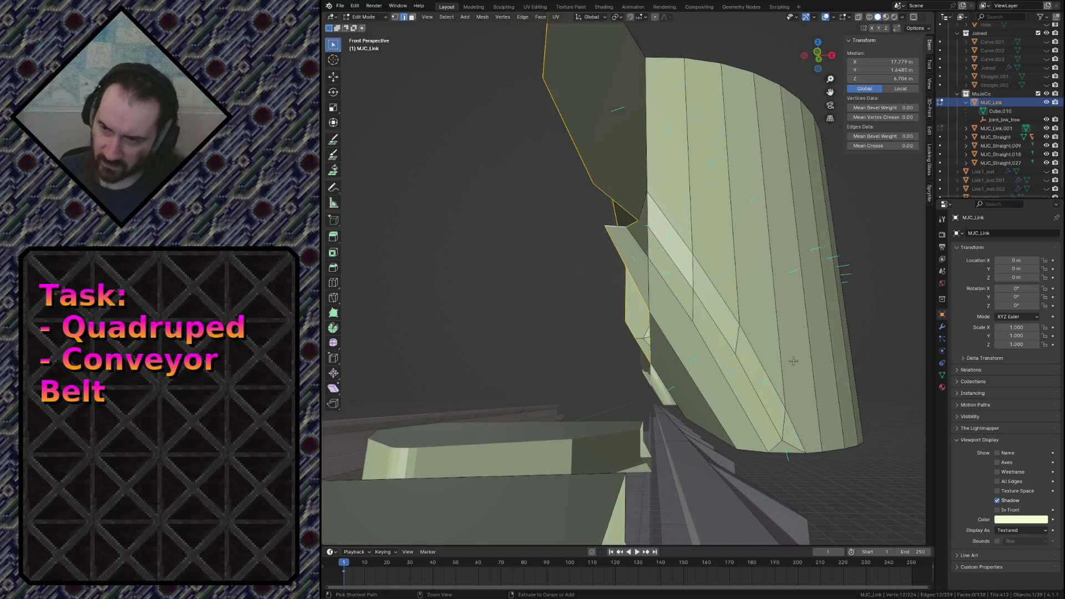
Fly down to the link, select the small corner piece and raise it 4 m straight up.
key("shift+grave")
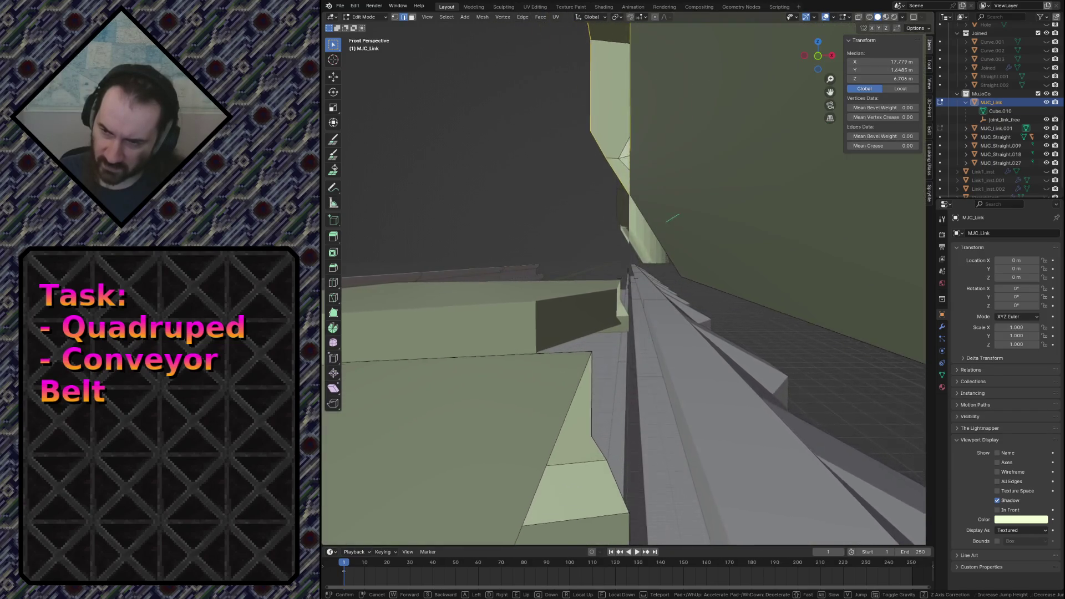
key("w")
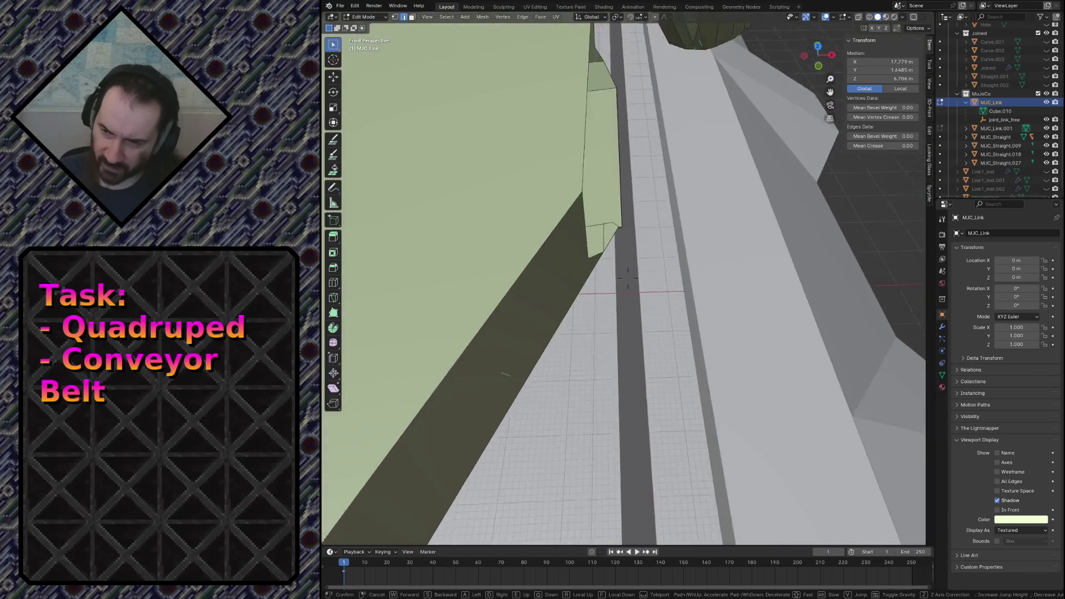
key("w")
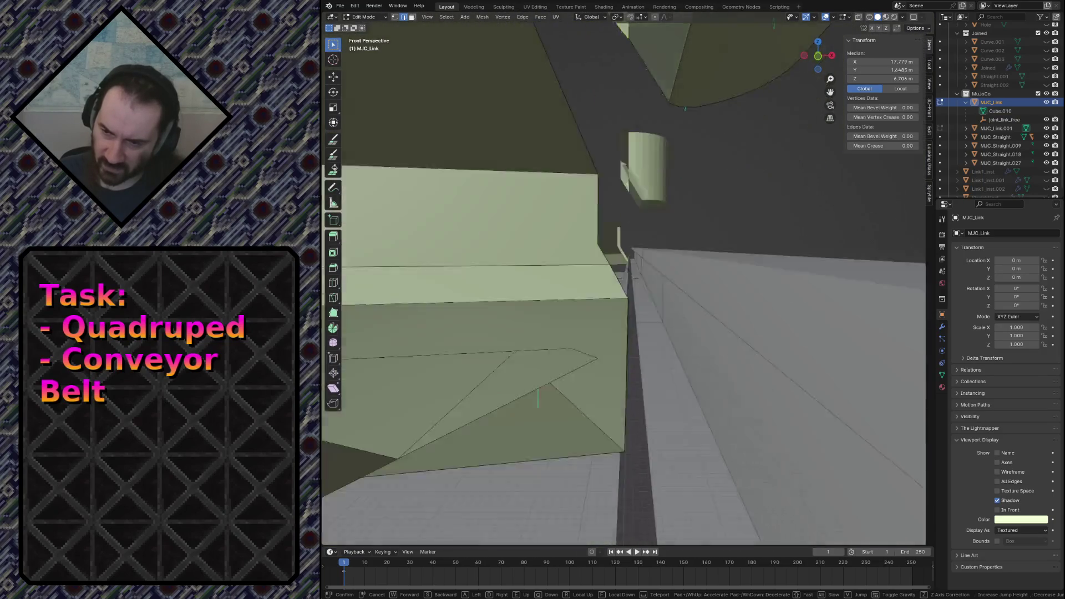
key("w")
key("Return")
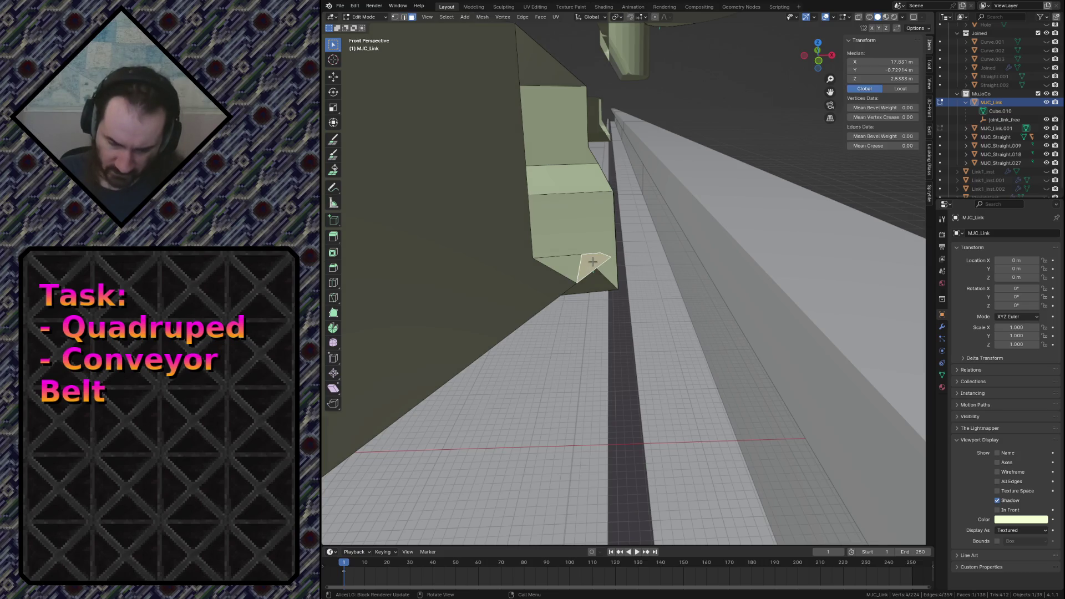
left_click(593, 262)
middle_click_drag(593, 262, 600, 175)
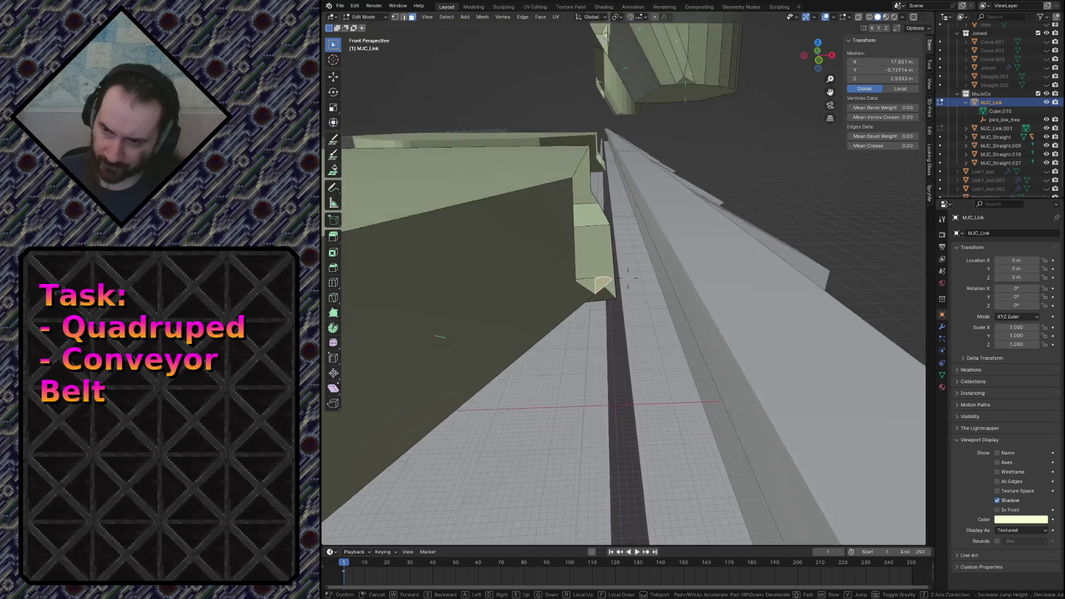
key("g")
key("z")
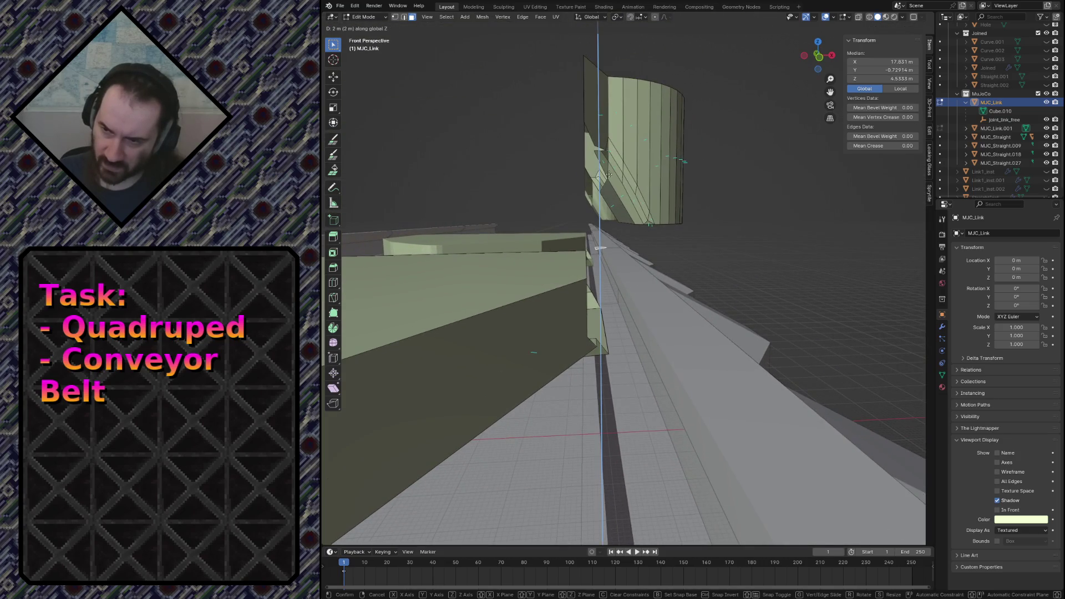
left_click(620, 90)
key("shift+grave")
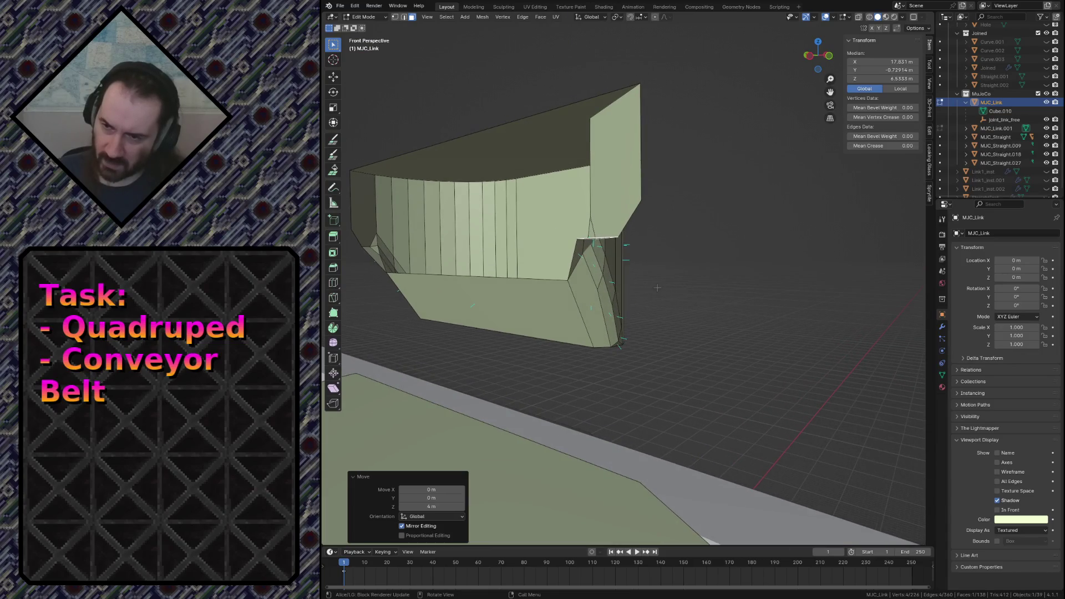
Select the whole raised piece and merge its overlapping vertices by distance.
left_click(589, 287)
key("ctrl+l")
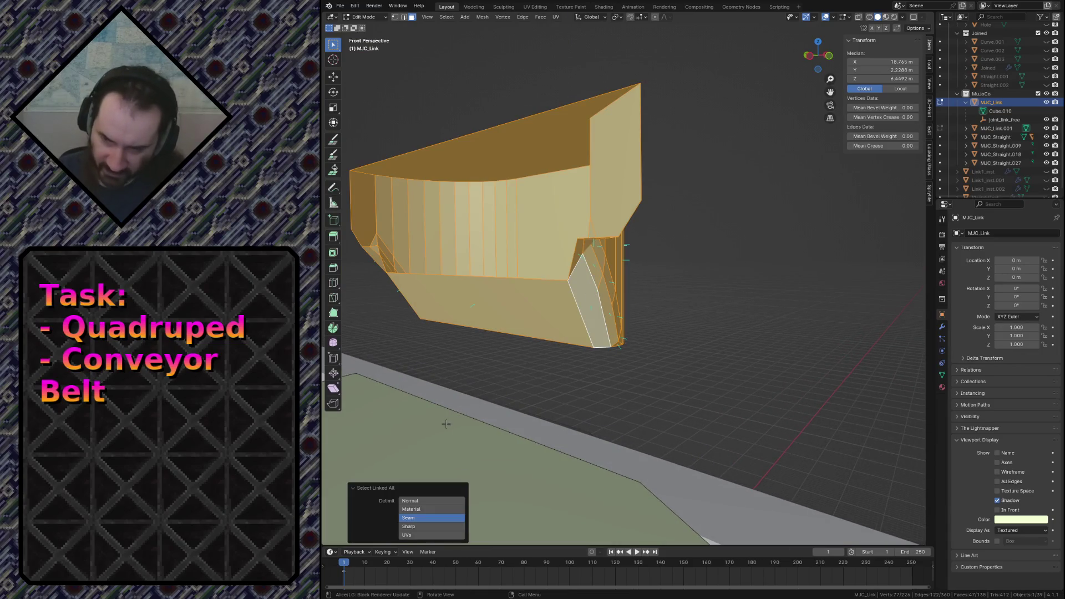
key("m")
left_click(442, 426)
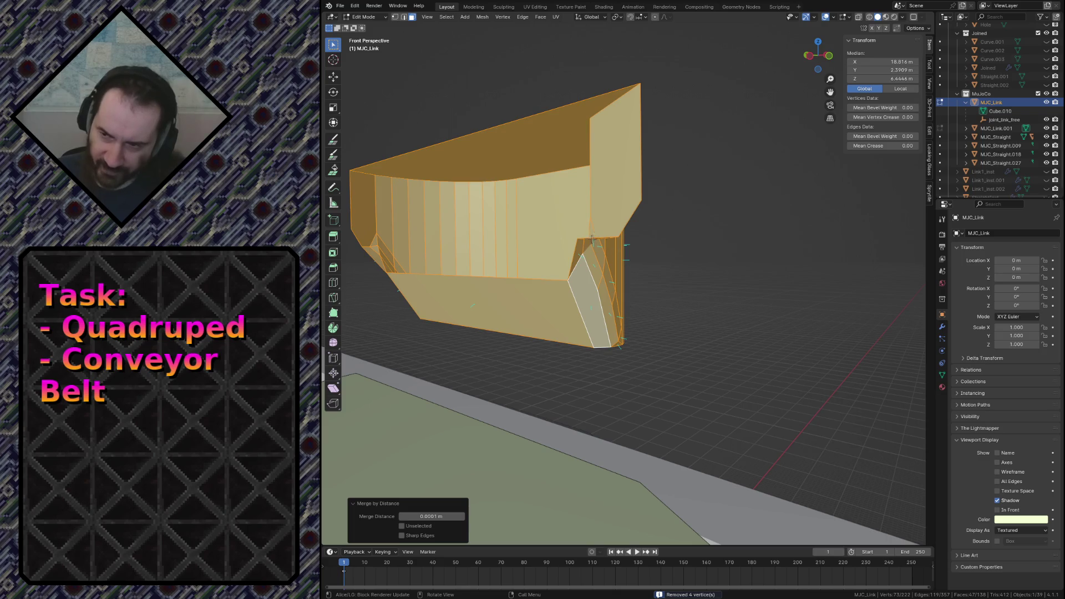
Inspect the seam up close, then select all the mesh faces ready for the next operator.
left_click(531, 88)
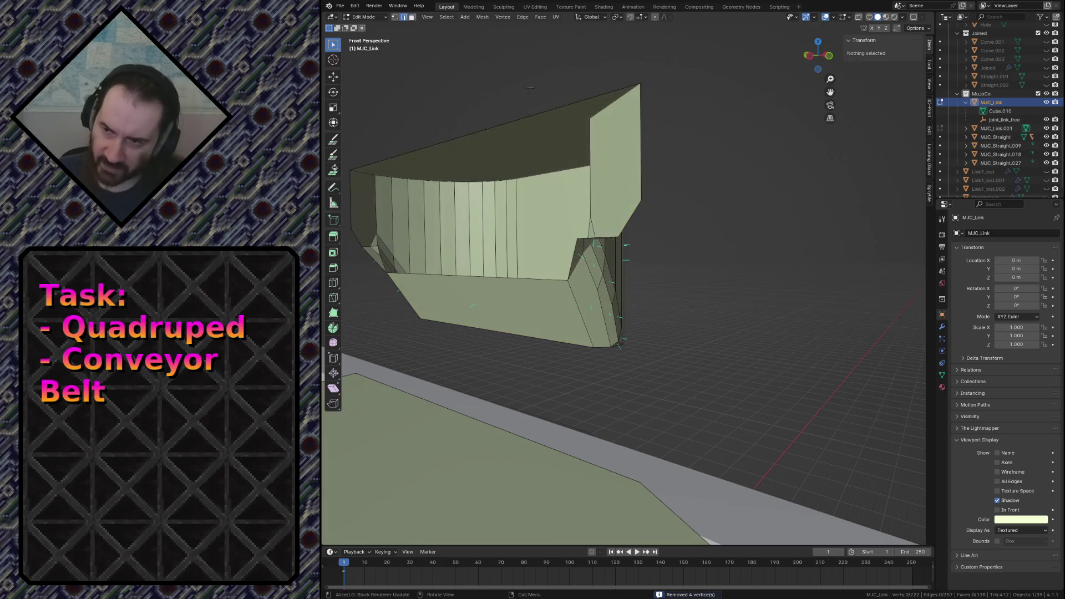
left_click(524, 117)
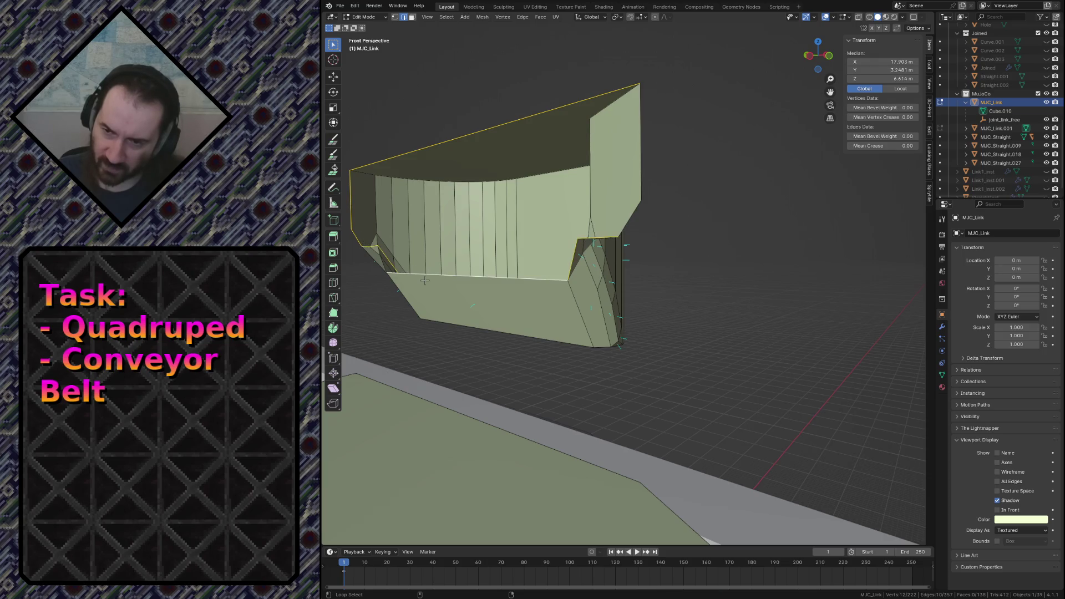
key("shift+grave")
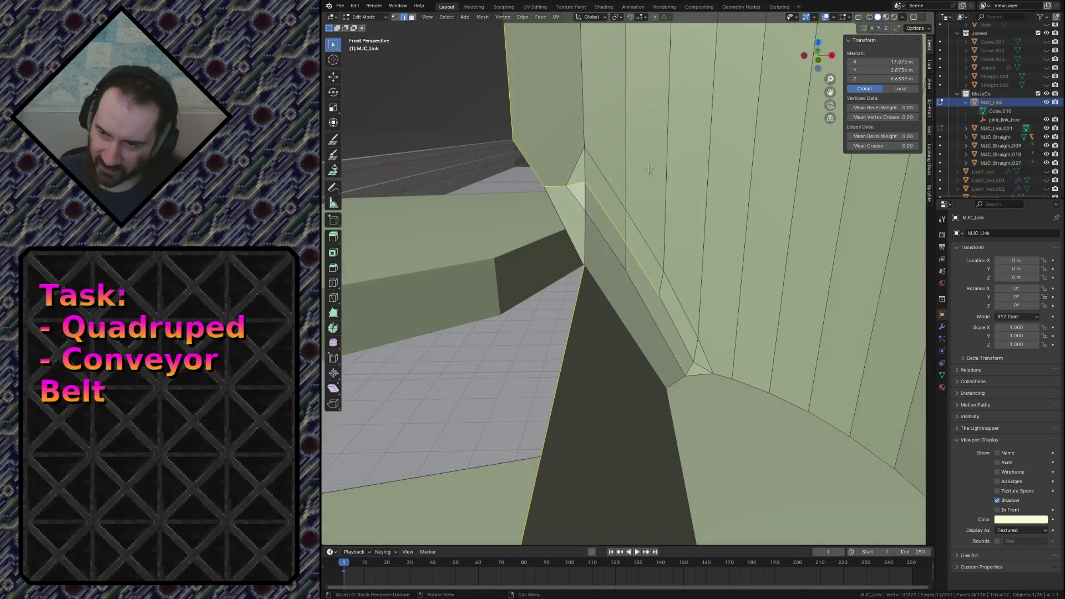
left_click(642, 266)
key("Escape")
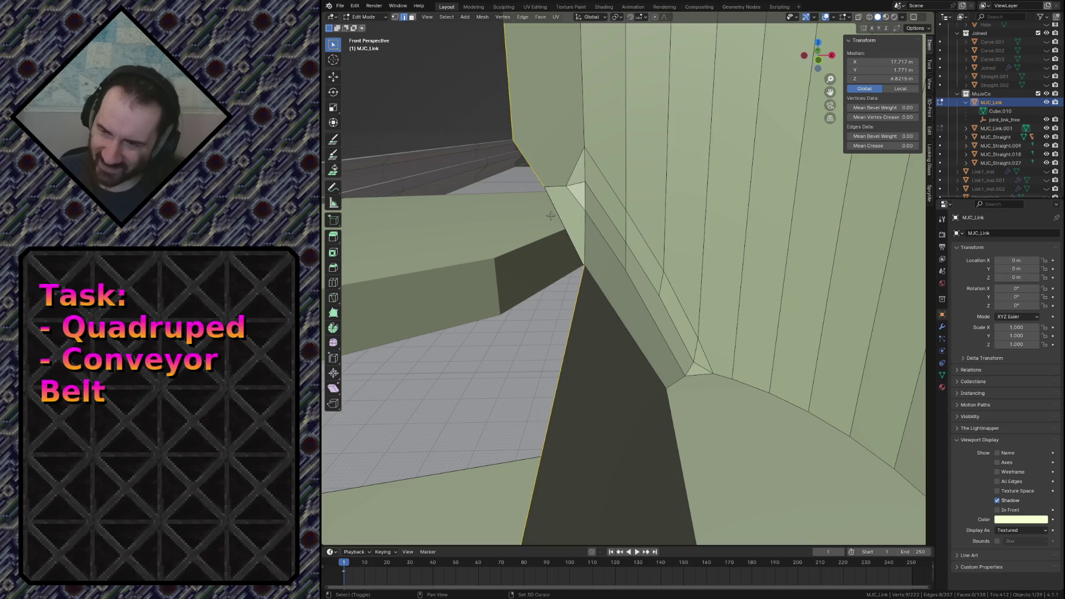
key("shift+grave")
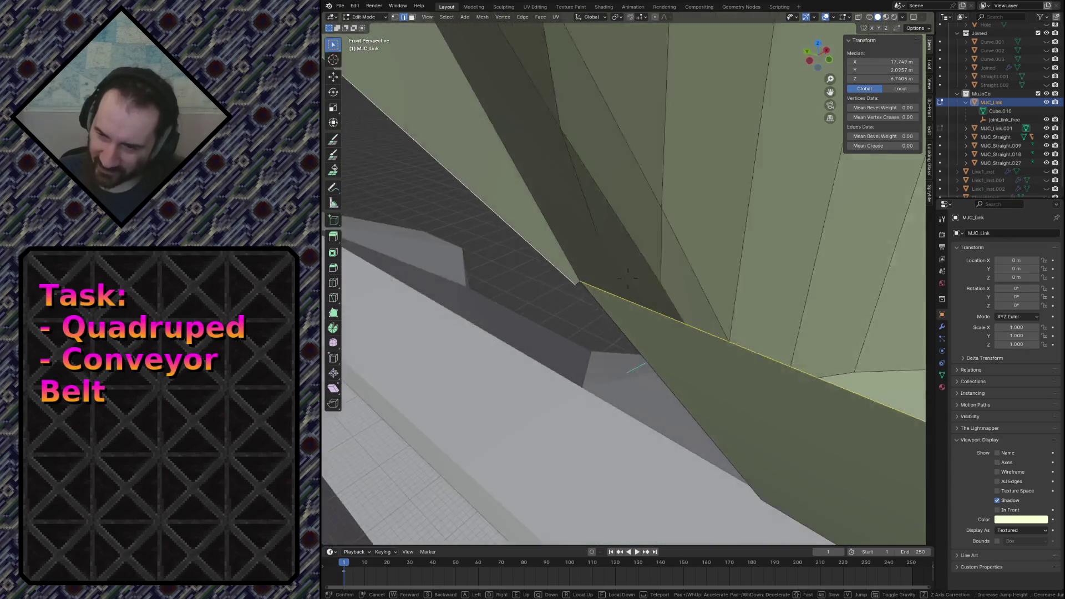
left_click(576, 236)
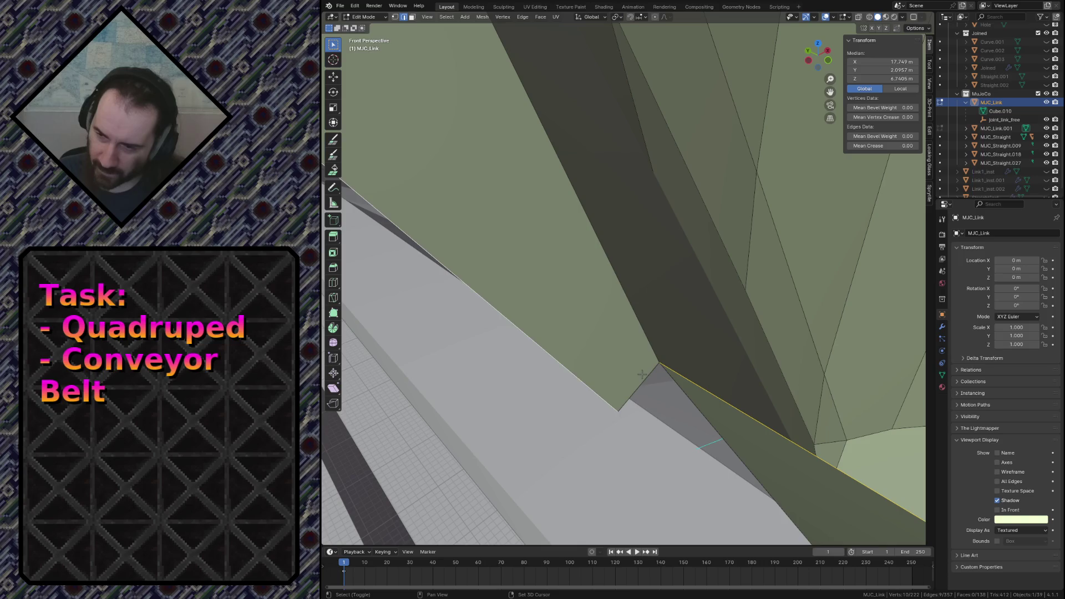
key("a")
mouse_move(583, 300)
middle_mouse_down()
mouse_move(665, 249)
mouse_move(640, 366)
middle_mouse_up()
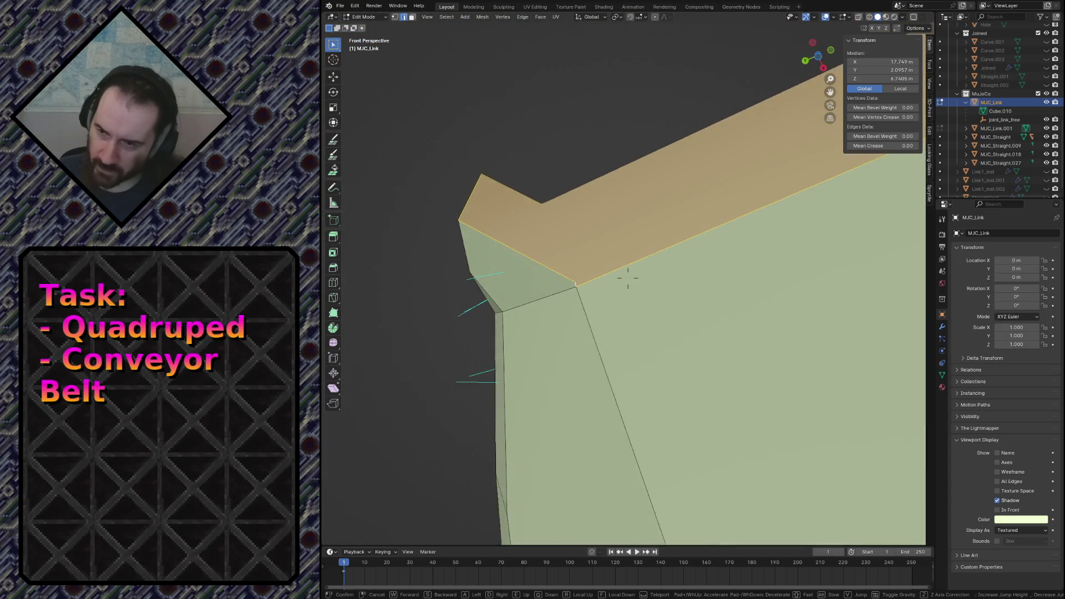
key("F3")
type("TGri")
Run Triangulate Faces on the selection, fly along the track and save conveyor.blend.
key("Return")
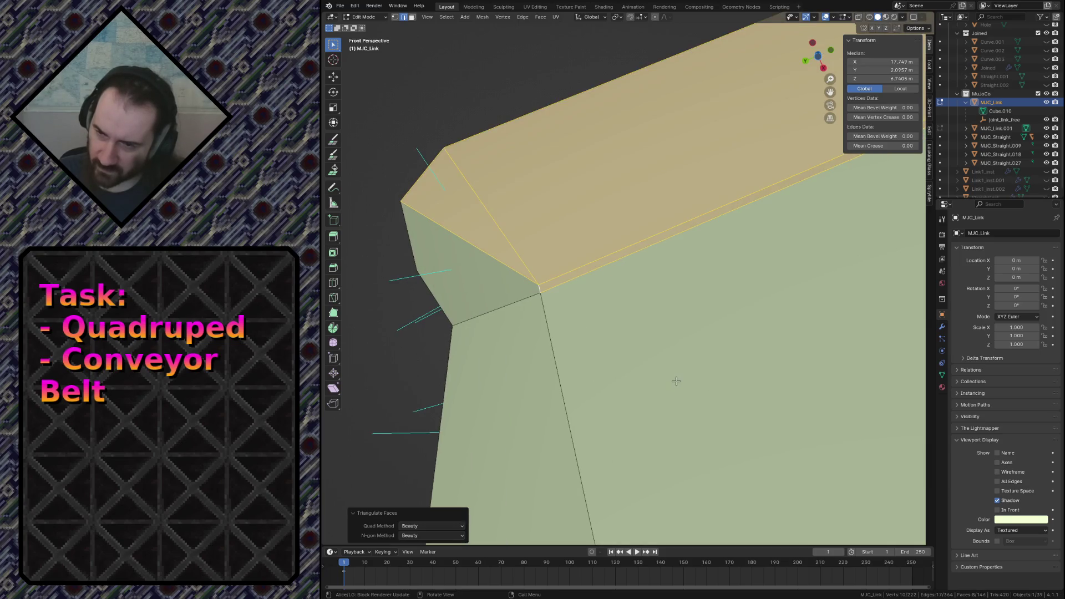
key("shift+grave")
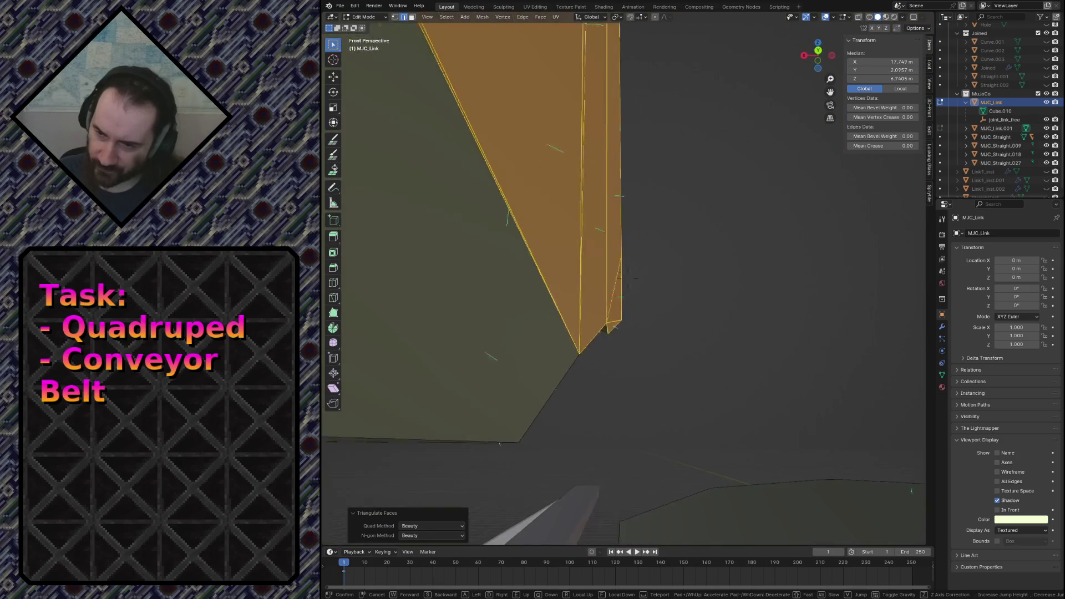
key("w")
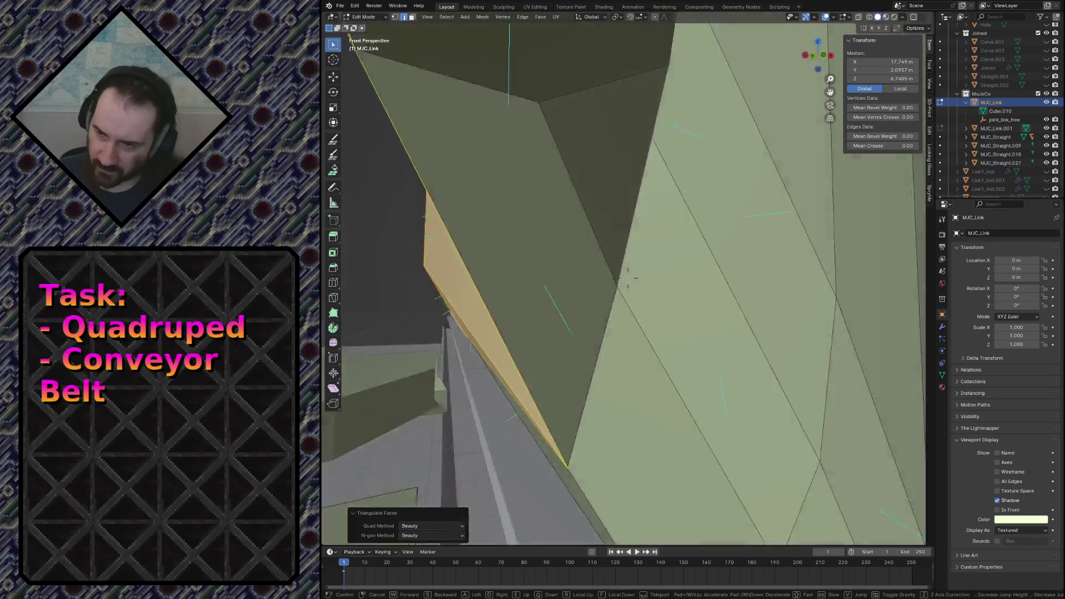
key("s")
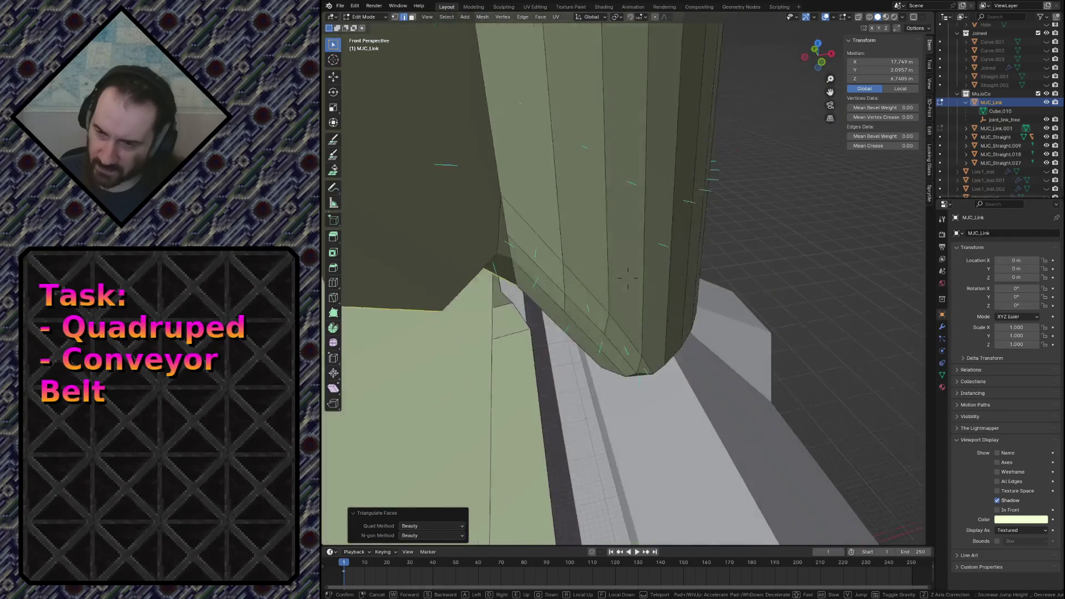
key("w")
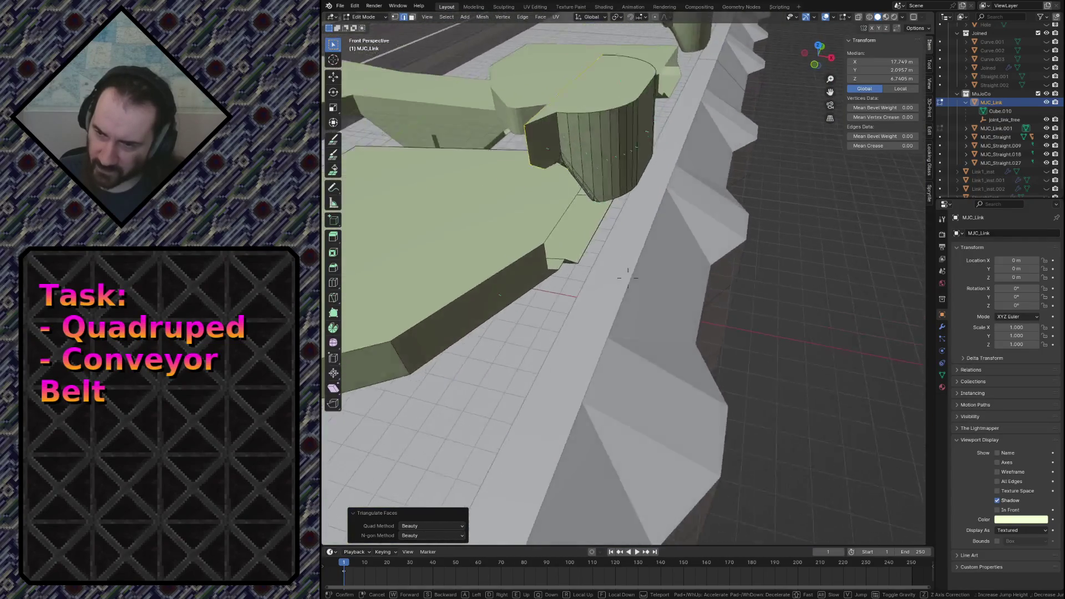
left_click(546, 170)
key("ctrl+s")
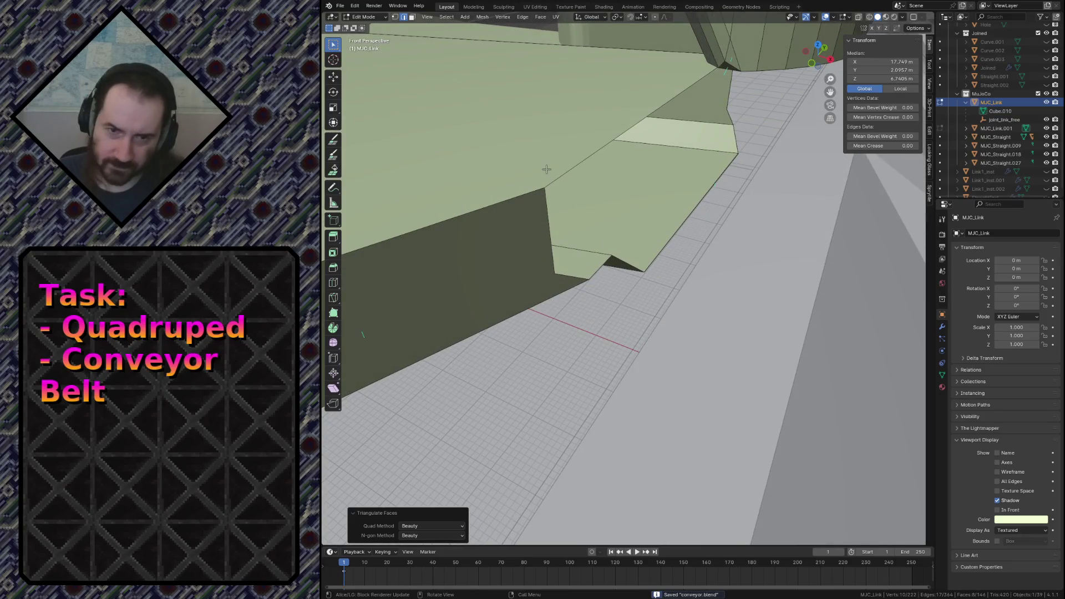
Select face regions and a seam edge on the link while flying around to inspect it.
left_click(546, 170)
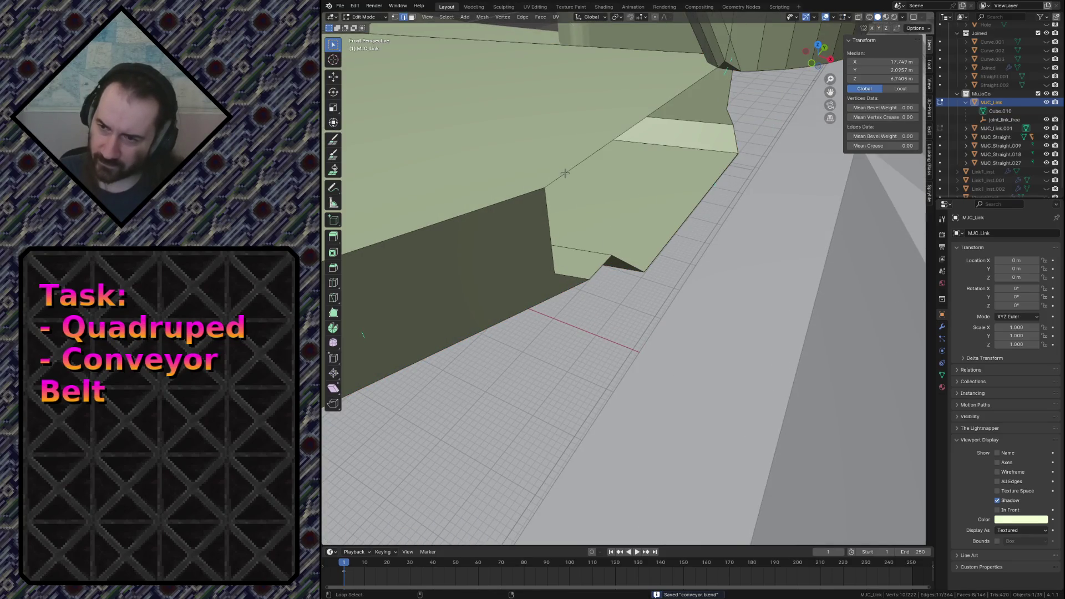
left_click(549, 250)
left_click(607, 254, "shift")
left_click(727, 123, "shift")
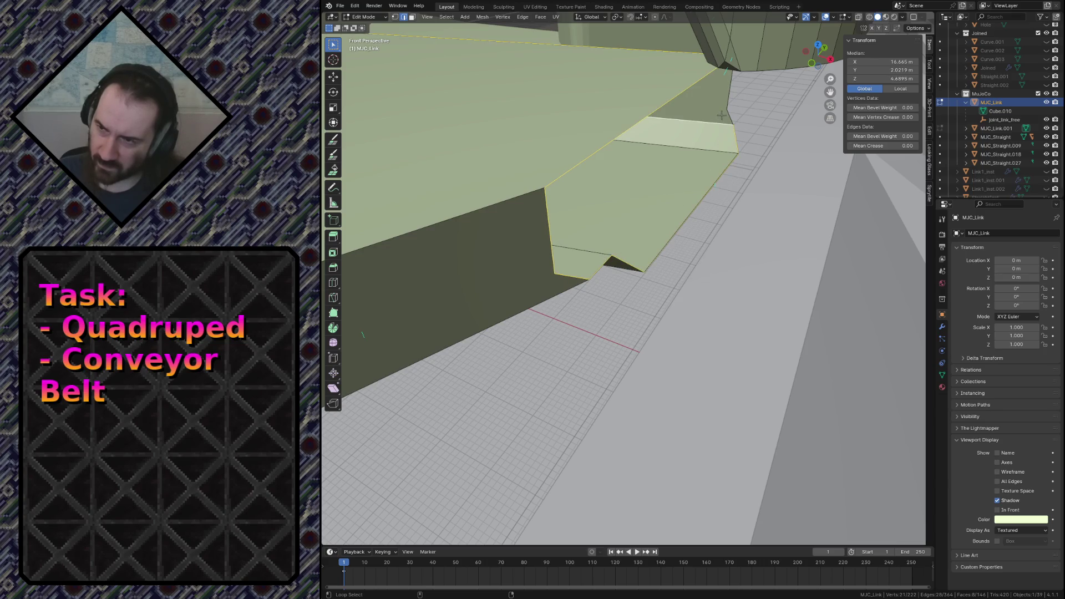
left_click(726, 121, "shift")
key("shift+grave")
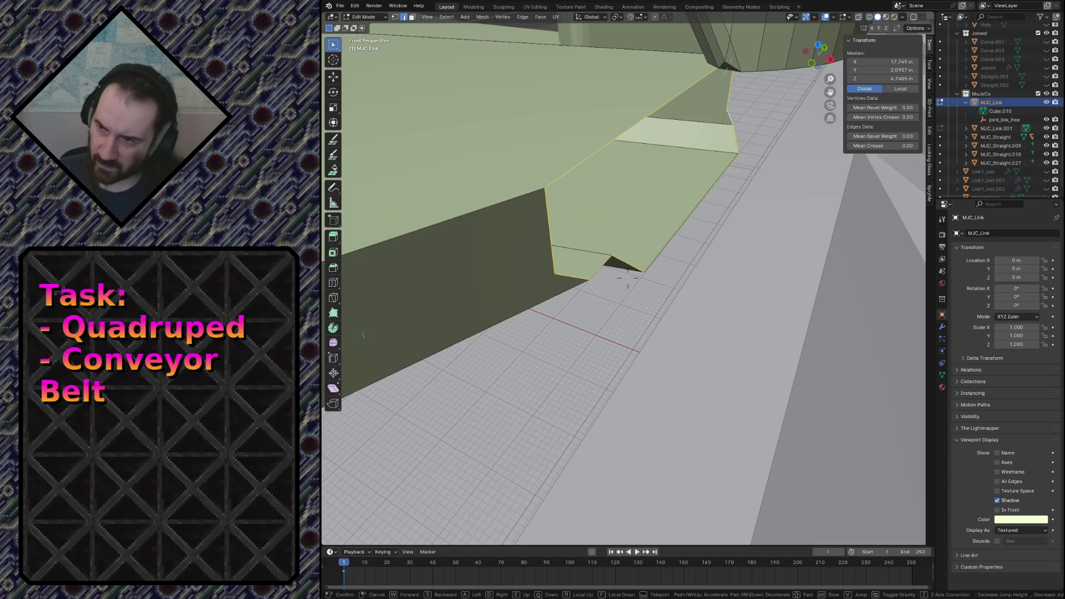
key("s")
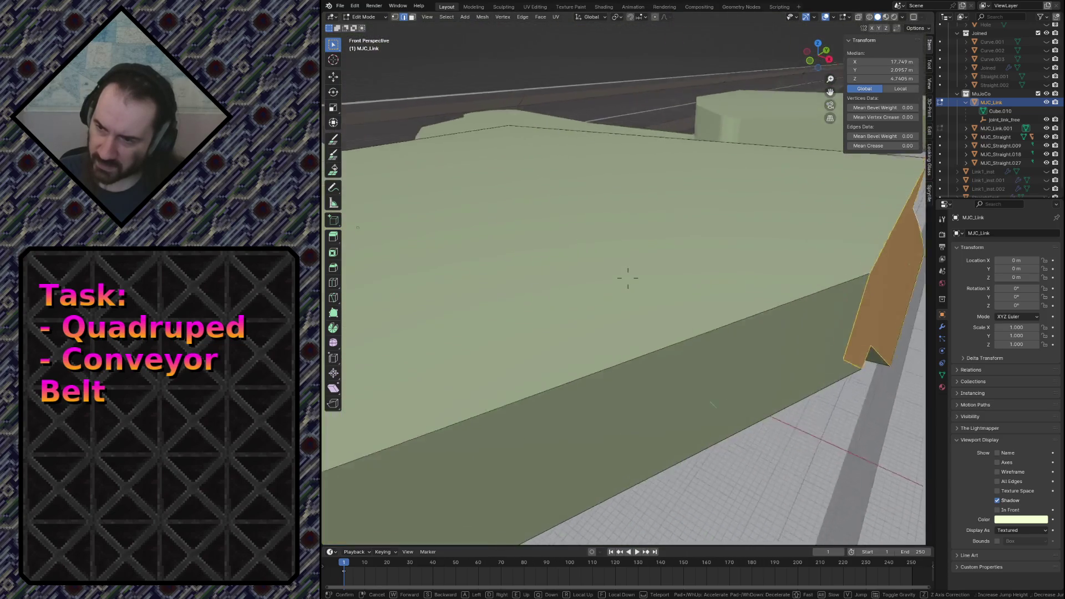
left_click(533, 300)
key("shift+grave")
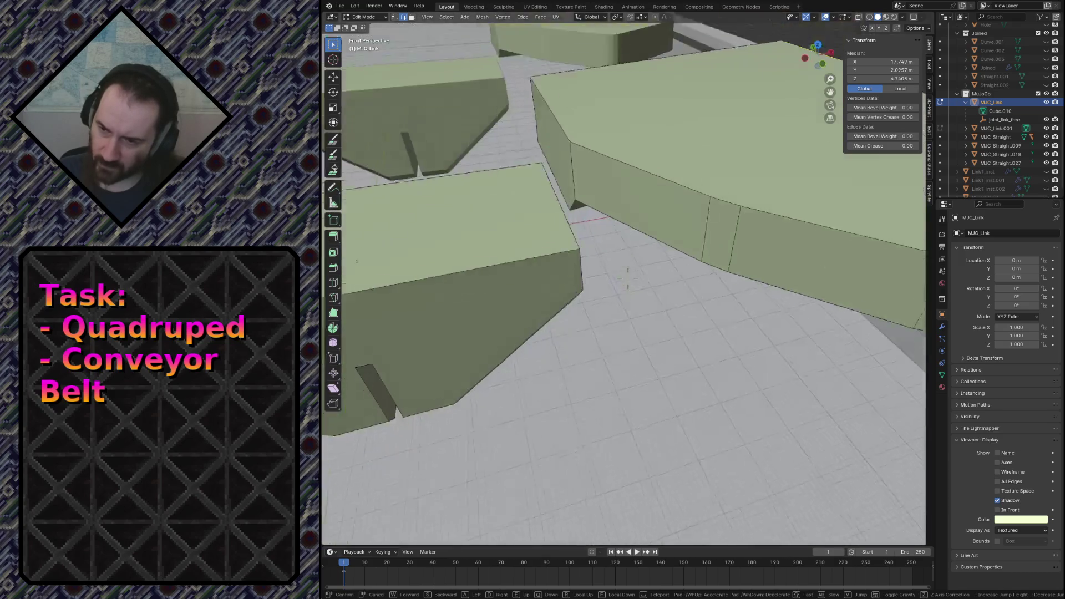
key("w")
left_click(532, 299)
Fly back to an overview of all link pieces and select the whole connected link piece.
left_click(548, 227)
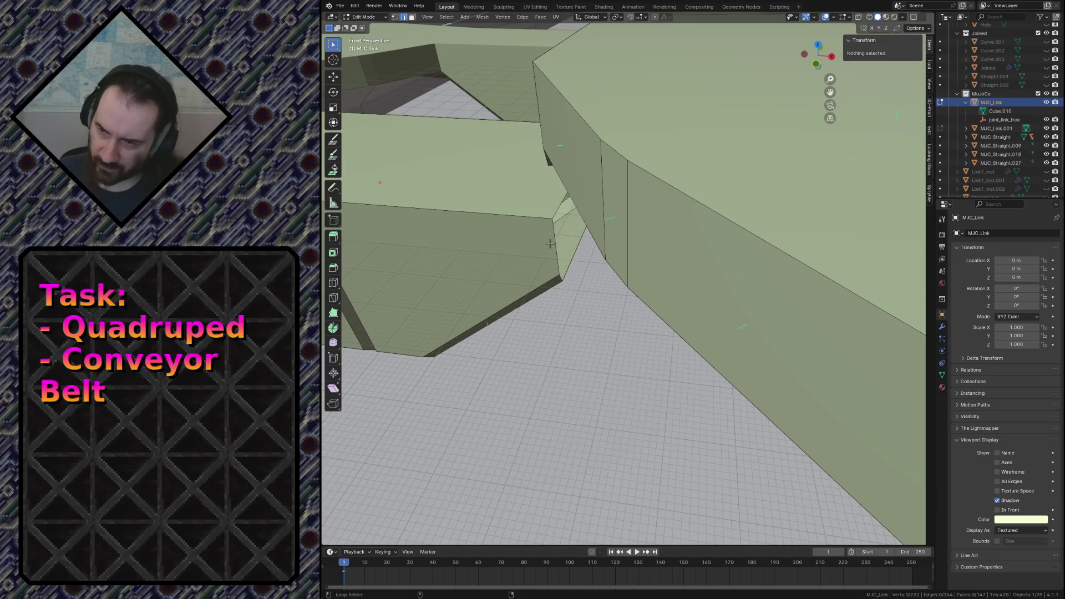
key("shift+grave")
key("s")
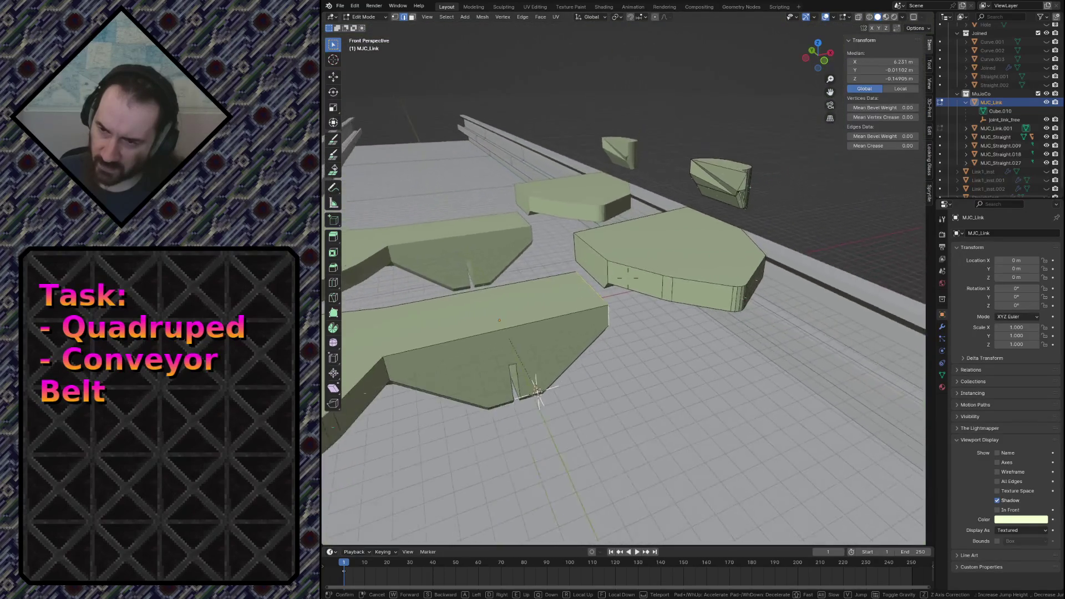
left_click(526, 320)
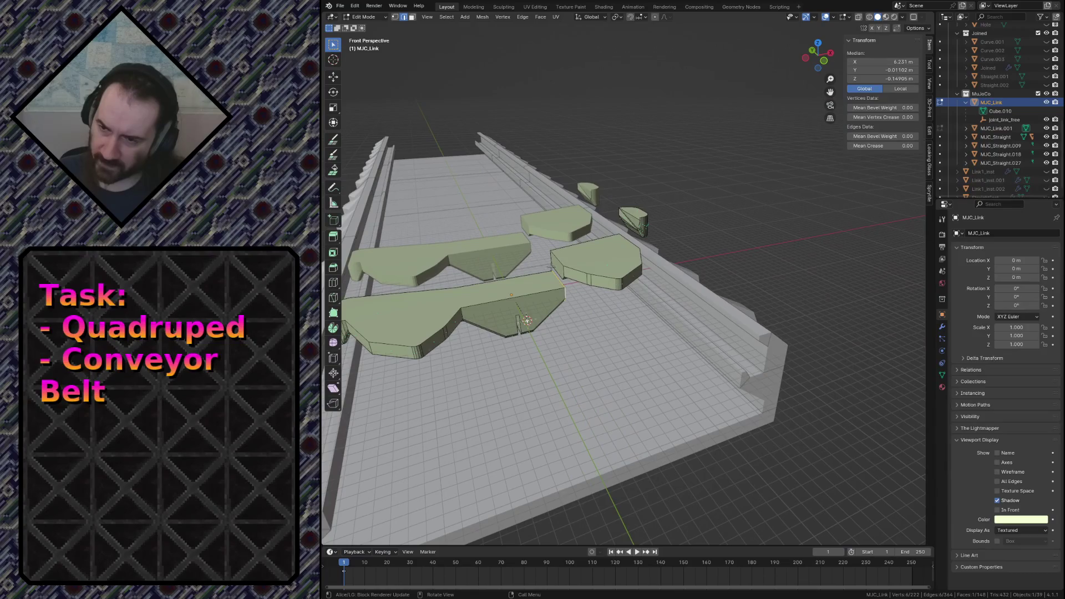
key("1")
Select the six-sided piece and lower it 3 m into line with the link.
left_click(590, 273)
key("ctrl+l")
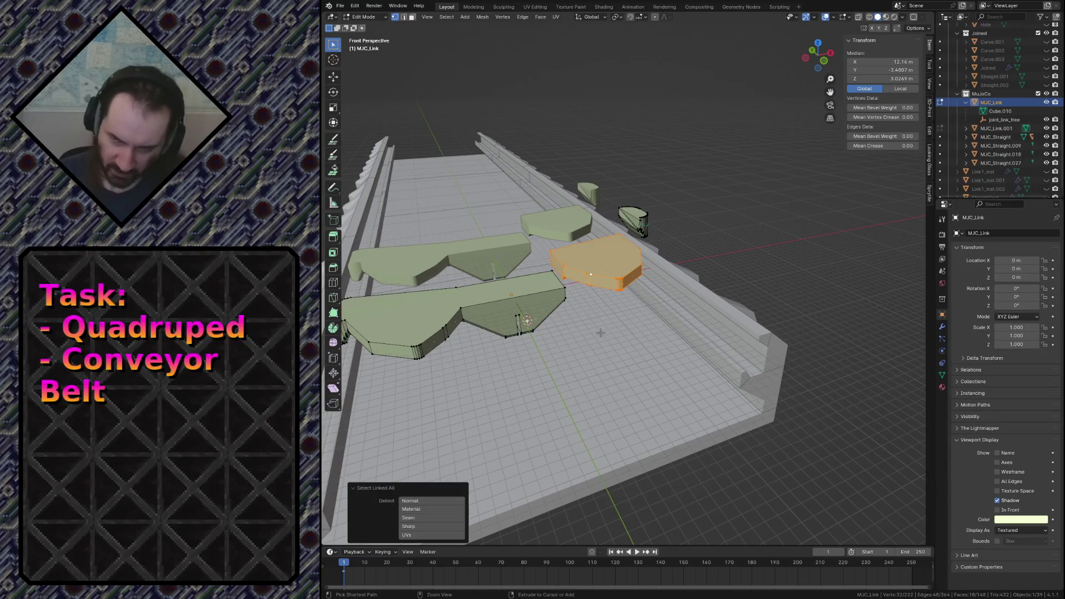
type("gz")
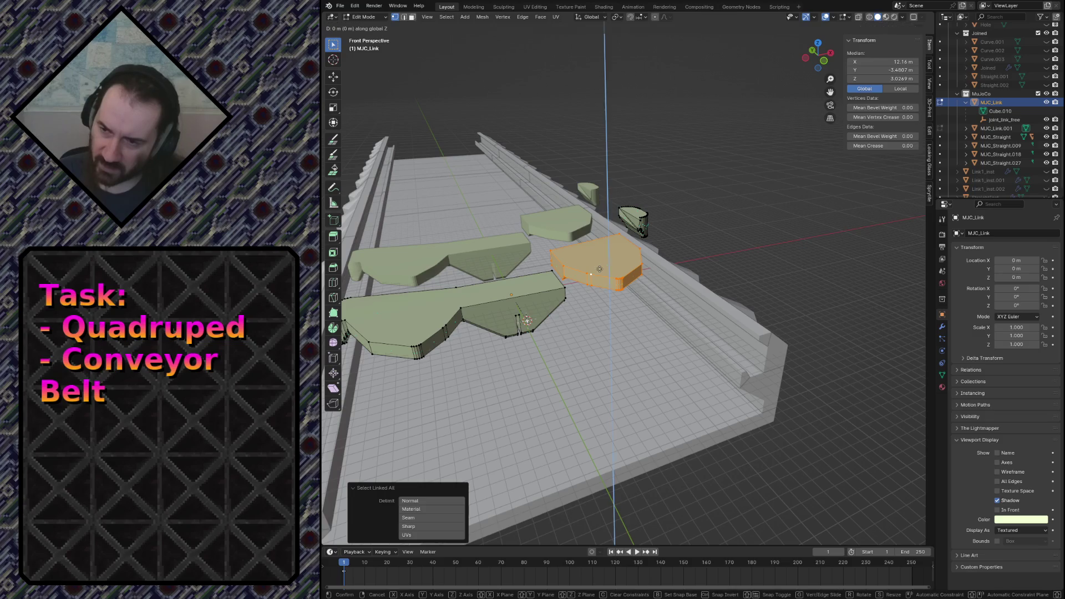
type("-3")
key("Return")
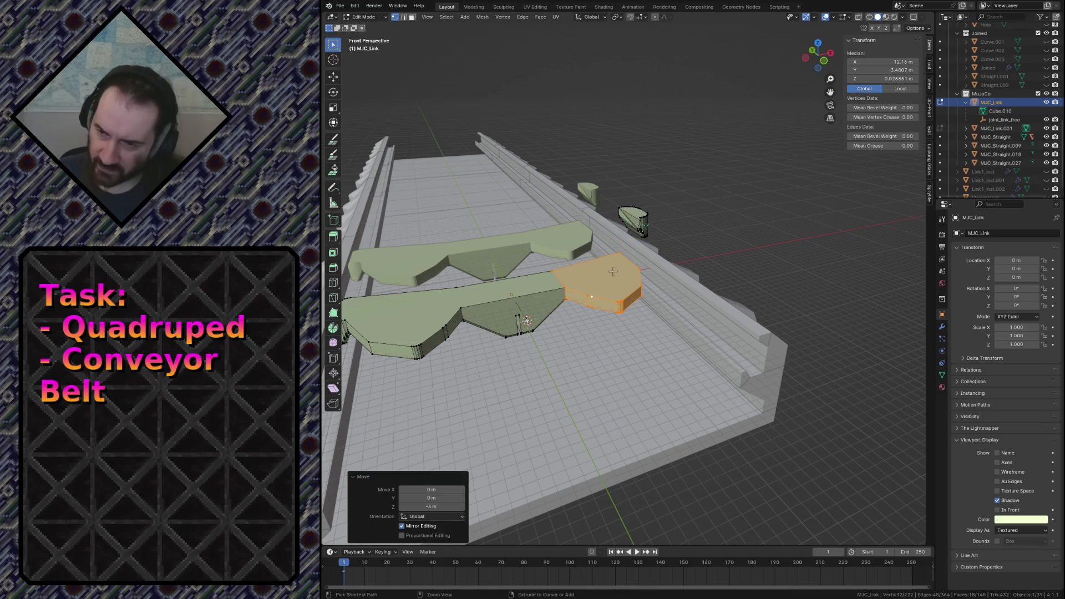
Select the small loose piece, lower it 7 m, then select the whole front link mesh.
left_click(633, 218)
key("ctrl+l")
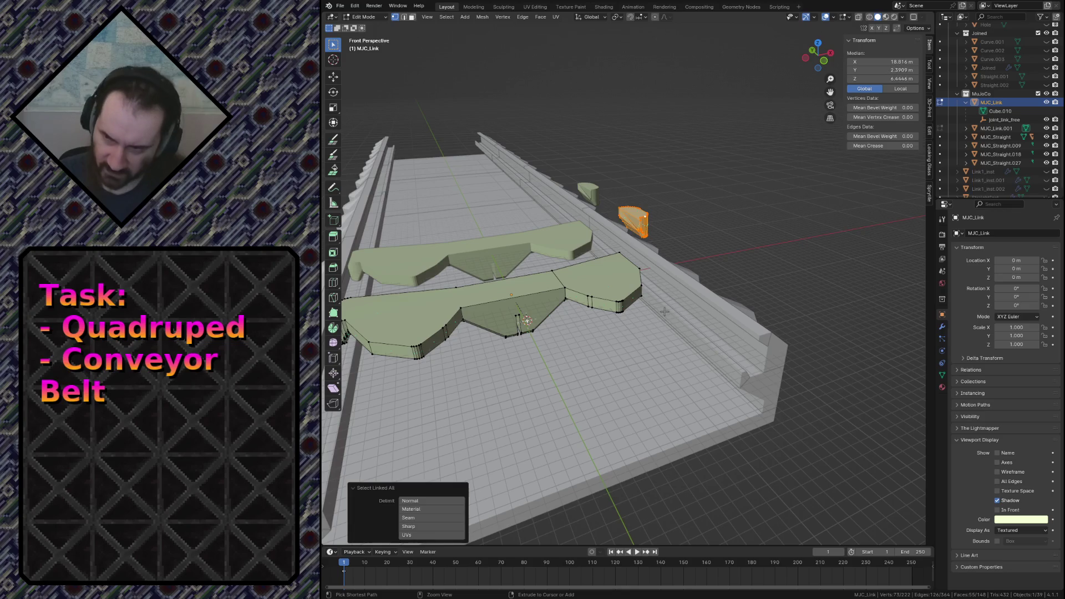
type("gz-7")
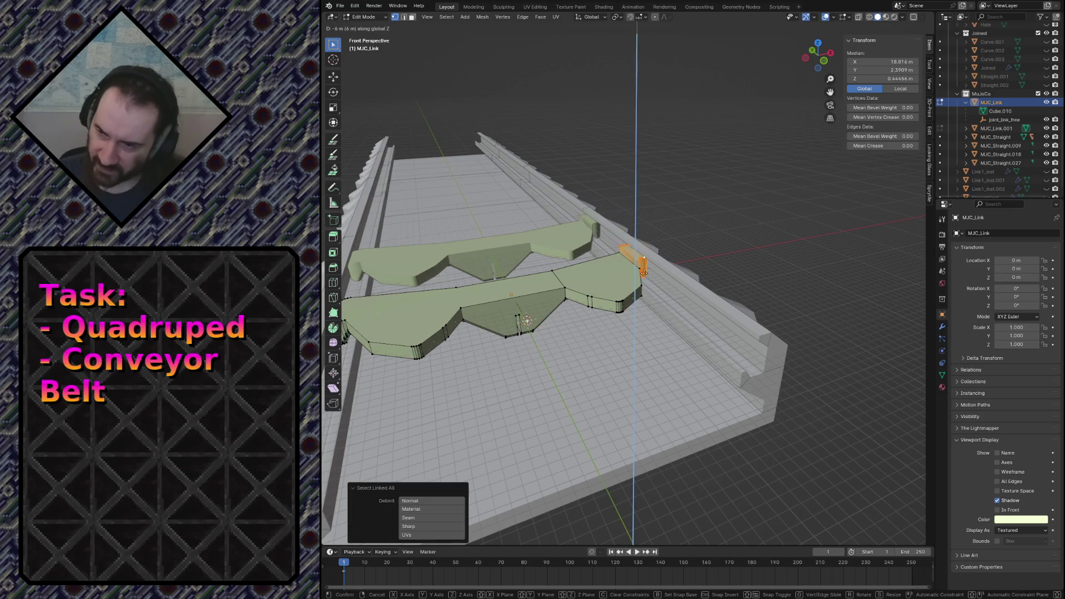
key("Return")
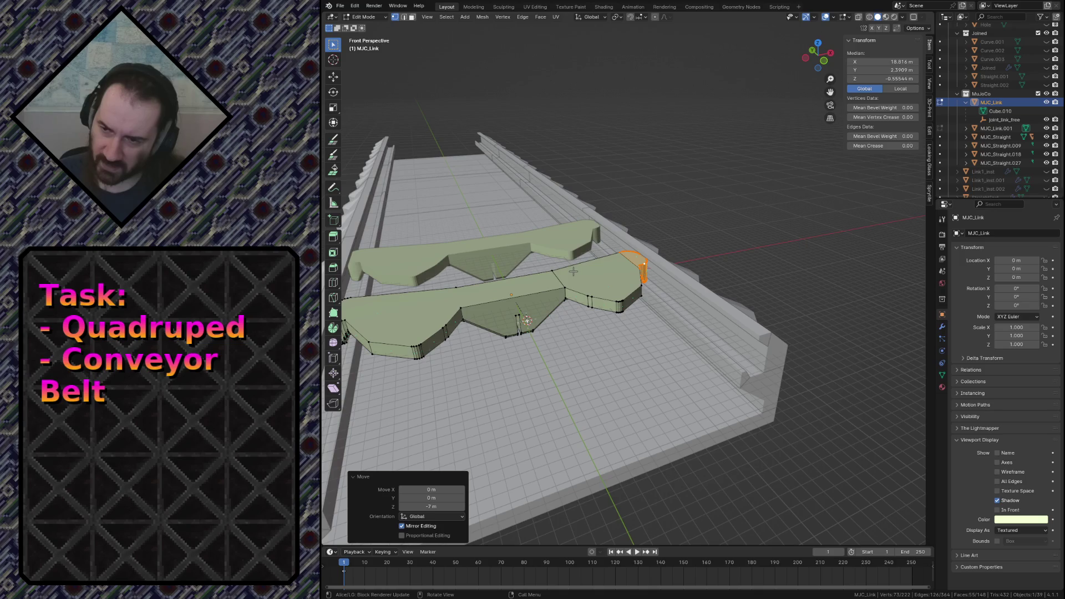
key("a")
key("F3")
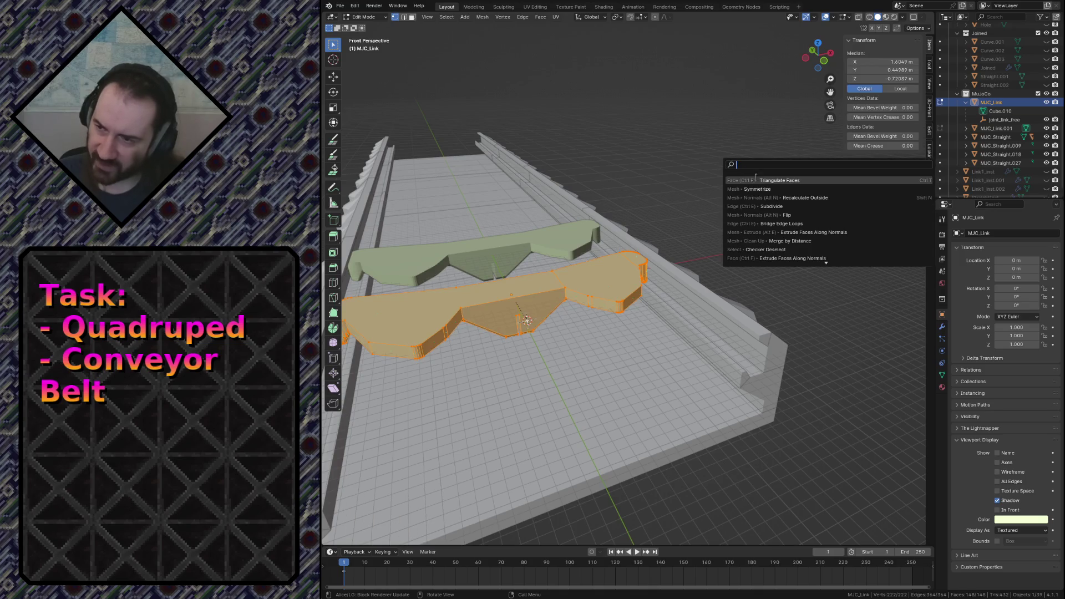
Symmetrize the front link with direction +X to -X so both halves match.
left_click(762, 190)
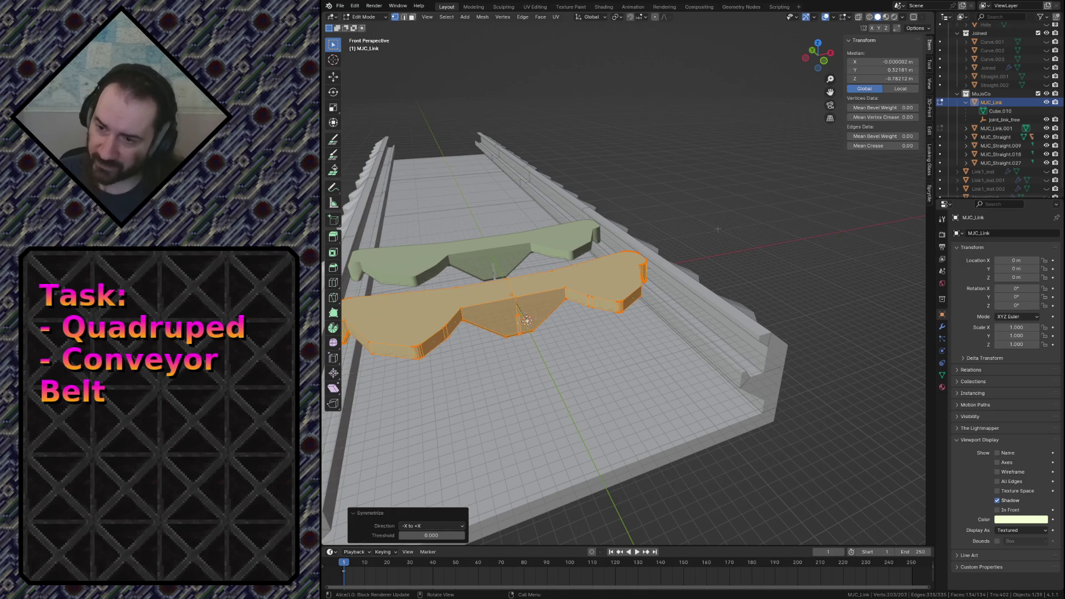
left_click(429, 526)
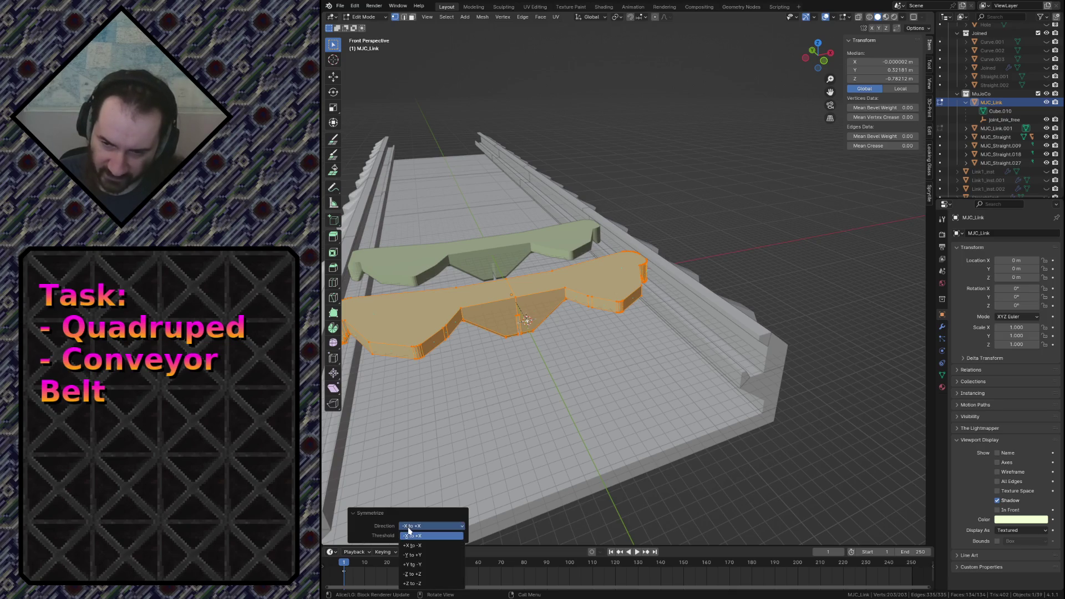
left_click(414, 544)
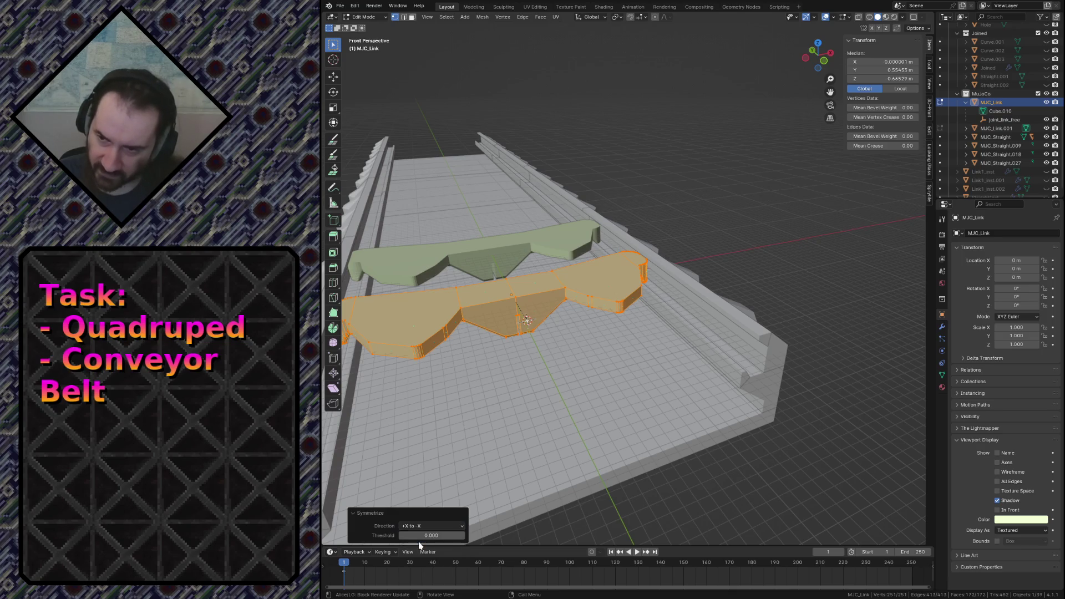
left_click(544, 356)
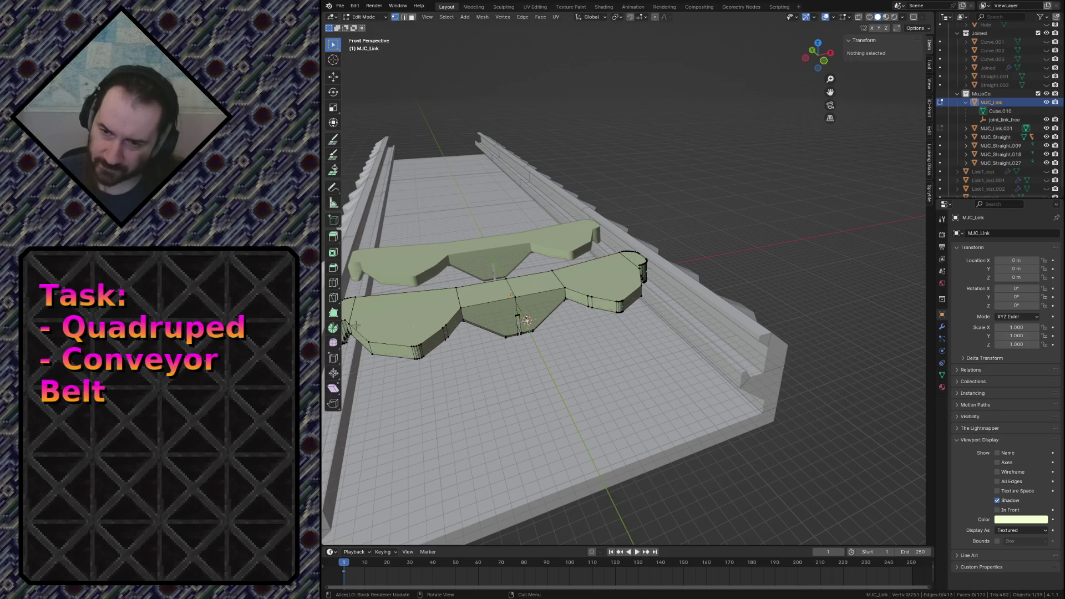
left_click(568, 276)
key("shift+grave")
Trial-raise the end piece of the link vertically, then undo the move.
key("Return")
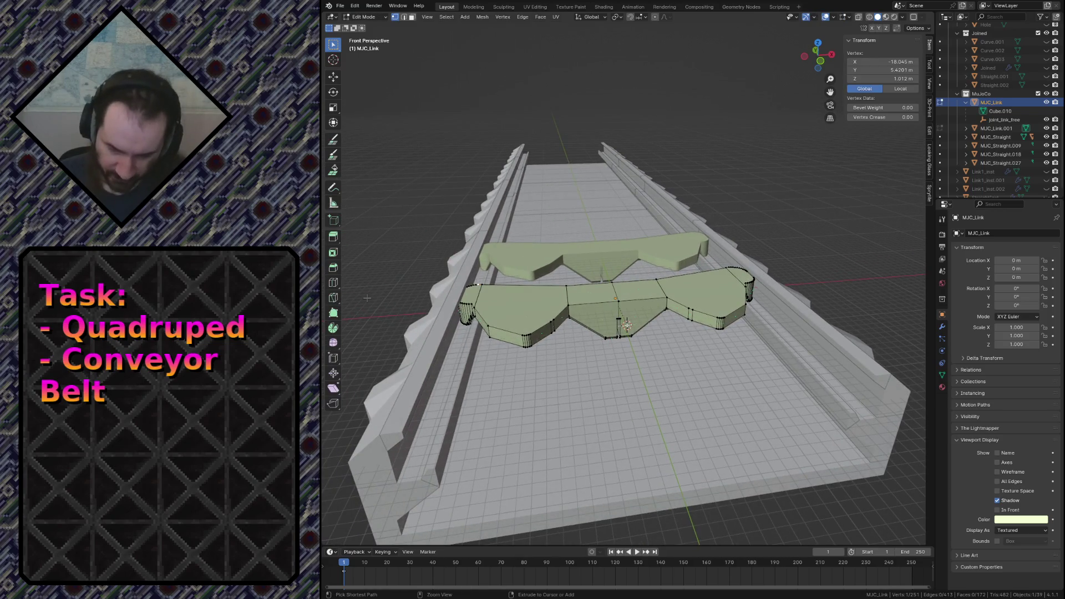
key("ctrl+l")
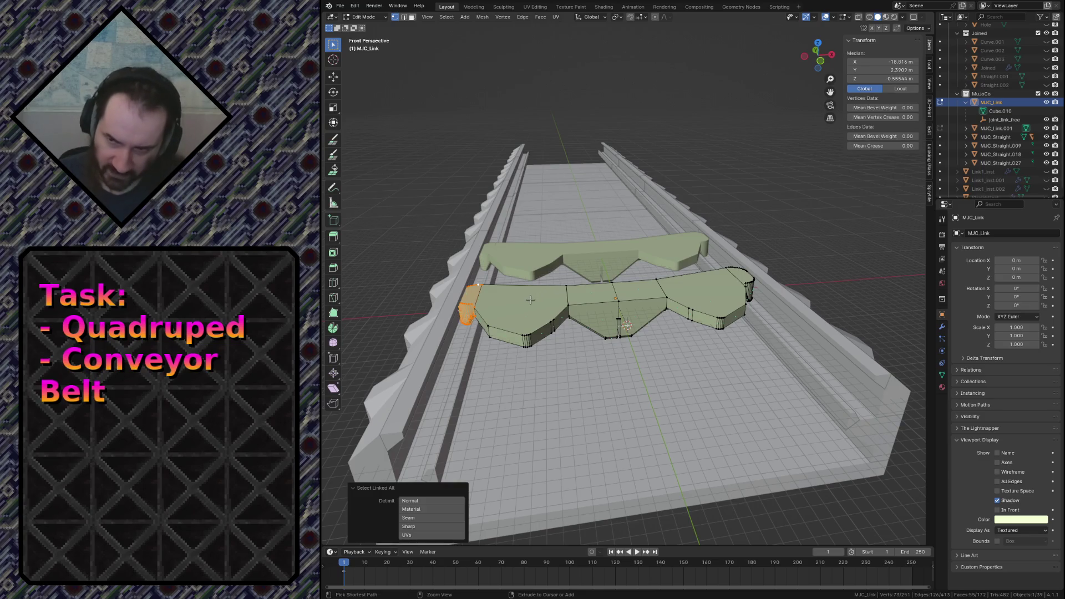
key("g")
key("z")
left_click(528, 181)
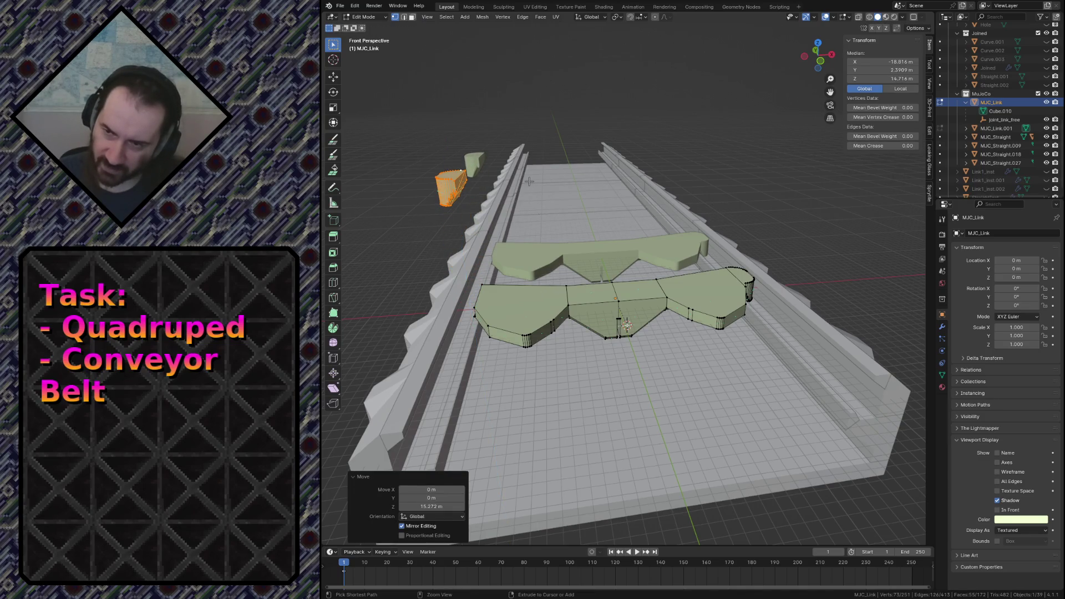
key("ctrl+z")
Save conveyor.blend and re-enter Edit Mode on the link mesh.
key("ctrl+s")
key("Tab")
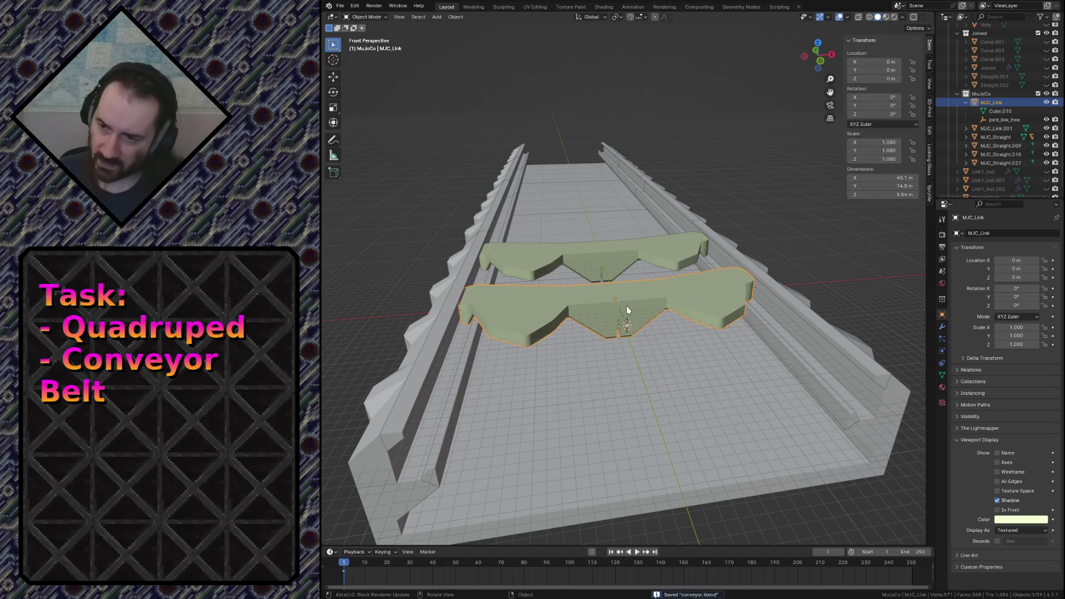
key("Tab")
key("k")
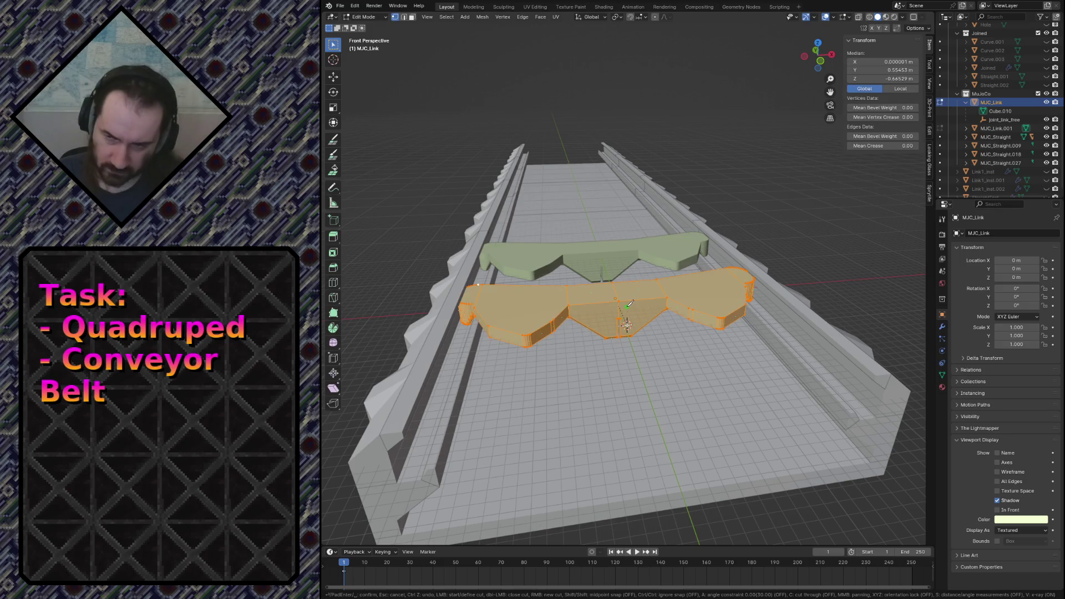
Separate the link mesh into objects by loose parts.
key("Escape")
key("p")
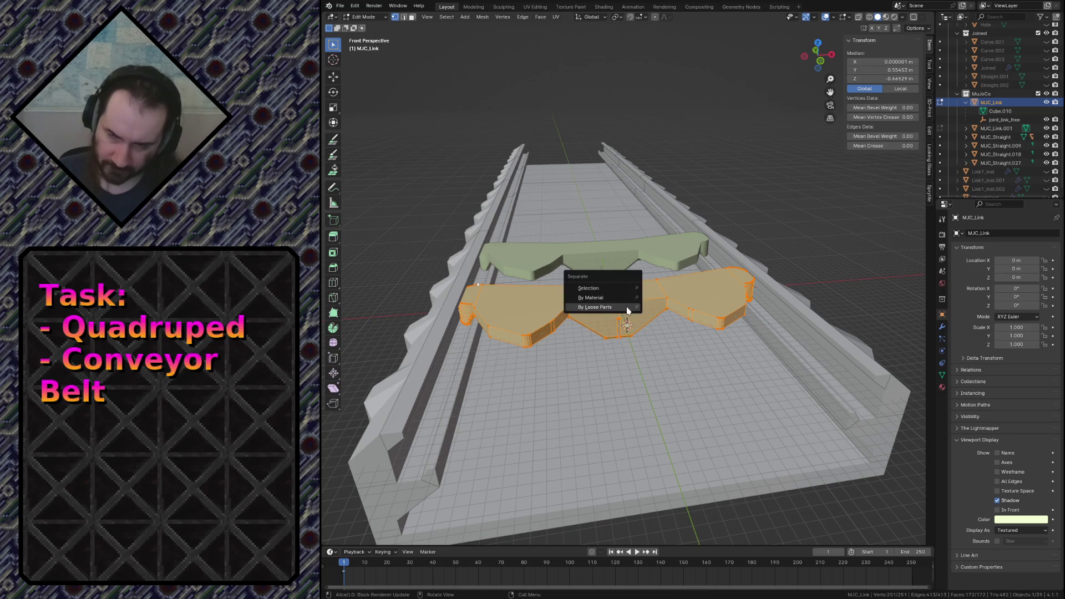
left_click(627, 309)
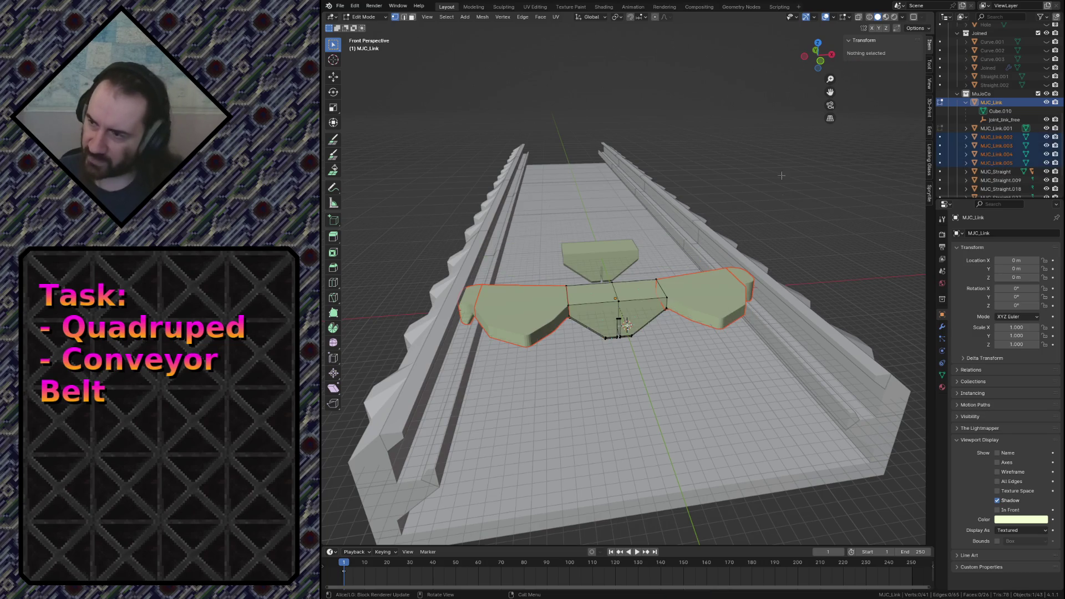
Return to Object Mode, select the middle link piece and fly closer to it.
key("Tab")
left_click(619, 296)
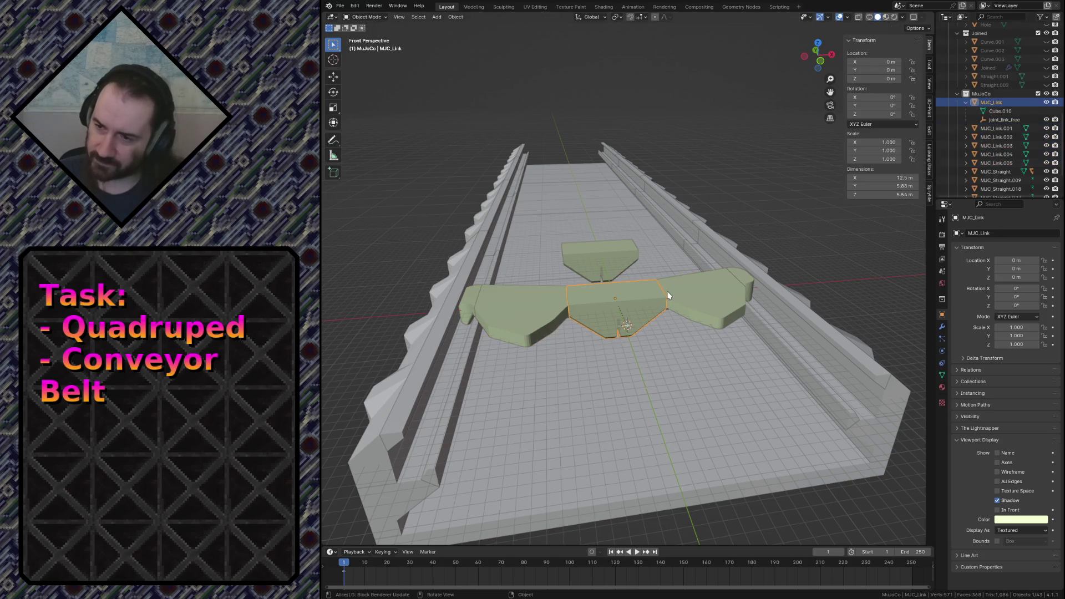
key("shift+grave")
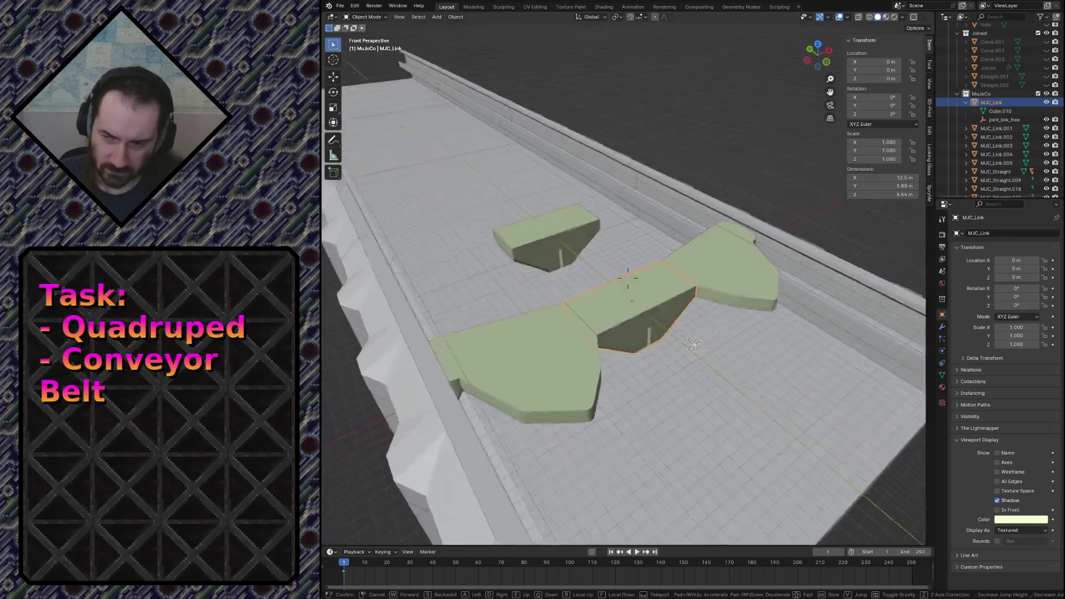
Select the left, middle and right separated link pieces, making the middle piece active.
left_click(535, 332)
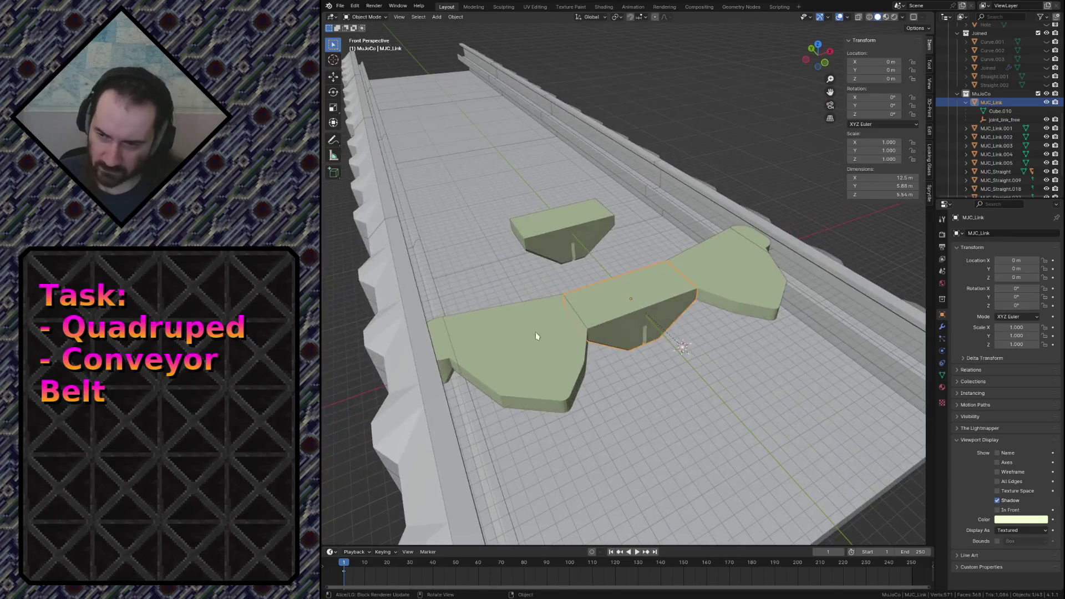
left_click(739, 249)
left_click(447, 350)
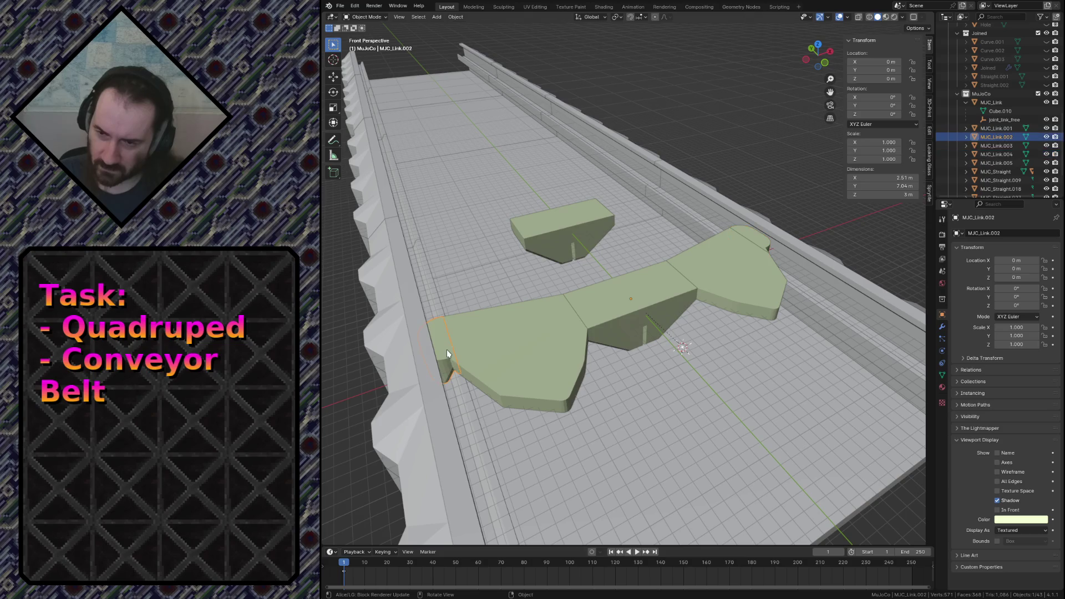
left_click(594, 314)
left_click(693, 272)
left_click(654, 291)
left_click(518, 342)
left_click(502, 335)
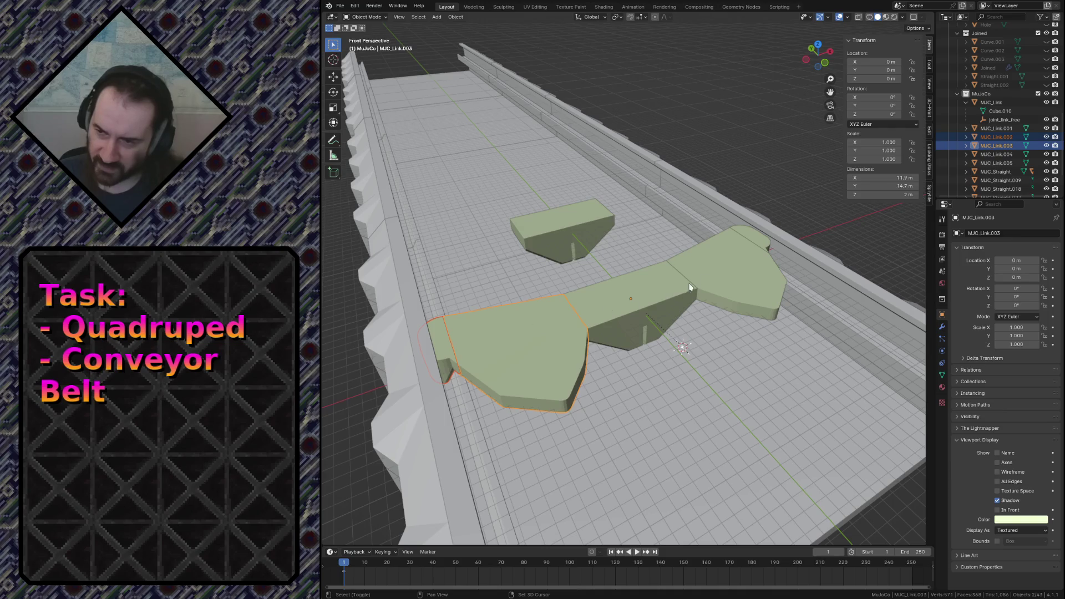
left_click(719, 271, "shift")
left_click(757, 241, "shift")
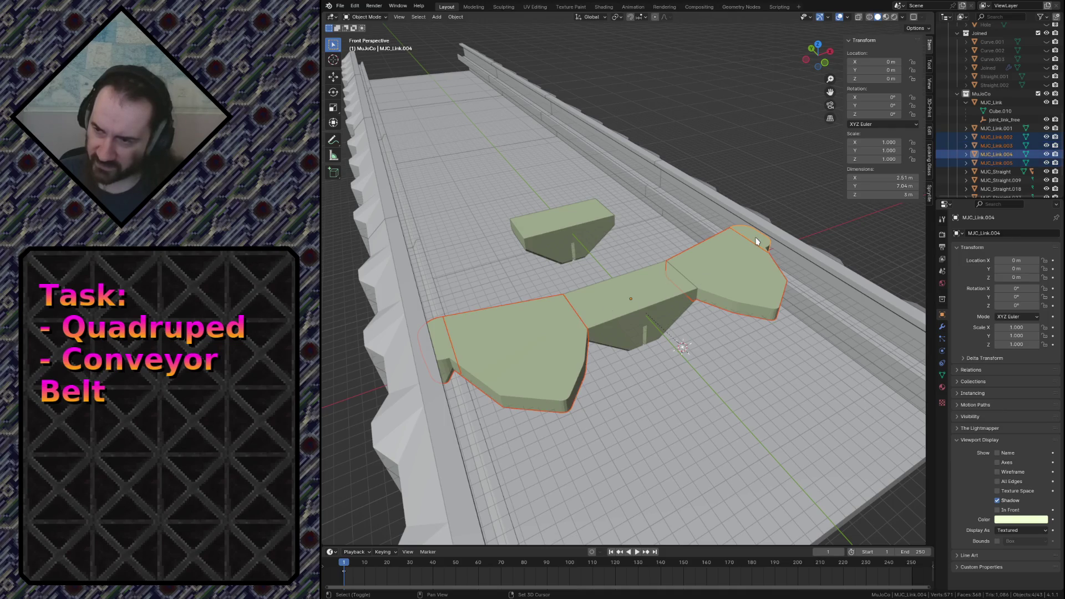
left_click(644, 294, "shift")
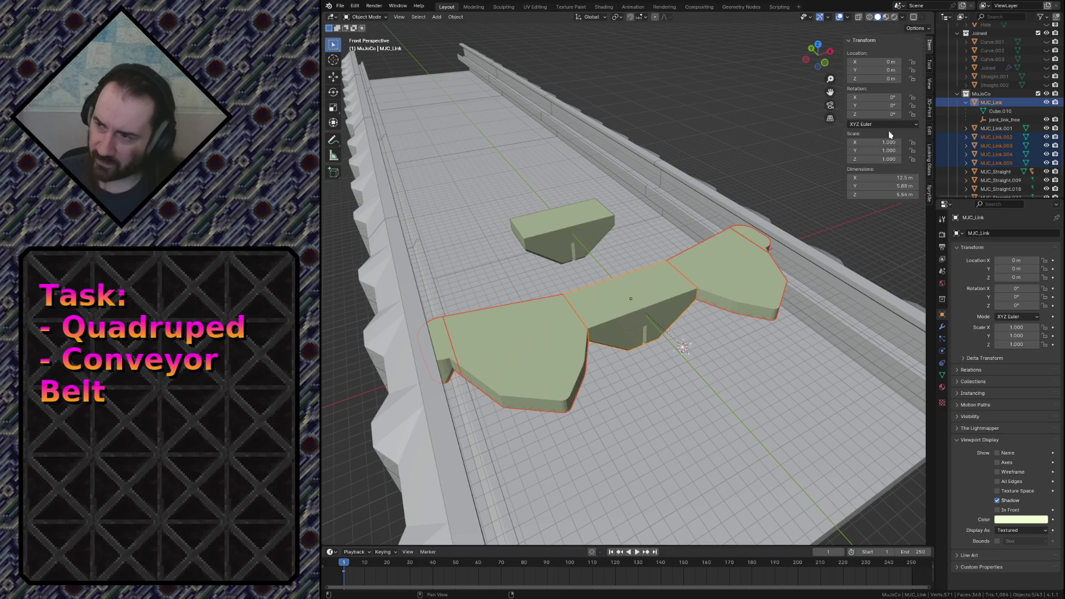
Rebuild the selection of all link pieces without the stray track piece, with MJC_Link active.
left_click(985, 130)
left_click(726, 274)
left_click(761, 235, "shift")
left_click(703, 269, "shift")
left_click(629, 298, "shift")
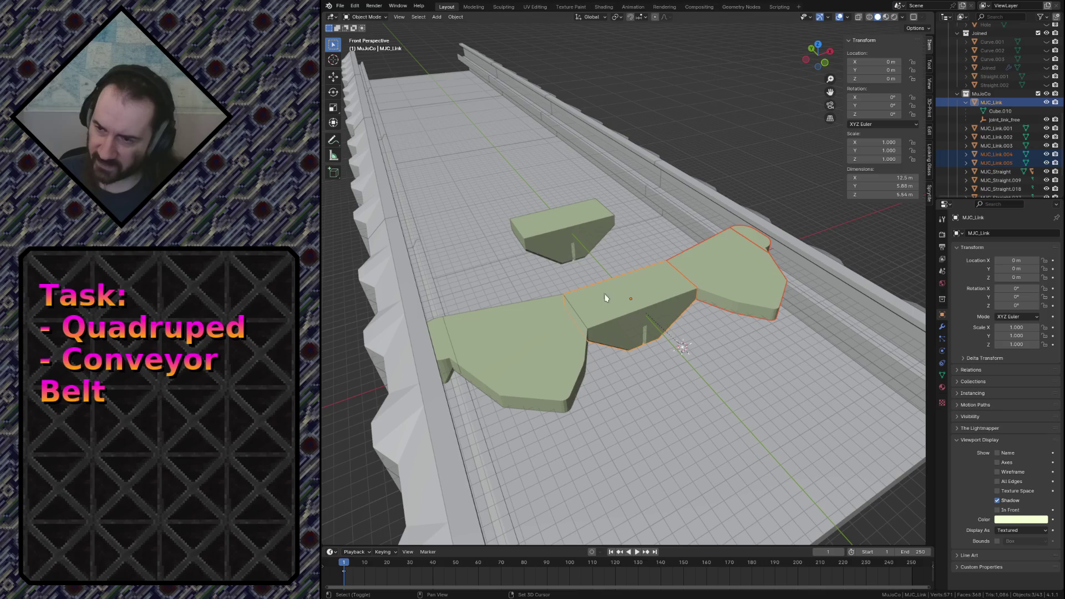
left_click(536, 329, "shift")
left_click(441, 343, "shift")
left_click(645, 296, "shift")
left_click(645, 297, "shift")
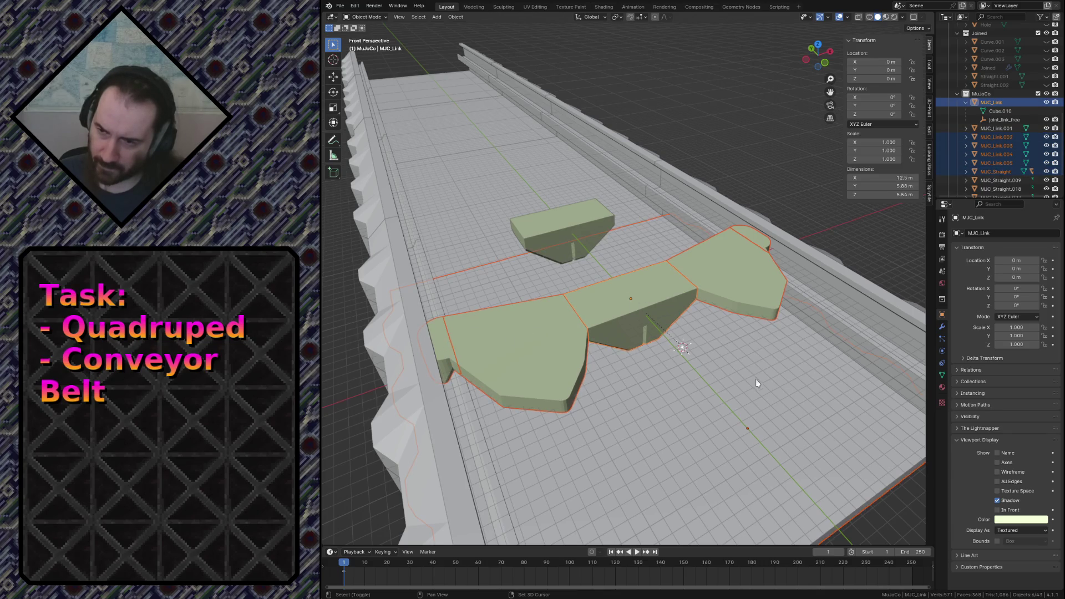
left_click(667, 310, "shift")
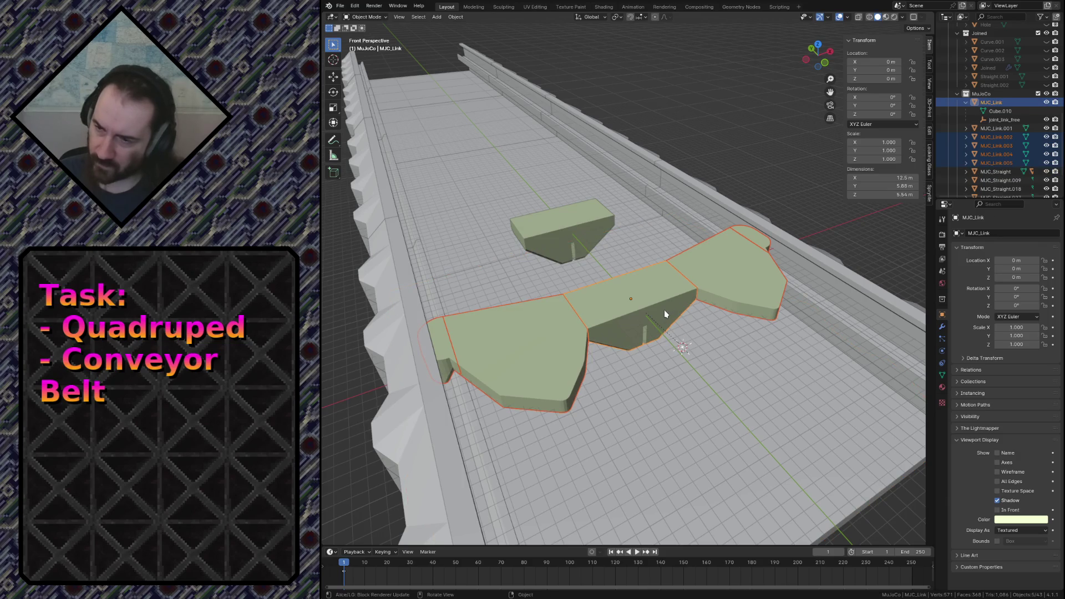
key("ctrl+q")
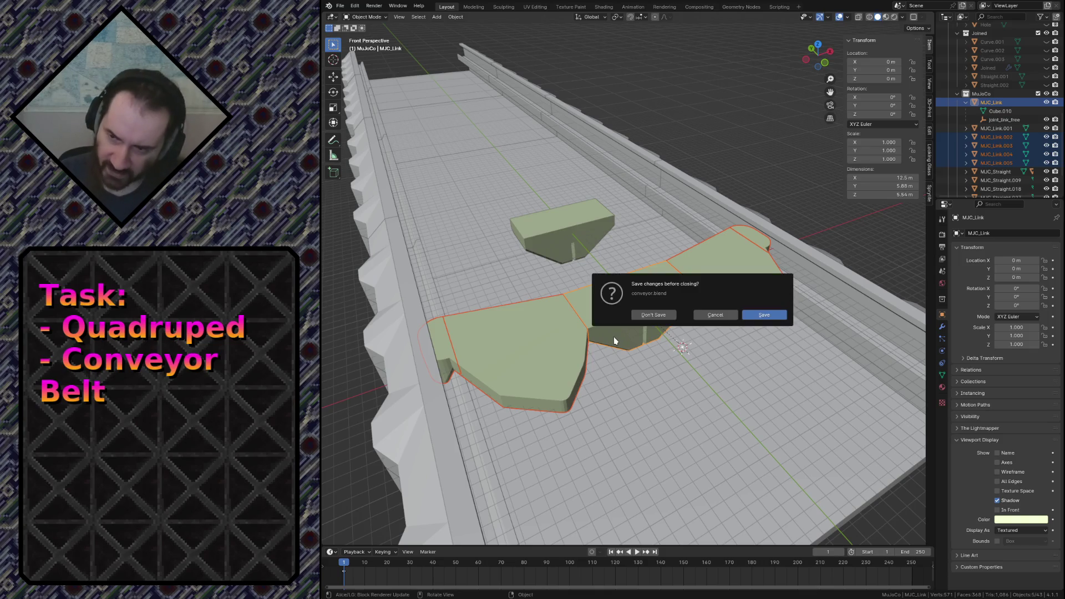
Parent the link pieces to MJC_Link with Object (Keep Transform) and collapse its children in the Outliner.
key("Escape")
key("ctrl+p")
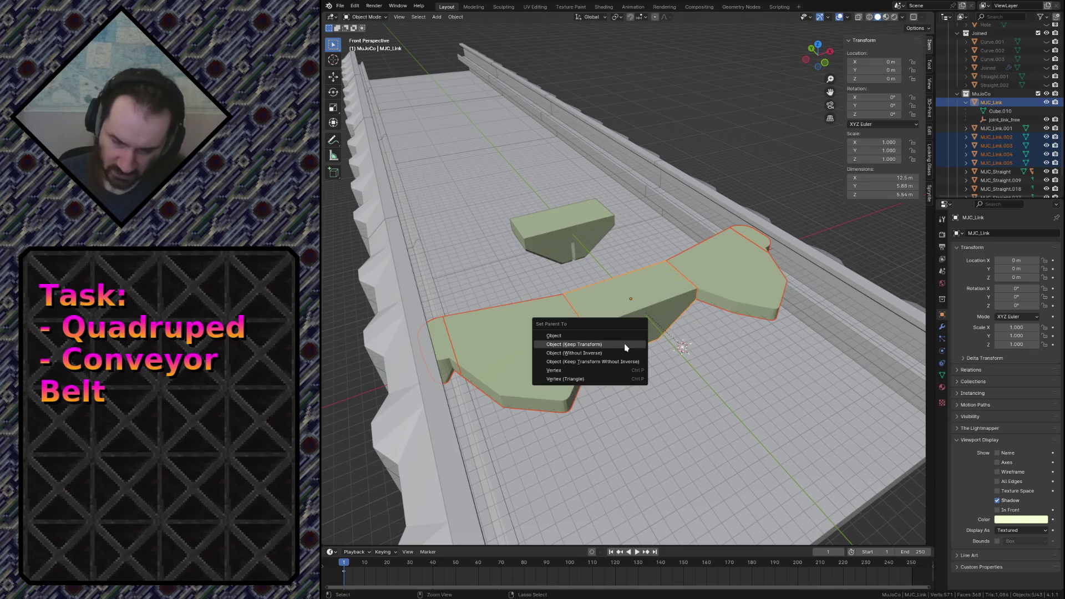
left_click(625, 345)
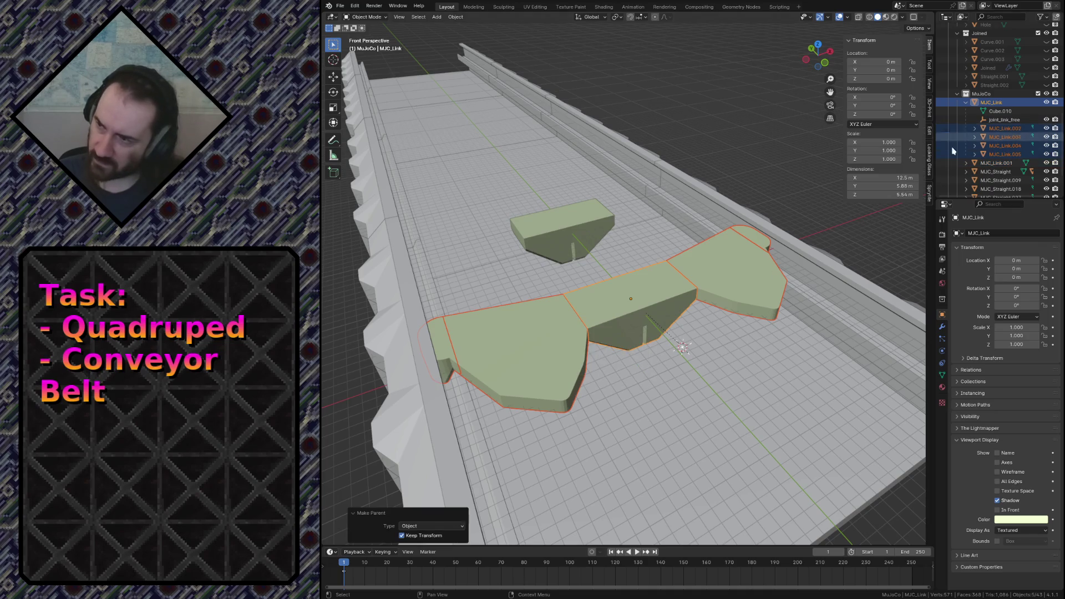
left_click(963, 103)
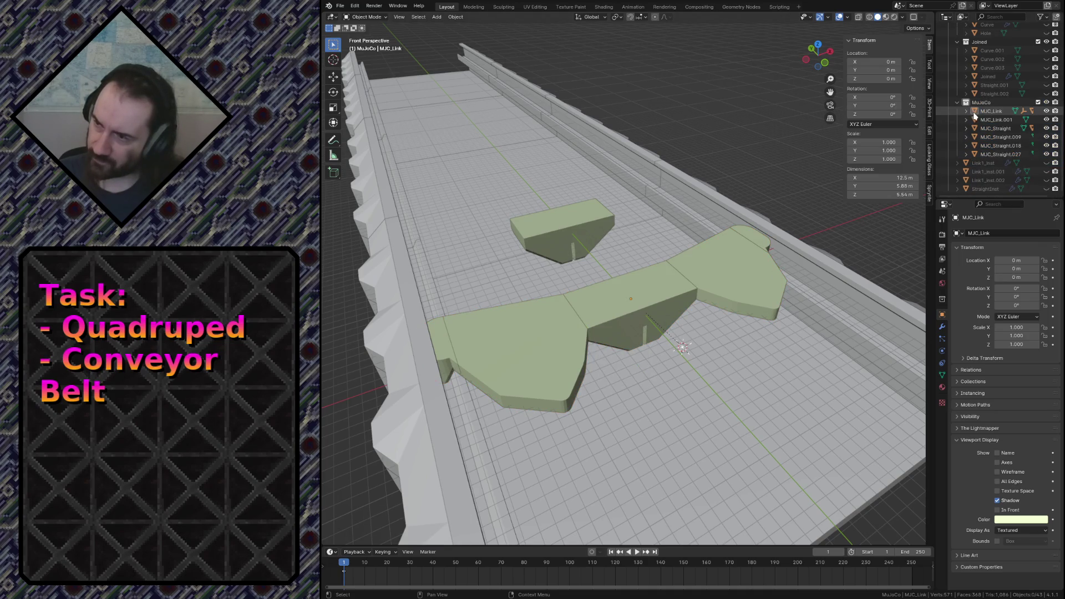
left_click(980, 121)
left_click(984, 112)
Save conveyor.blend, viewing the parented chain from above the track.
key("ctrl+s")
key("shift+grave")
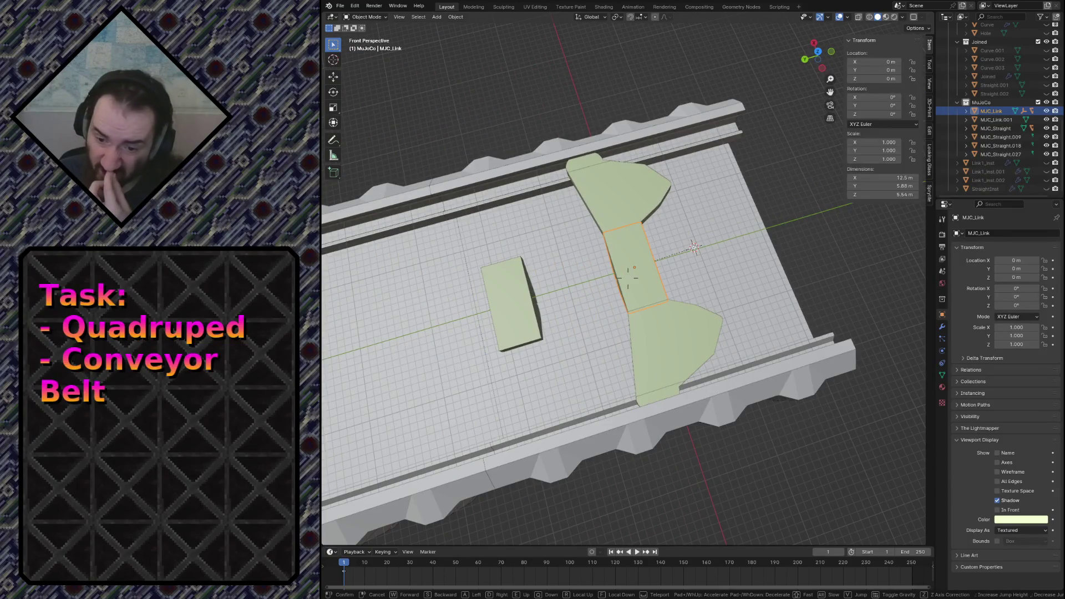
key("Escape")
key("ctrl+s")
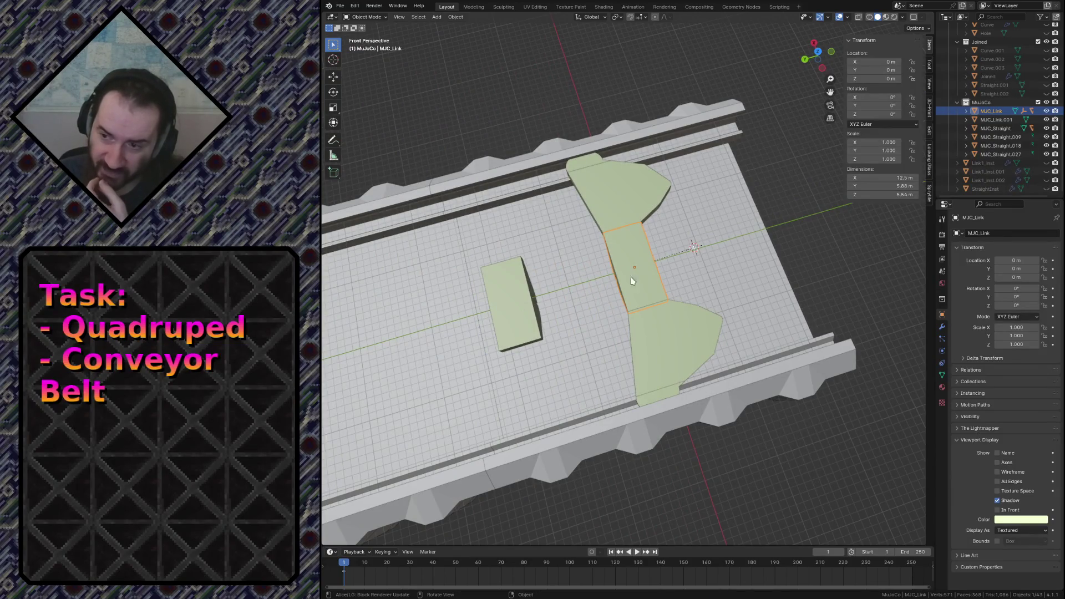
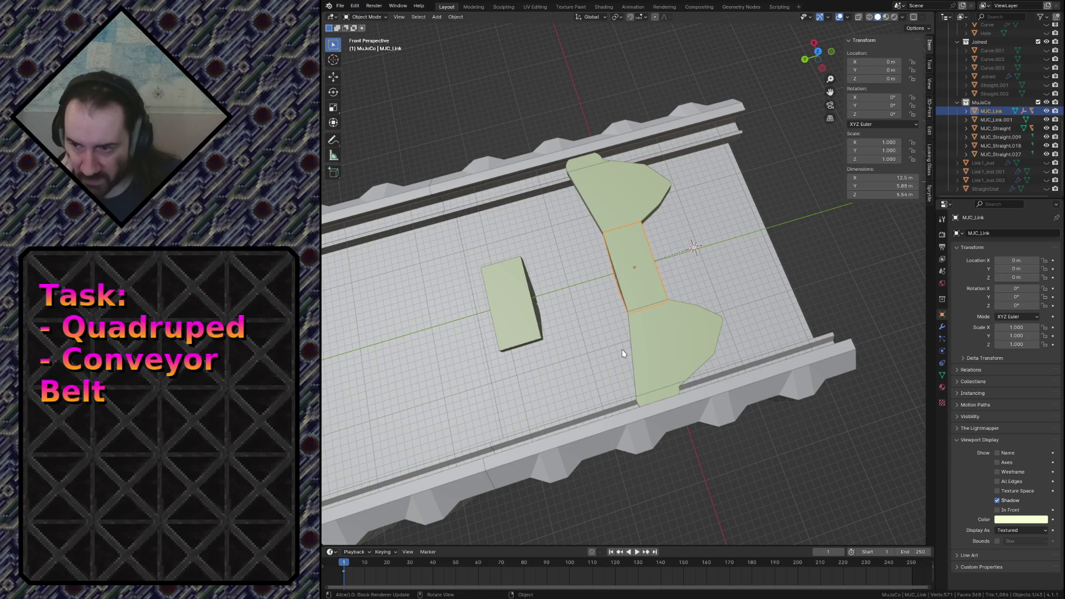
Inspect the small placeholder block isolated and from above, then return to the full scene.
left_click(511, 323)
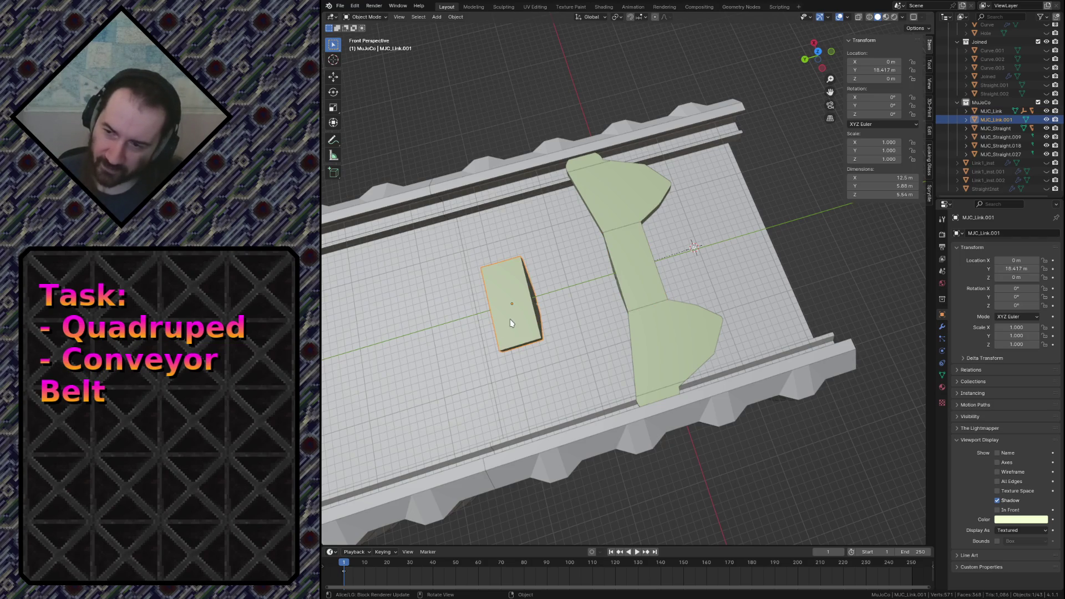
key("KP_1")
key("KP_7")
key("KP_Divide")
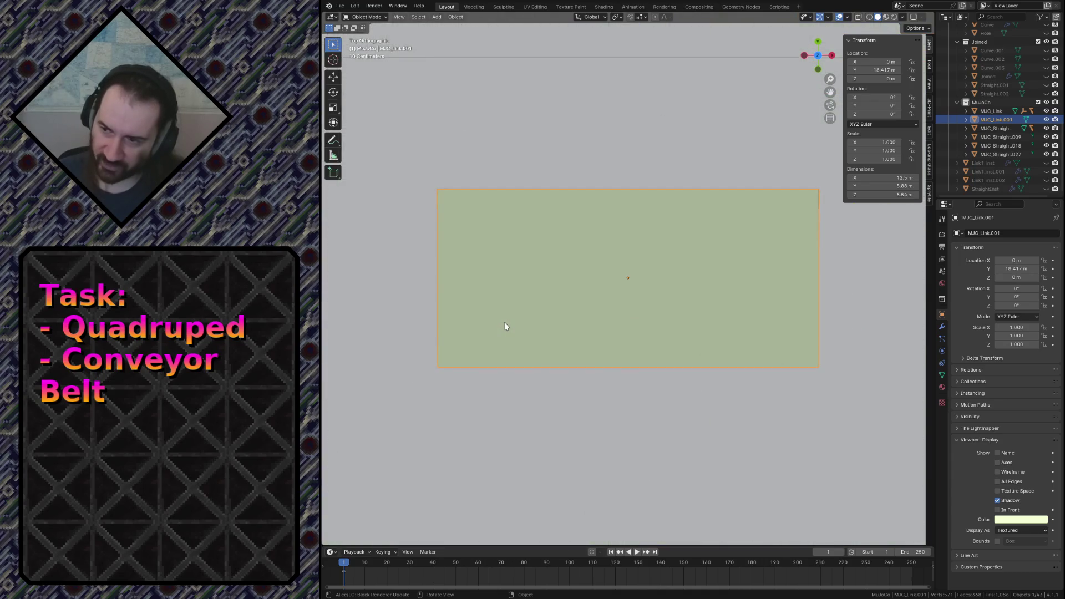
key("KP_Divide")
scroll(1035, 136, "up", 3)
scroll(1034, 135, "up", 2)
scroll(1034, 135, "up", 3)
scroll(1040, 131, "up", 1)
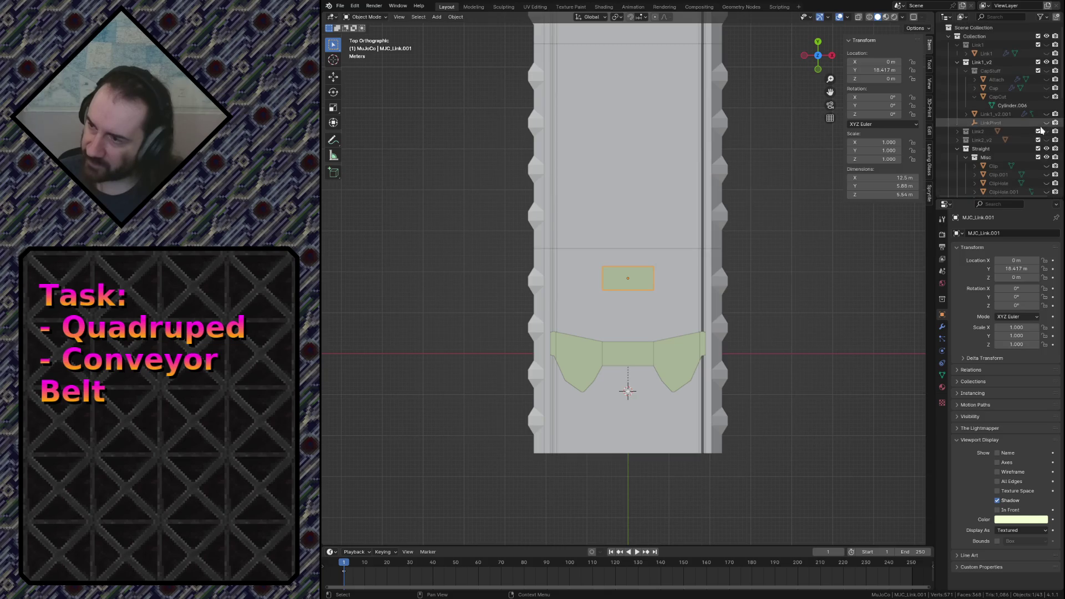
Duplicate the detailed Link1_v2.001 mesh, hide the original and move the copy into the MuJoCo collection.
left_click(1045, 115)
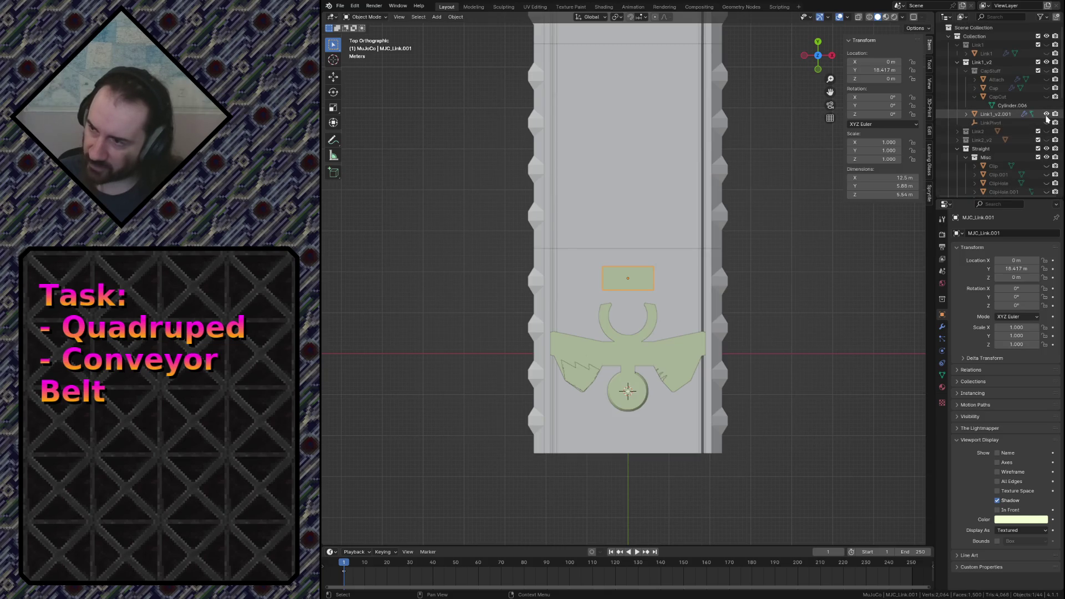
left_click(625, 399)
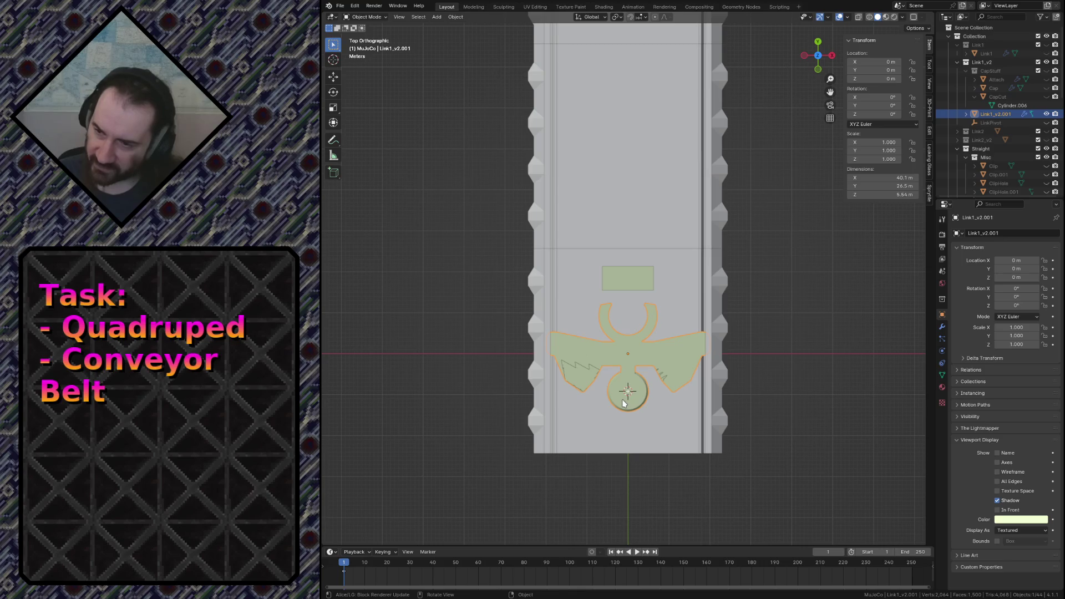
key("shift+d")
left_click(626, 399)
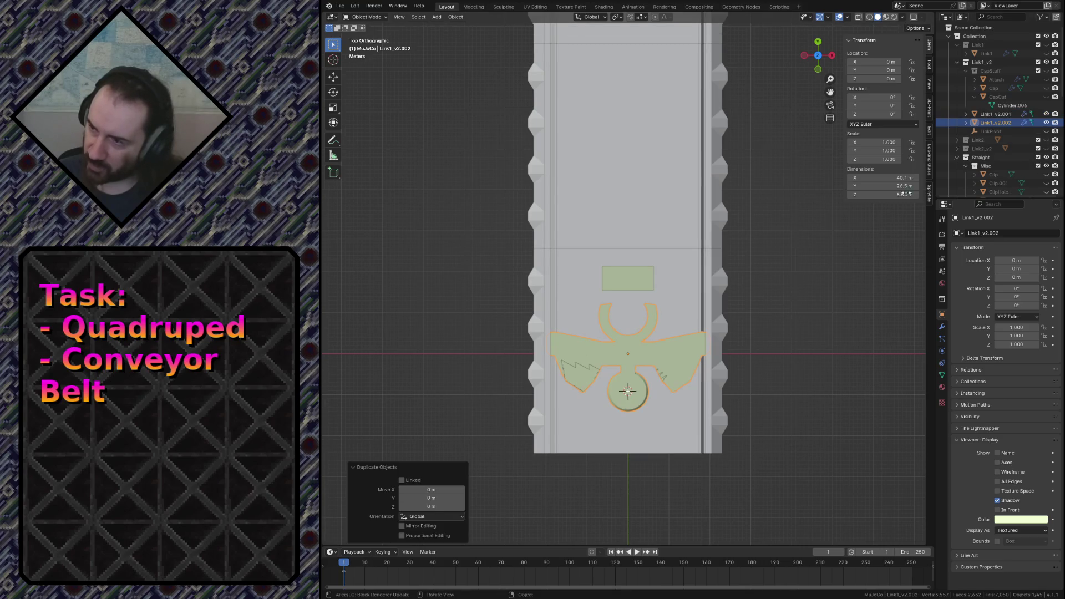
left_click(1046, 115)
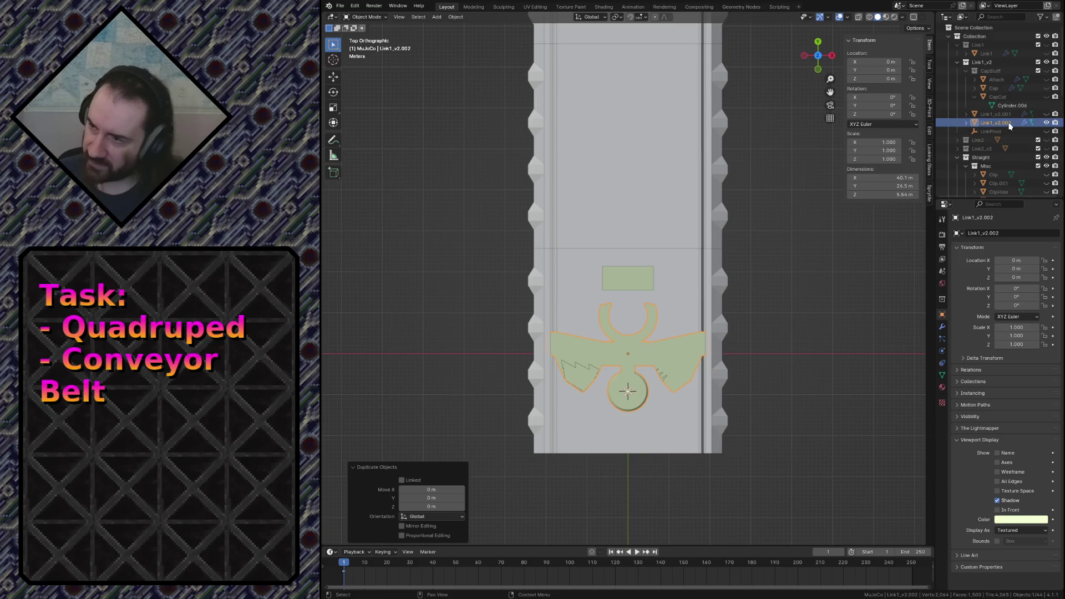
left_click_drag(1003, 124, 990, 111)
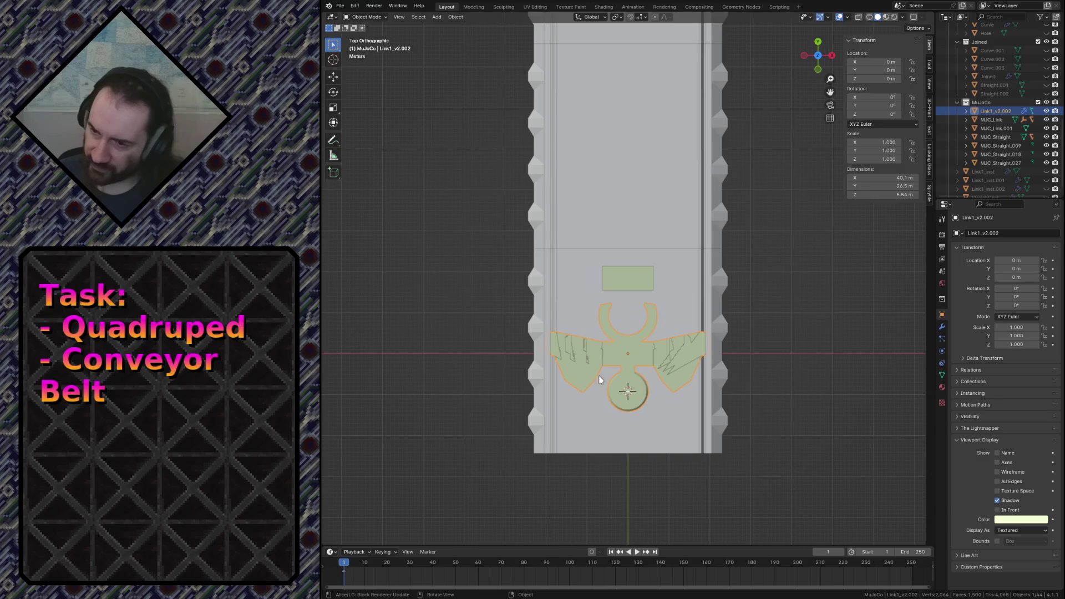
scroll(672, 447, "up", 2)
scroll(672, 447, "up", 1)
Move the detailed link copy along Y to sit further along the track.
key("g")
key("y")
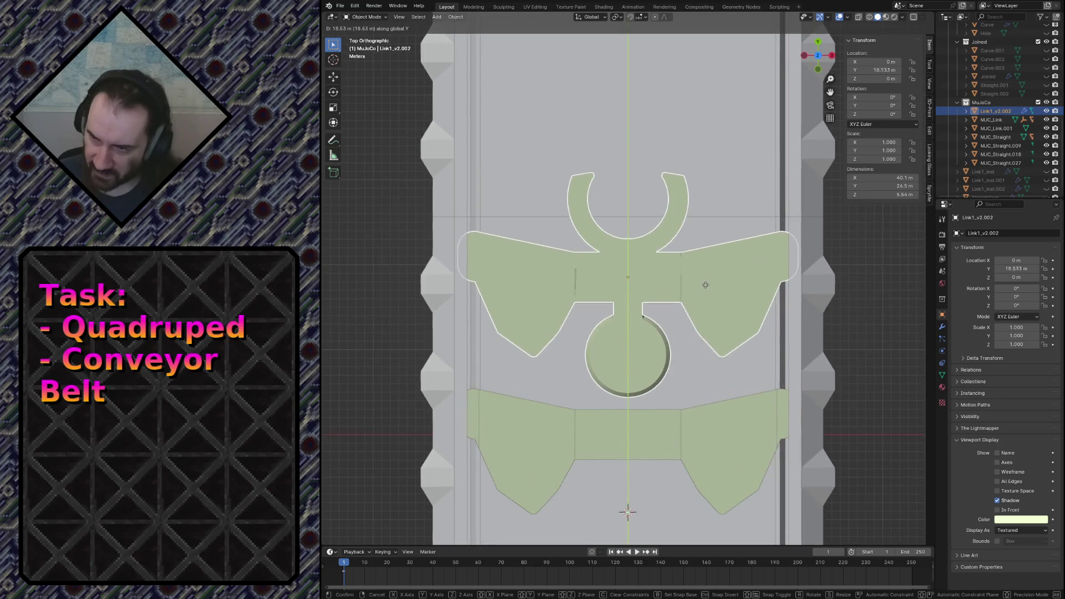
left_click(705, 287)
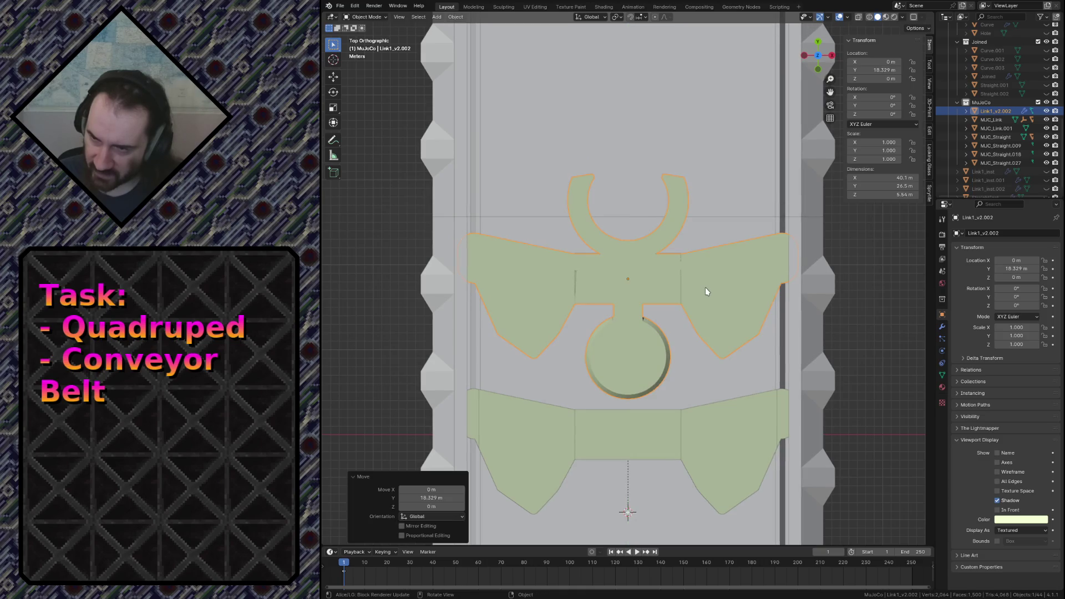
key("KP_5")
middle_click_drag(645, 320, 583, 250)
scroll(633, 316, "up", 3)
middle_click_drag(632, 316, 695, 336)
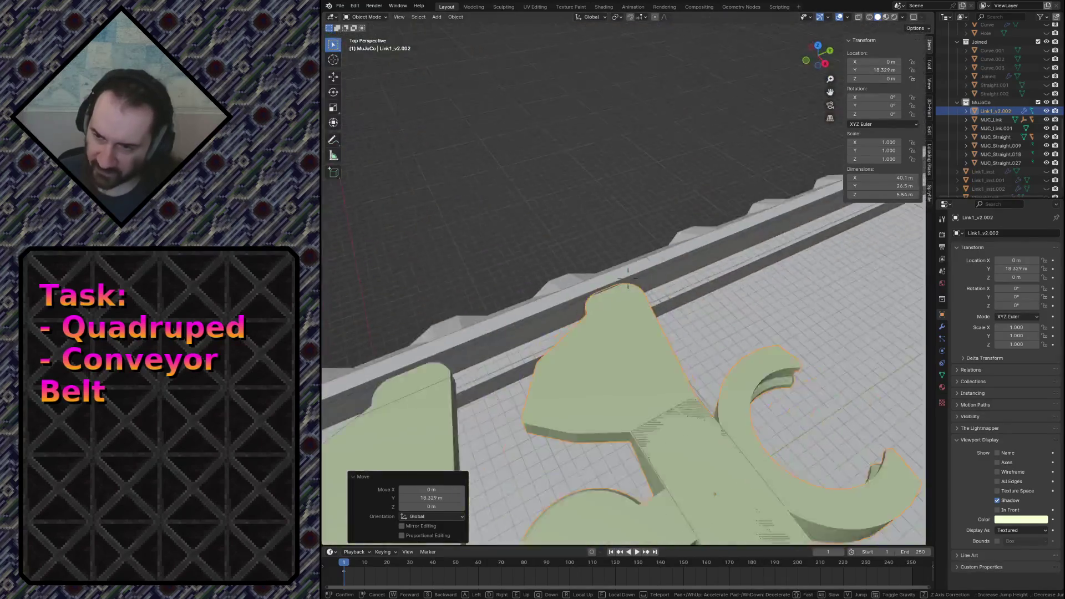
Delete the small placeholder block MJC_Link.001 and select the MJC_Link piece.
key("x")
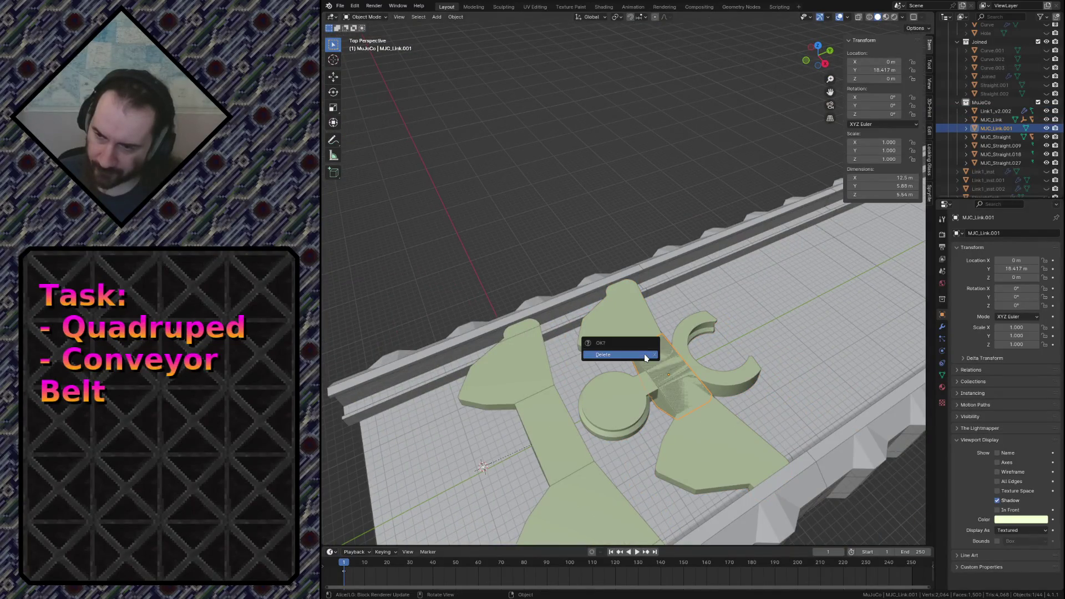
left_click(632, 347)
scroll(644, 354, "up", 4)
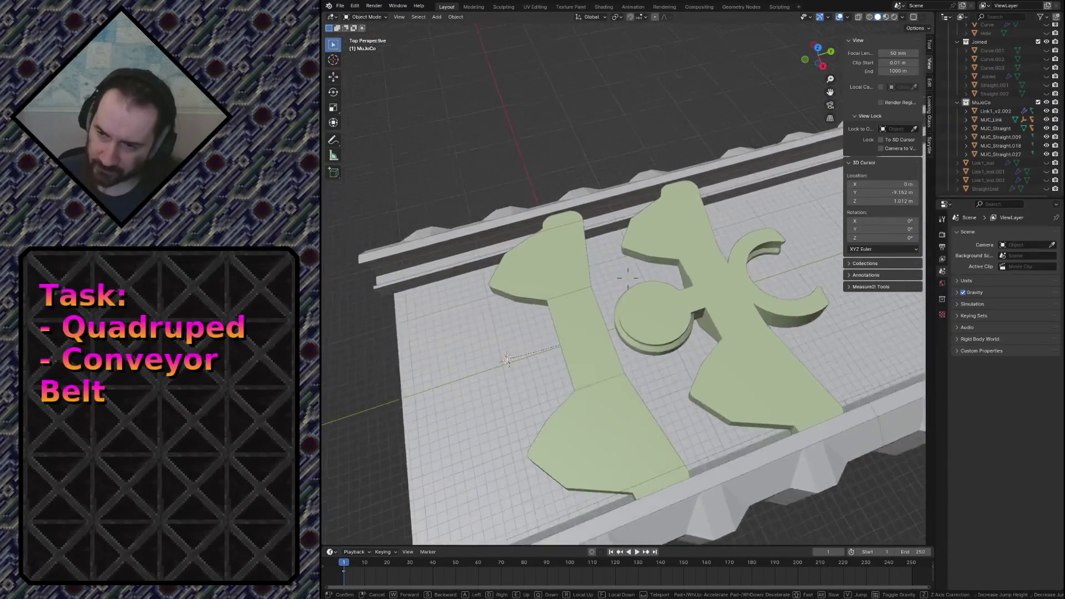
scroll(644, 354, "down", 3)
middle_click_drag(644, 354, 644, 358)
left_click(620, 356)
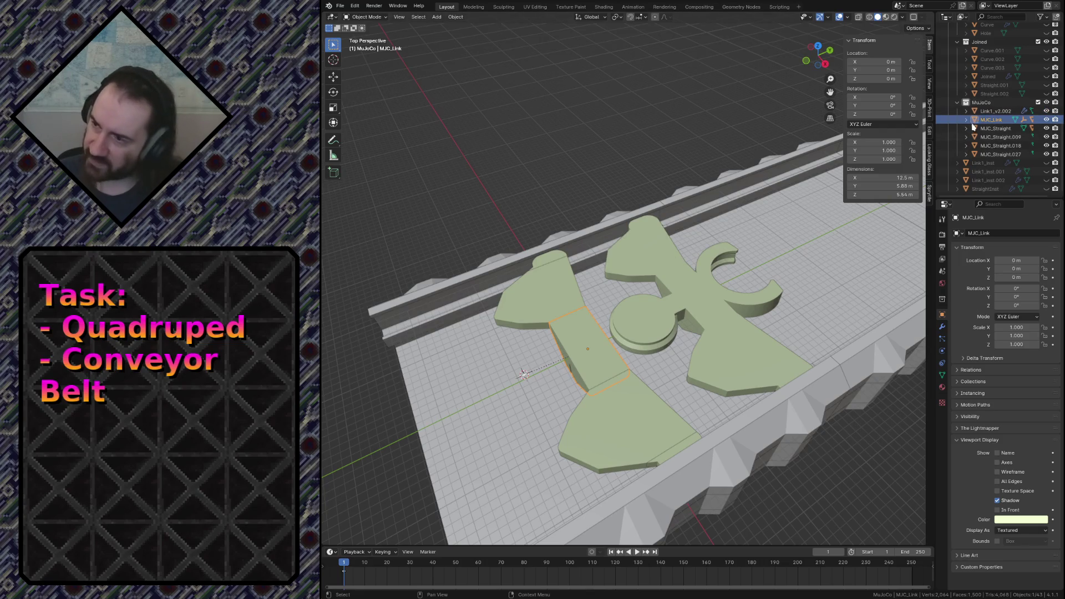
Select MJC_Link with its whole hierarchy, making joint_link_free the active object.
right_click(974, 127)
left_click(977, 122)
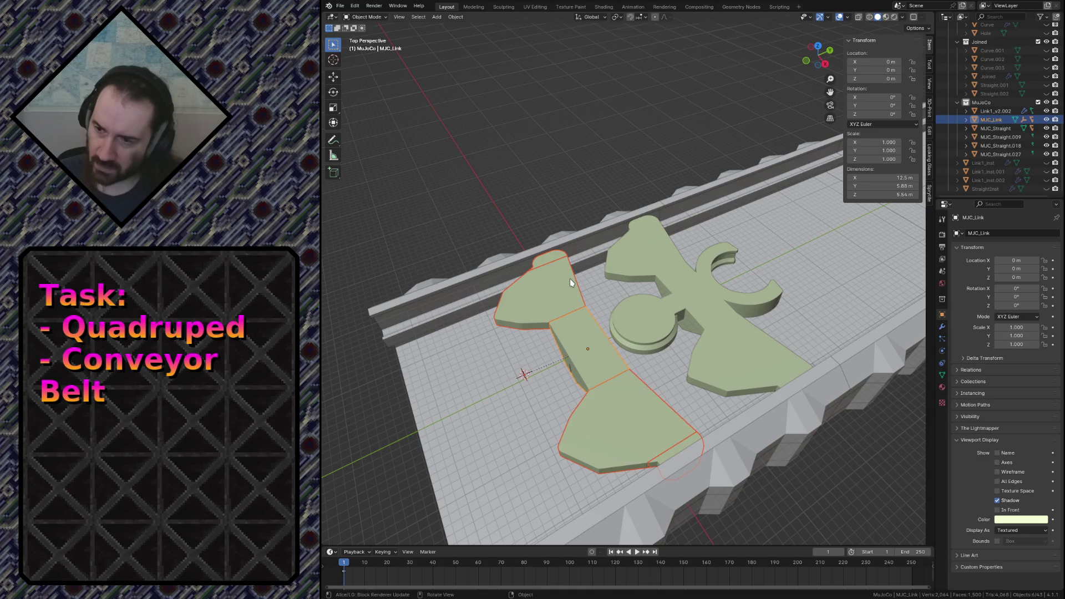
left_click(966, 119)
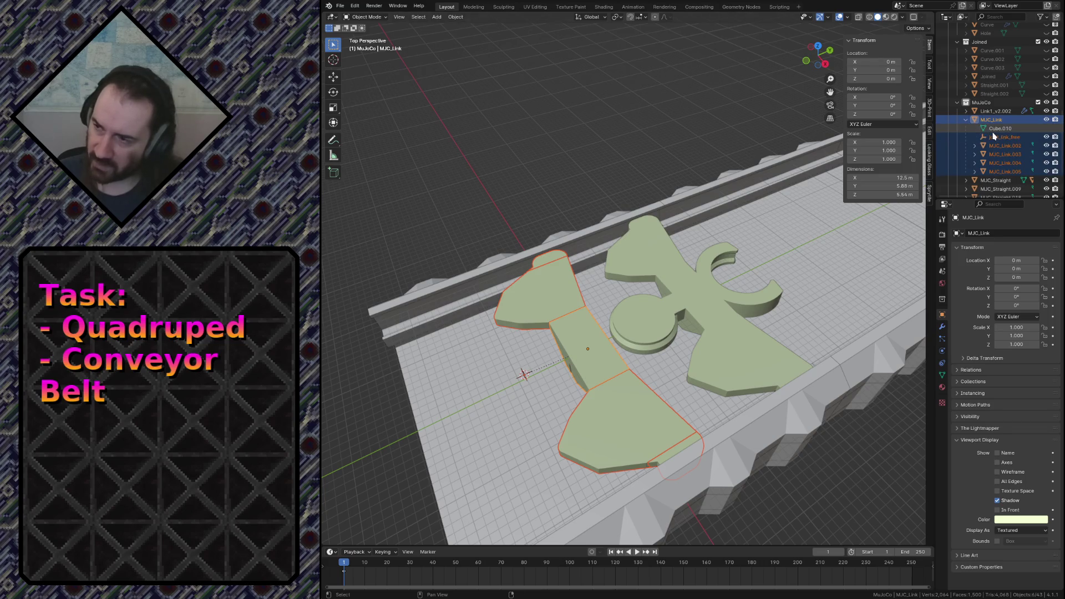
left_click(992, 137)
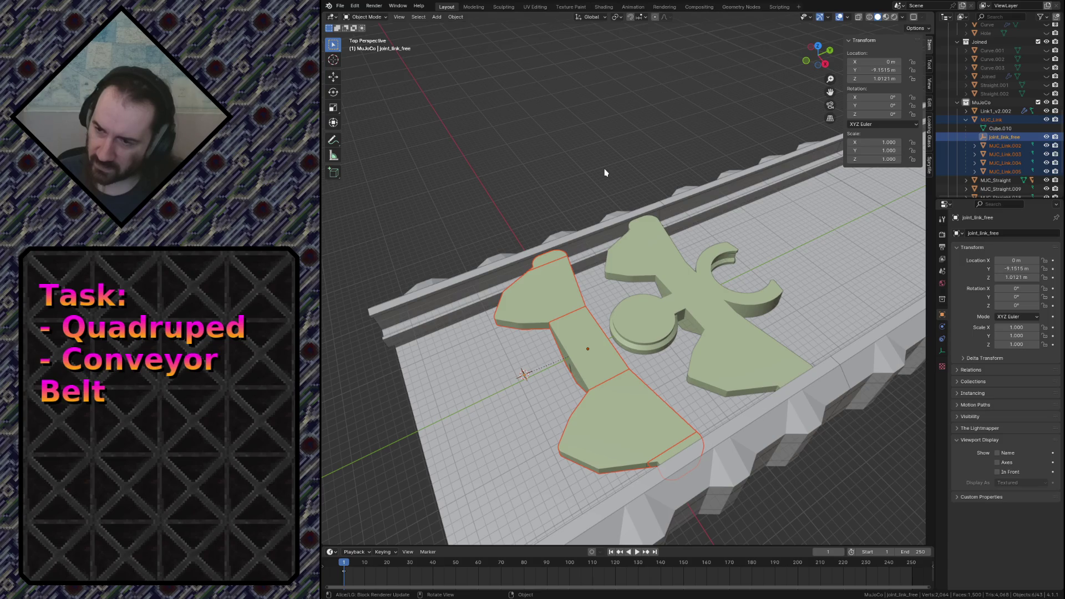
Place a linked duplicate of the MJC_Link hierarchy further along the track on Y.
key("alt+d")
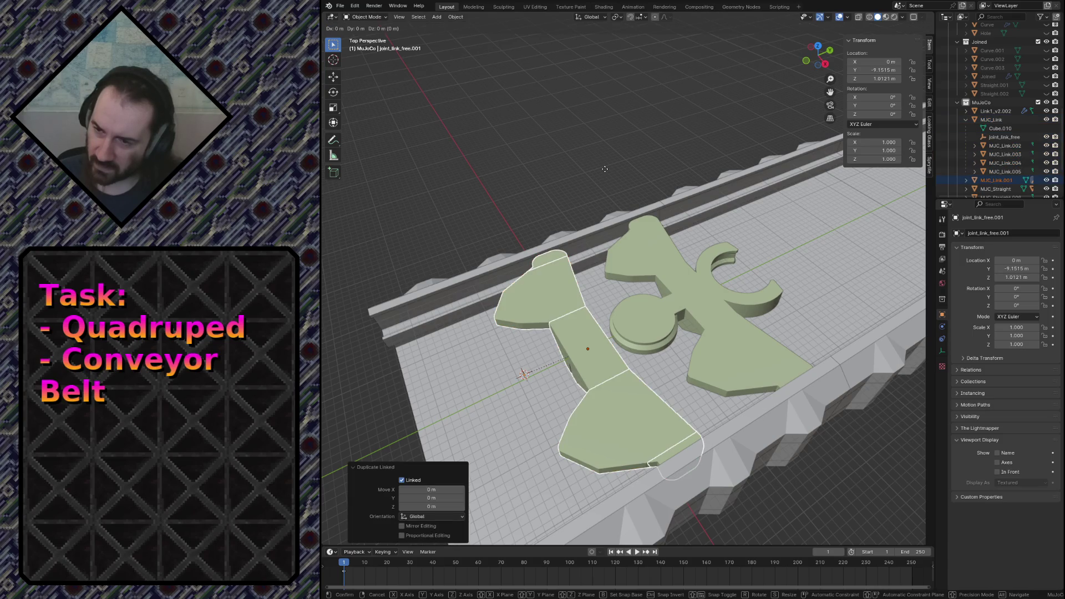
key("y")
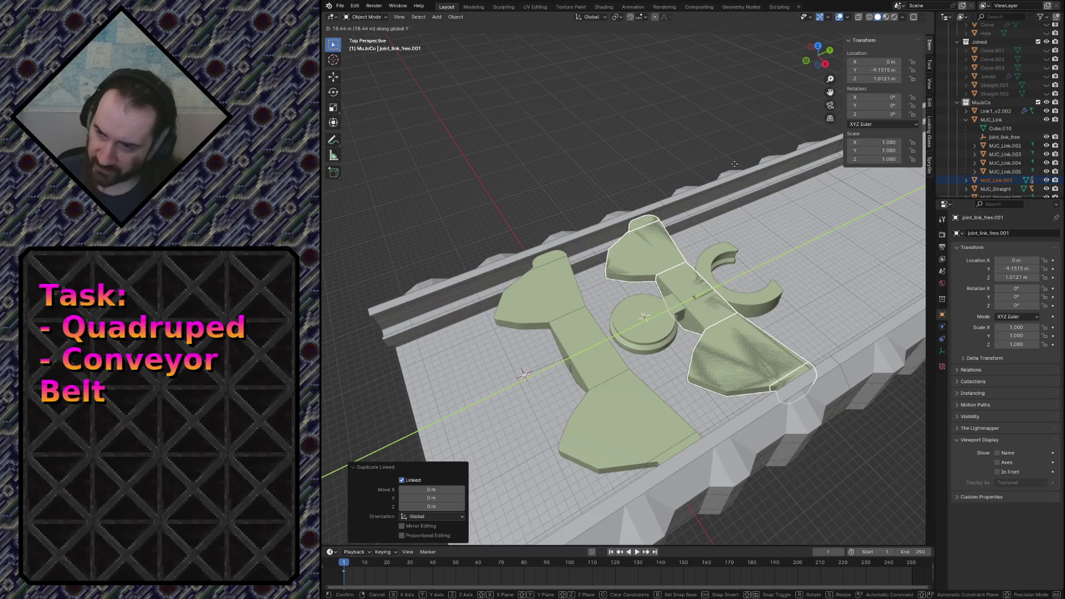
left_click(733, 167)
Delete the detailed link copy and select the newly placed link piece.
key("x")
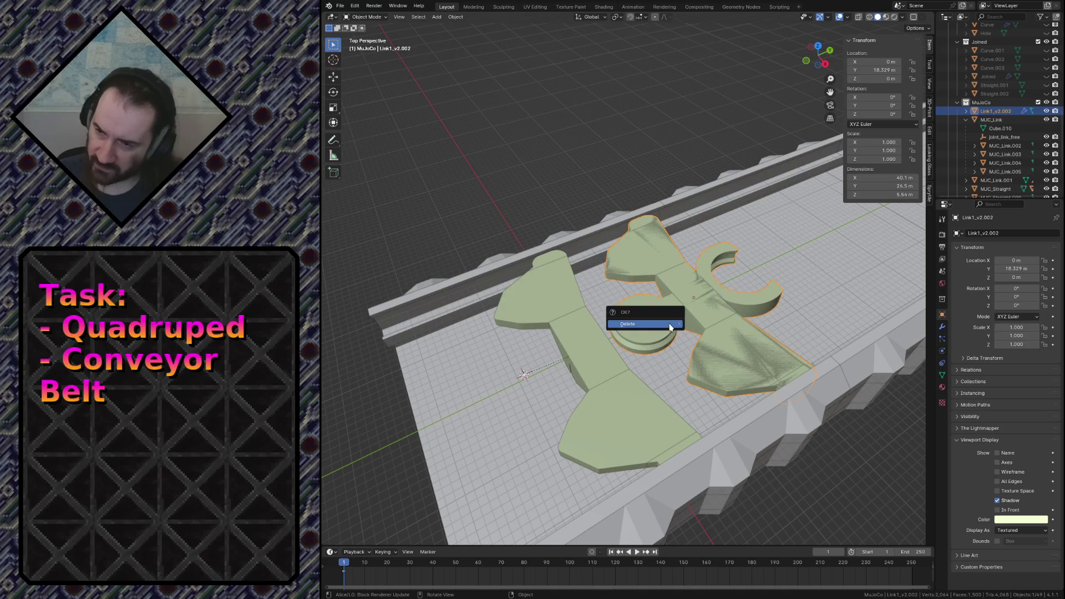
left_click(657, 318)
left_click(696, 306)
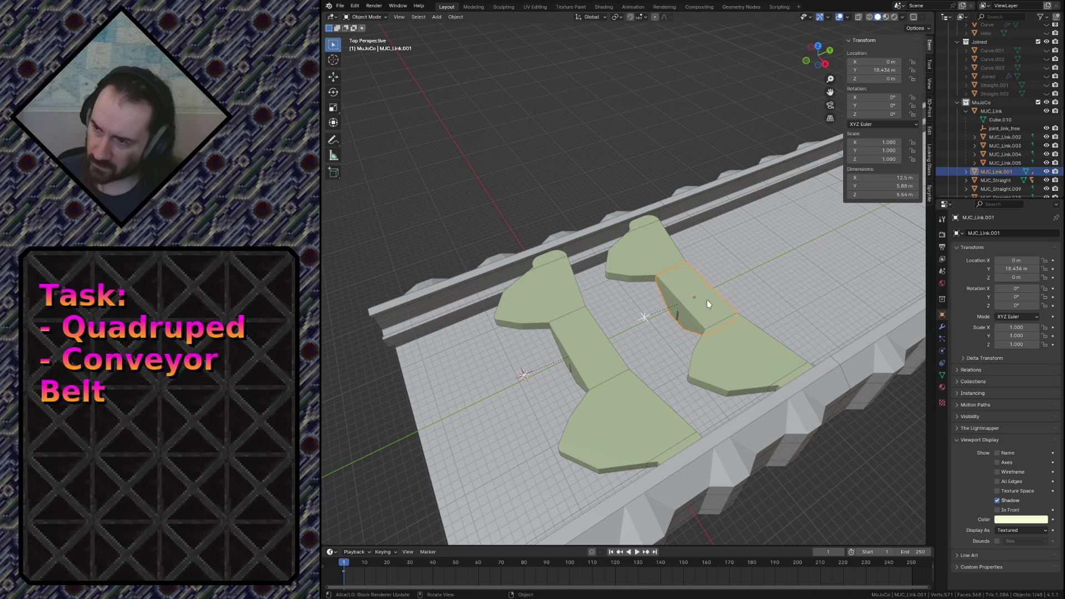
Unhide the extra Link1_v2.002 body, inspect it up close and delete it.
left_click(966, 172)
scroll(965, 172, "down", 4)
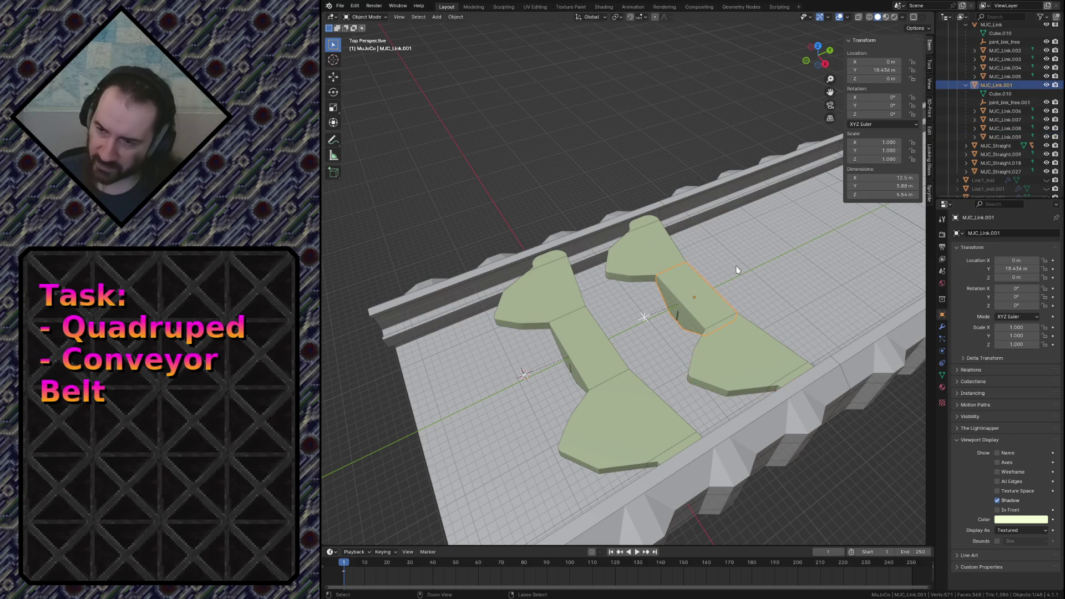
key("alt+h")
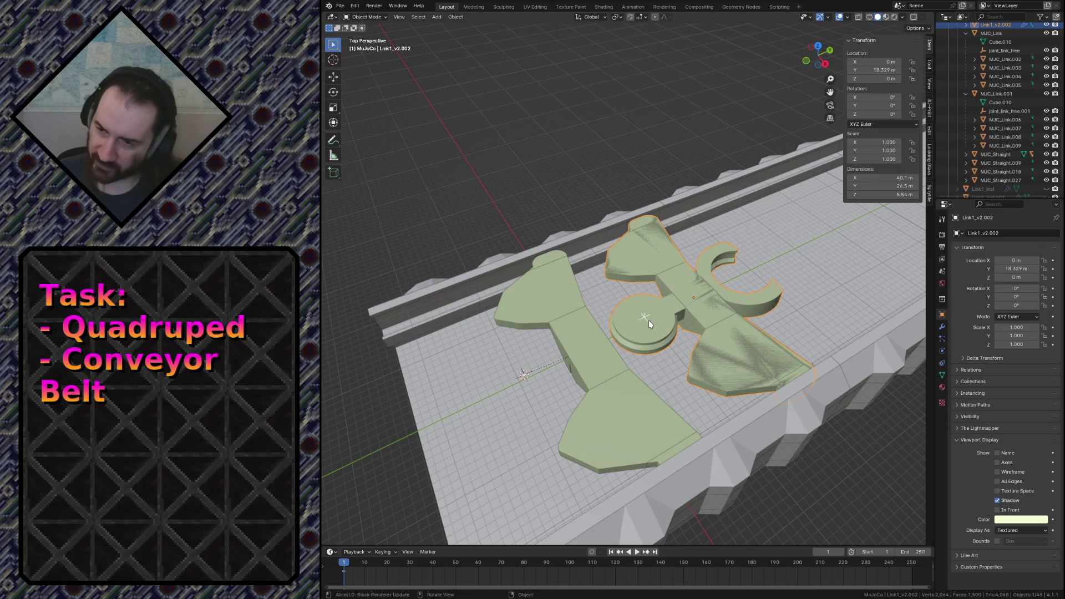
key("shift+grave")
key("w")
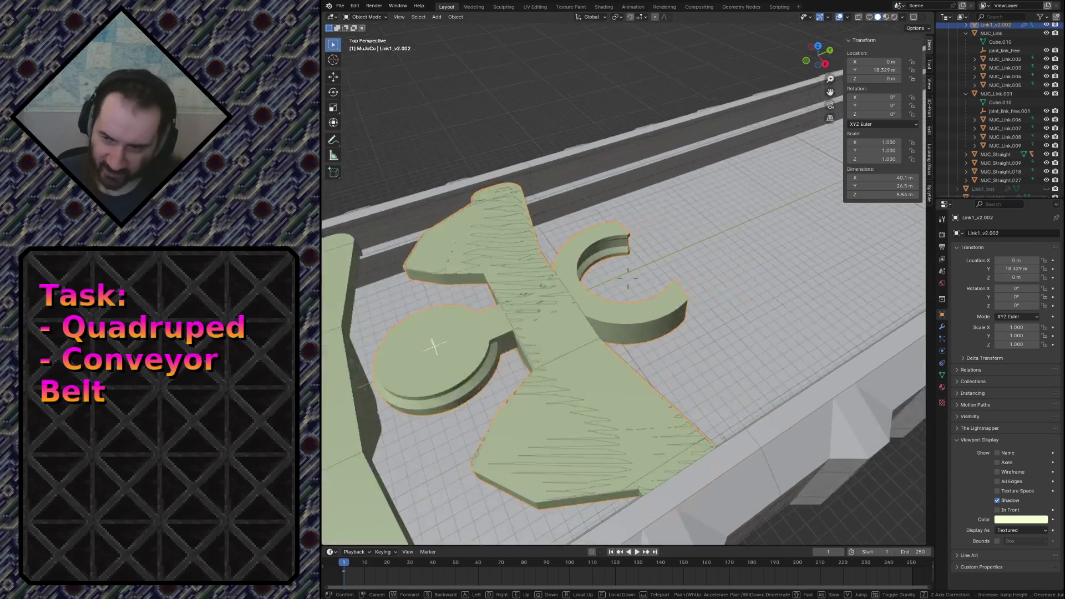
key("w")
left_click(647, 318)
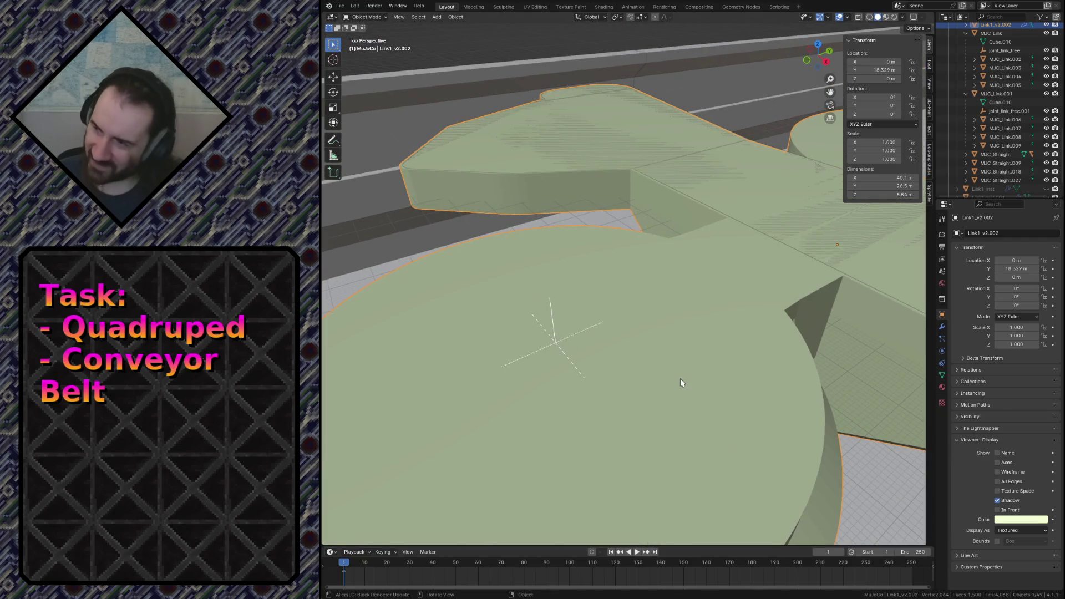
scroll(998, 108, "up", 3)
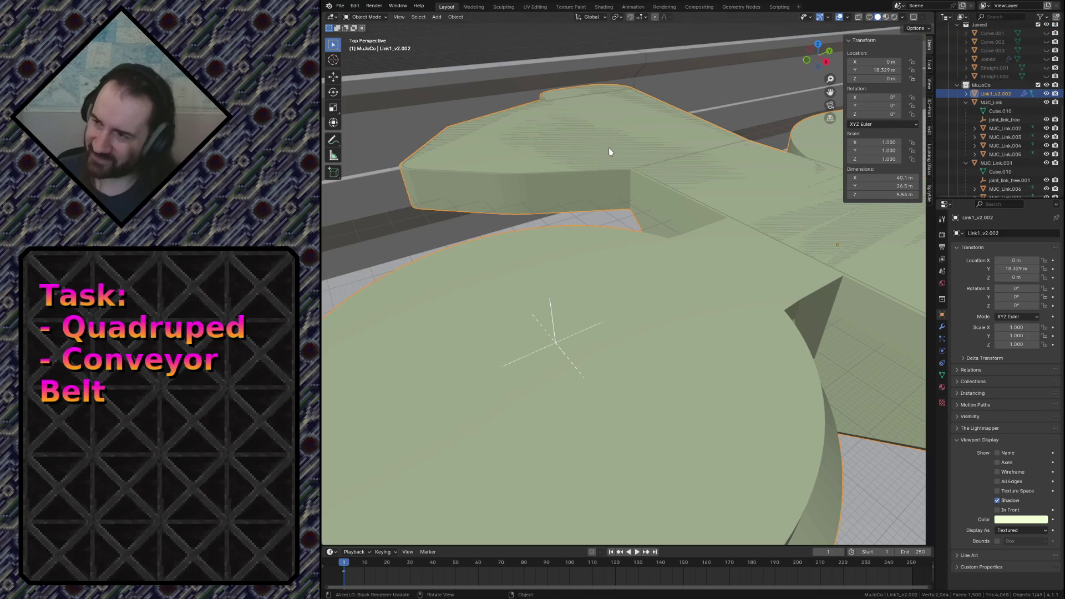
key("Delete")
Display the link's free-joint empty as a circle rotated 90° about X, and save the file.
left_click(558, 346)
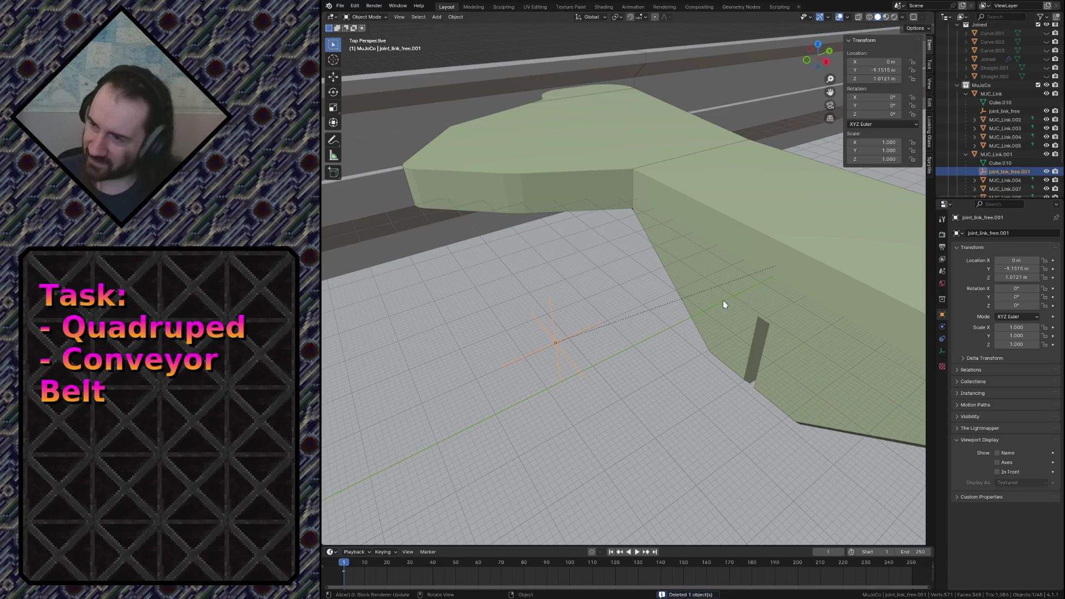
scroll(713, 303, "down", 4)
middle_click_drag(630, 314, 430, 370)
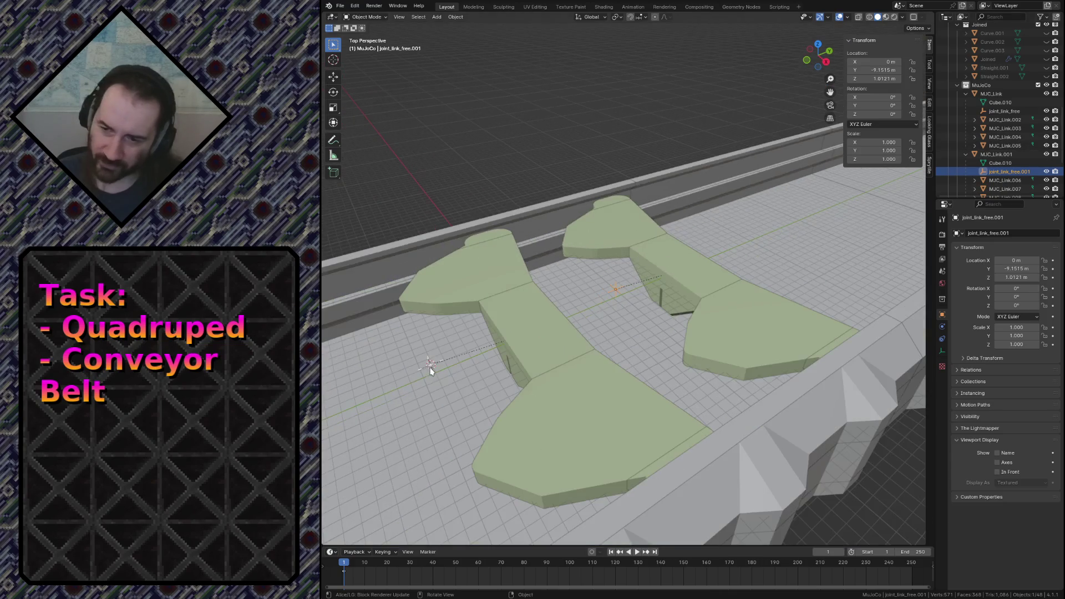
left_click(941, 354)
left_click(1022, 244)
left_click(1020, 283)
key("g")
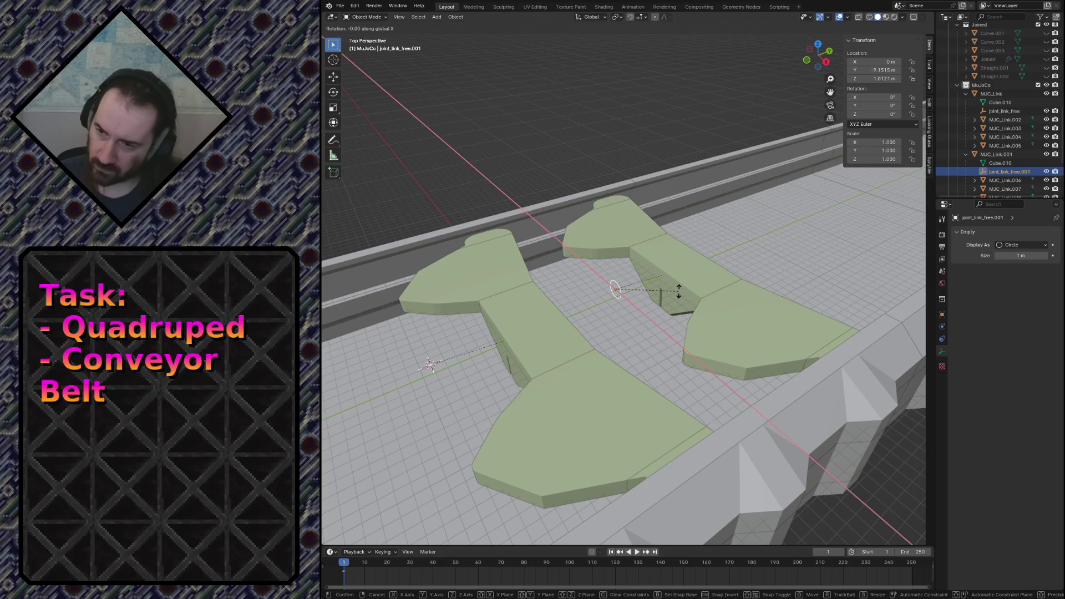
type("x90")
key("Return")
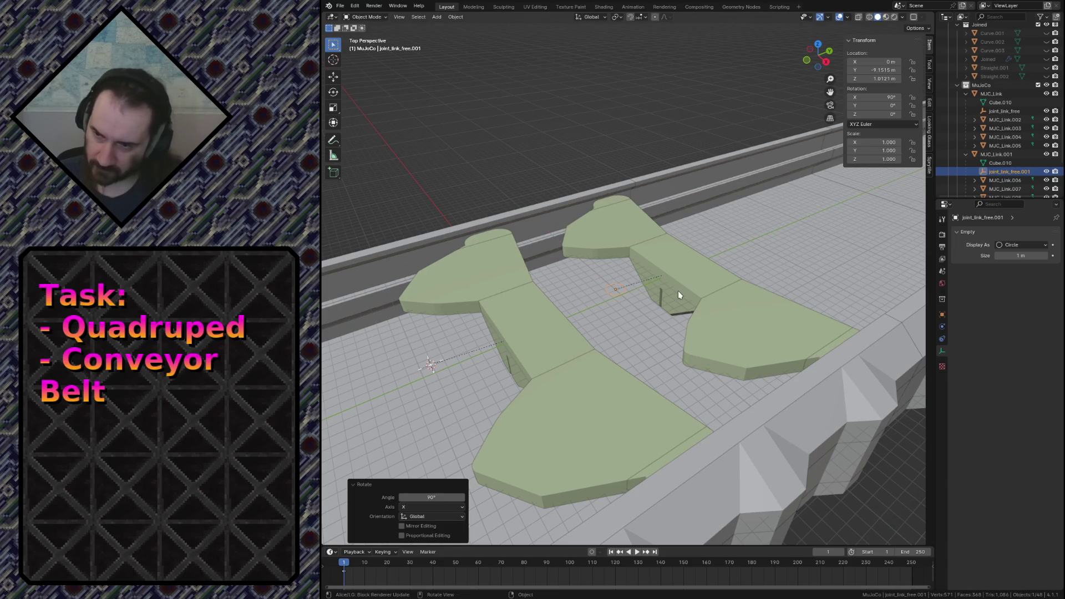
key("ctrl+s")
Select MJC_Link.001 with its children and view the whole conveyor from above.
left_click(965, 158)
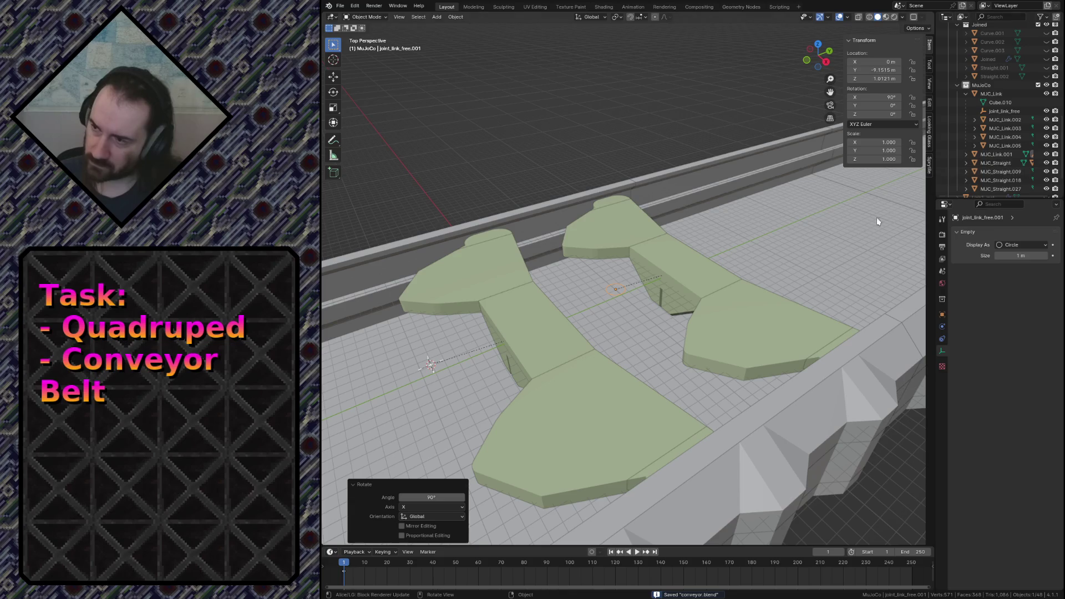
left_click(688, 275)
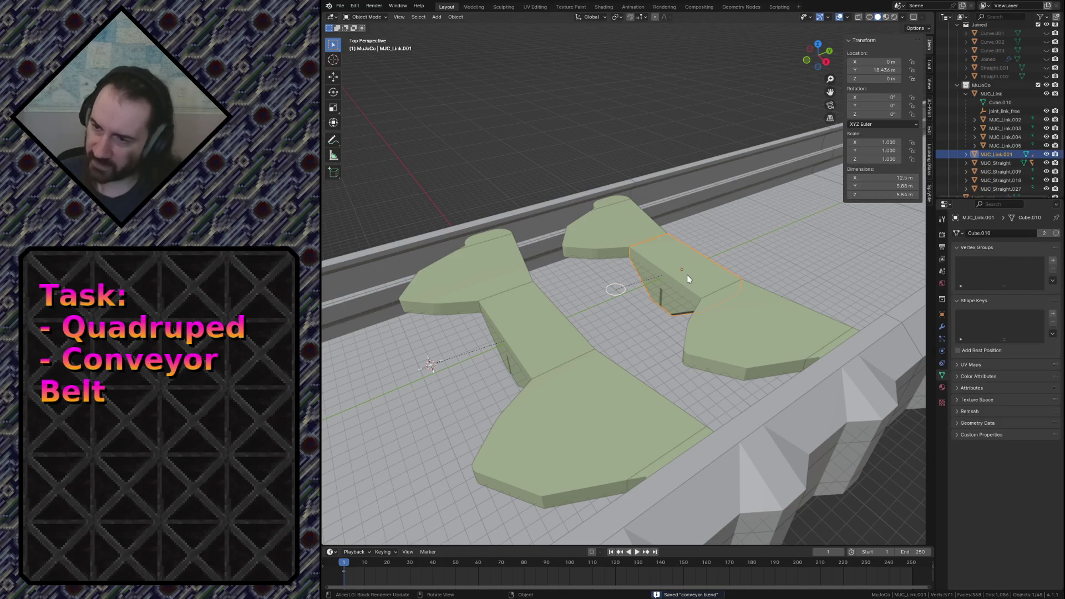
right_click(994, 155)
left_click(979, 157)
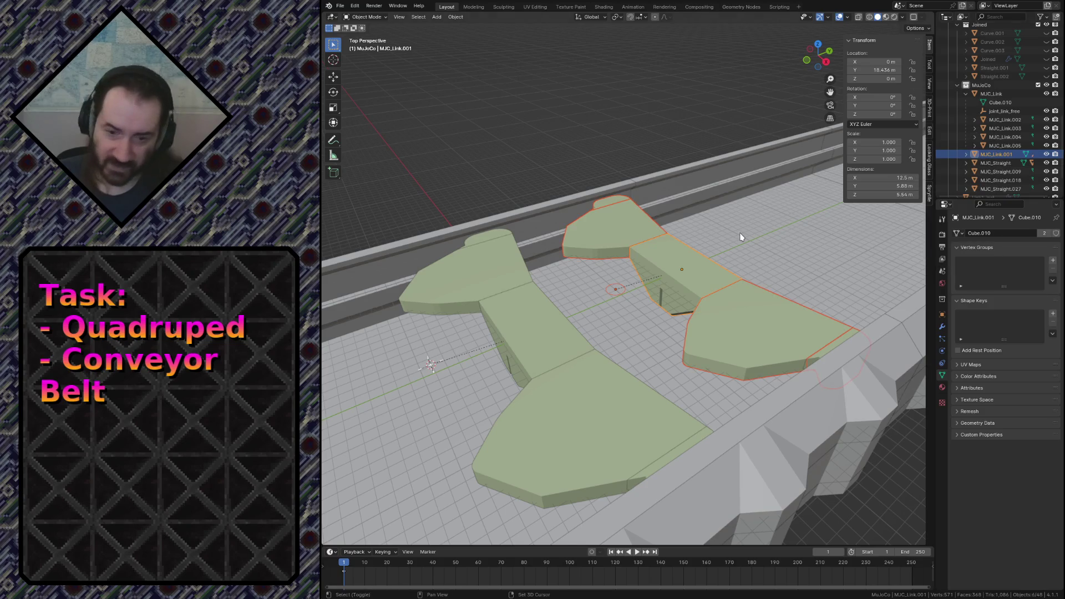
key("shift+grave")
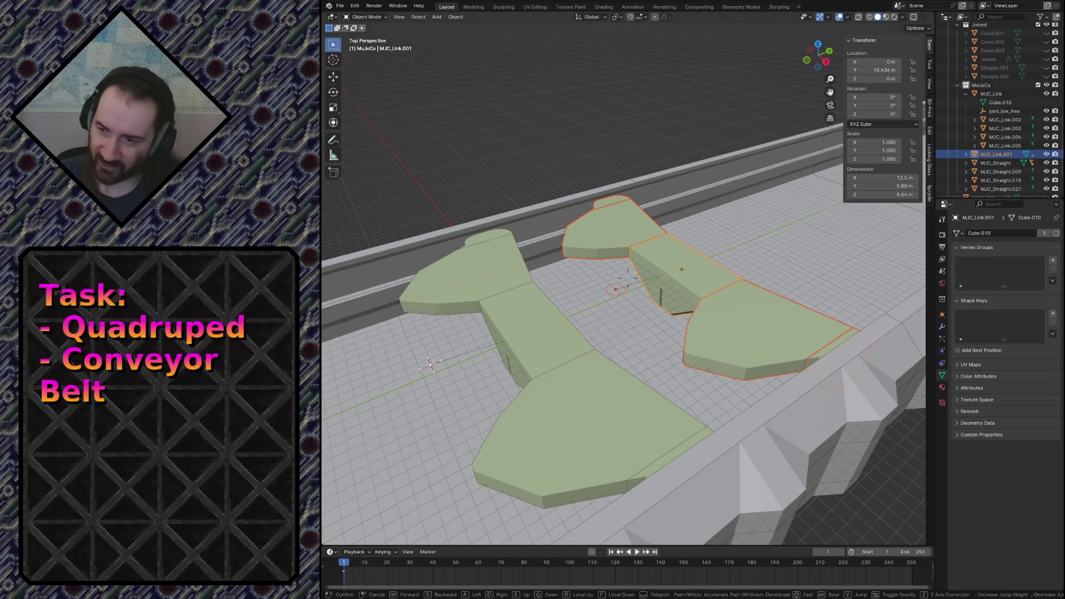
key("s")
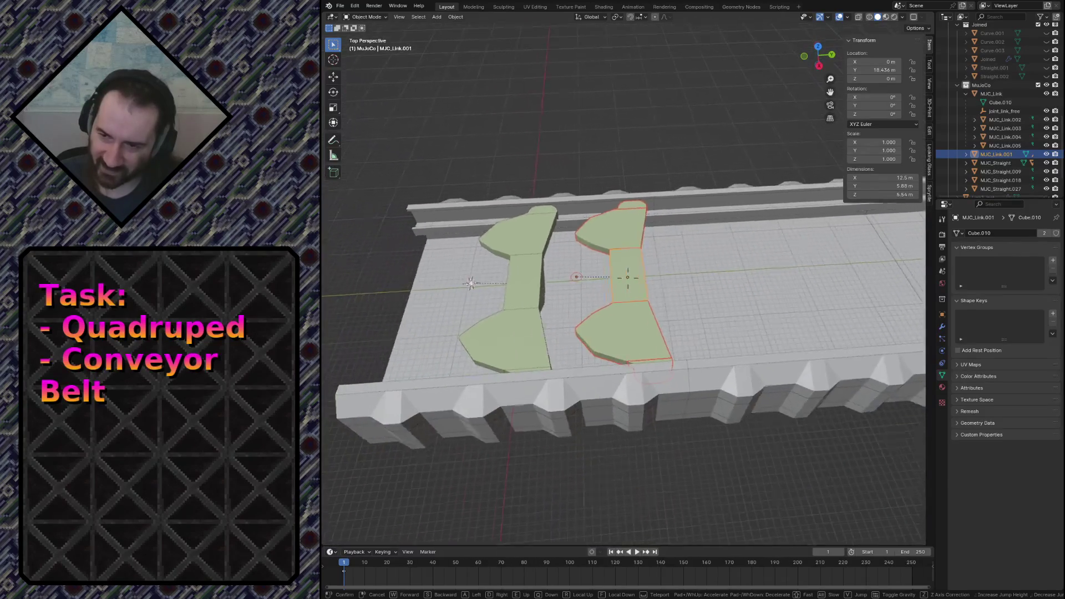
left_click(740, 237)
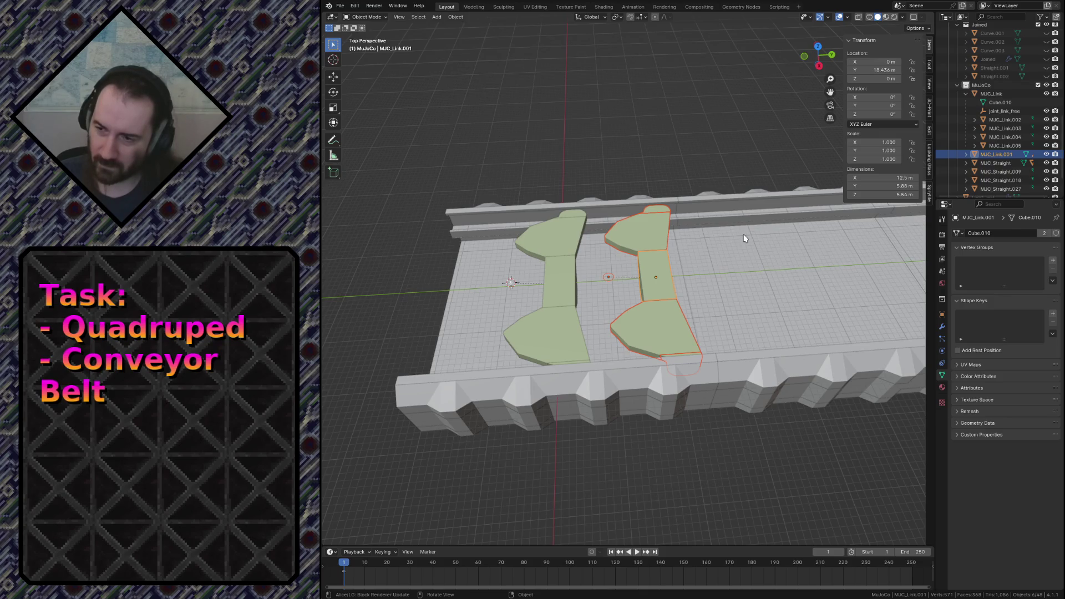
key("KP_7")
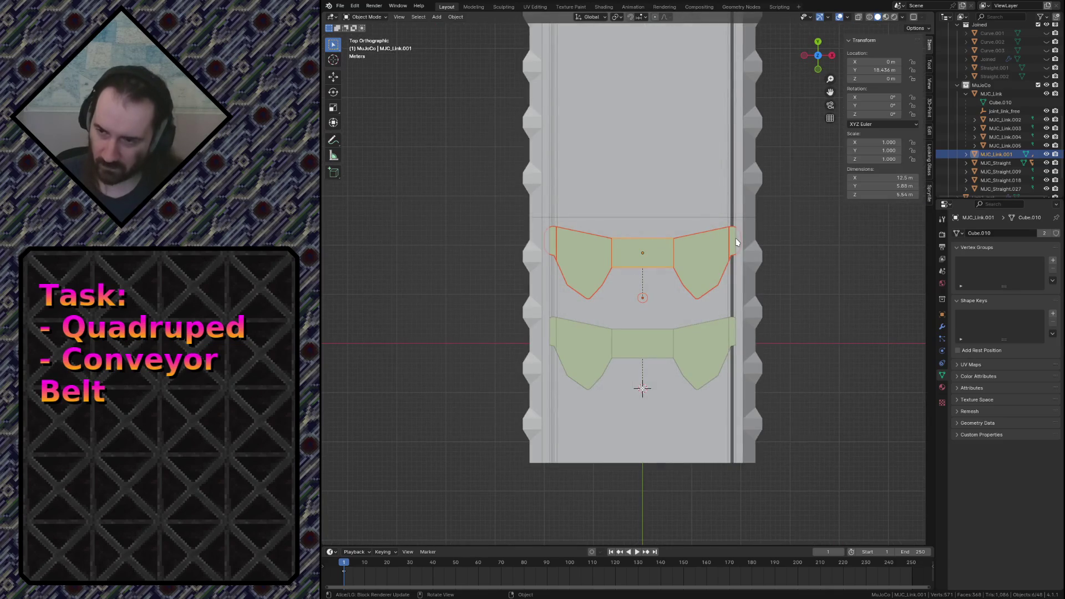
Trial-duplicate the selected link along the belt, then remove the duplicate again.
key("shift+d")
key("y")
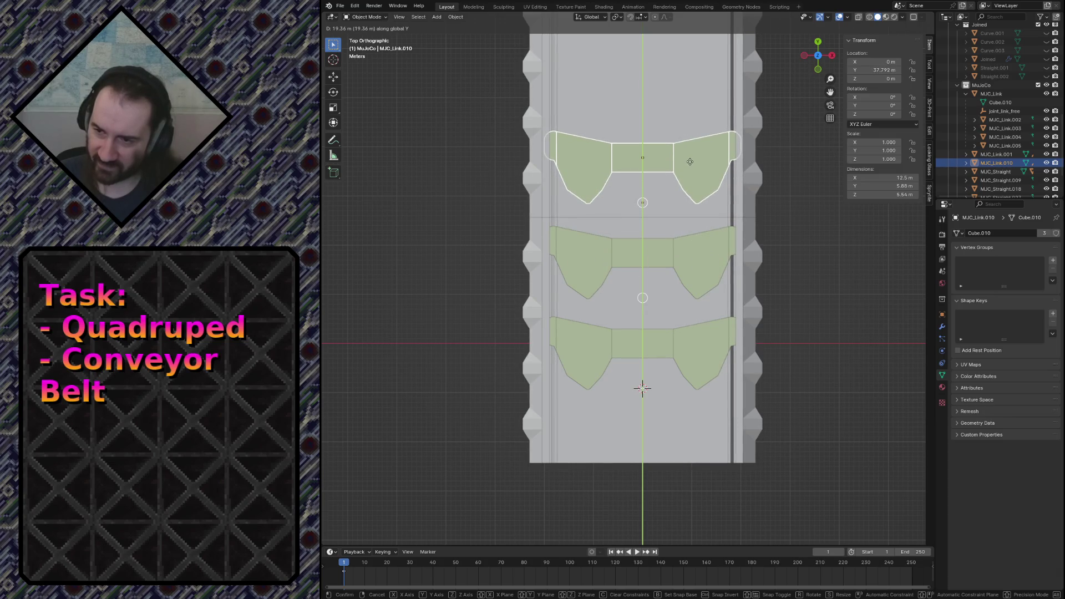
left_click(692, 162)
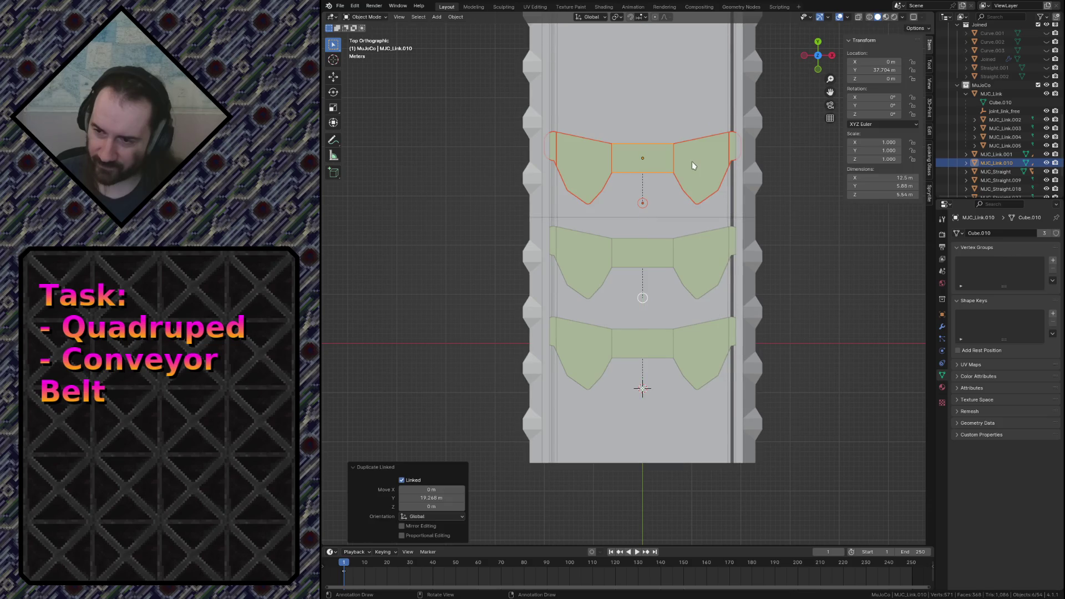
key("Delete")
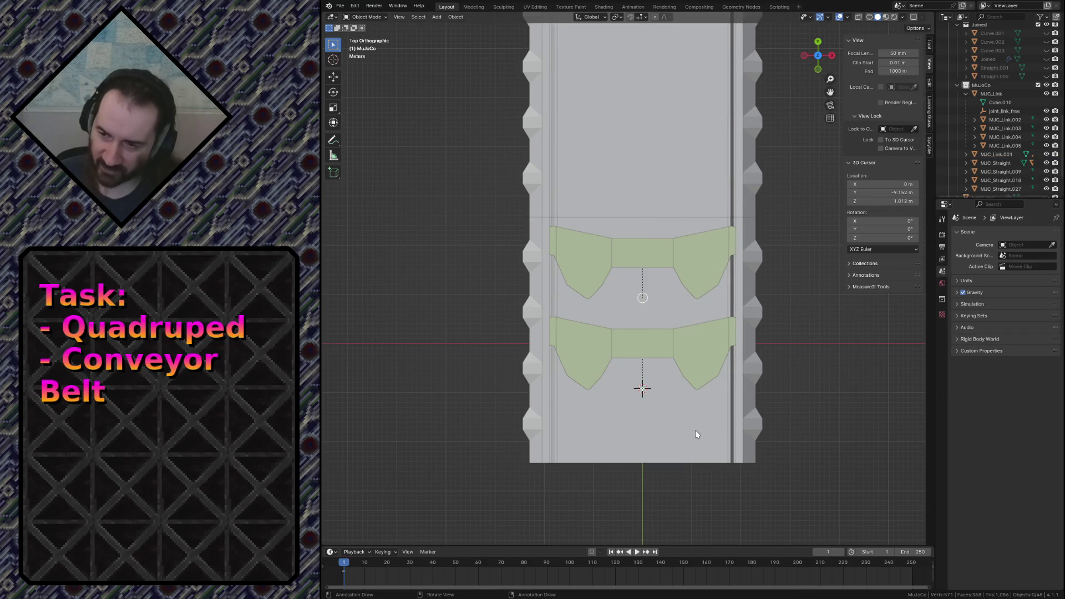
scroll(694, 430, "up", 3)
scroll(693, 448, "up", 2)
Measure the joint-to-joint spacing of the two links with the ruler, about 18.44 m.
mouse_move(628, 257)
middle_mouse_down()
mouse_move(628, 241)
mouse_move(547, 178)
middle_mouse_up()
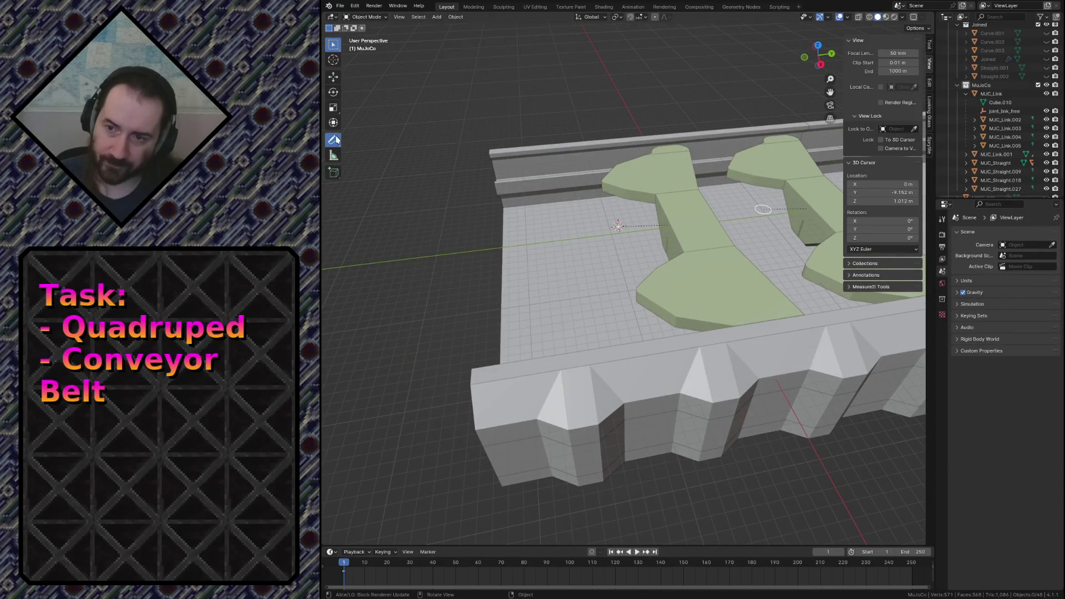
left_click(334, 139)
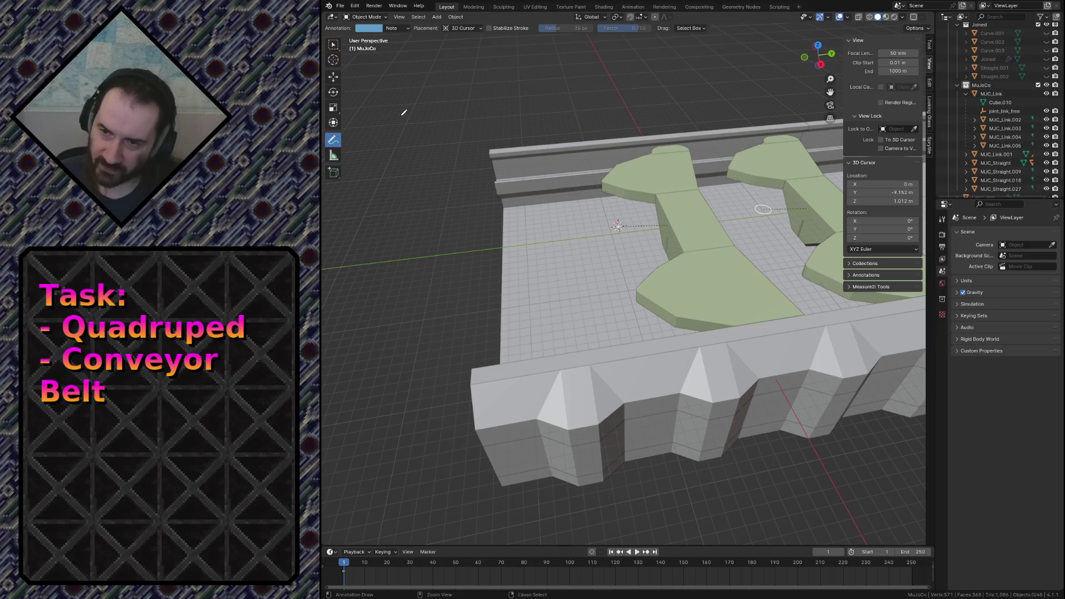
left_click(334, 155)
left_click_drag(618, 224, 763, 212)
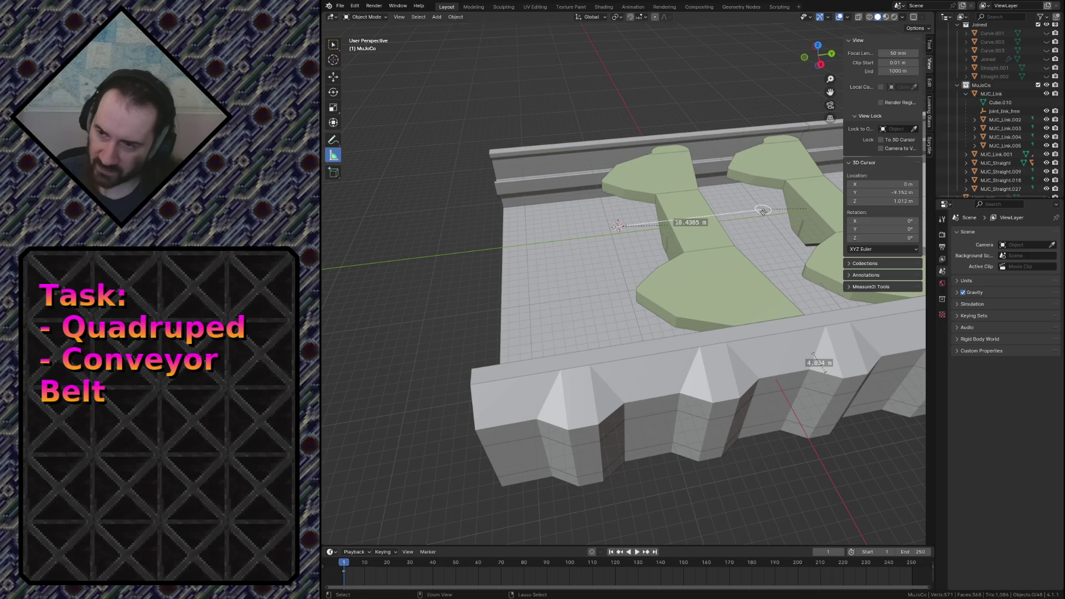
key("shift+grave")
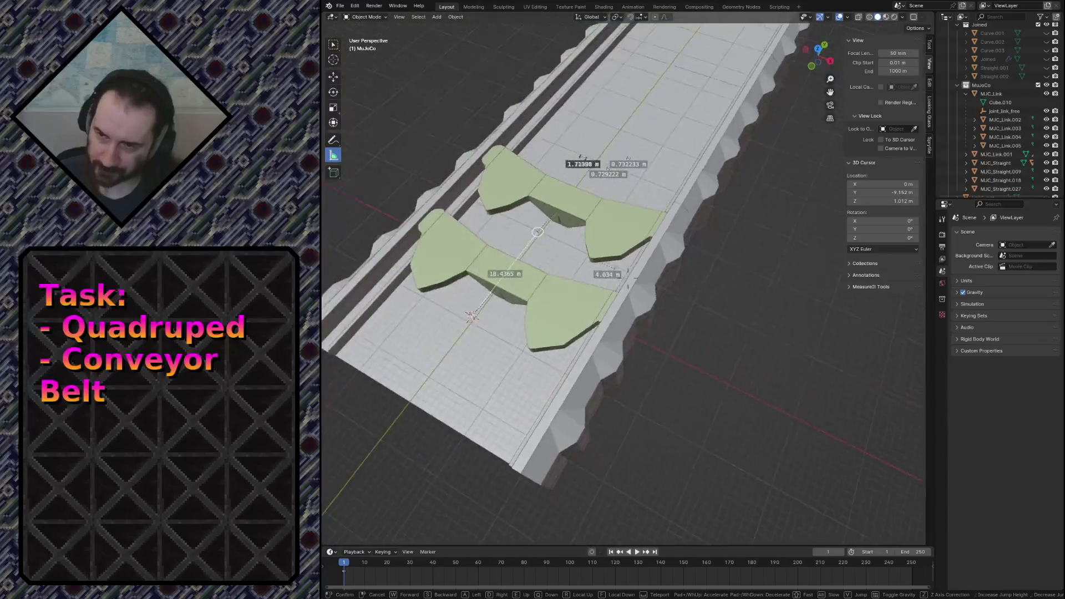
left_click(637, 215)
left_click(650, 244)
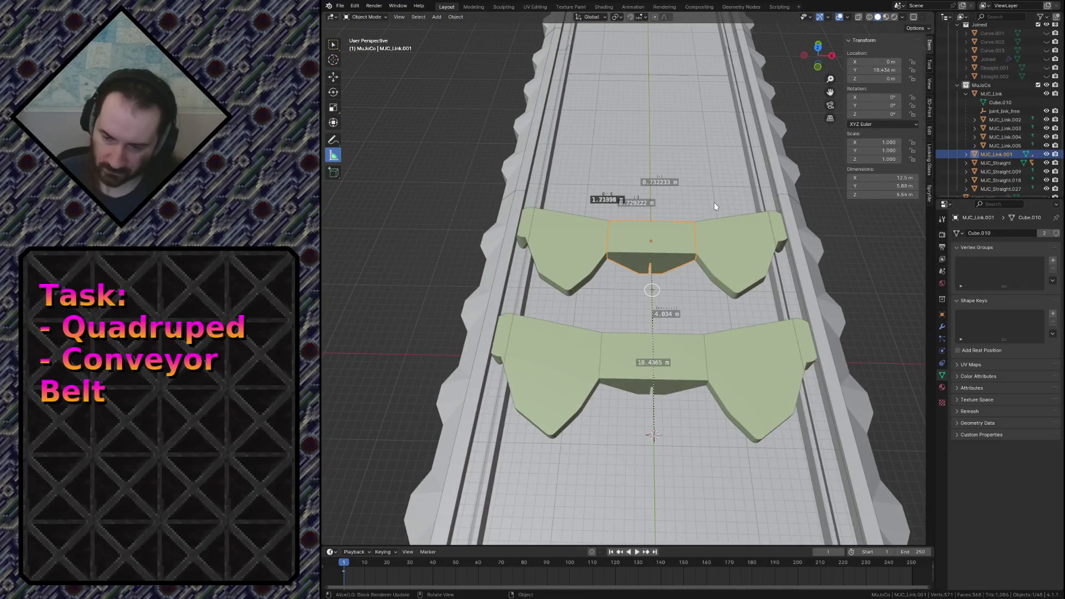
Linked-duplicate the top link hierarchy and set its Y offset to 18.437 m.
right_click(977, 154)
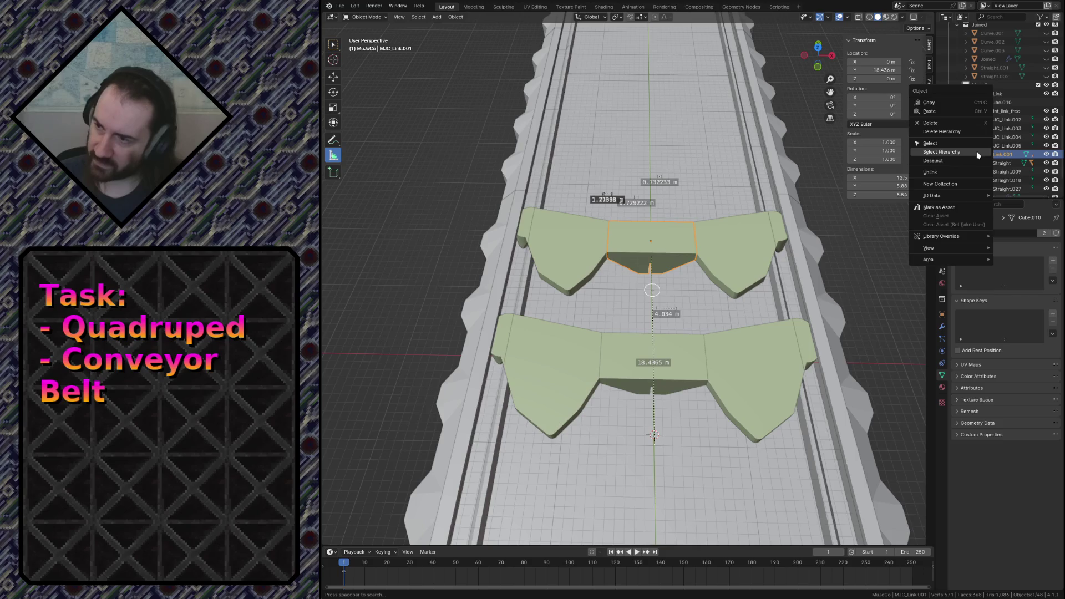
left_click(942, 152)
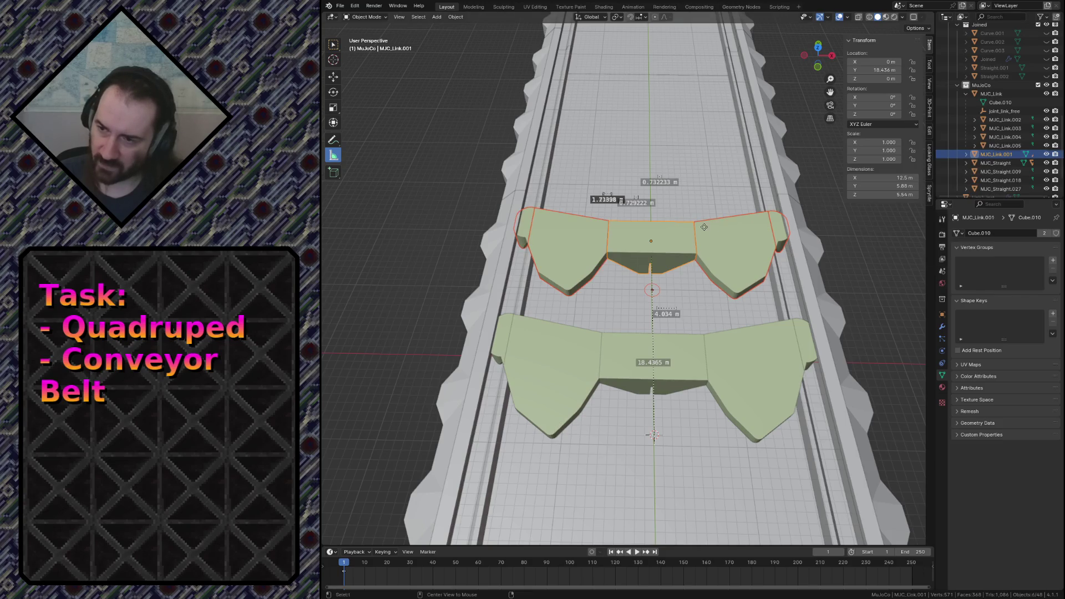
key("alt+d")
key("y")
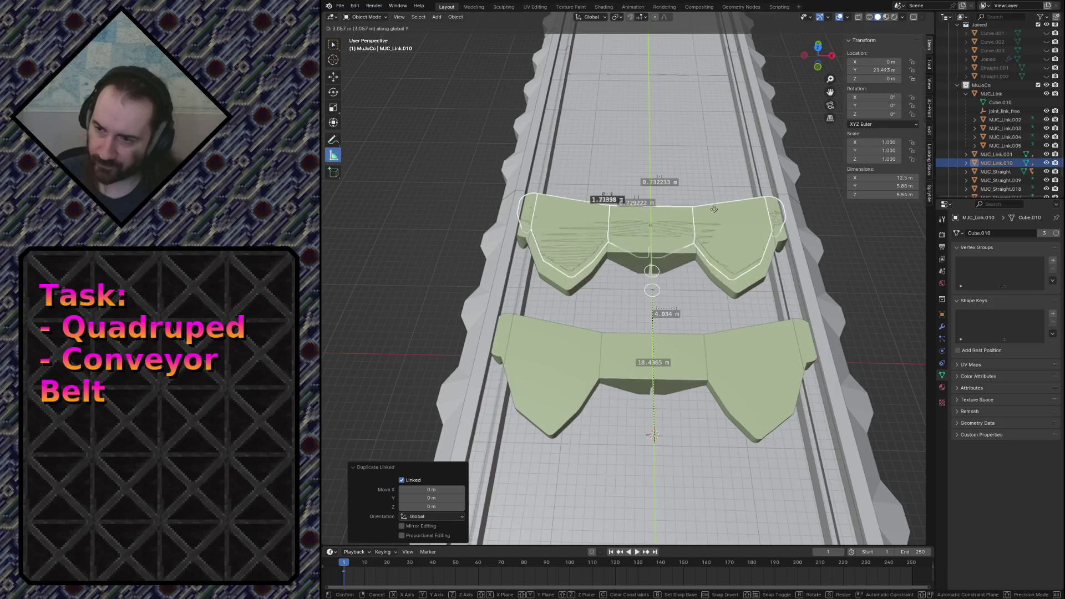
left_click(703, 166)
double_click(432, 497)
type("18.4365")
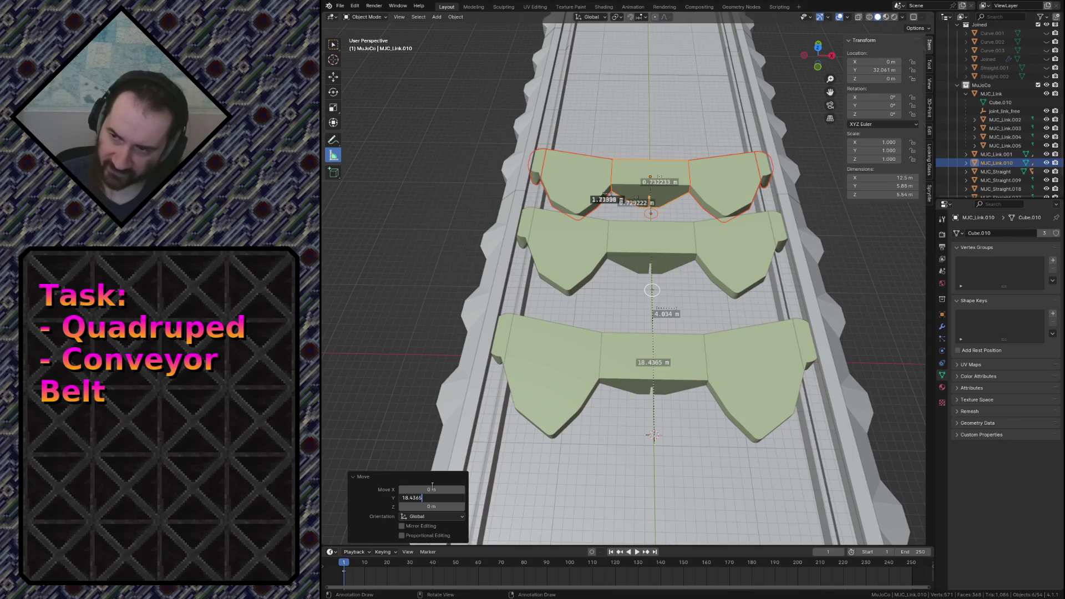
key("Return")
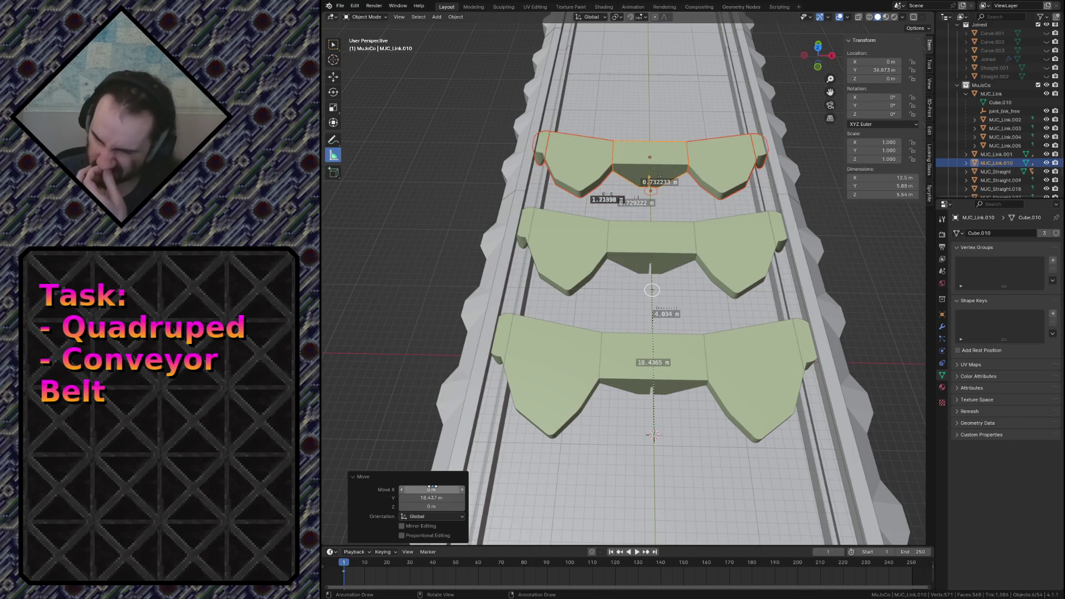
key("shift+grave")
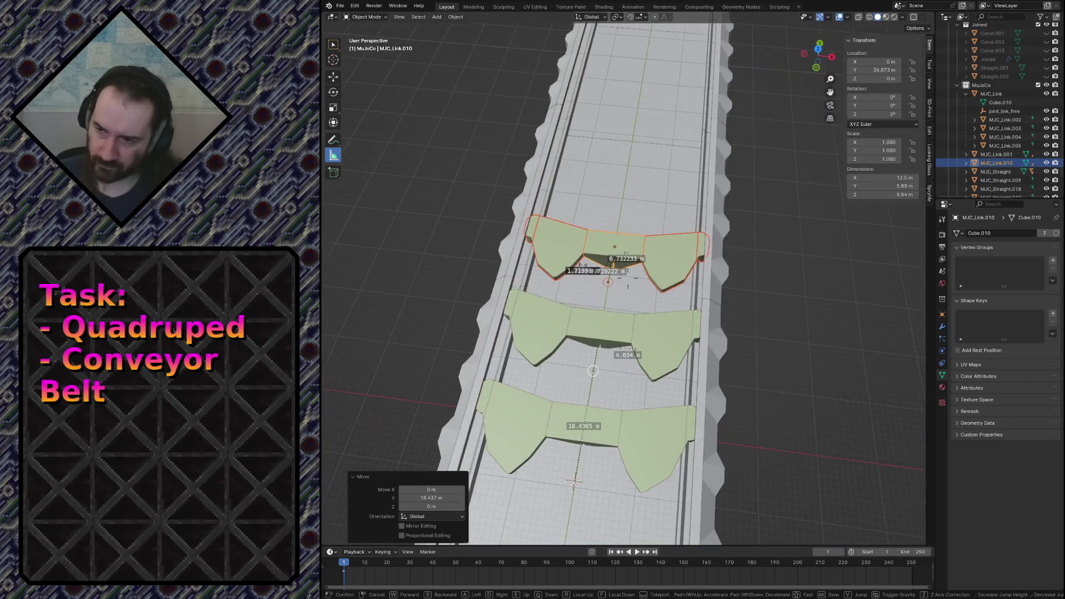
left_click(641, 233)
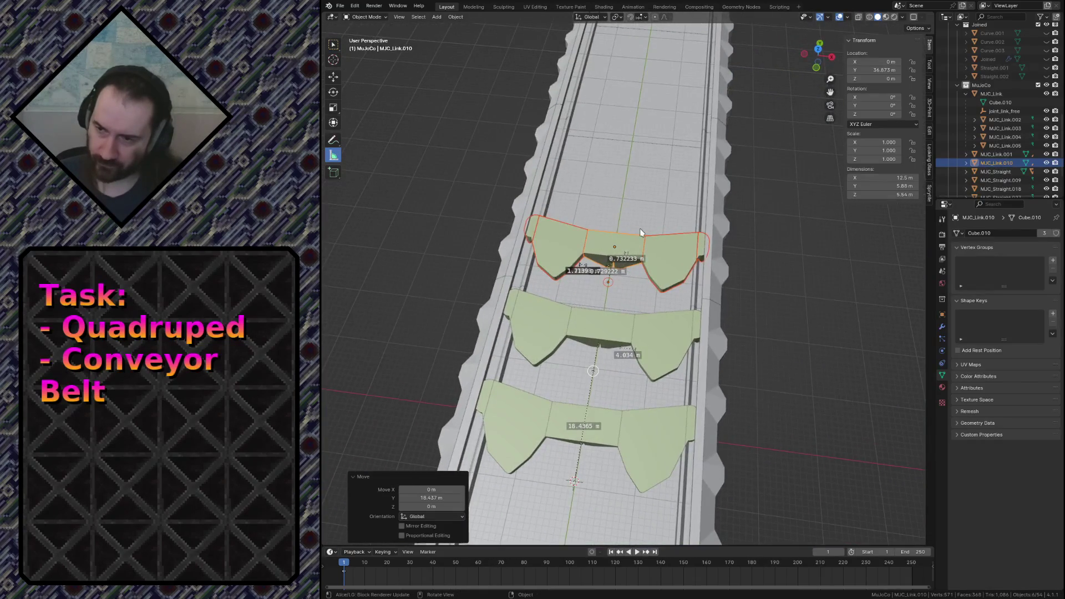
Add another linked link copy along the track with the same Y offset distance.
key("alt+d")
key("Escape")
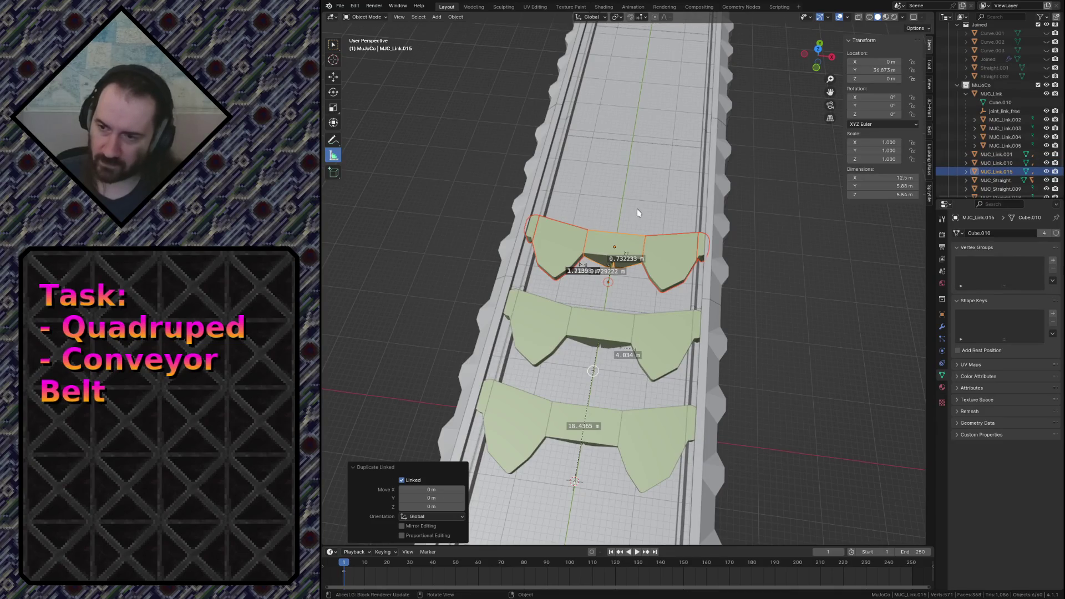
key("g")
key("y")
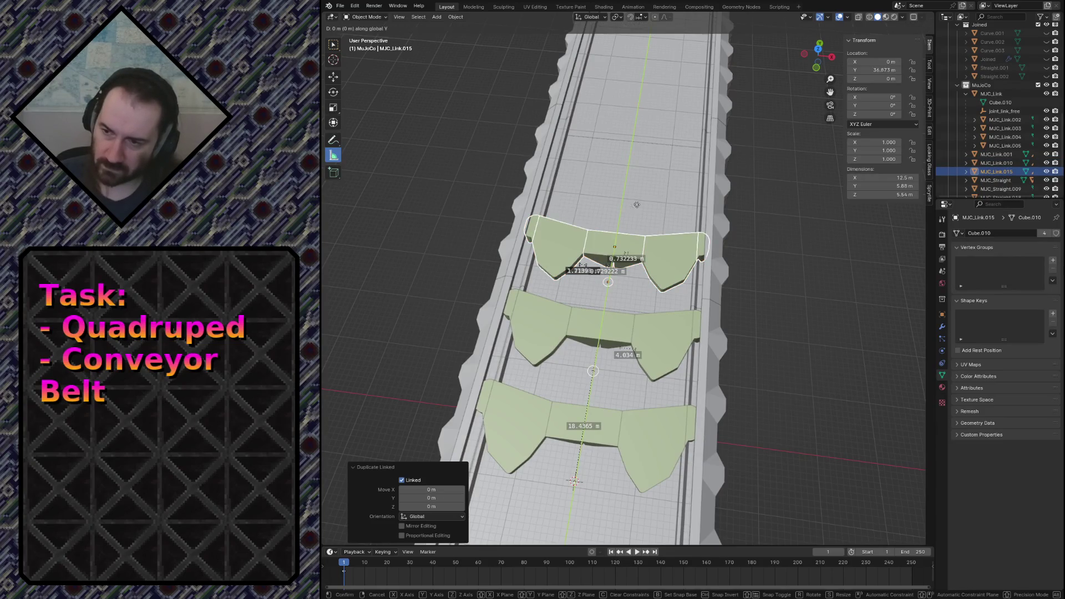
left_click(635, 150)
double_click(431, 498)
type("18.43")
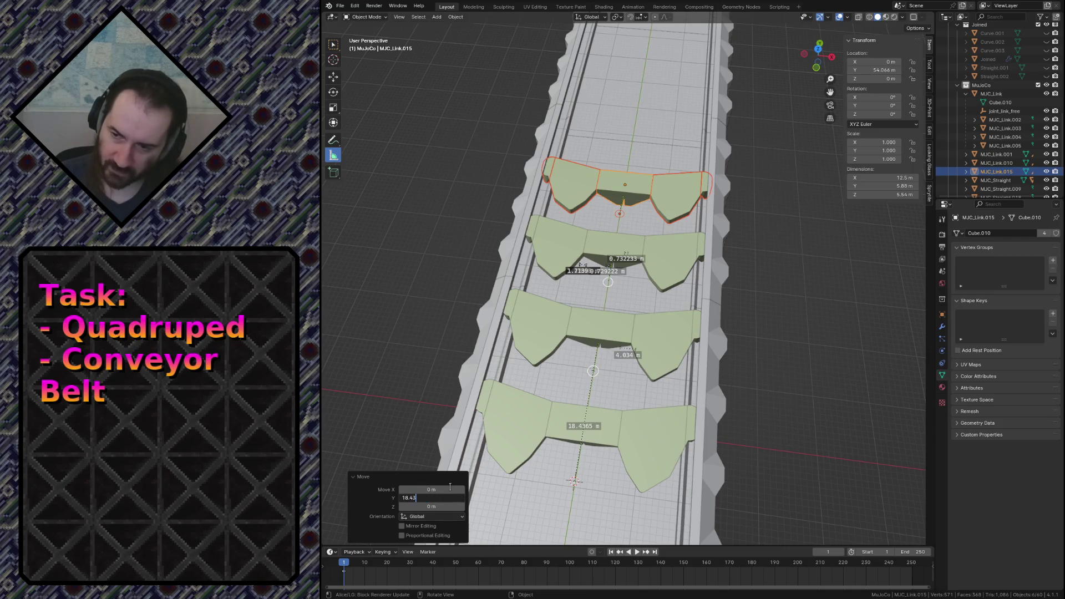
type("65")
key("Return")
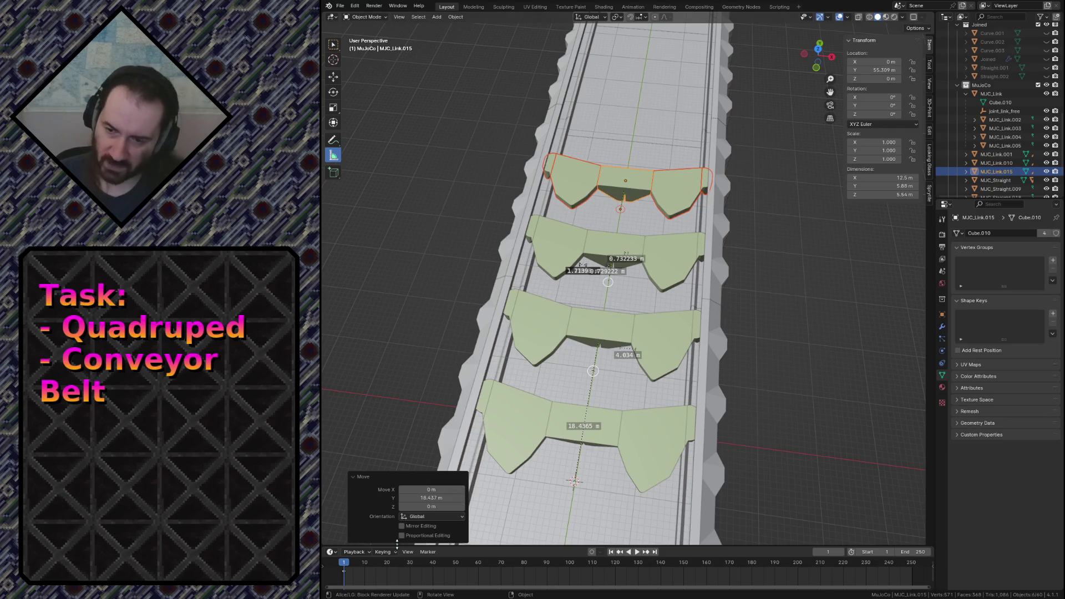
double_click(456, 498)
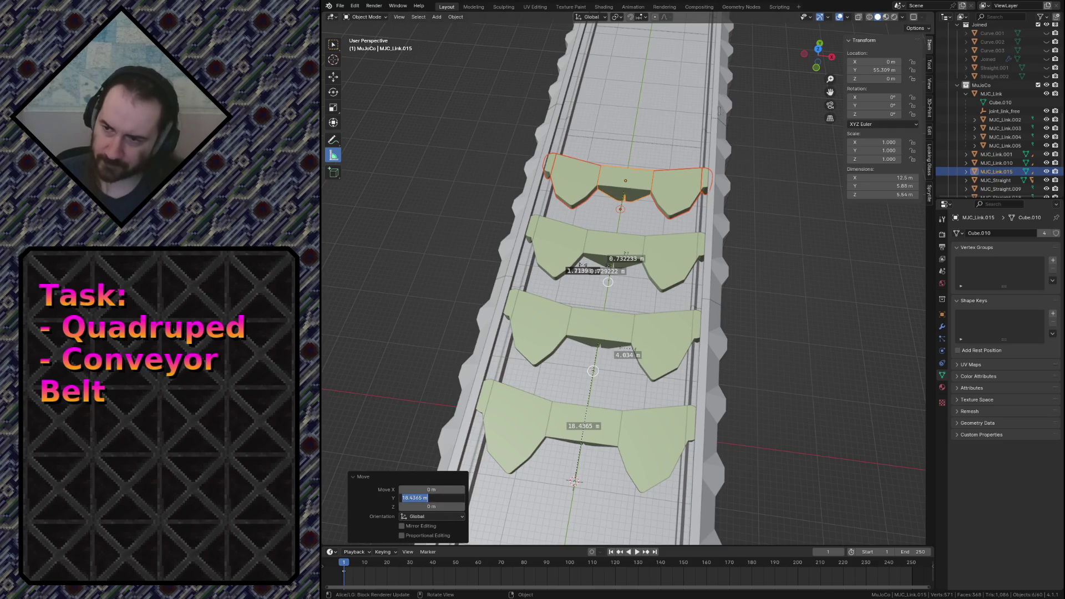
key("Return")
Add a further linked link copy offset 18.4365 m along the track and inspect the row.
key("alt+d")
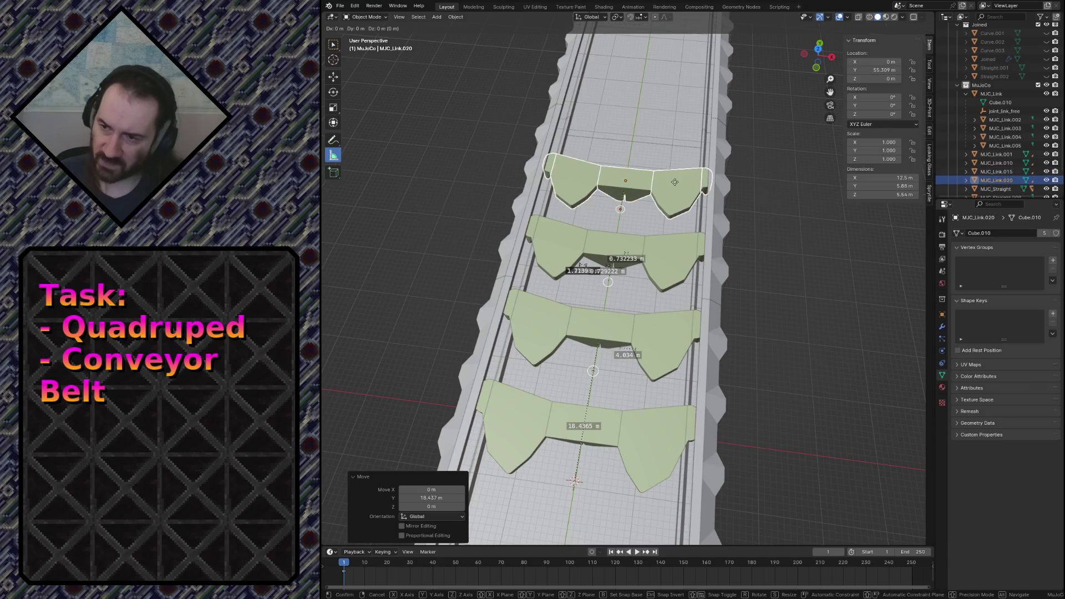
key("y")
left_click(692, 142)
double_click(431, 498)
type("18.4365")
key("Return")
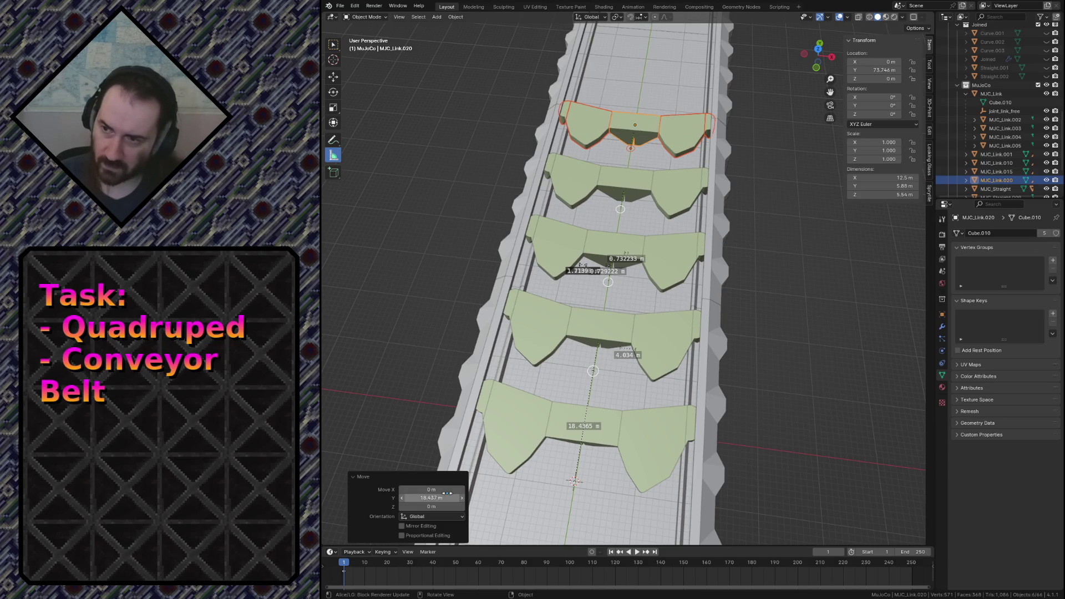
key("shift+grave")
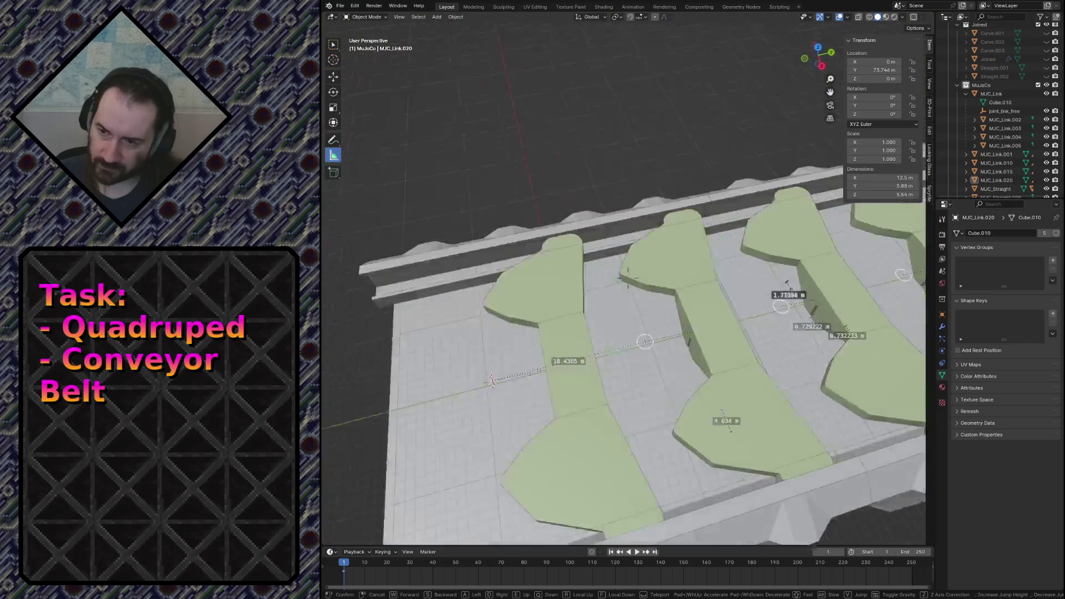
left_click(701, 344)
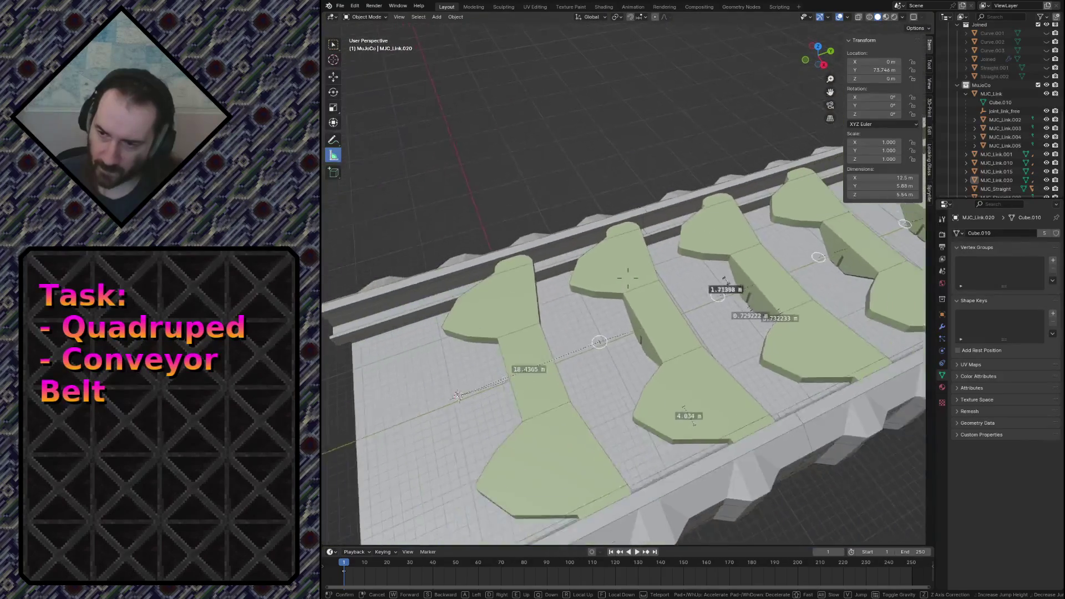
Parent the second link to the first and the third to the second with Object (Keep Transform).
key("ctrl+s")
left_click(659, 315)
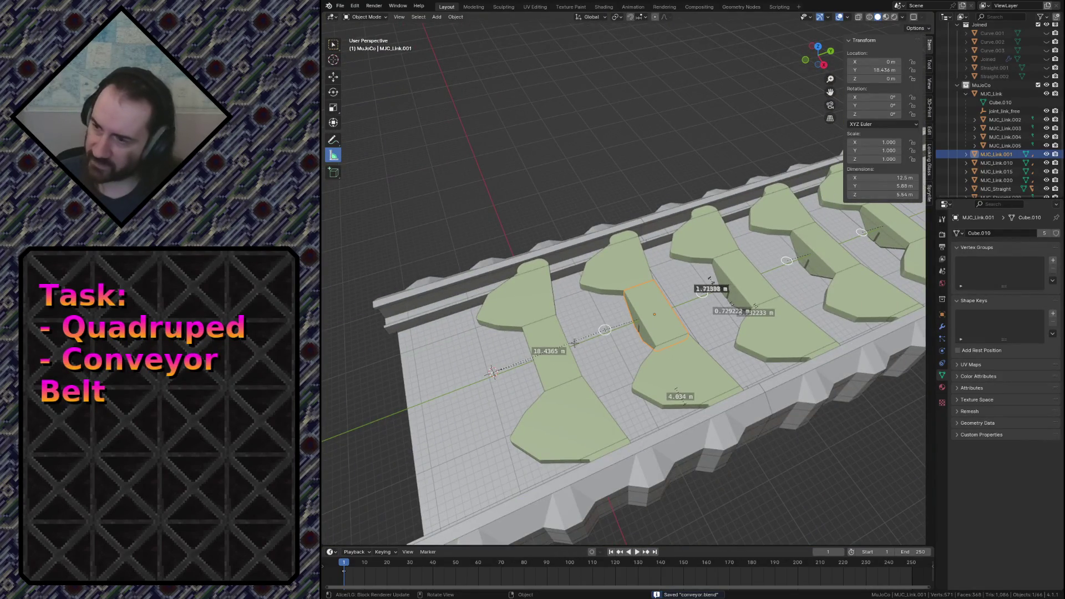
left_click(559, 367, "shift")
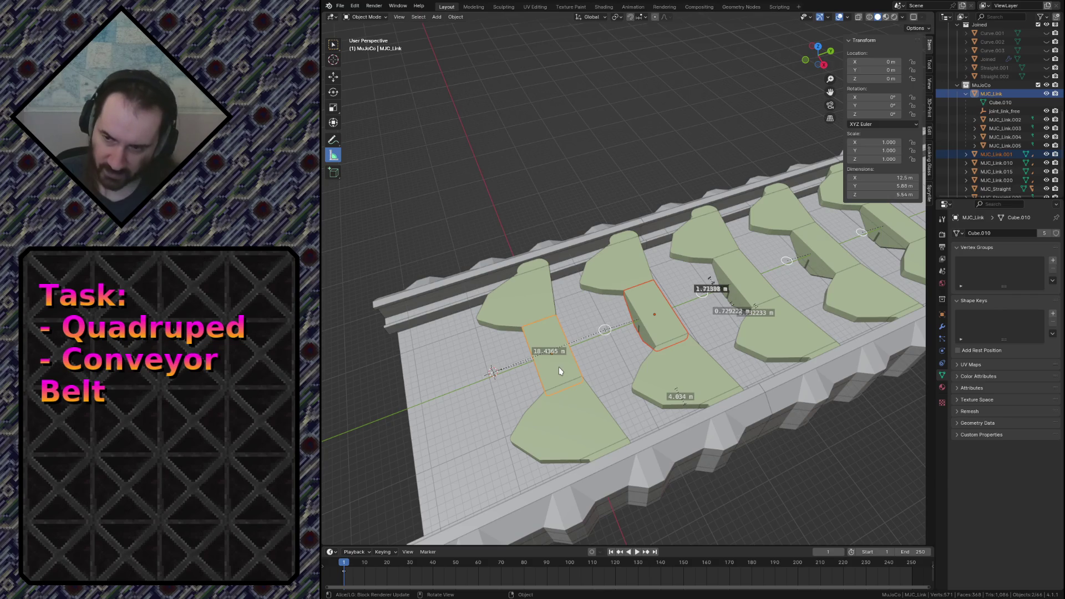
key("ctrl+p")
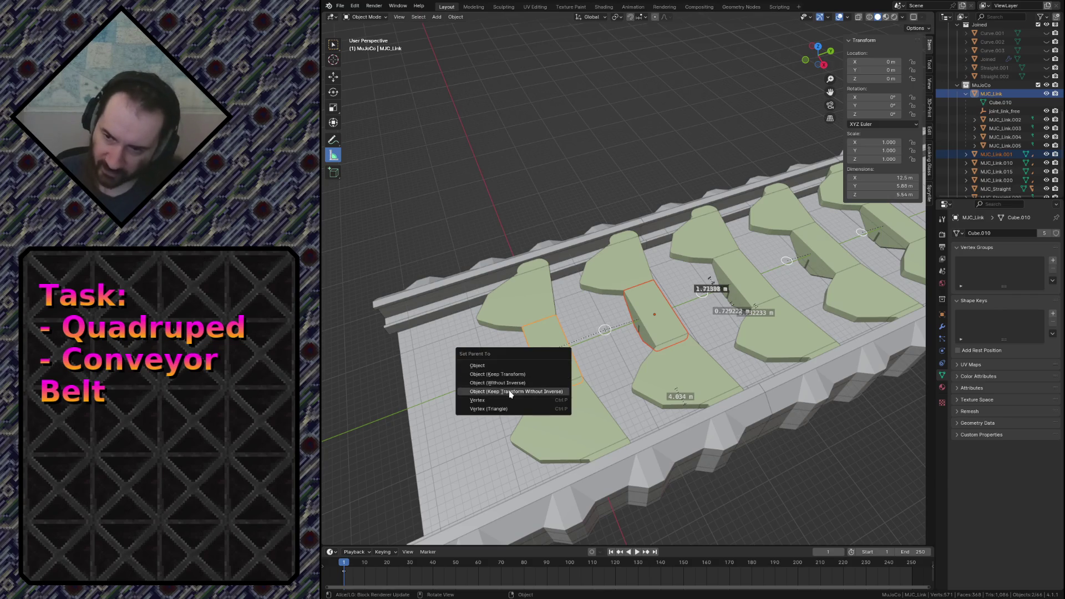
left_click(533, 374)
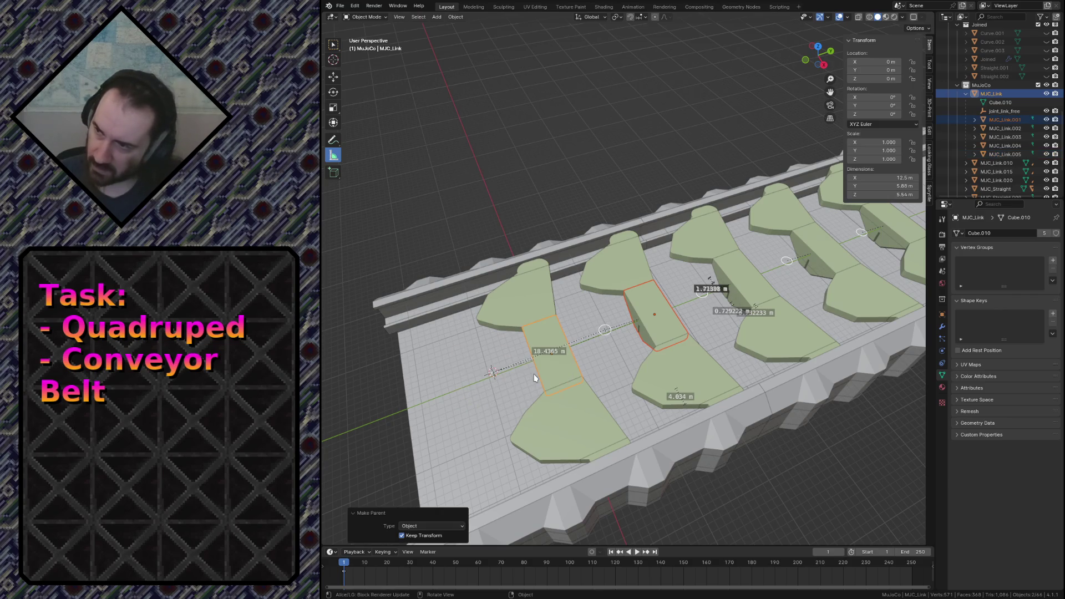
left_click(742, 267, "shift")
key("ctrl+p")
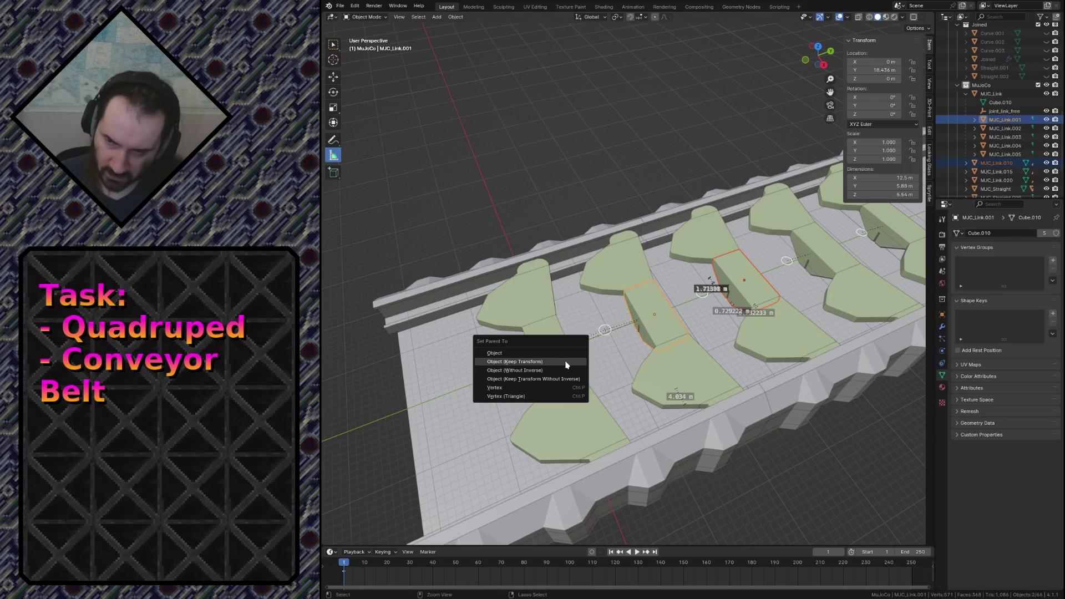
left_click(533, 362)
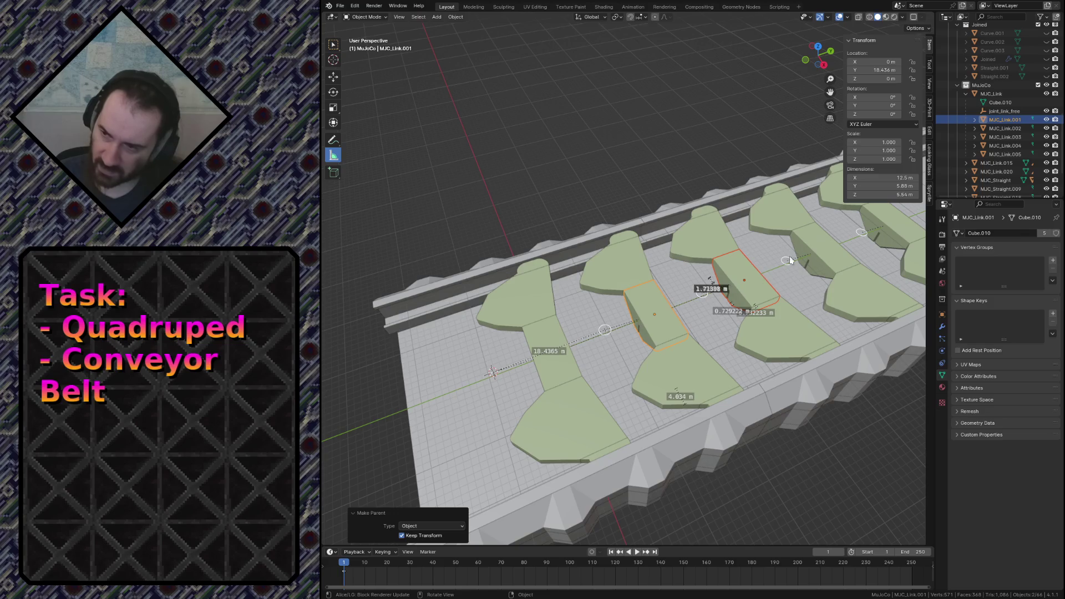
Parent the fourth and fifth links down the chain the same way, then save conveyor.blend.
left_click(822, 250, "shift")
key("ctrl+p")
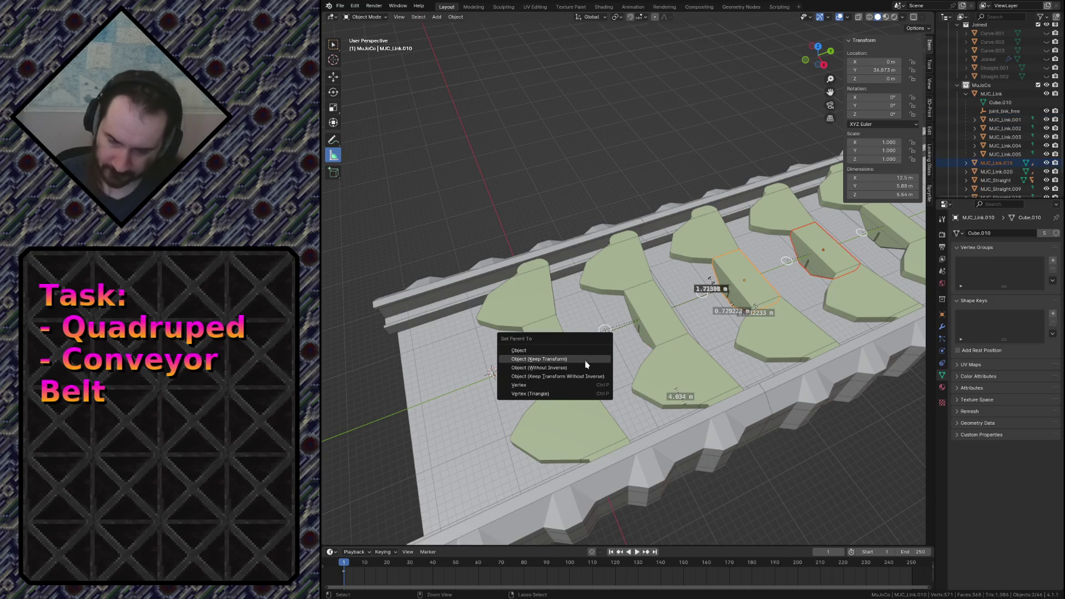
left_click(586, 360)
middle_click_drag(583, 358, 567, 391, "shift")
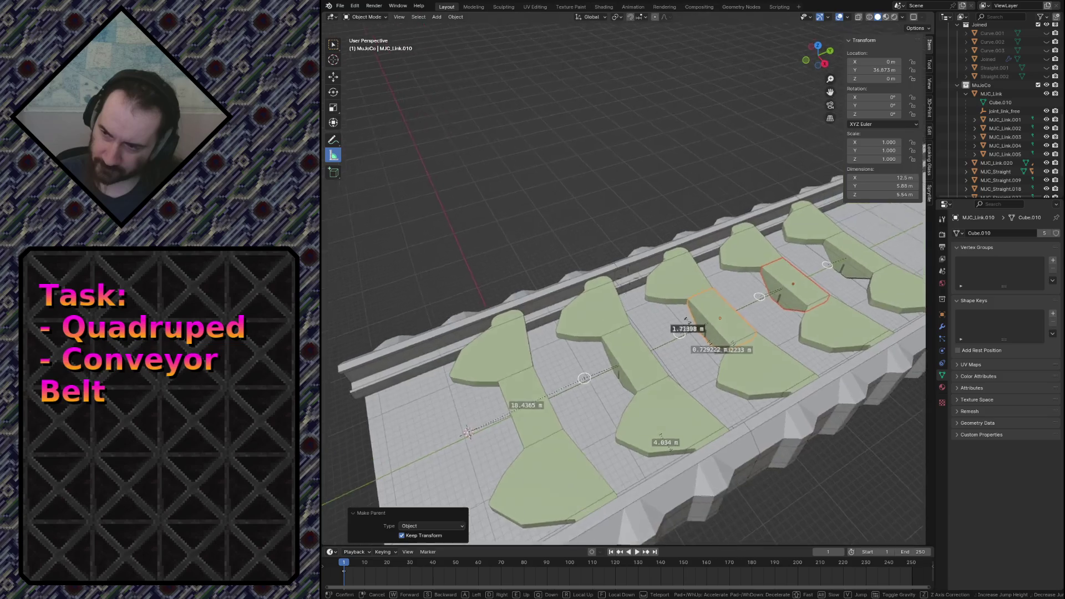
middle_click_drag(799, 300, 712, 322, "shift")
left_click(649, 283, "shift")
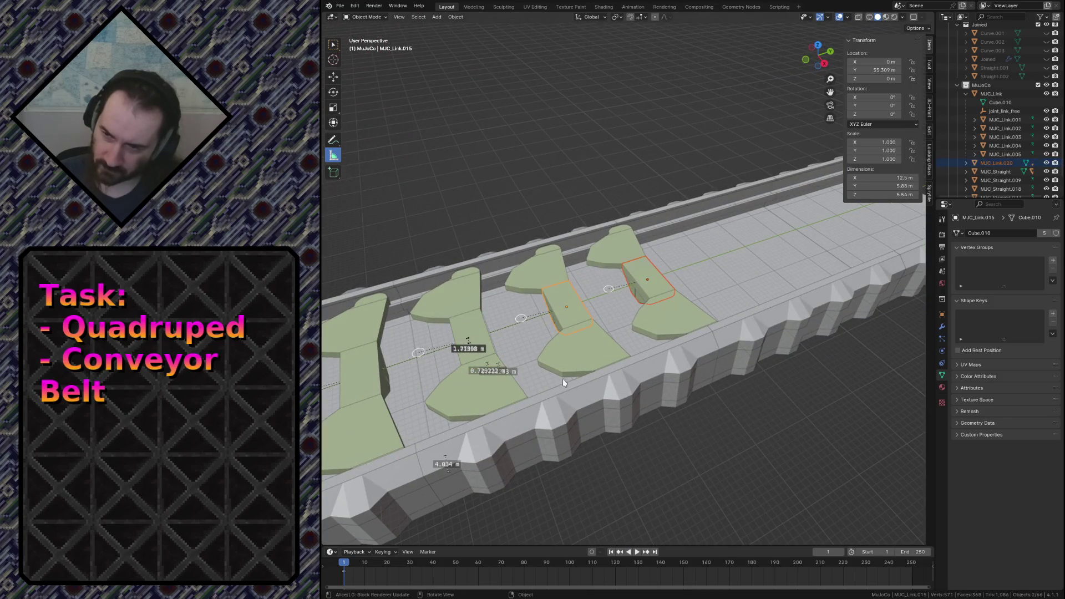
key("ctrl+p")
left_click(474, 415)
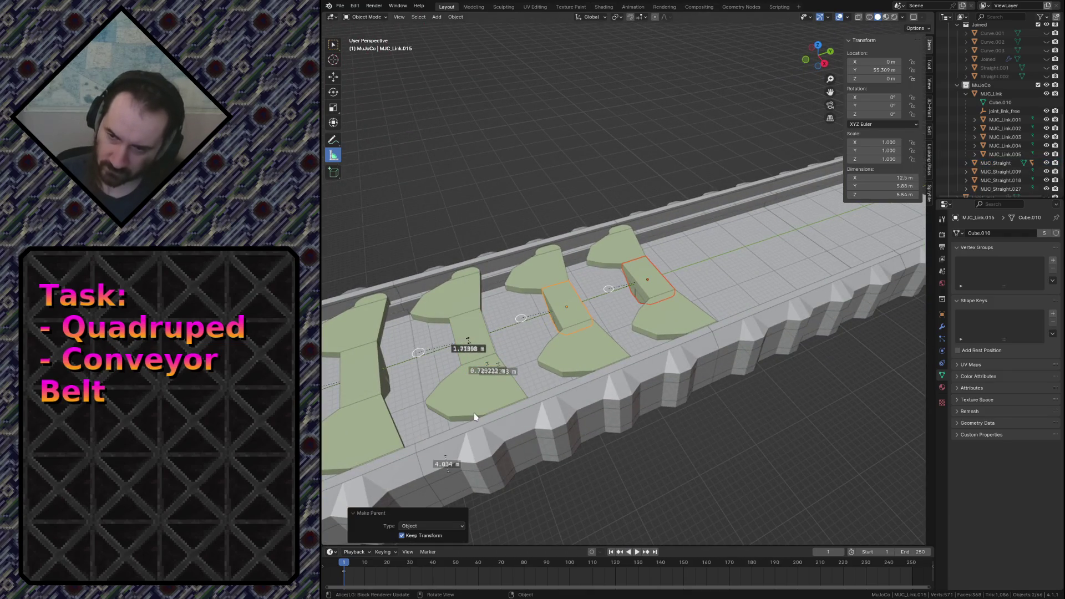
key("ctrl+s")
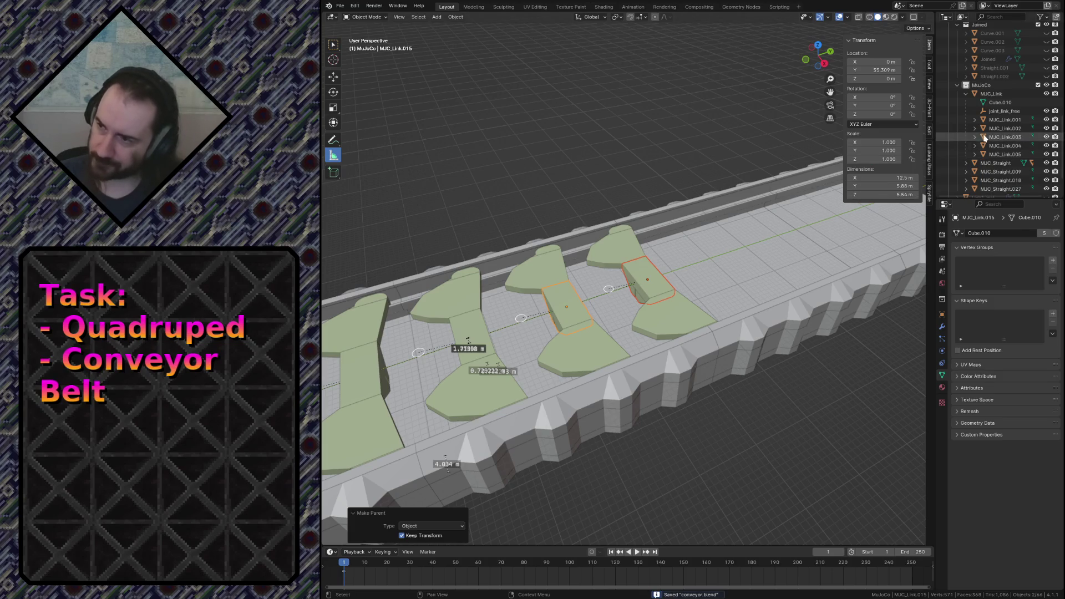
left_click(969, 95)
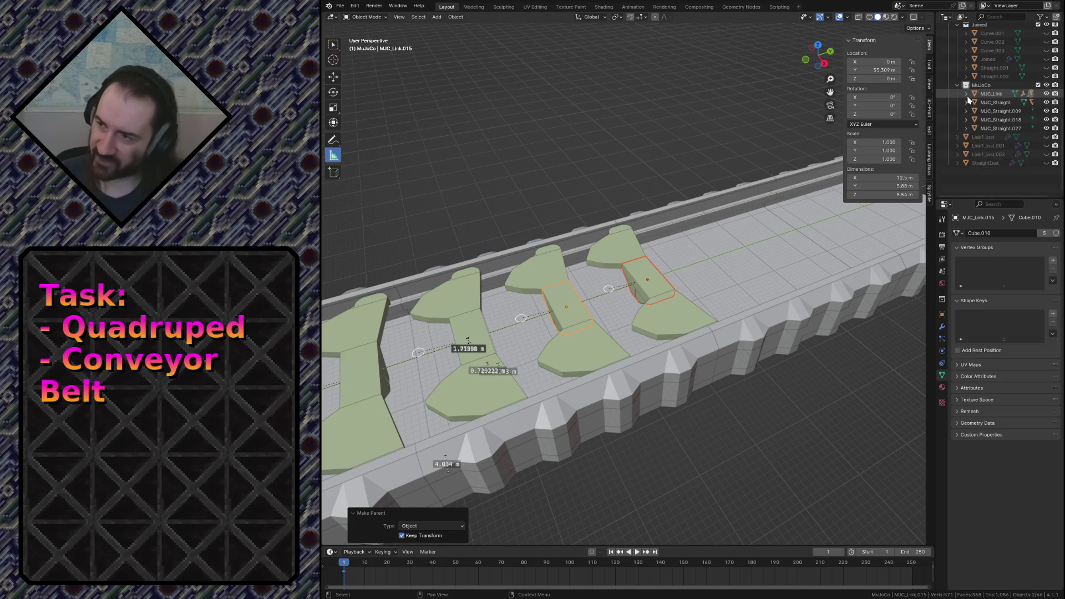
scroll(646, 250, "down", 5)
Save the scene, select all objects and glance at the File > Export formats without exporting.
middle_click_drag(647, 250, 708, 267)
key("w")
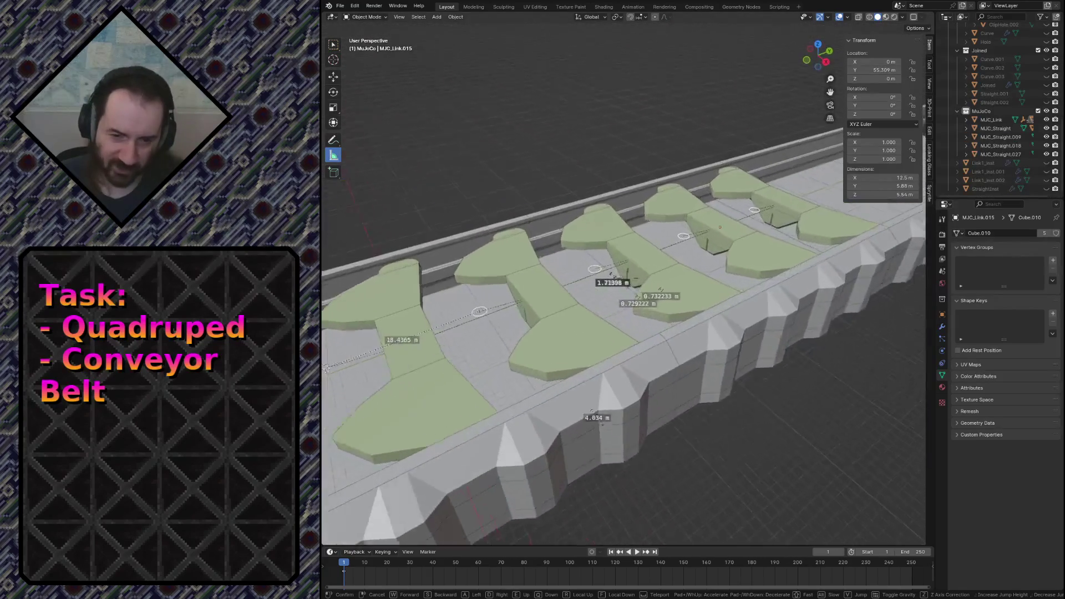
left_click(577, 312)
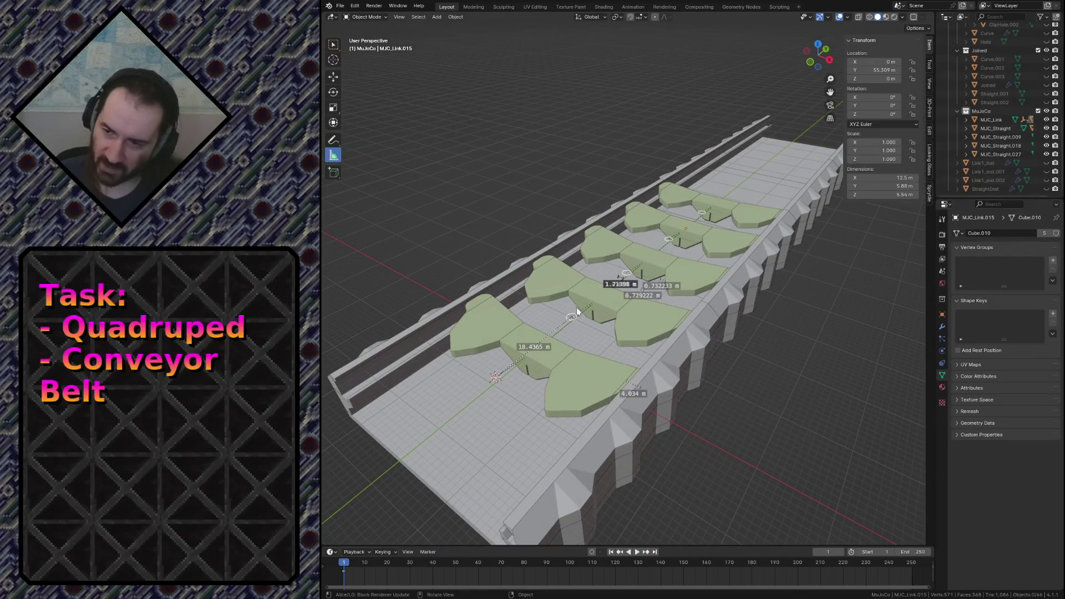
key("ctrl+s")
key("a")
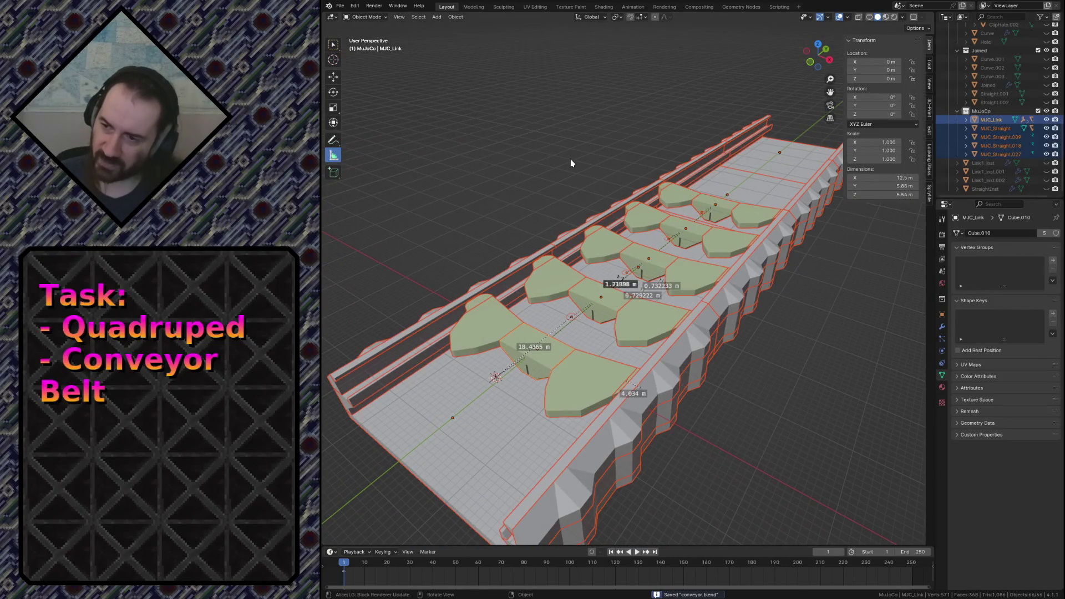
left_click(341, 5)
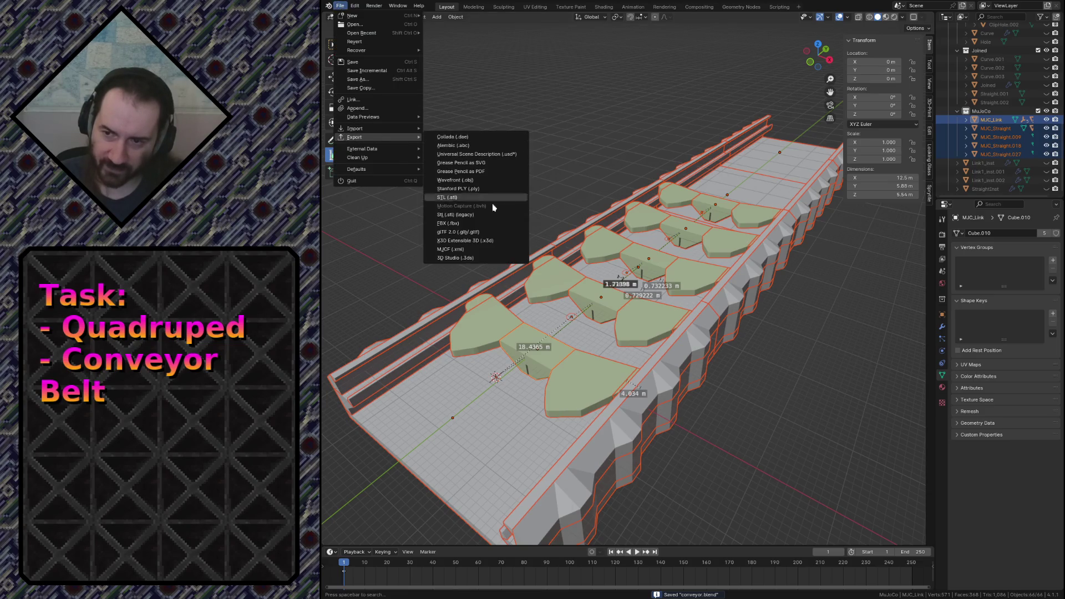
key("Escape")
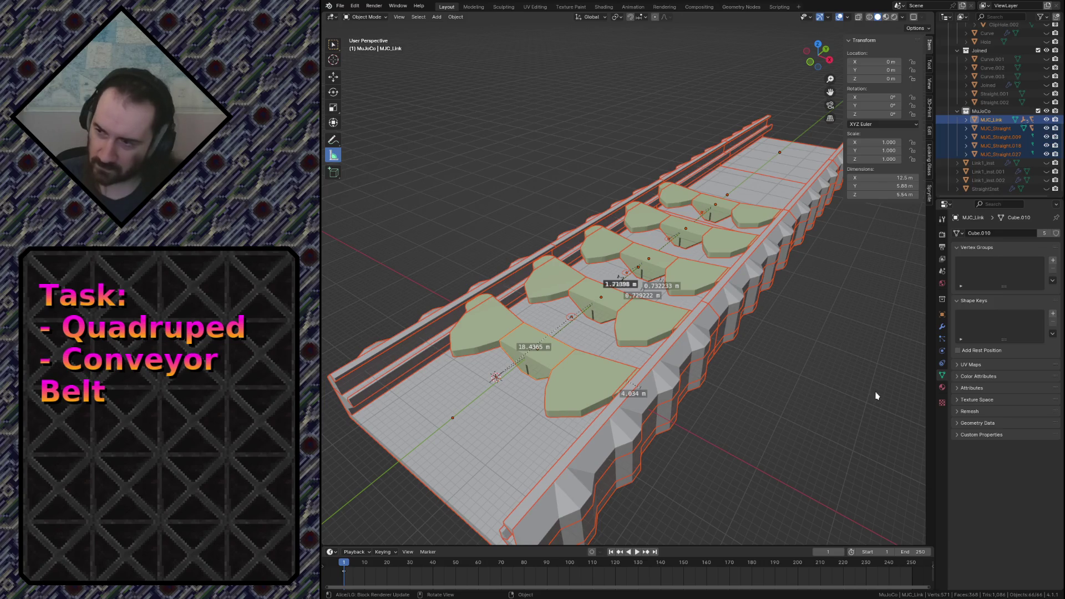
Clear the selection, save conveyor.blend again and switch to the MuJoCo viewer.
left_click(921, 425)
left_click(827, 433)
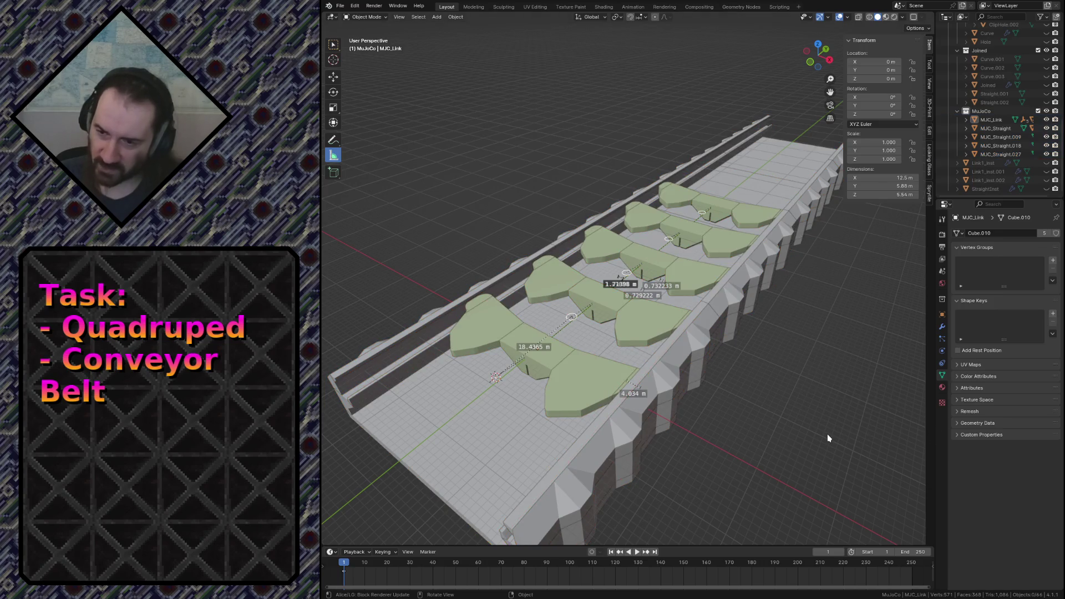
key("ctrl+s")
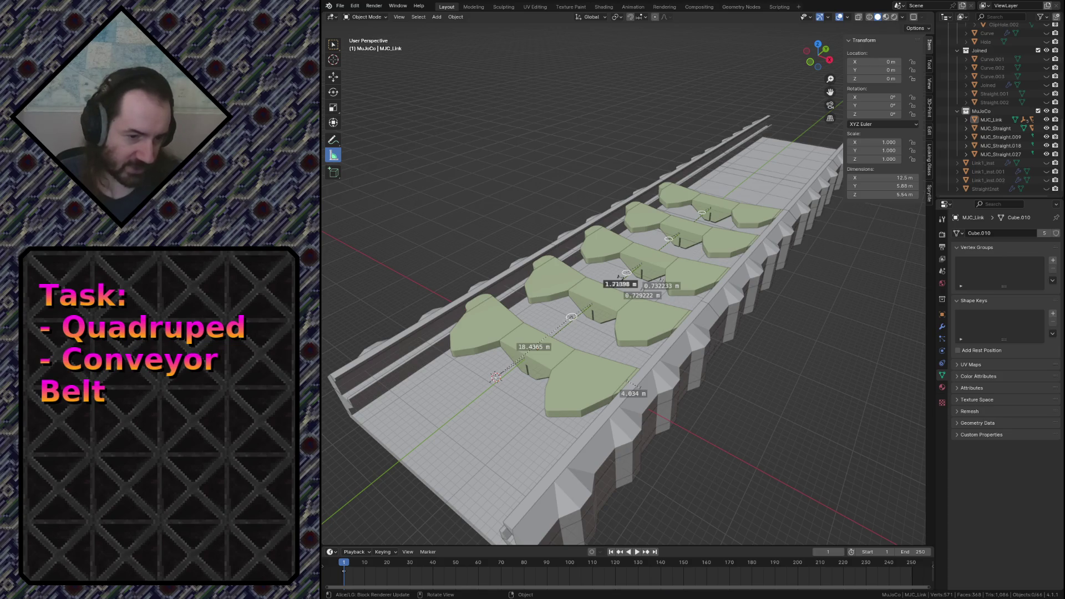
key("alt+Tab")
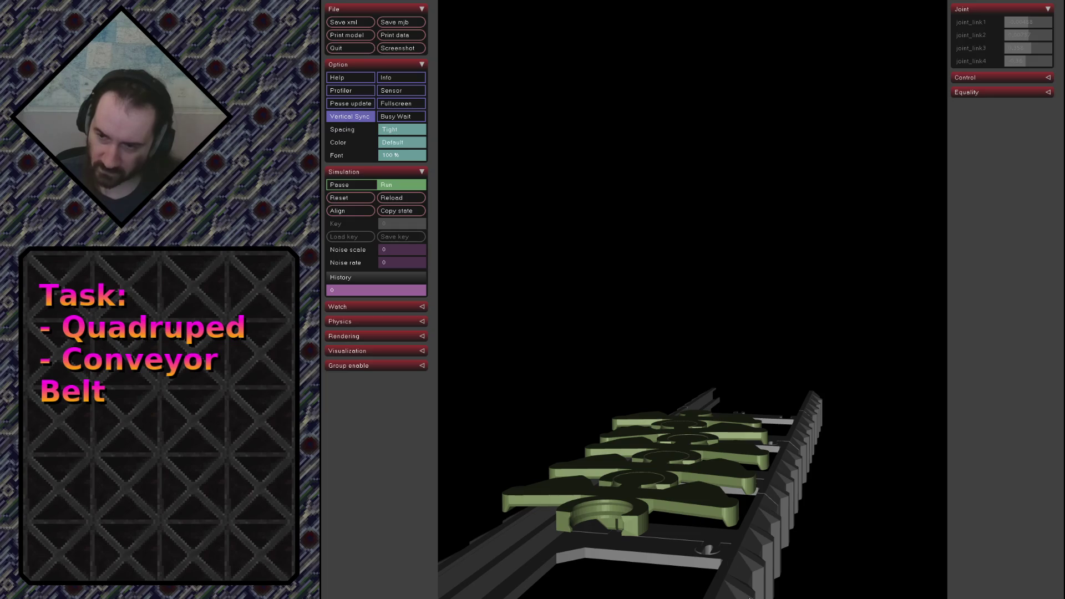
Reload the exported conveyor model in MuJoCo simulate, which reports a Cube.025 mesh error.
left_click(394, 199)
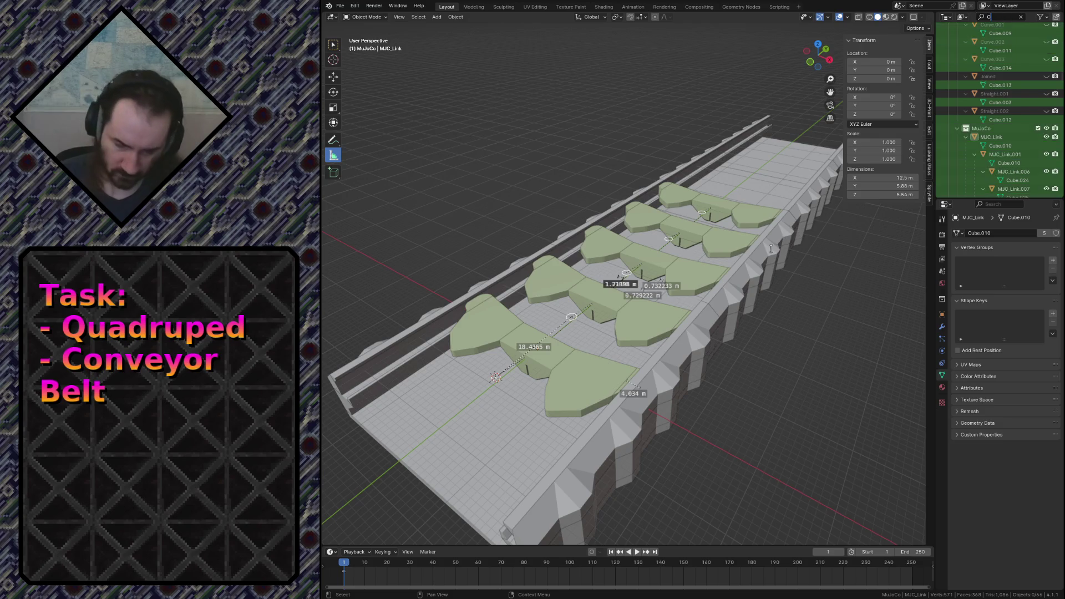
type("ube.025")
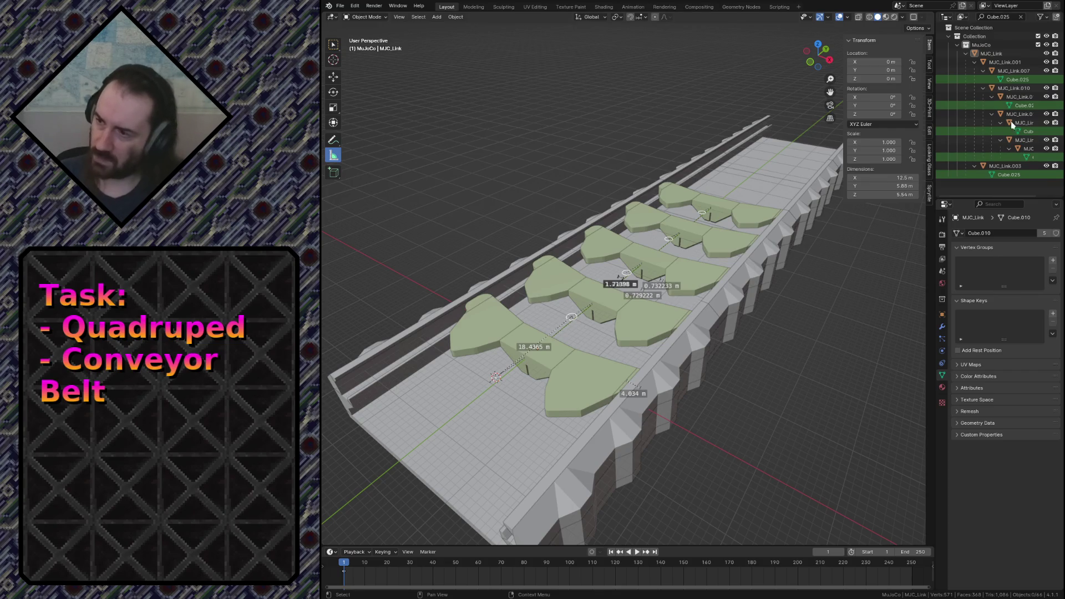
Fly the view through MJC_Link.007's Cube.025 mesh to inspect its inside up close.
key("shift+grave")
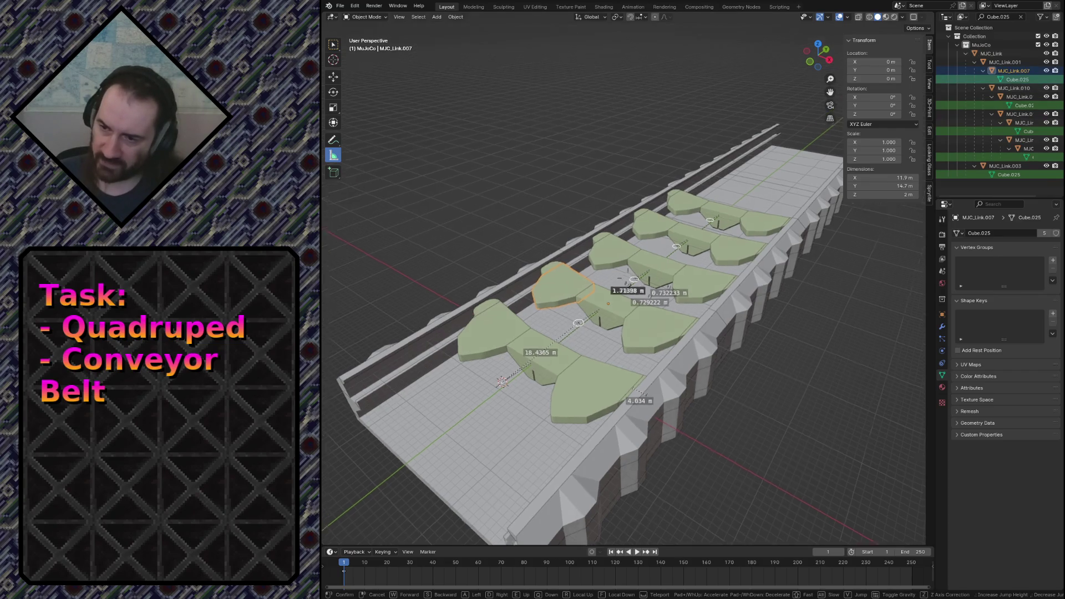
key("w")
key("w")
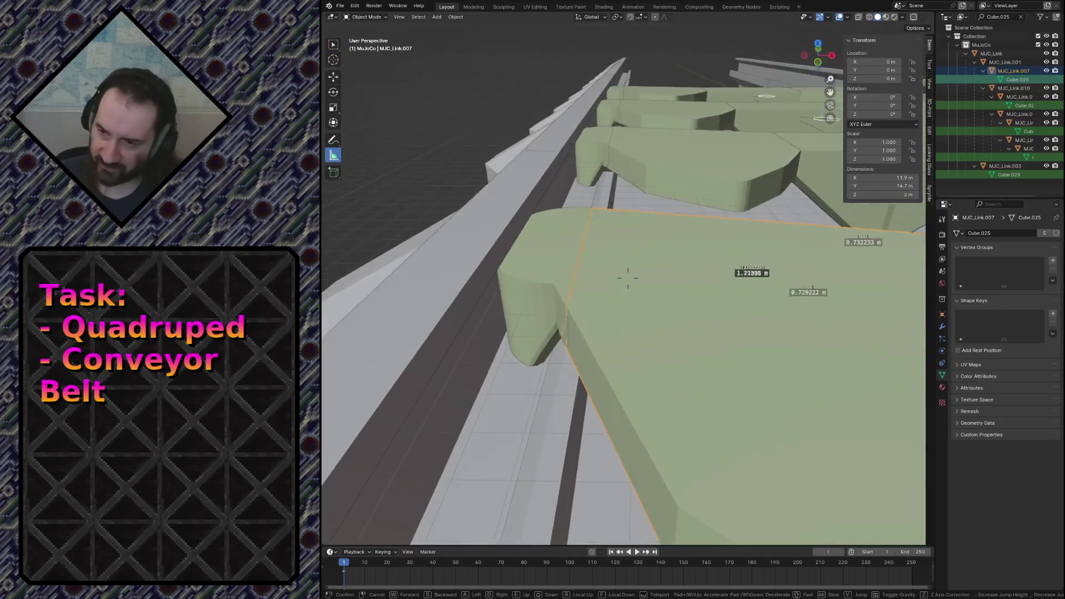
key("w")
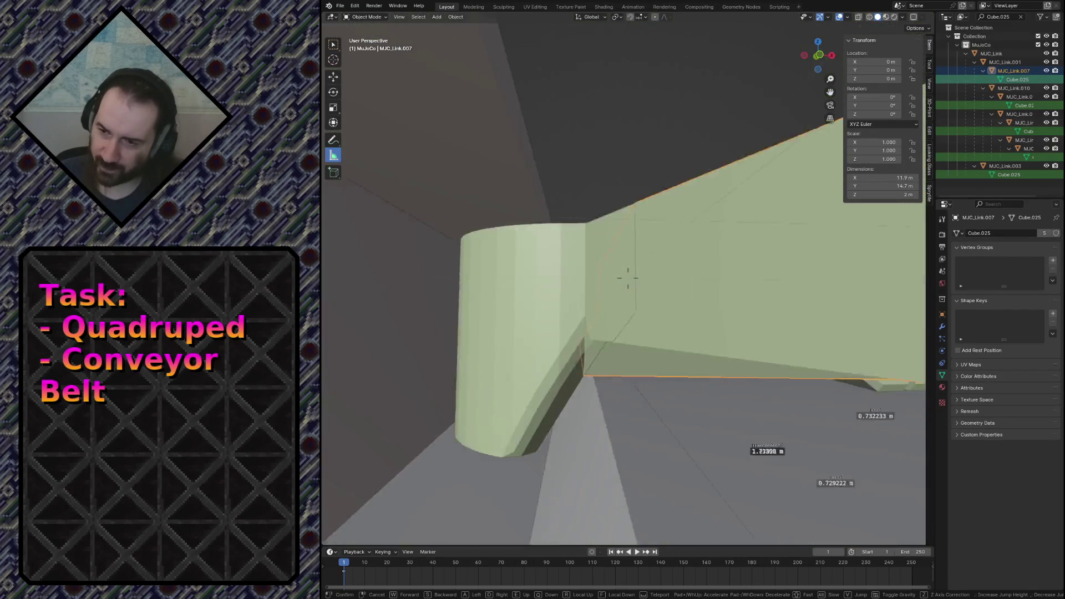
key("s")
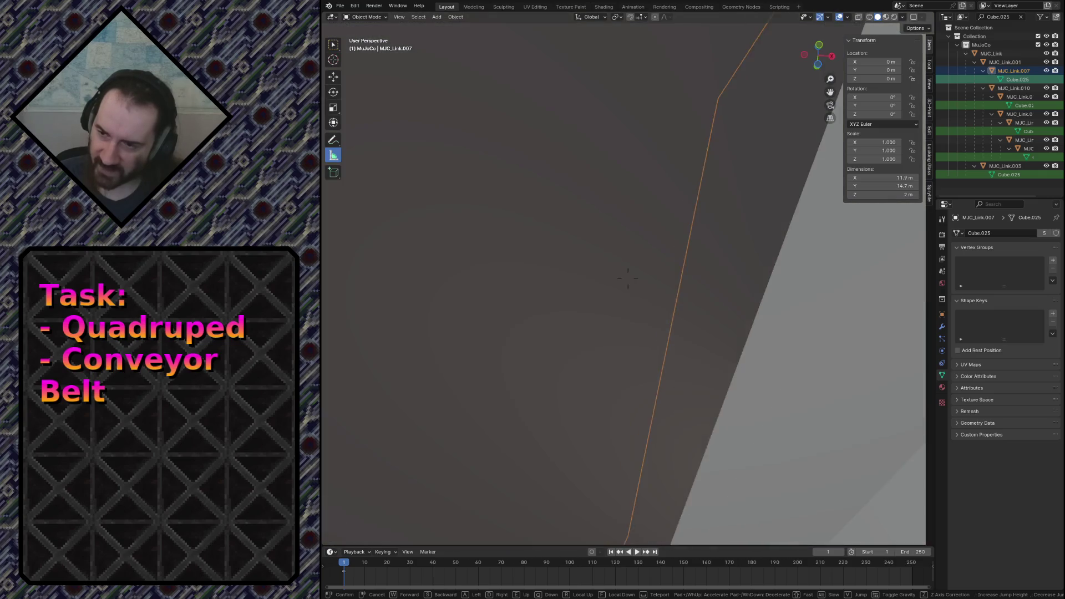
key("w")
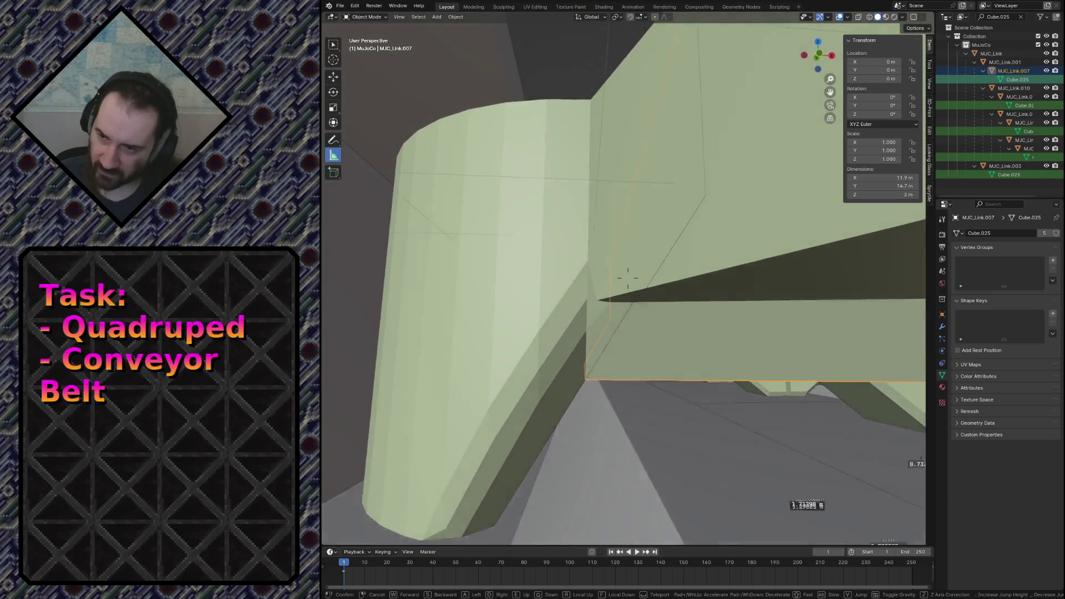
key("w")
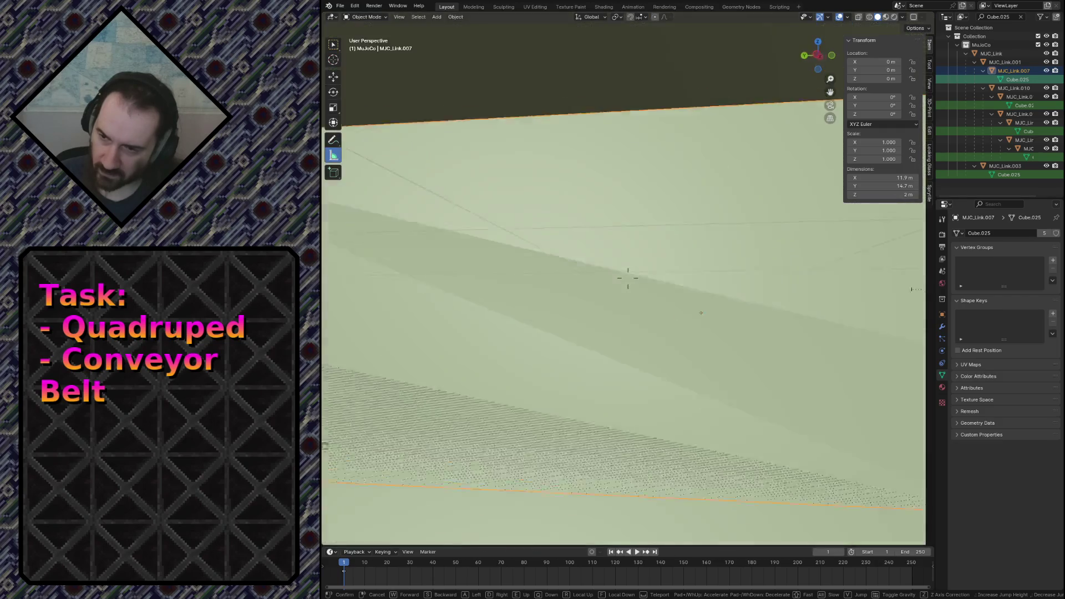
key("w")
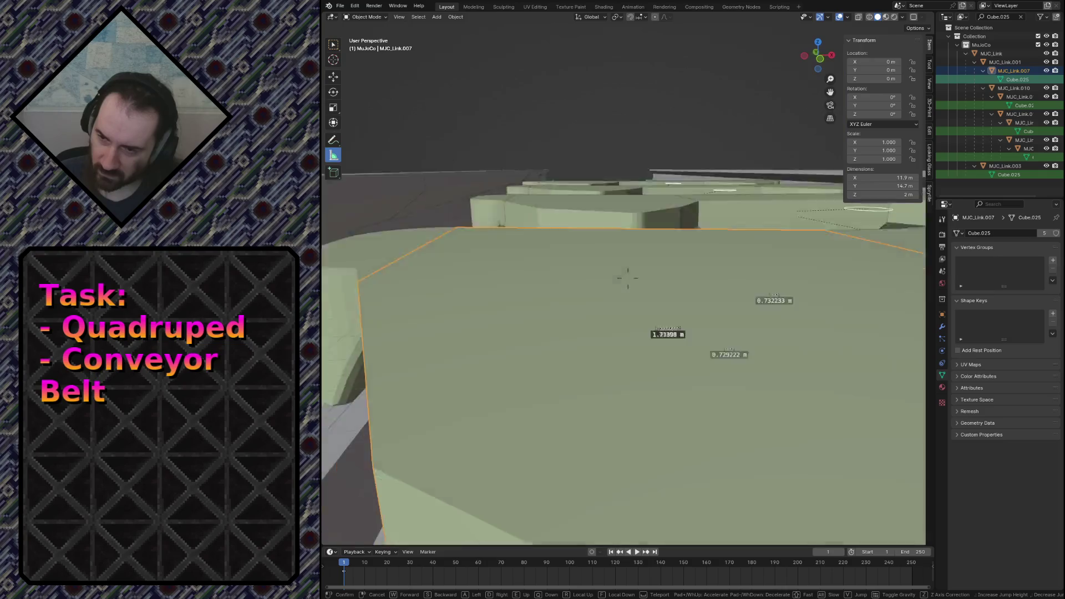
left_click(627, 278)
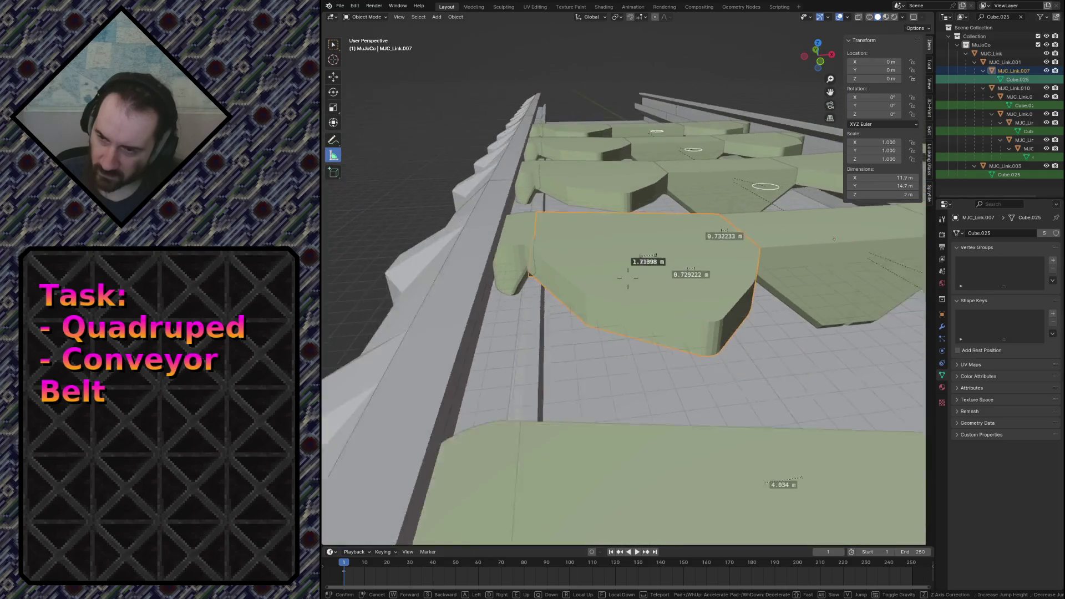
Enter Edit Mode on the Cube.025 link mesh and start flying in to inspect it.
key("Tab")
key("shift+grave")
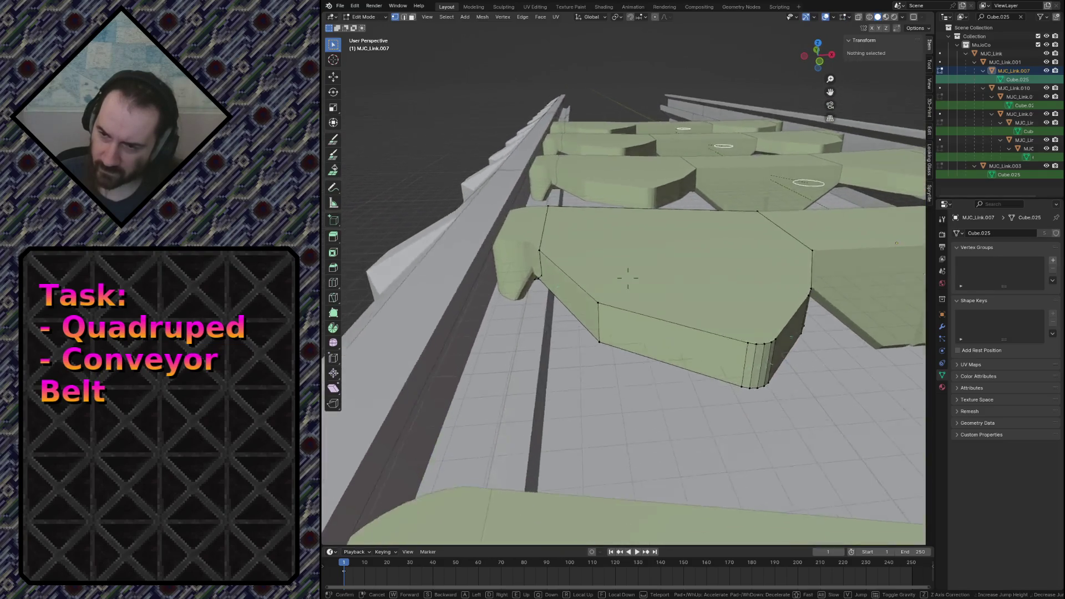
Inspect inside the mesh, select the whole linked island with L and search F3 for Recalculate Normals.
key("w")
key("w")
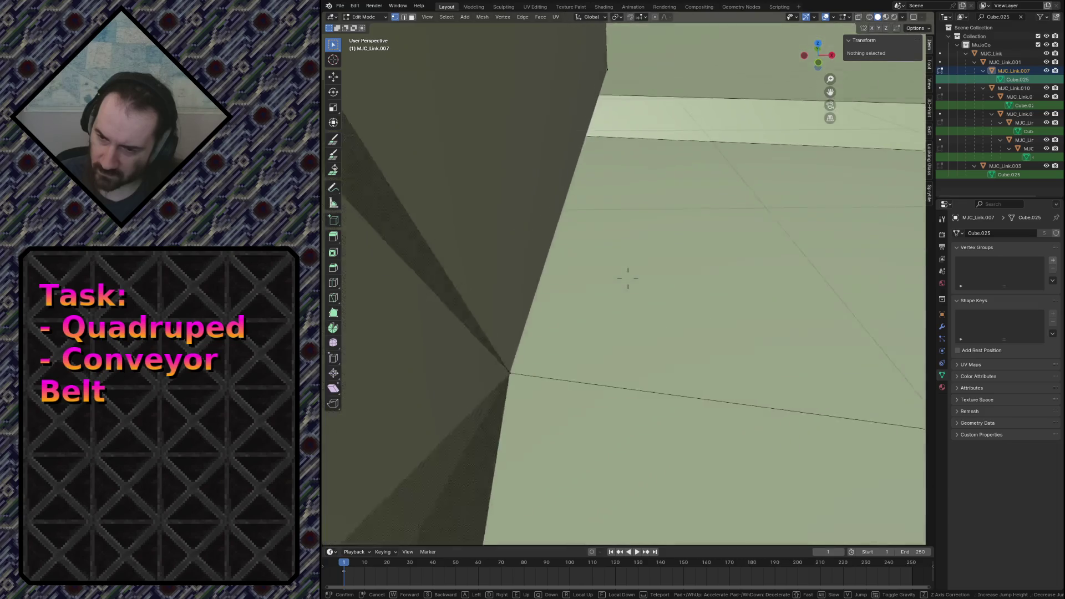
key("w")
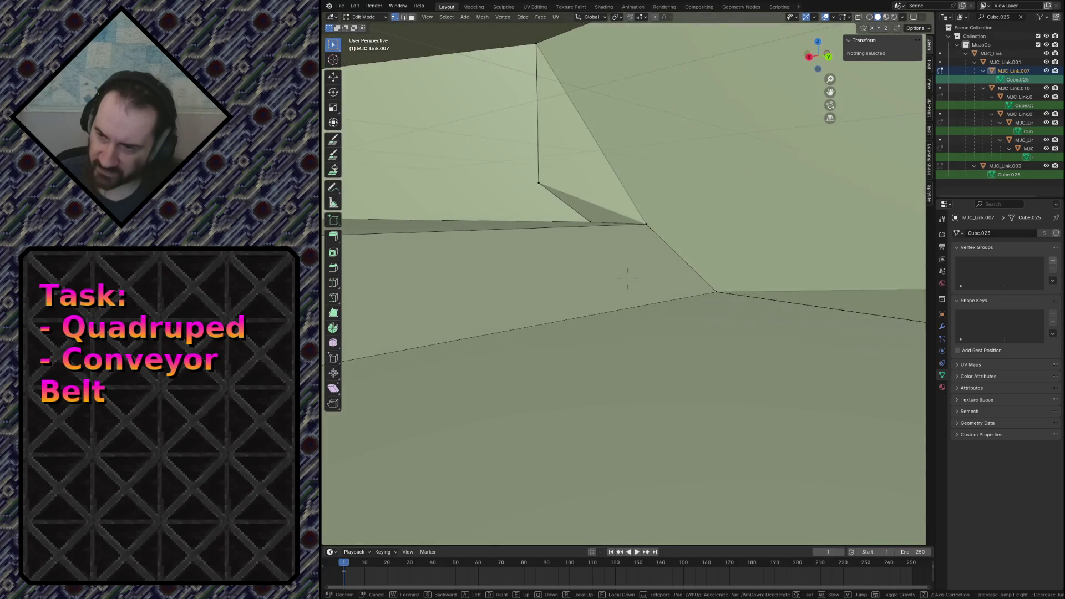
key("s")
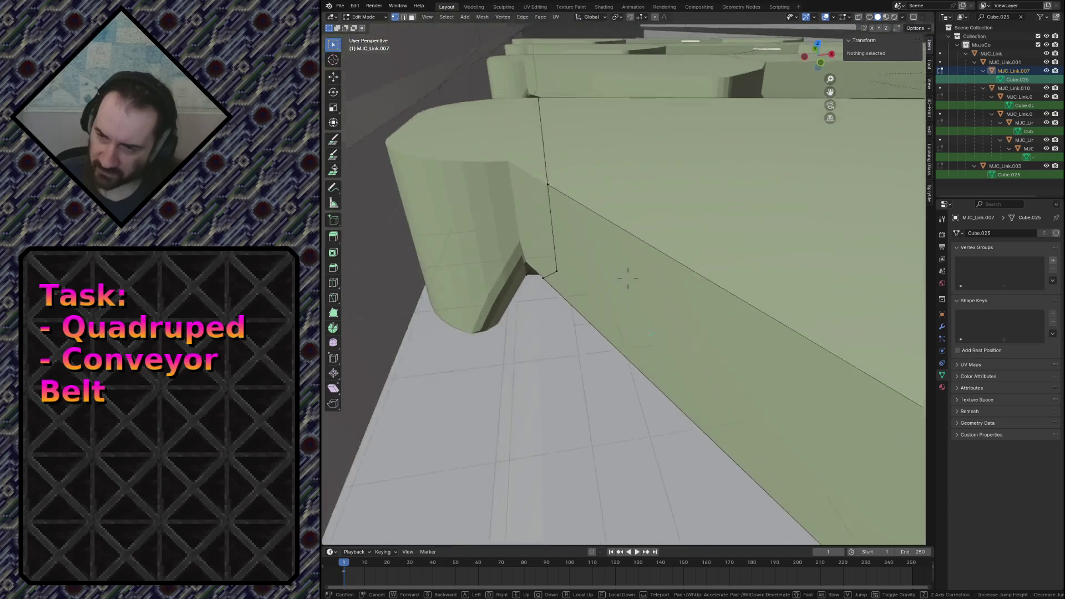
left_click(615, 275)
key("l")
key("F3")
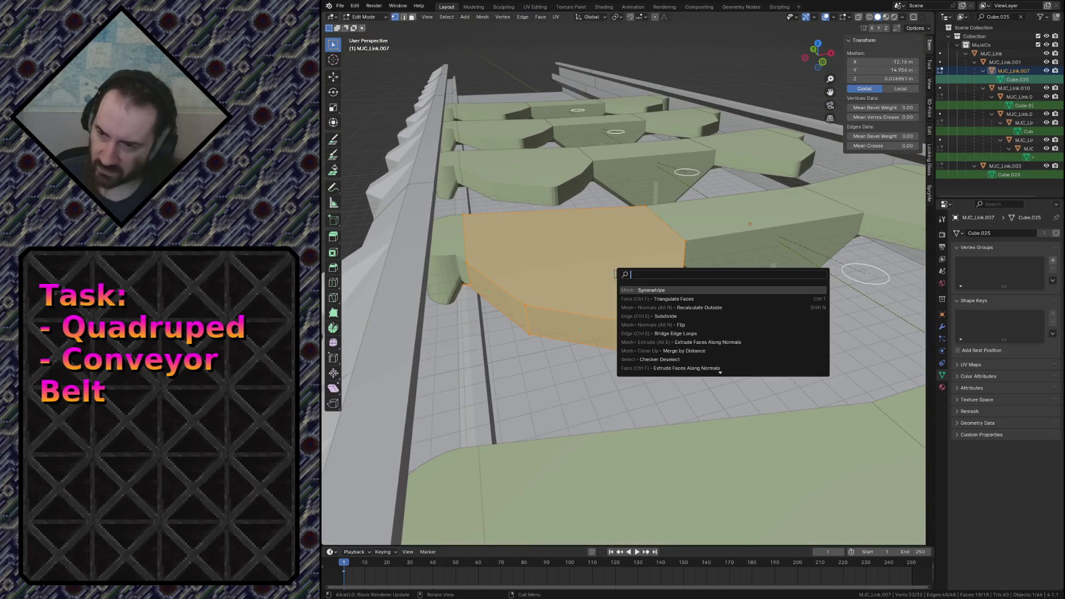
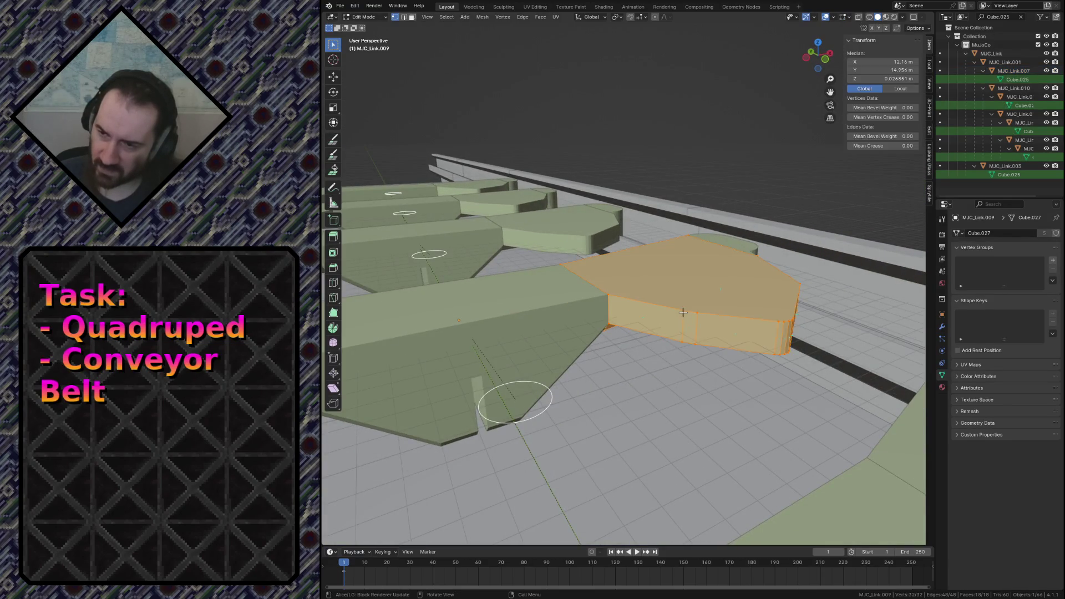
Leave the link's mesh edit, save, and select every object of the conveyor for export.
key("F3")
key("Escape")
key("Tab")
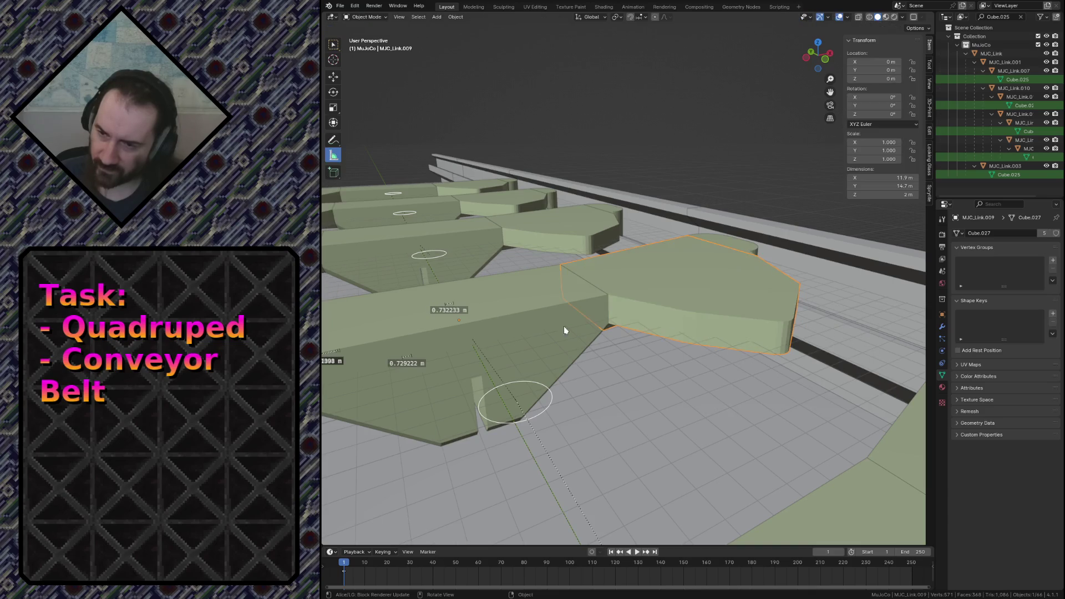
left_click(539, 325)
key("ctrl+s")
scroll(539, 325, "down", 4)
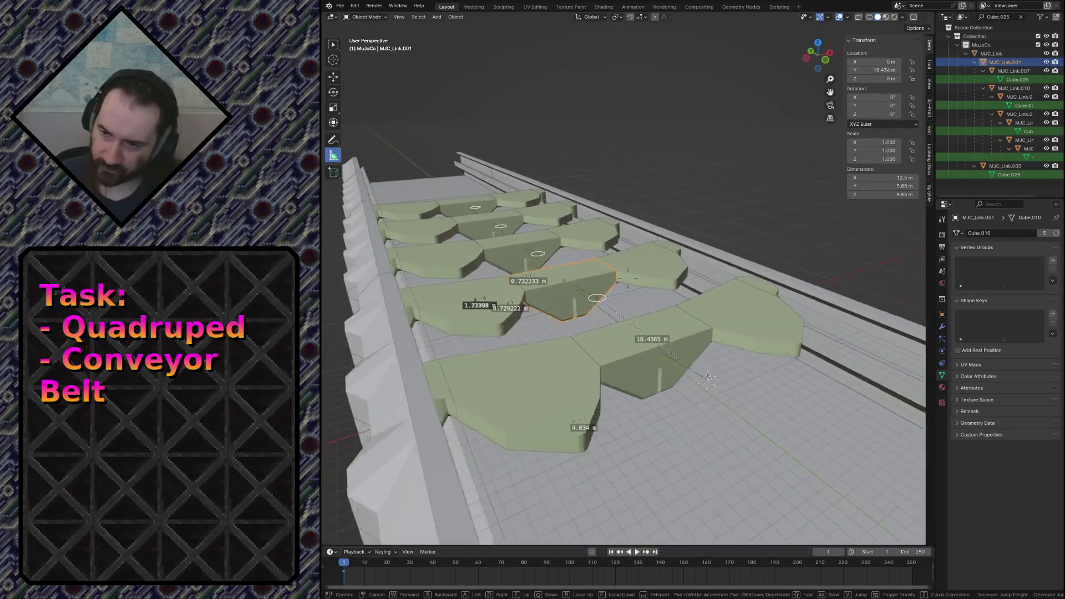
middle_click_drag(539, 326, 623, 172)
key("a")
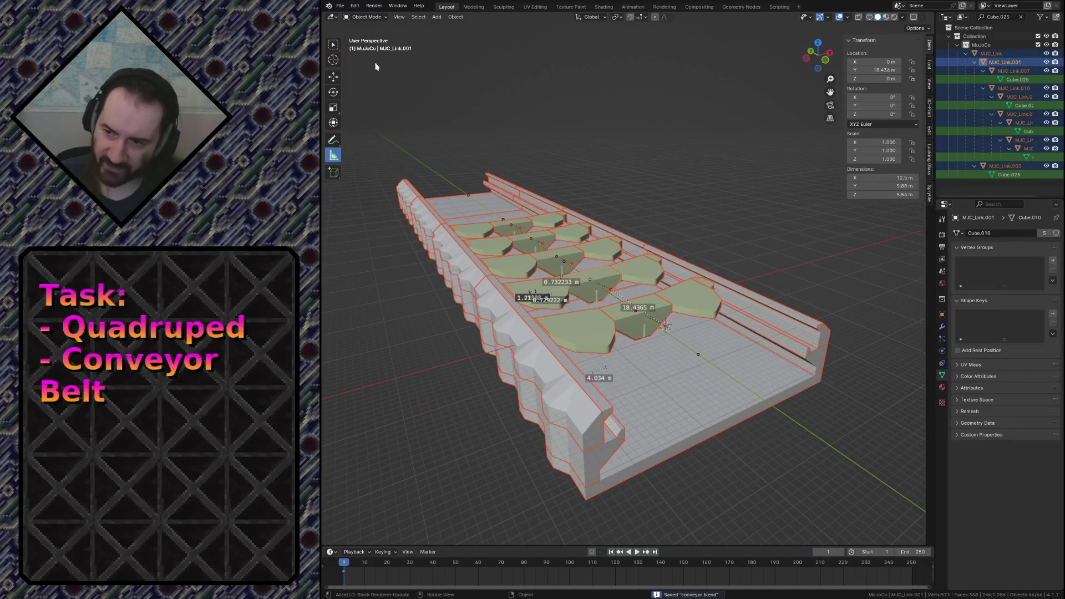
Export the scene as MJCF (.xml), save conveyor.blend and switch to the MuJoCo viewer.
left_click(340, 7)
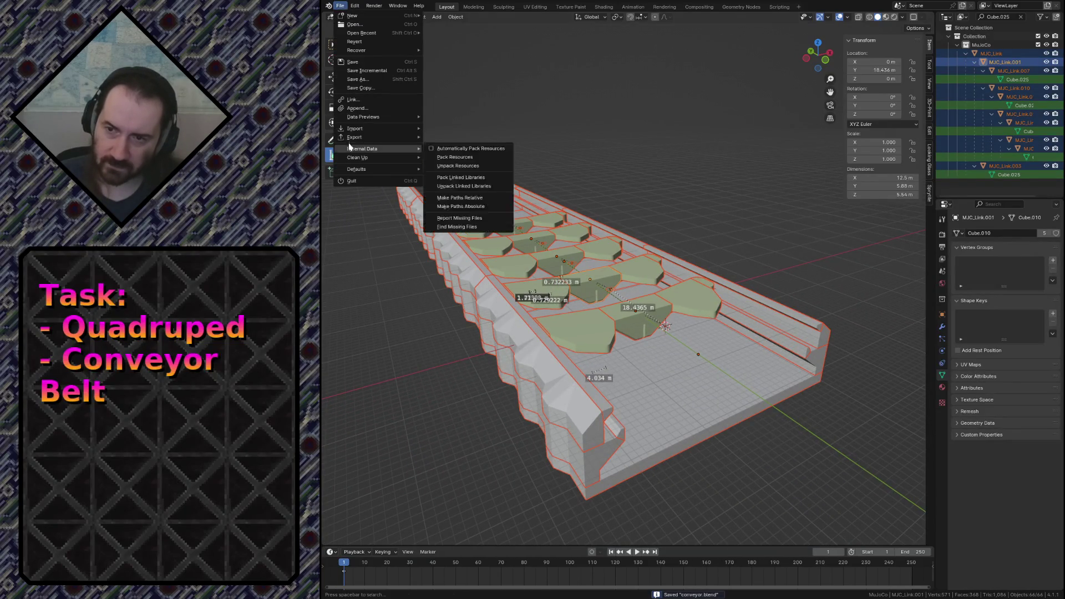
mouse_move(356, 137)
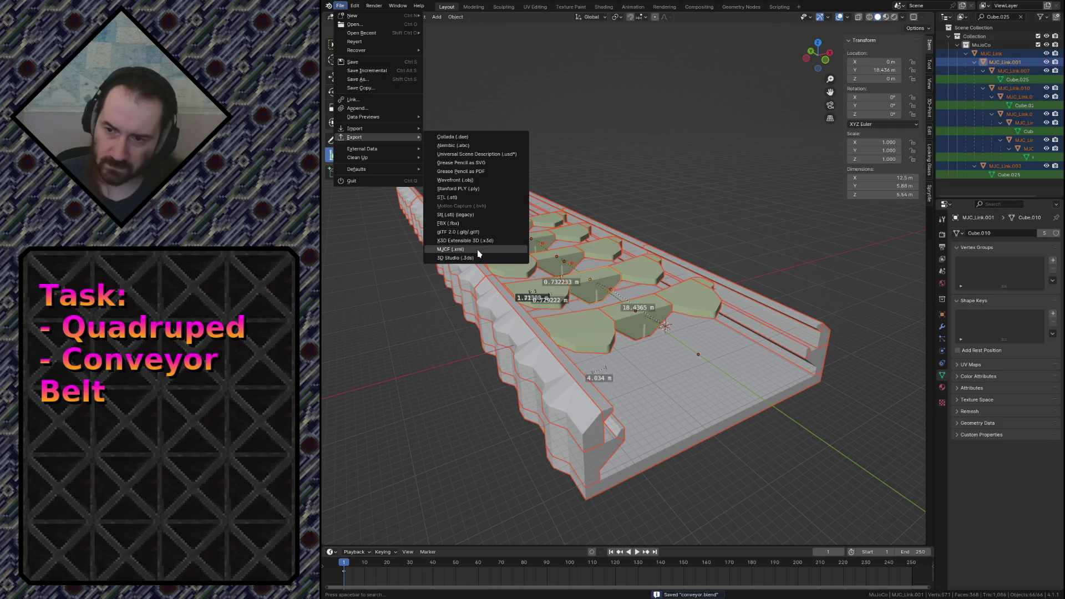
left_click(478, 249)
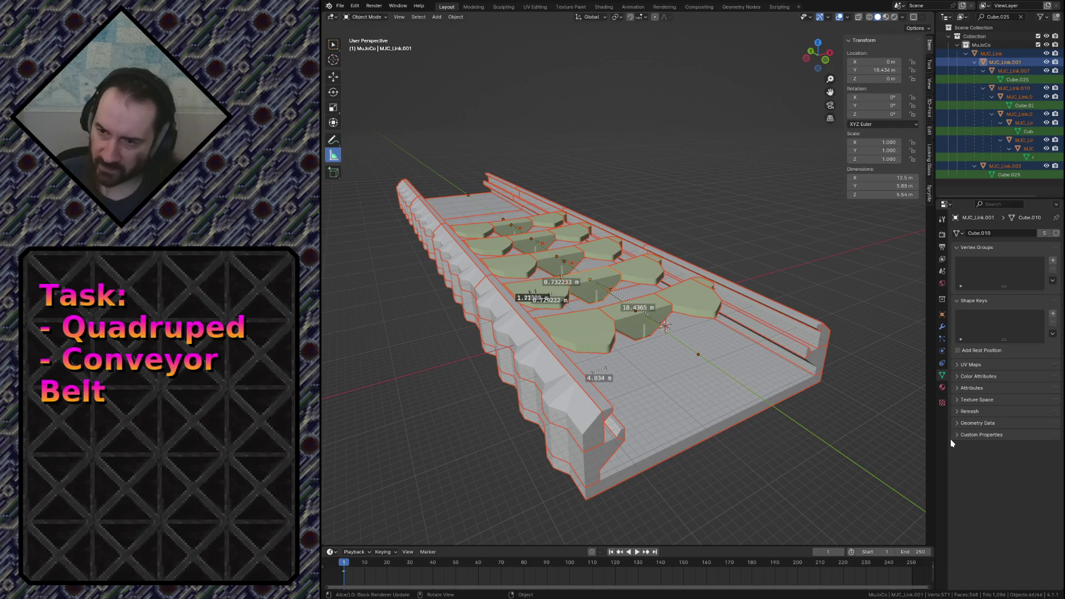
key("Escape")
key("ctrl+s")
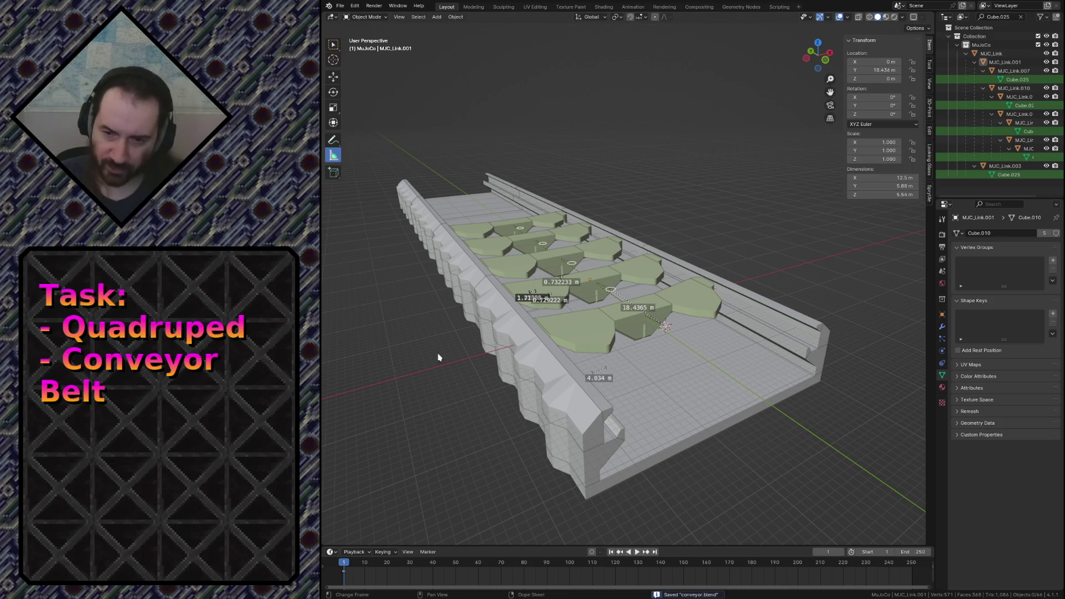
key("alt+Tab")
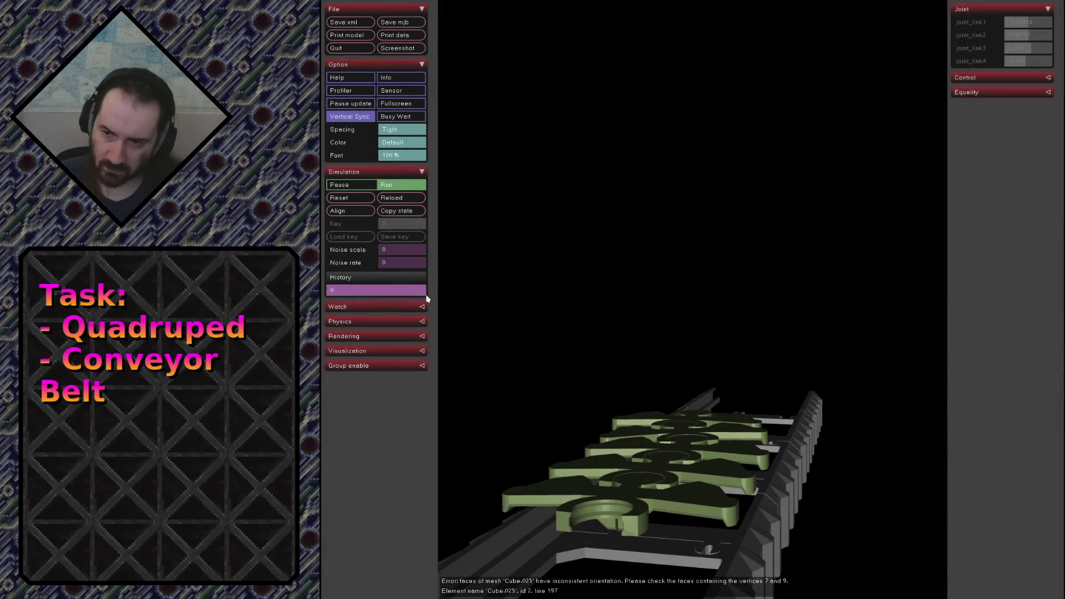
Reload the exported conveyor model in the simulator, read the Cube.025 error, and return to Blender.
left_click(393, 197)
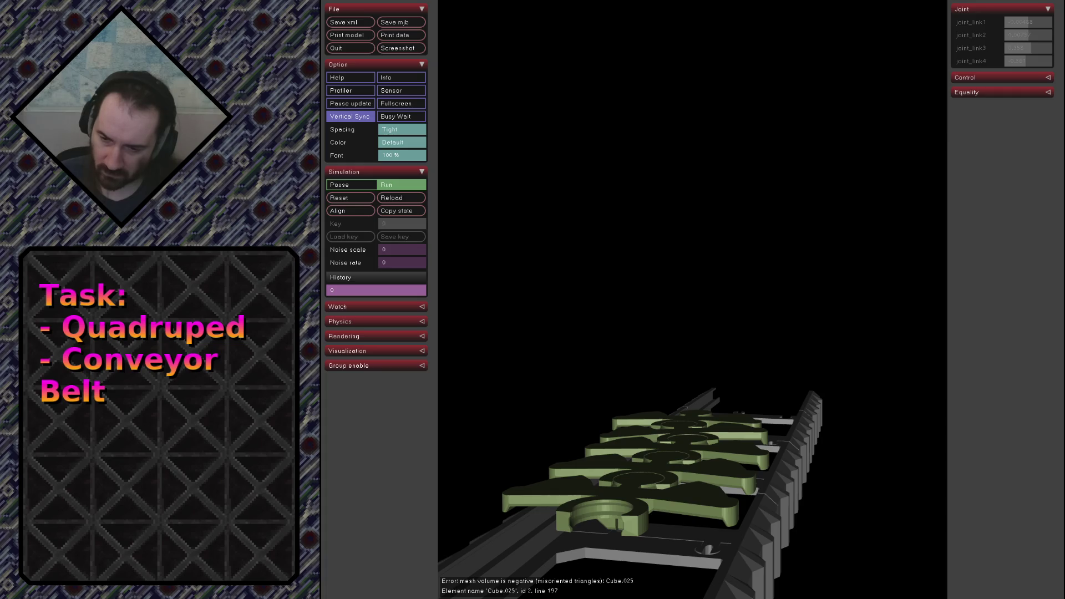
key("alt+Tab")
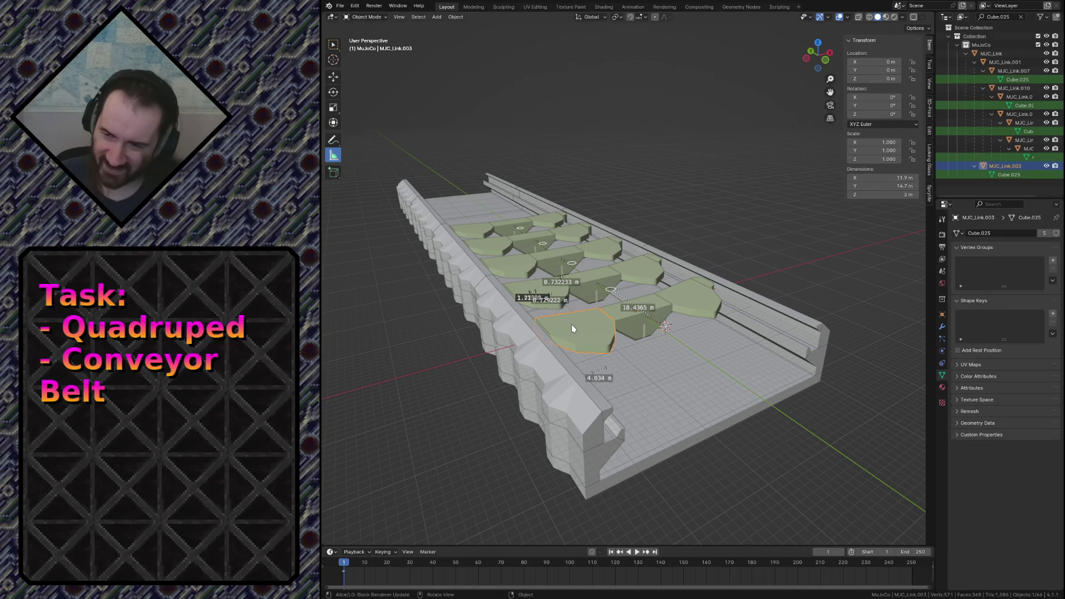
Edit the Cube.025 link mesh, check the overlays and recalculate its normals outside.
key("Tab")
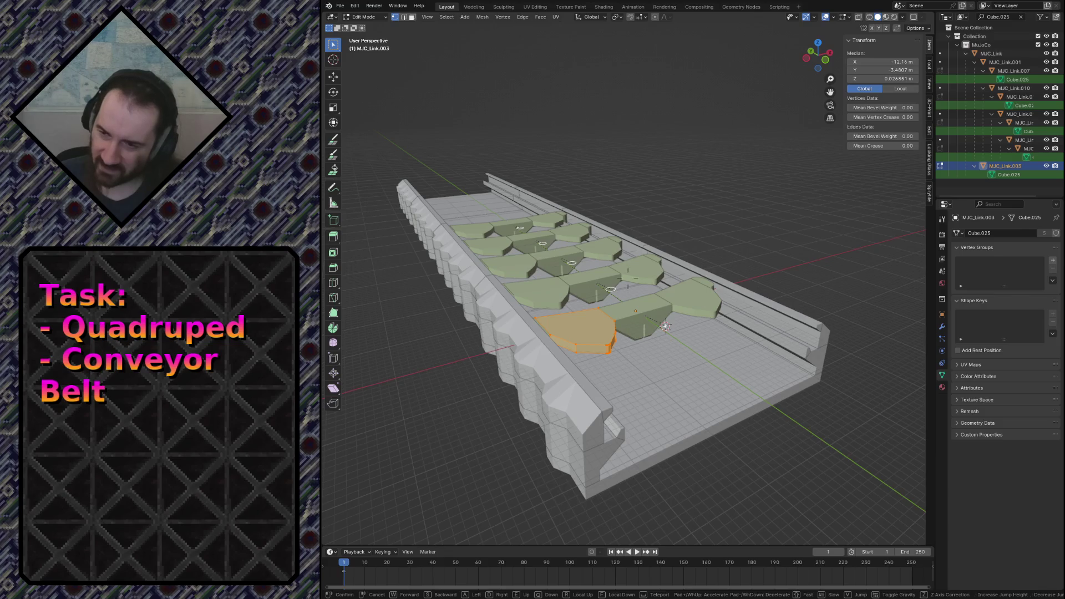
key("shift+grave")
scroll(629, 278, "up", 5)
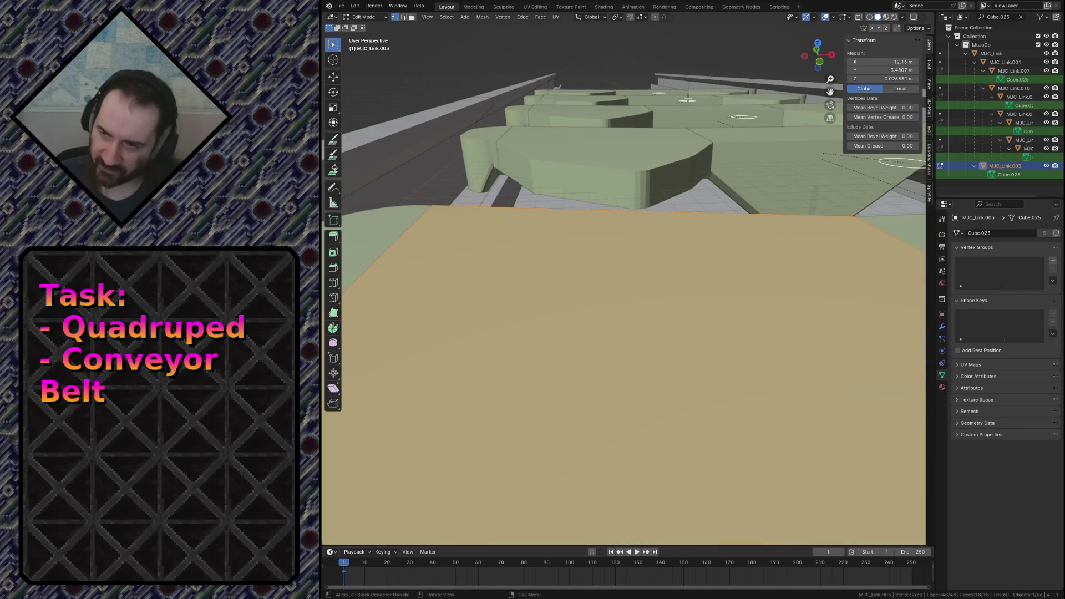
left_click(849, 18)
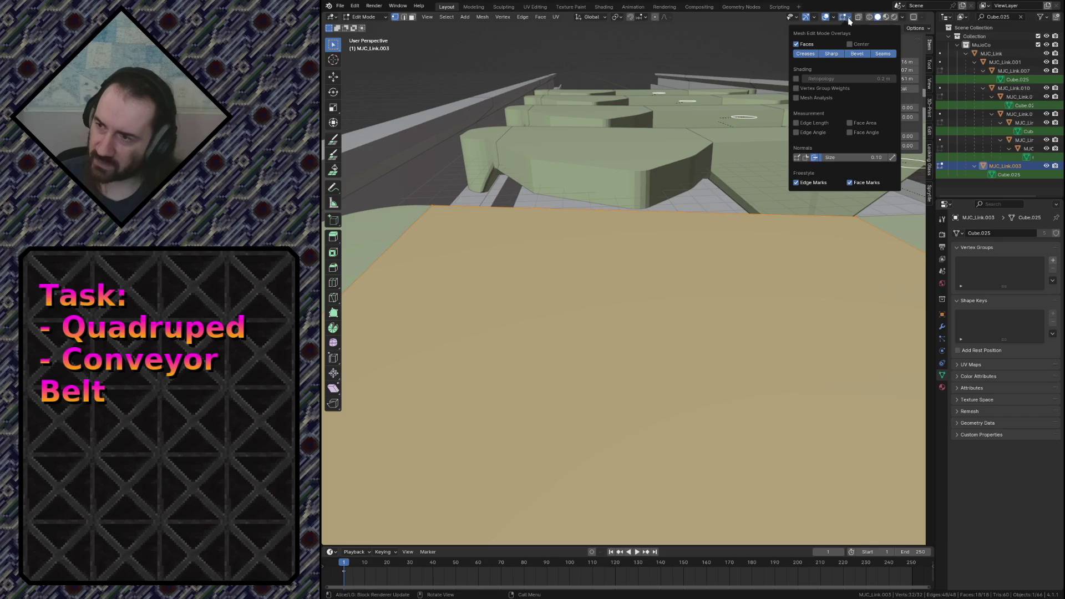
key("Escape")
key("shift+grave")
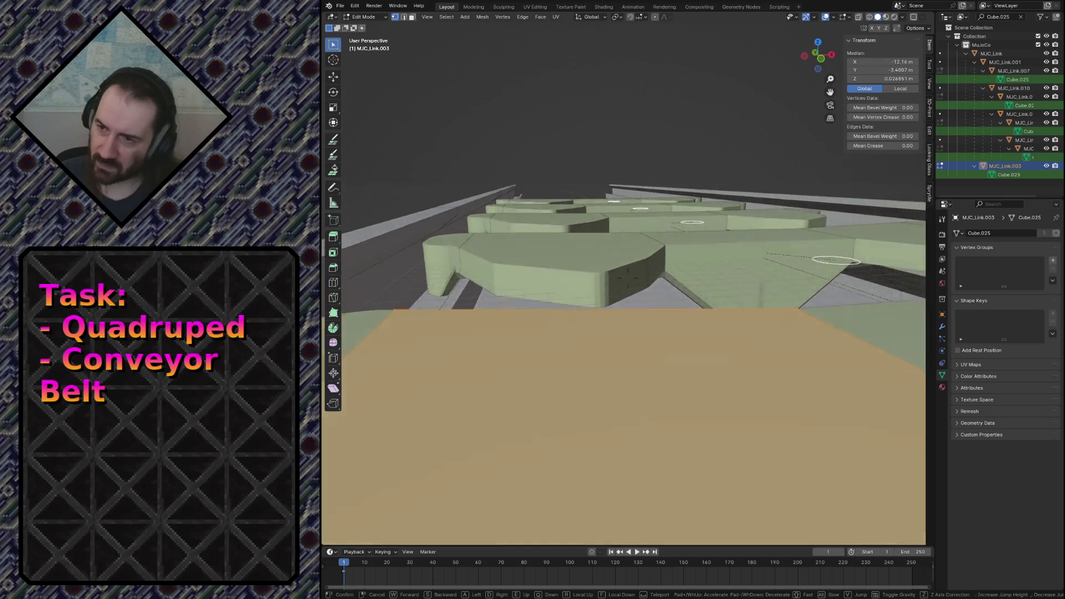
scroll(628, 278, "up", 5)
key("w")
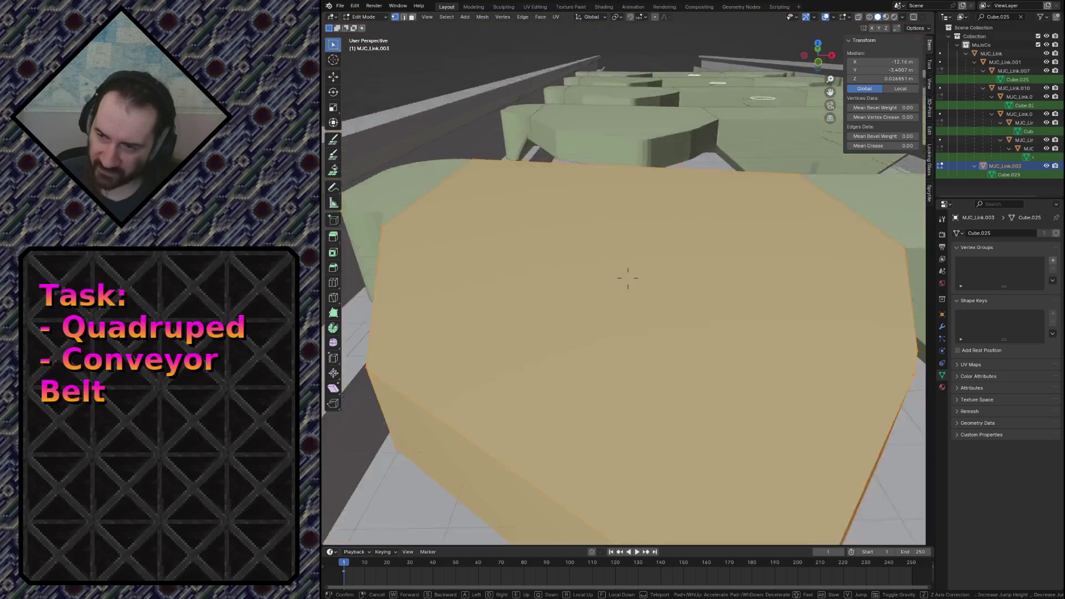
left_click(629, 279)
key("F3")
left_click(658, 244)
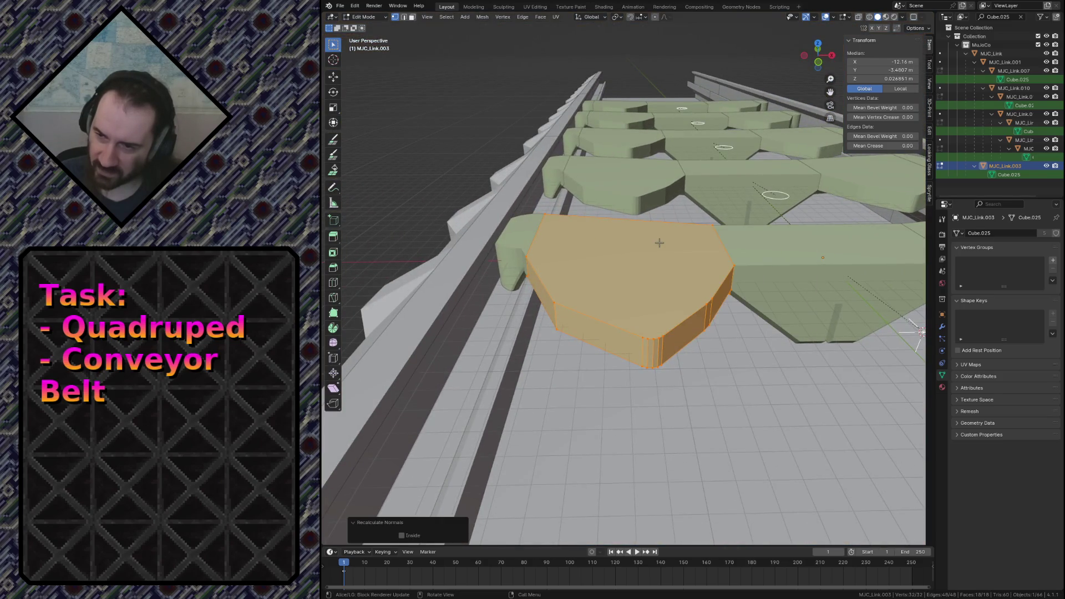
Lift the link mesh about 8.65 m straight up along Z above the track.
key("shift+grave")
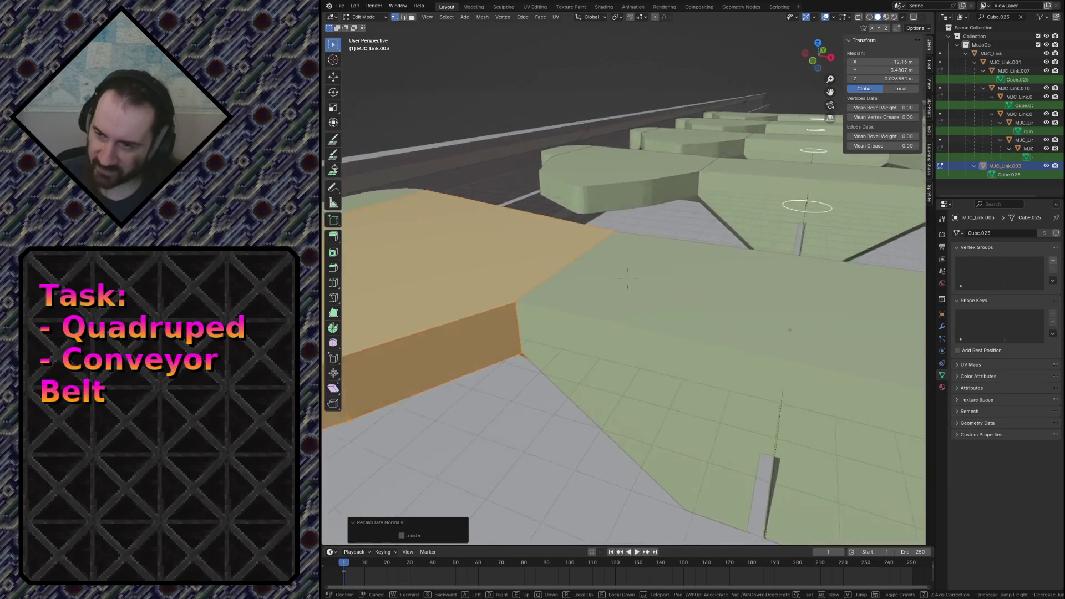
key("g")
key("z")
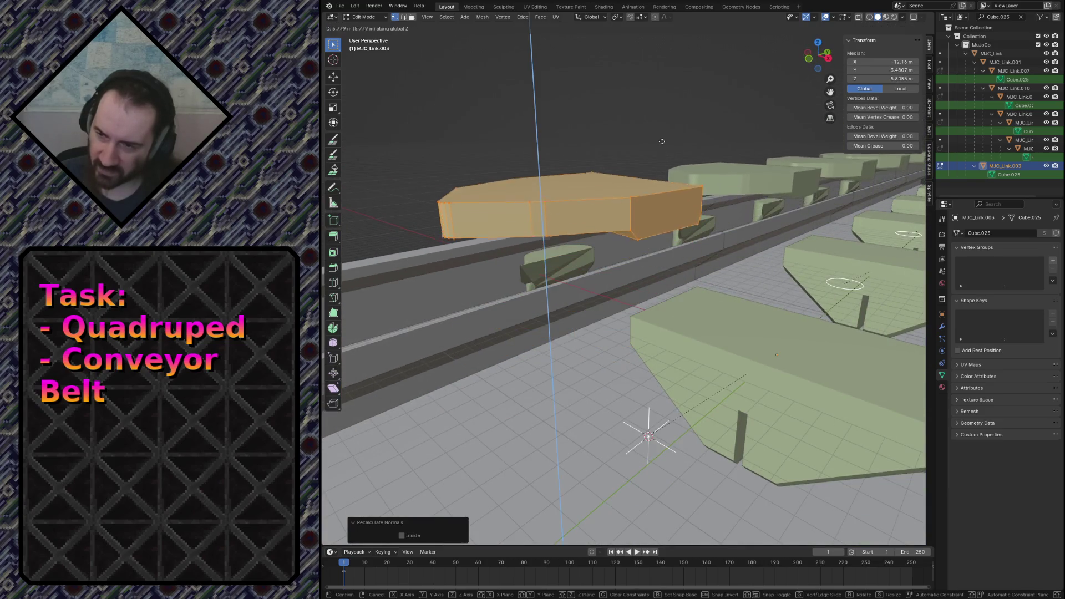
left_click(659, 167)
key("shift+grave")
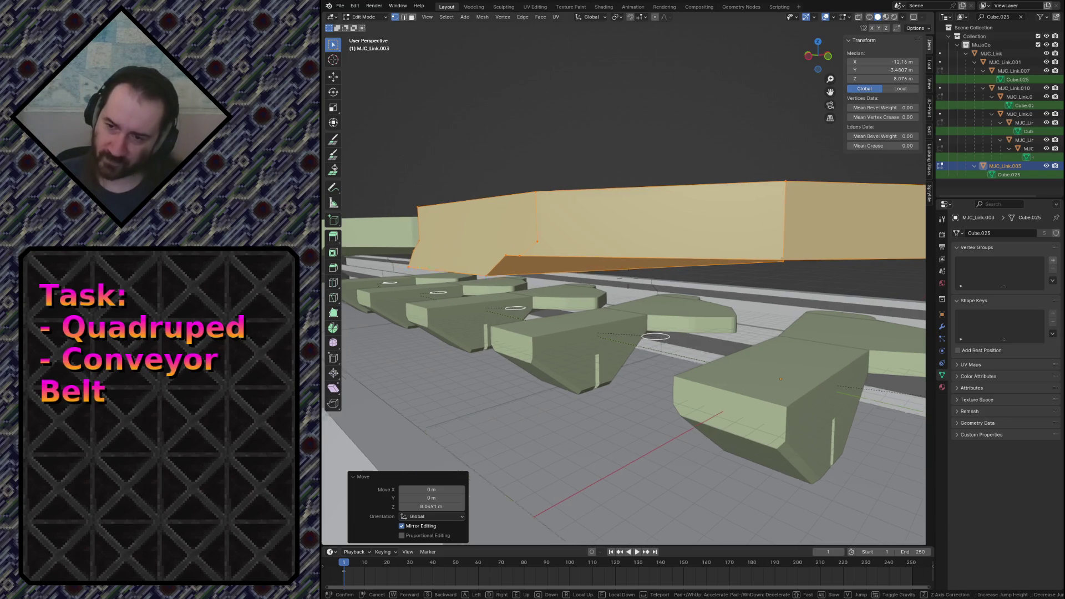
Inspect the lifted link from several angles, then undo the move to set it back on the track.
key("shift+grave")
key("w")
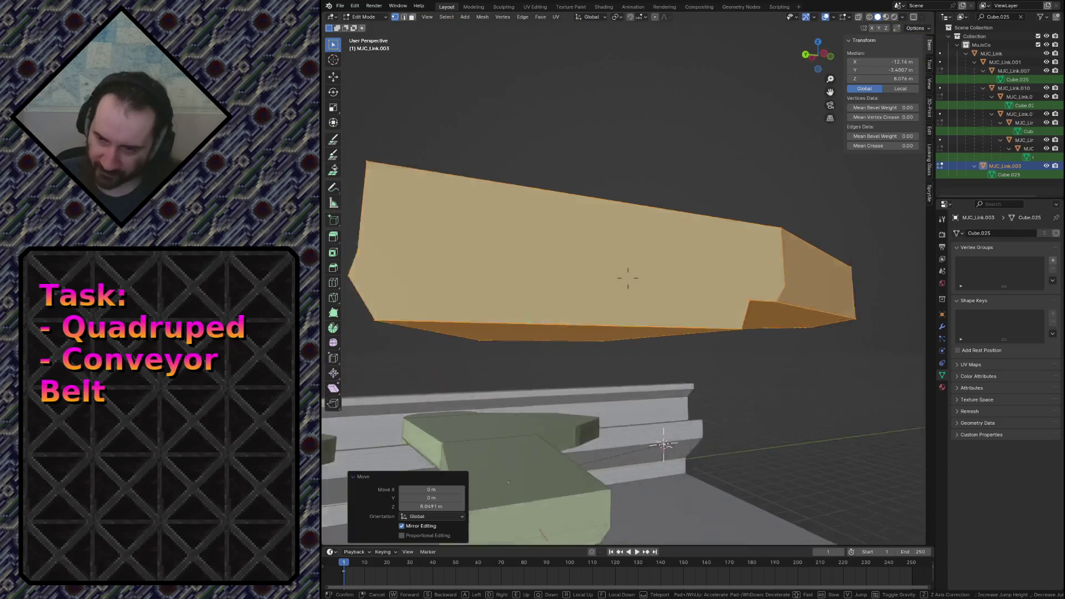
key("w")
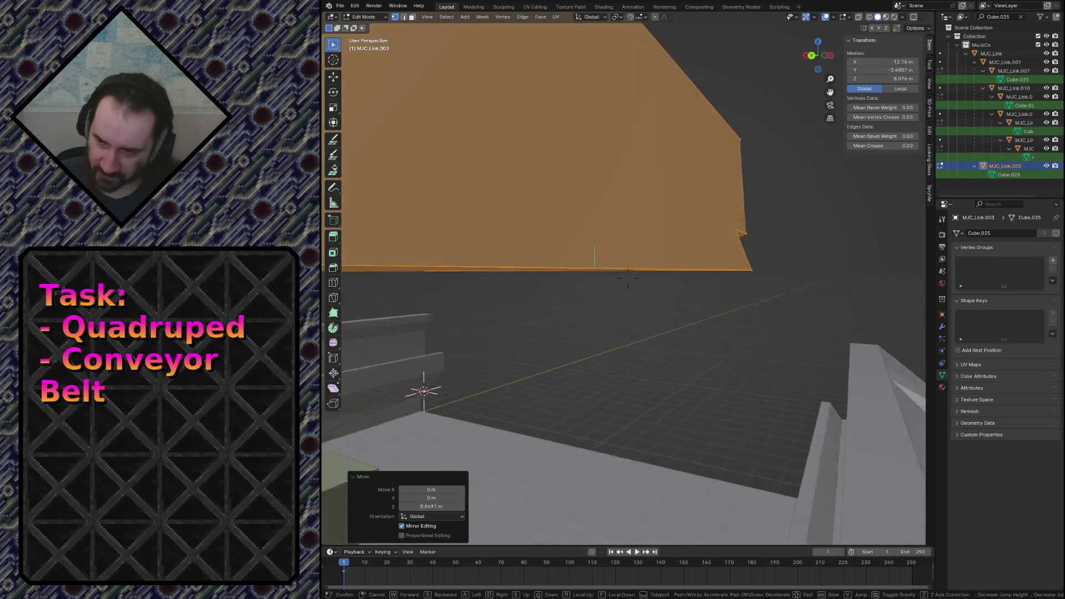
key("w")
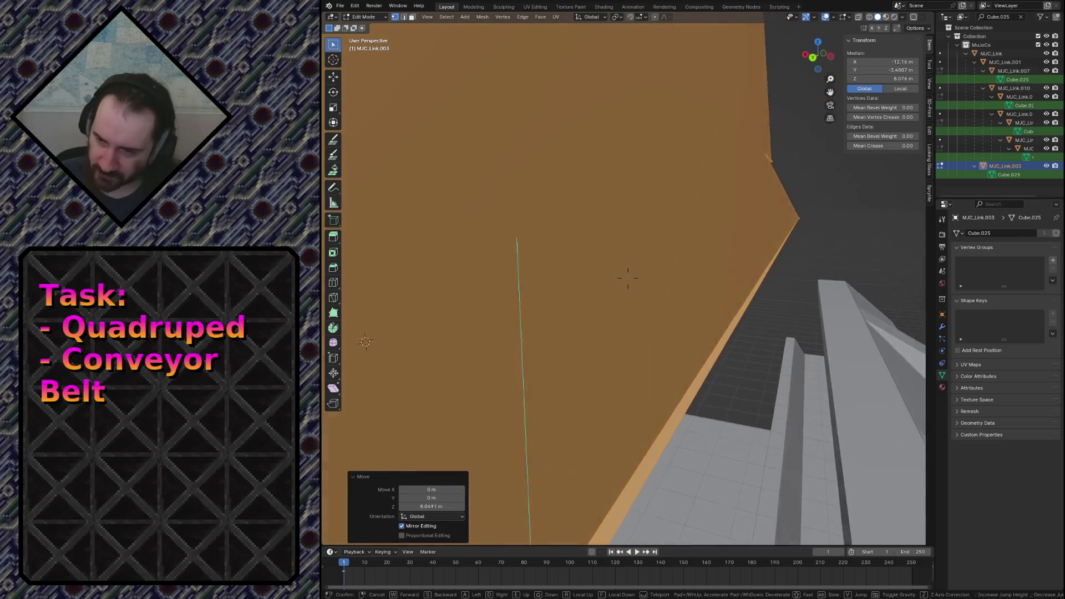
key("w")
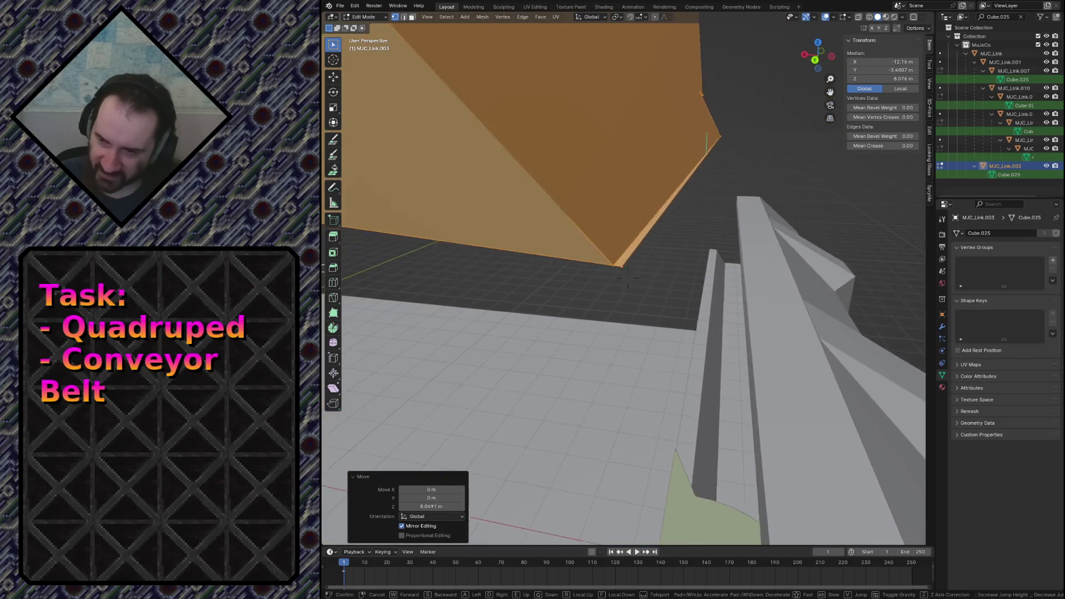
key("w")
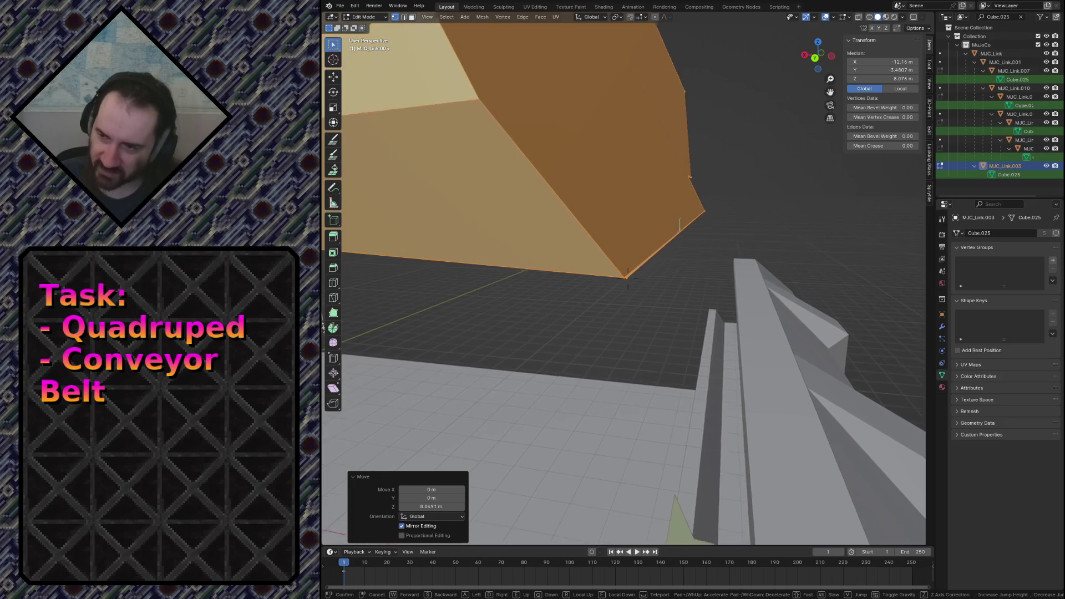
key("ctrl+z")
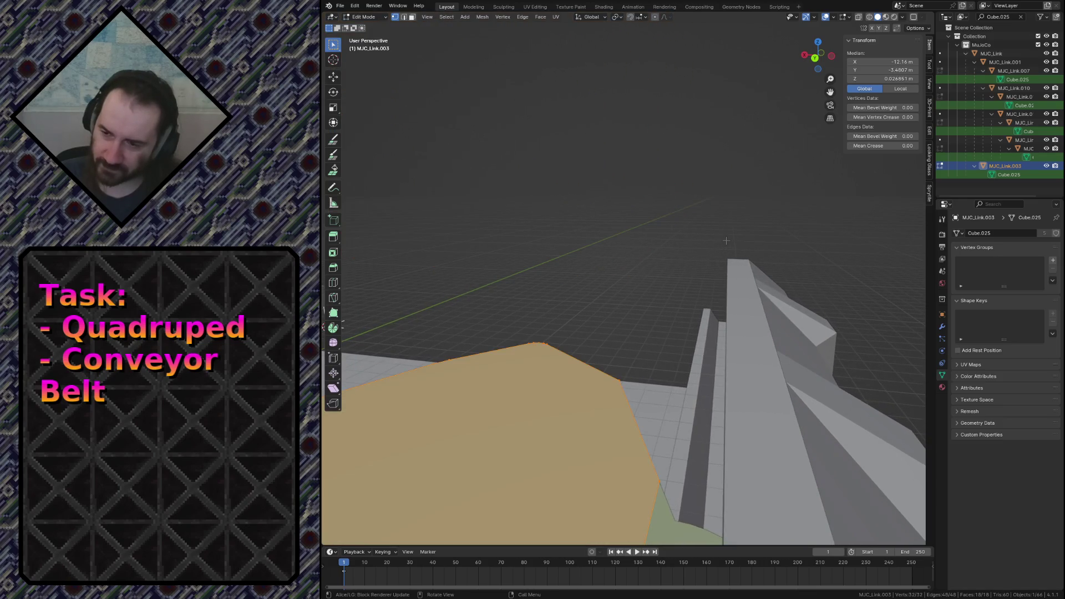
Fly inside the mesh and delete the thin strip of faces hidden within it.
key("shift+grave")
key("w")
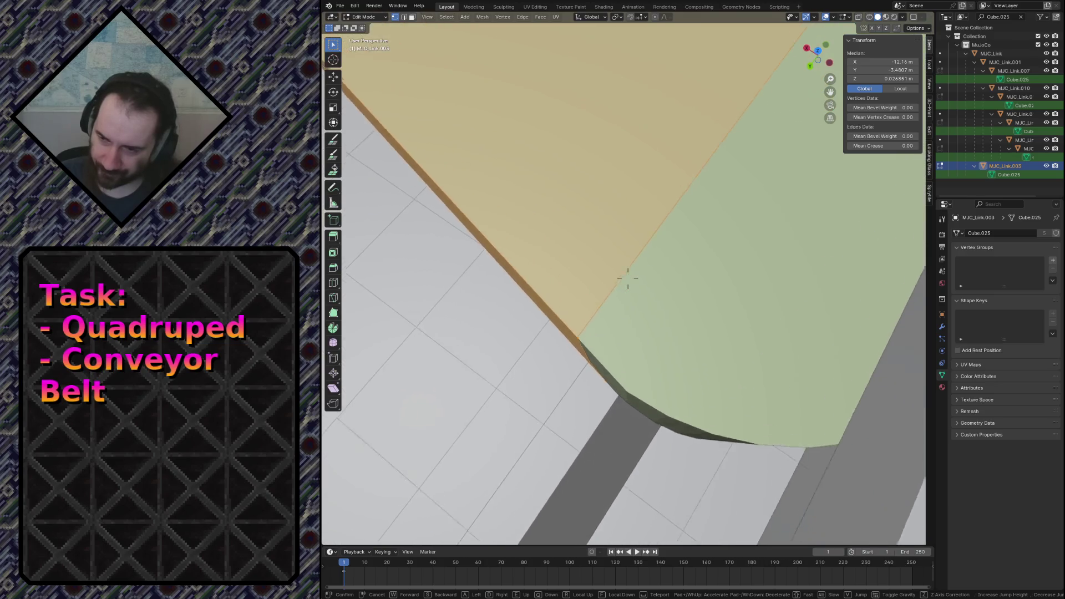
key("w")
key("w")
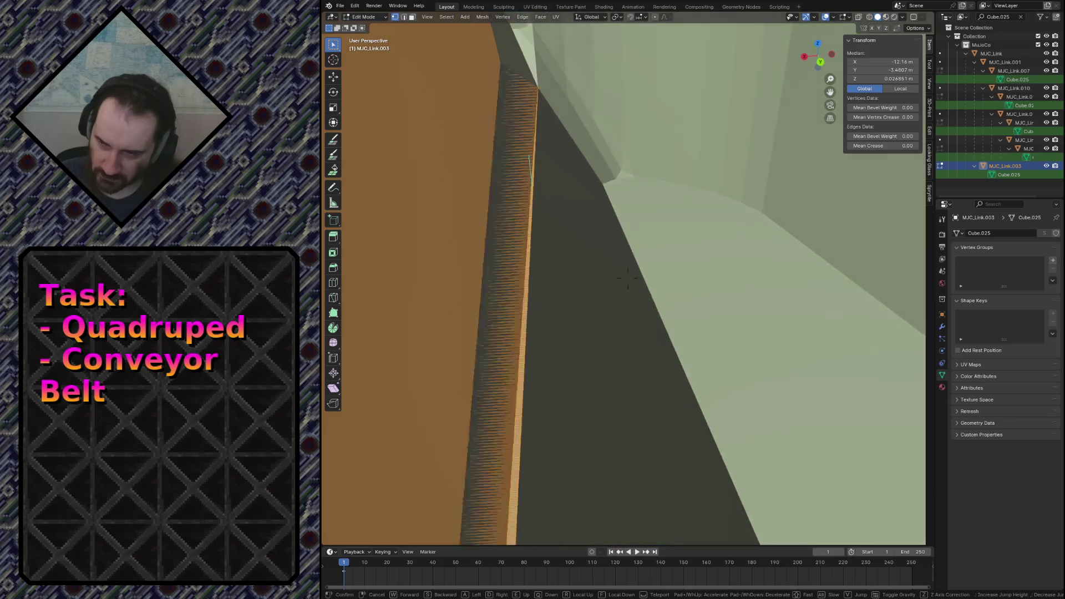
left_click(629, 277)
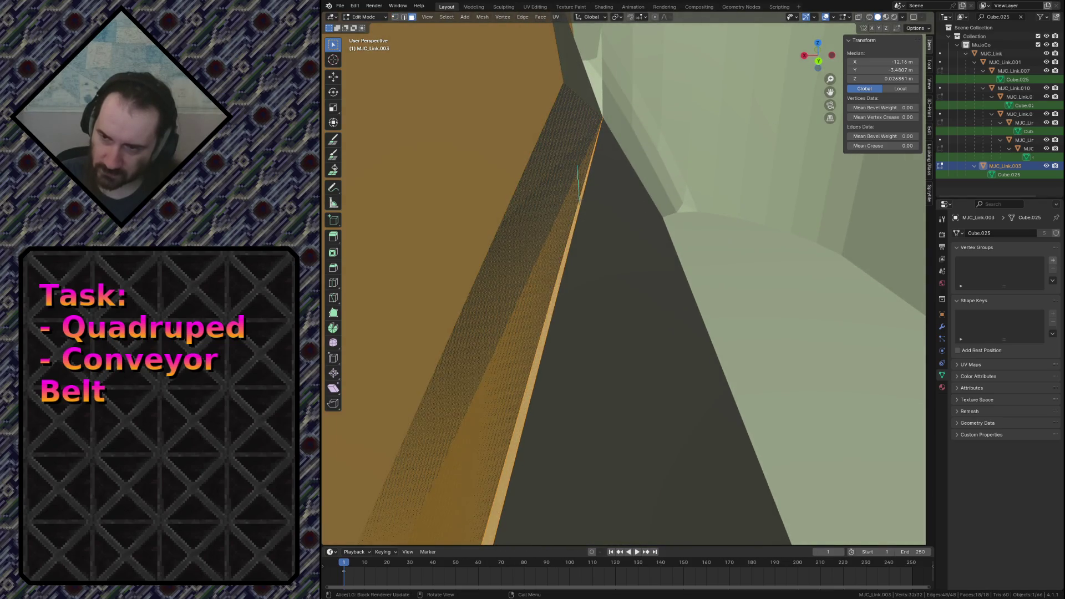
left_click(581, 199)
key("x")
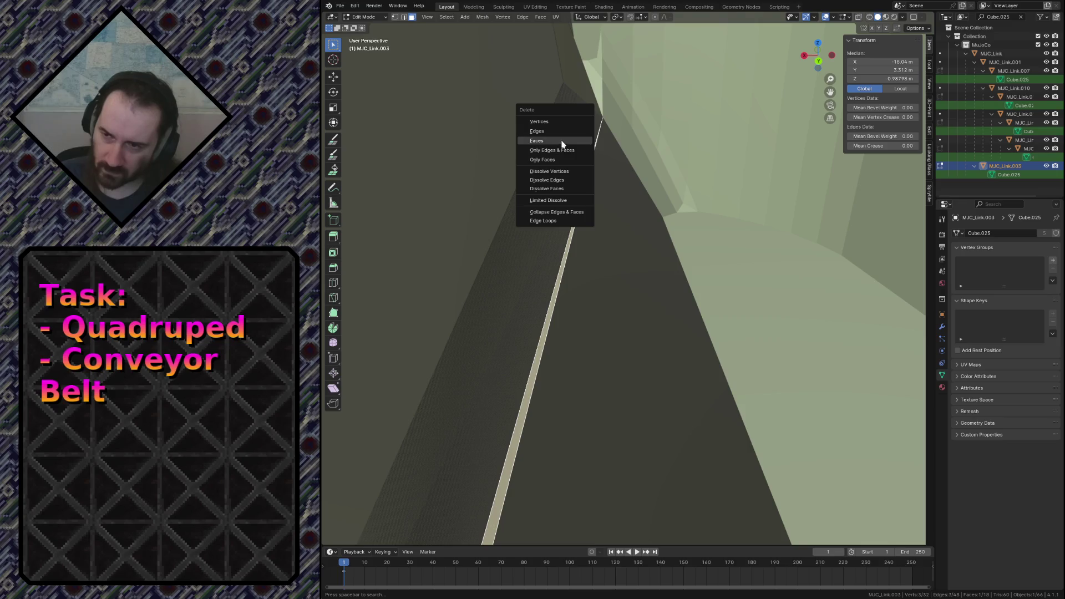
left_click(536, 141)
key("shift+grave")
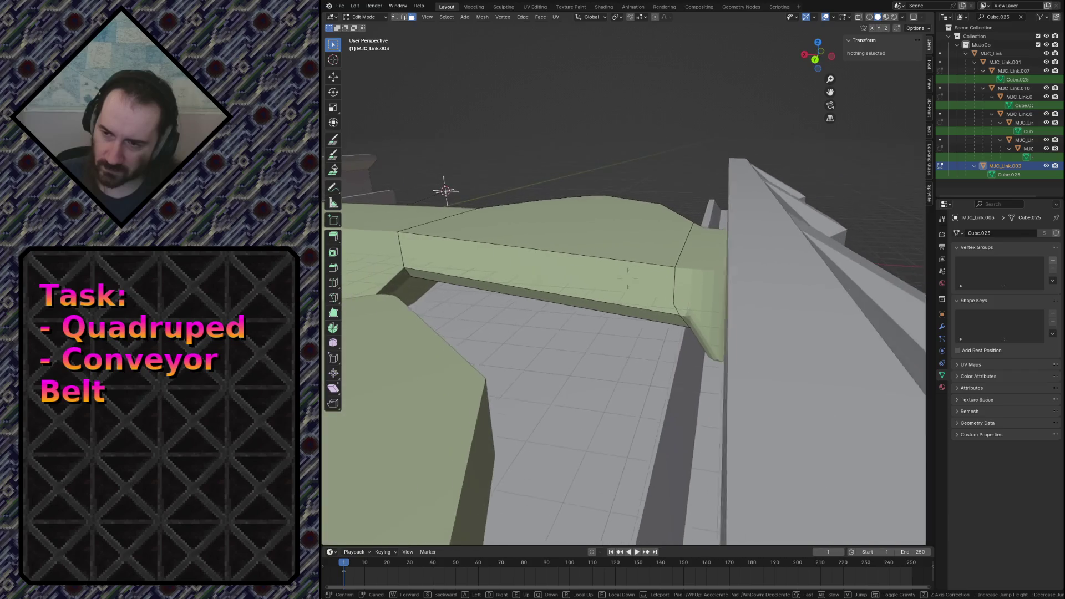
Recalculate normals on the link's top faces and inspect the mesh from inside and out.
left_click(574, 289)
key("F3")
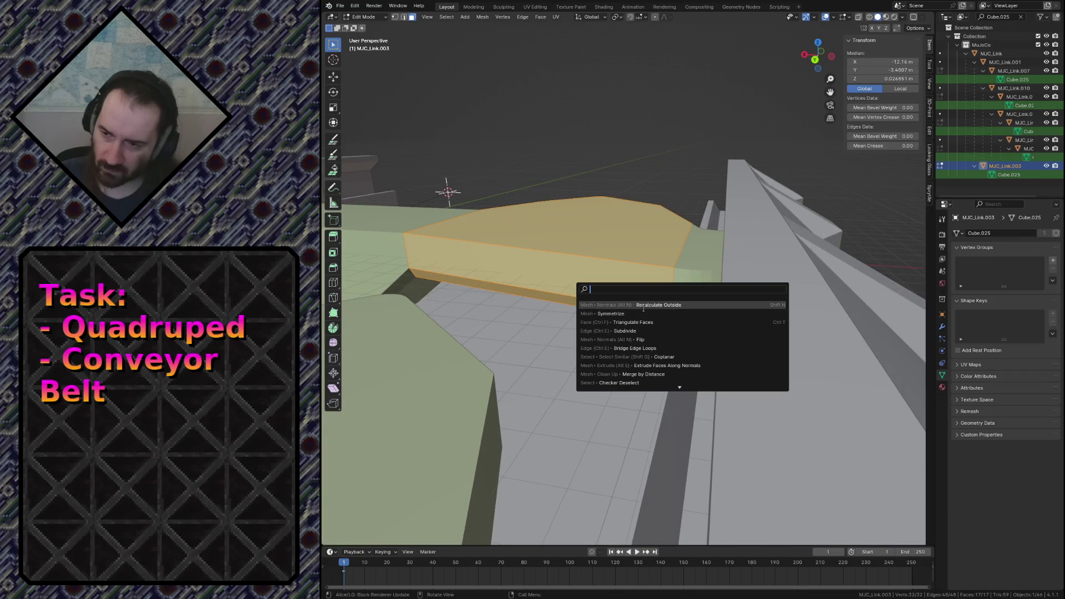
key("Return")
key("shift+grave")
key("w")
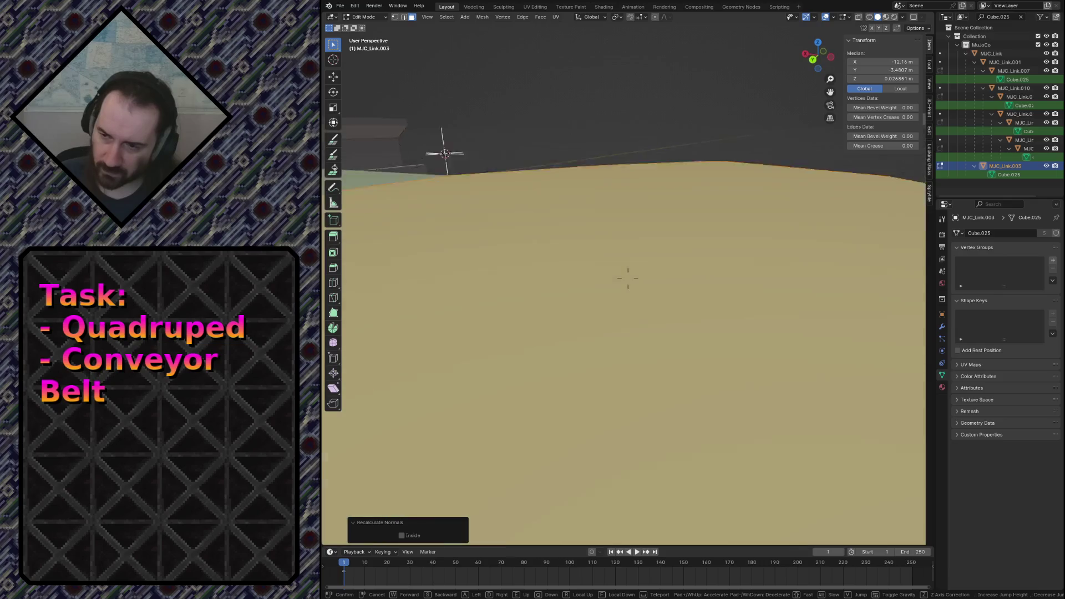
key("w")
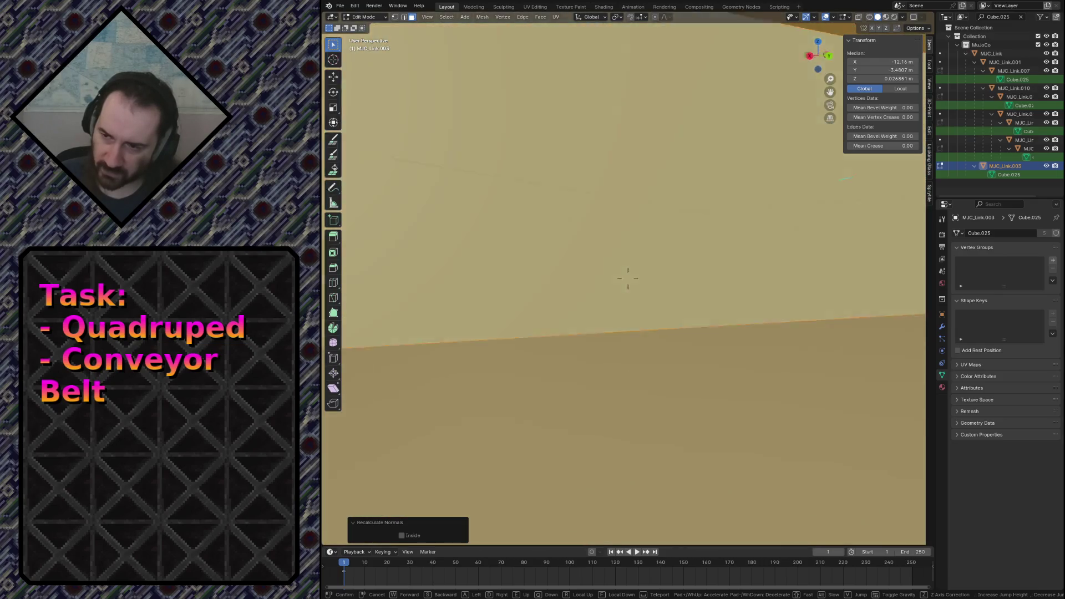
key("w")
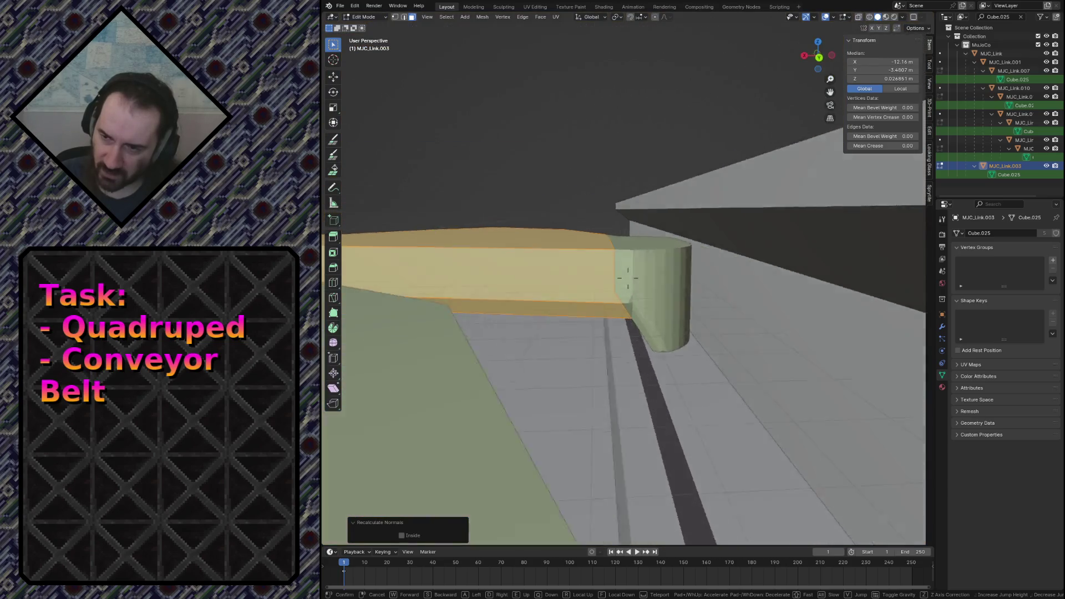
left_click(644, 307)
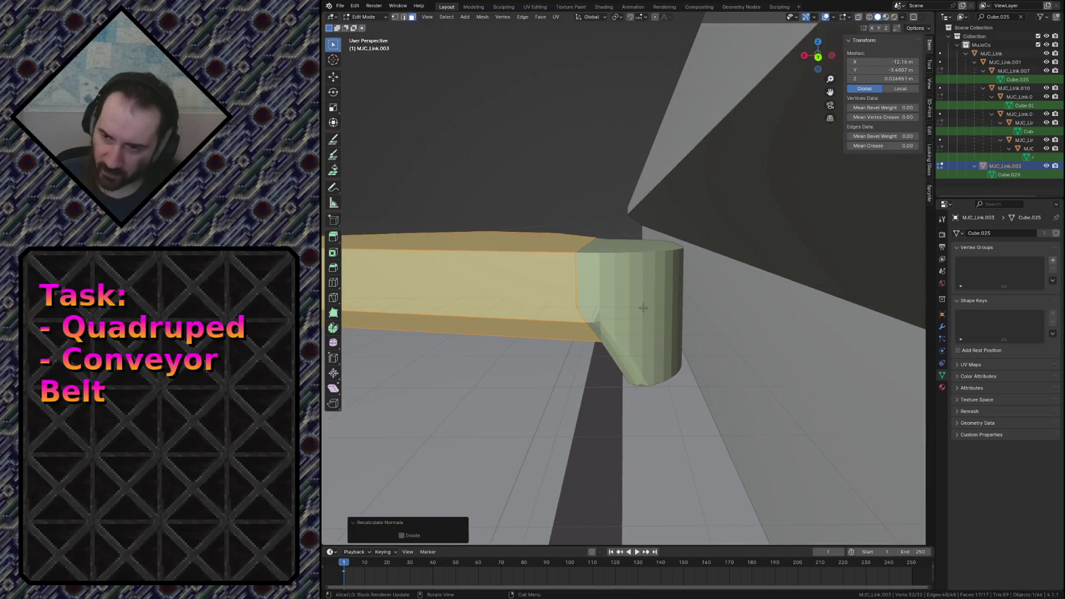
Switch to the green link piece and start editing its mesh.
key("Tab")
left_click(643, 308)
left_click(580, 320)
key("Tab")
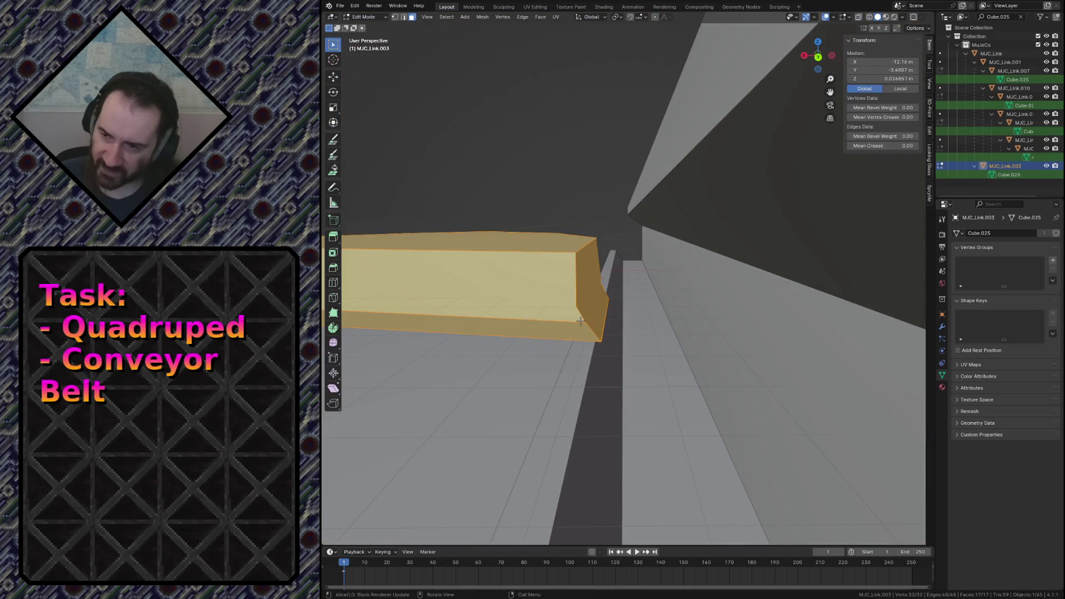
key("shift+grave")
key("w")
key("w")
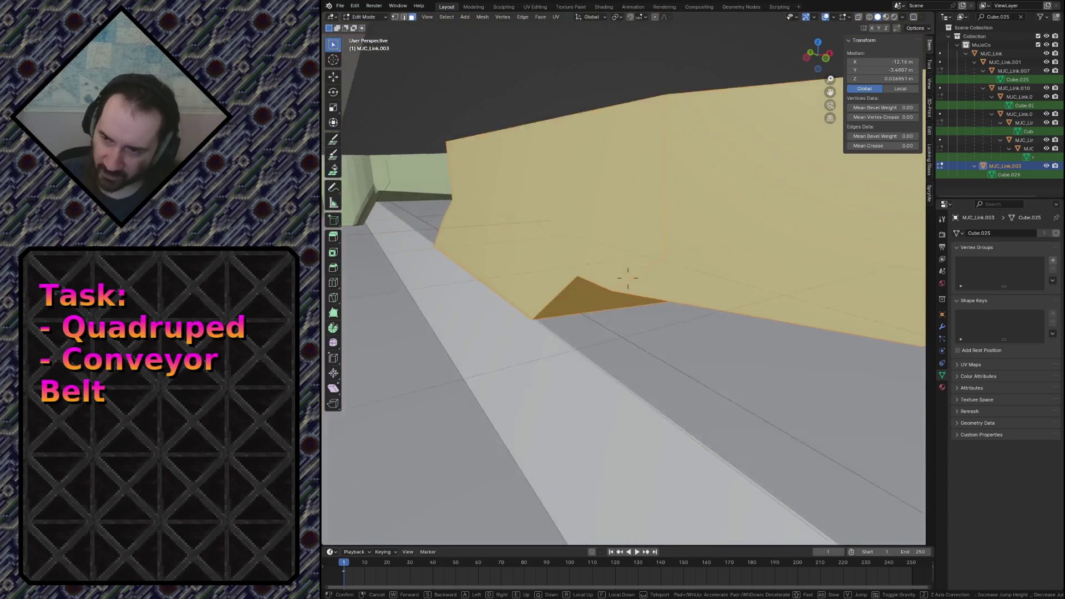
left_click(628, 282)
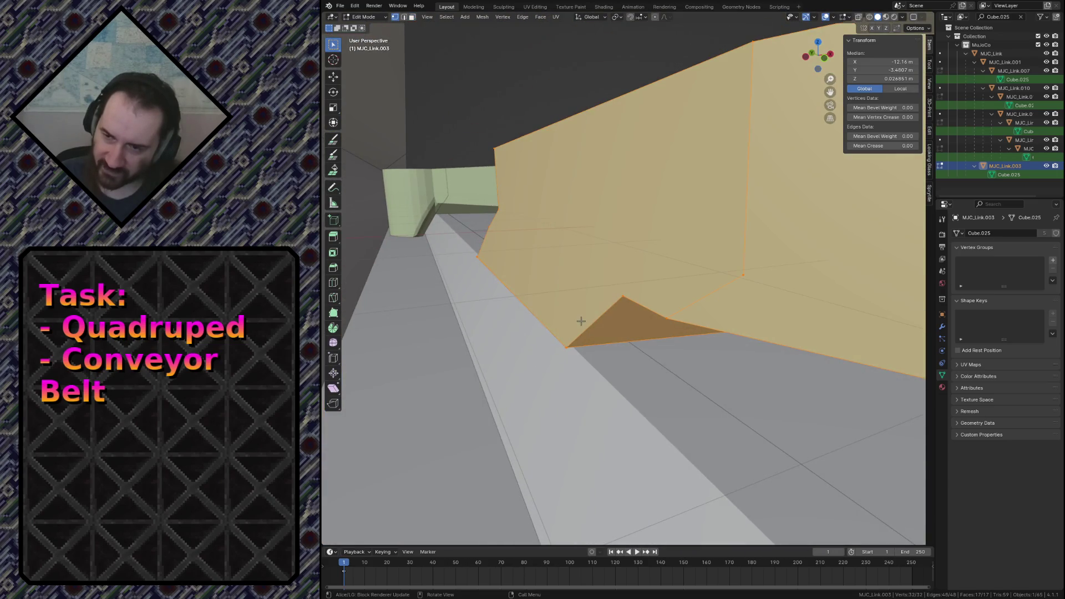
Triangulate the link's large side face.
key("alt+a")
key("shift+grave")
key("w")
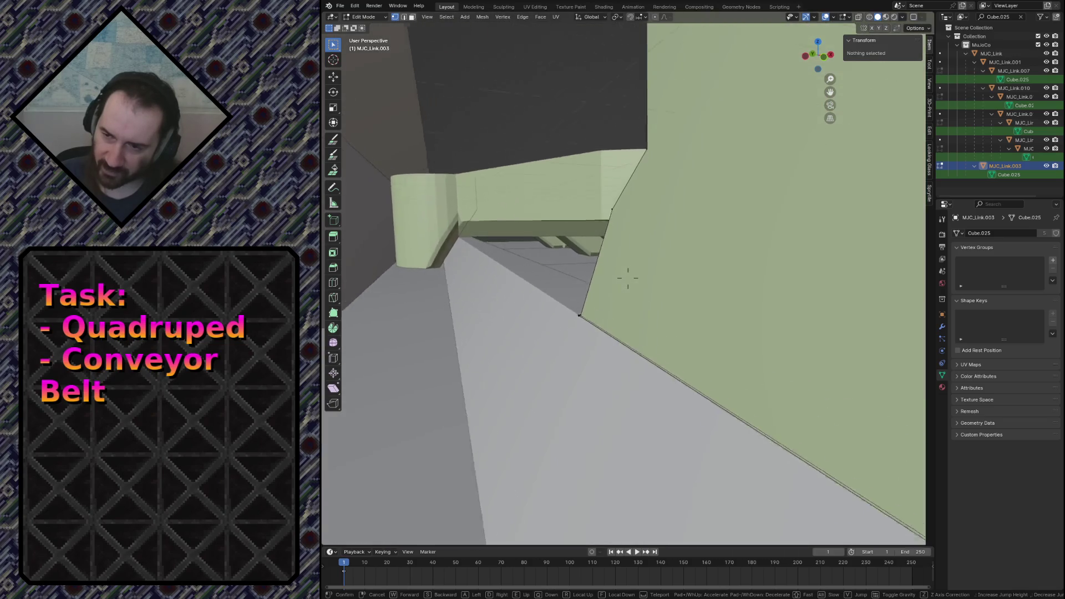
key("w")
left_click(683, 323)
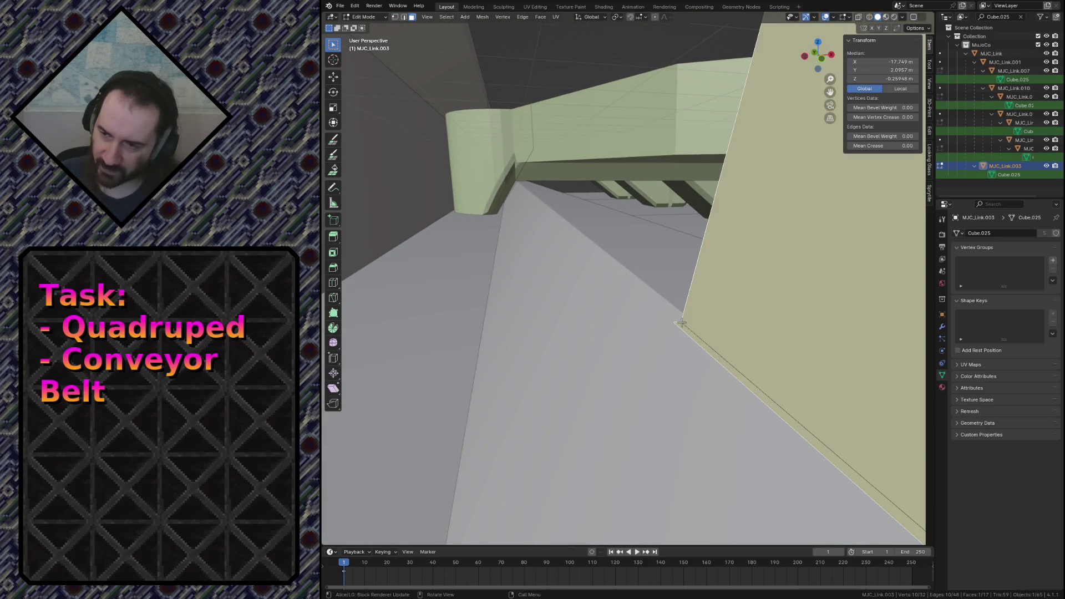
left_click(683, 324)
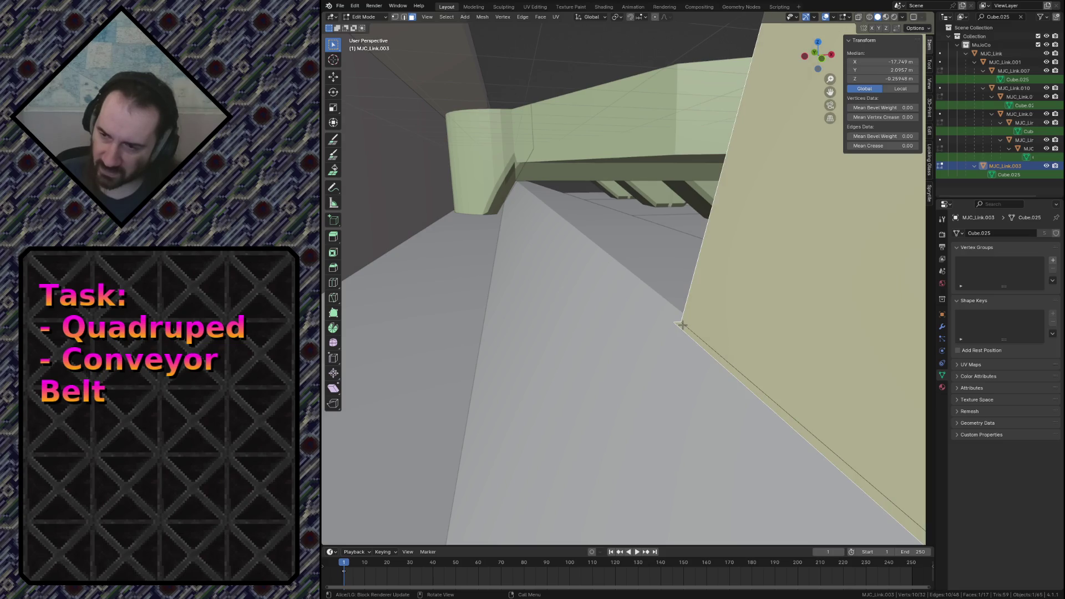
key("F3")
left_click(731, 358)
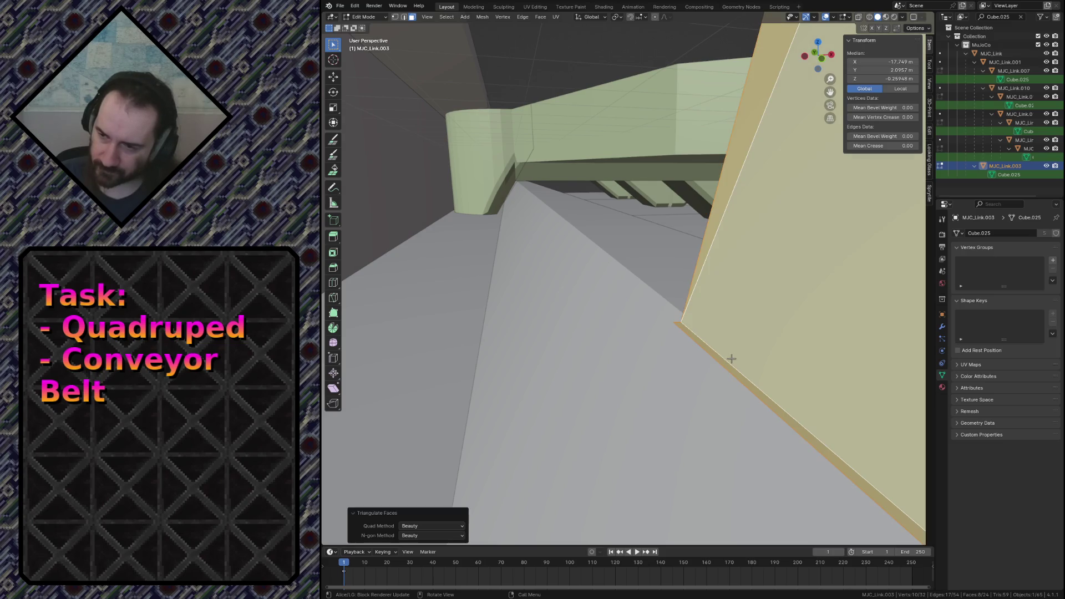
Recalculate the normals of the whole link mesh.
key("alt+a")
key("F3")
left_click(658, 308)
left_click(628, 279)
key("a")
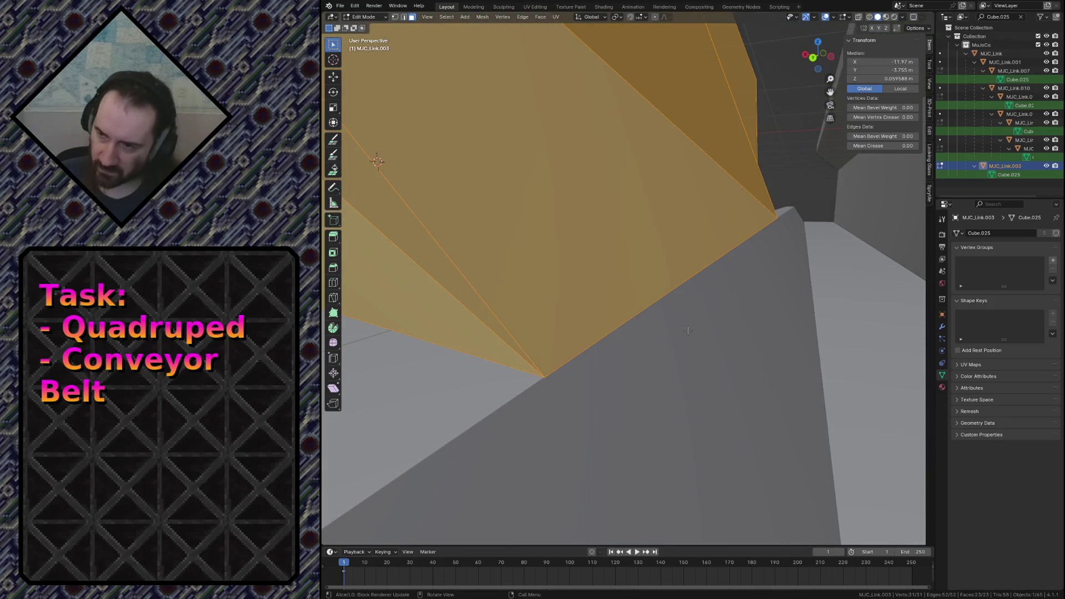
key("F3")
left_click(723, 354)
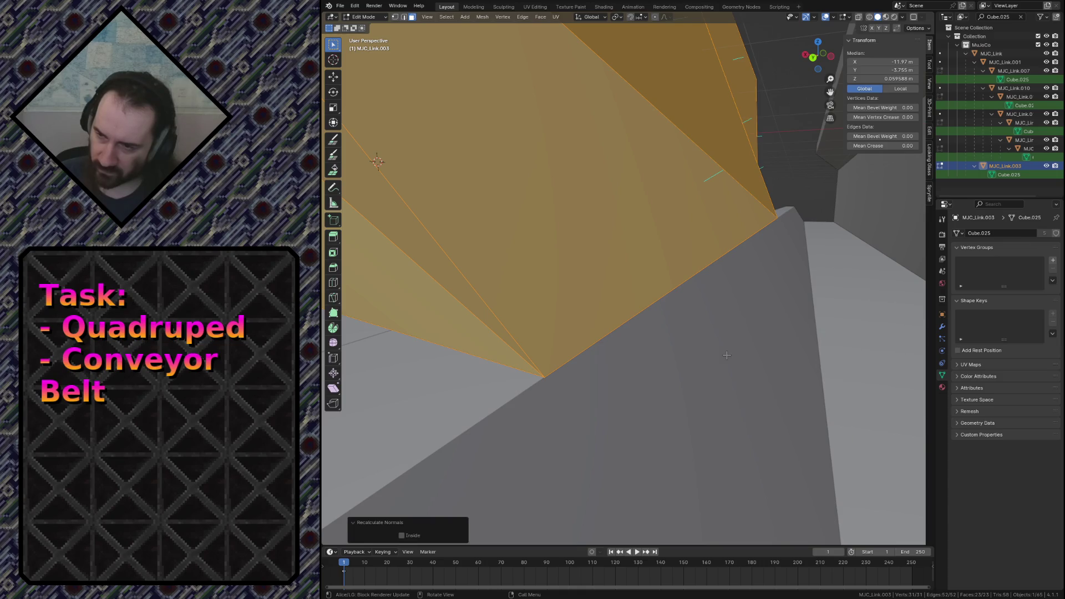
Return to object mode, unhide all hidden objects and save conveyor.blend.
key("alt+a")
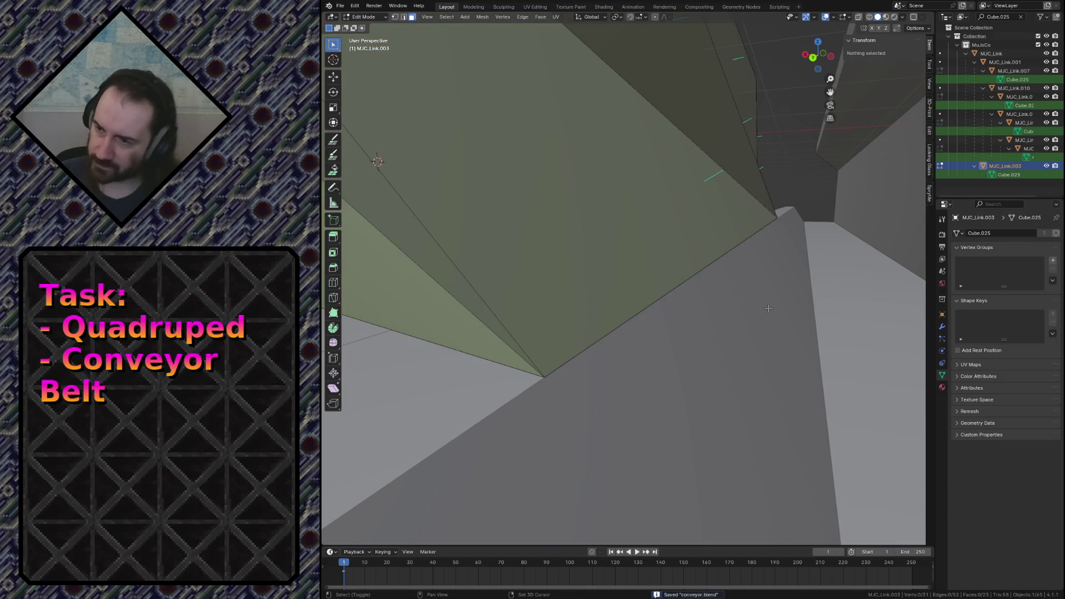
key("Tab")
key("alt+h")
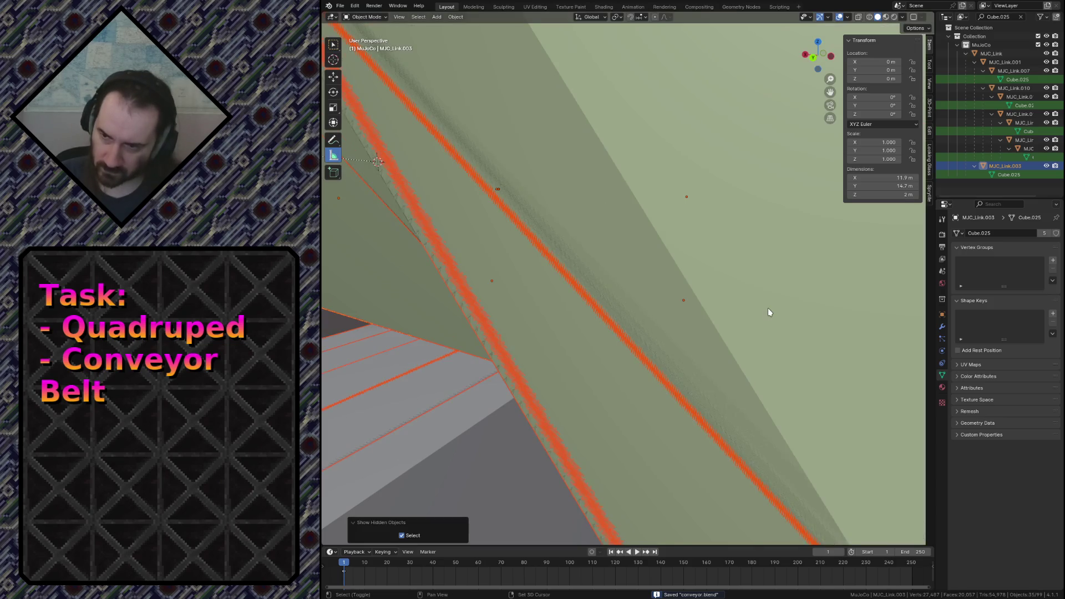
key("shift+grave")
scroll(768, 309, "down", 5)
key("ctrl+s")
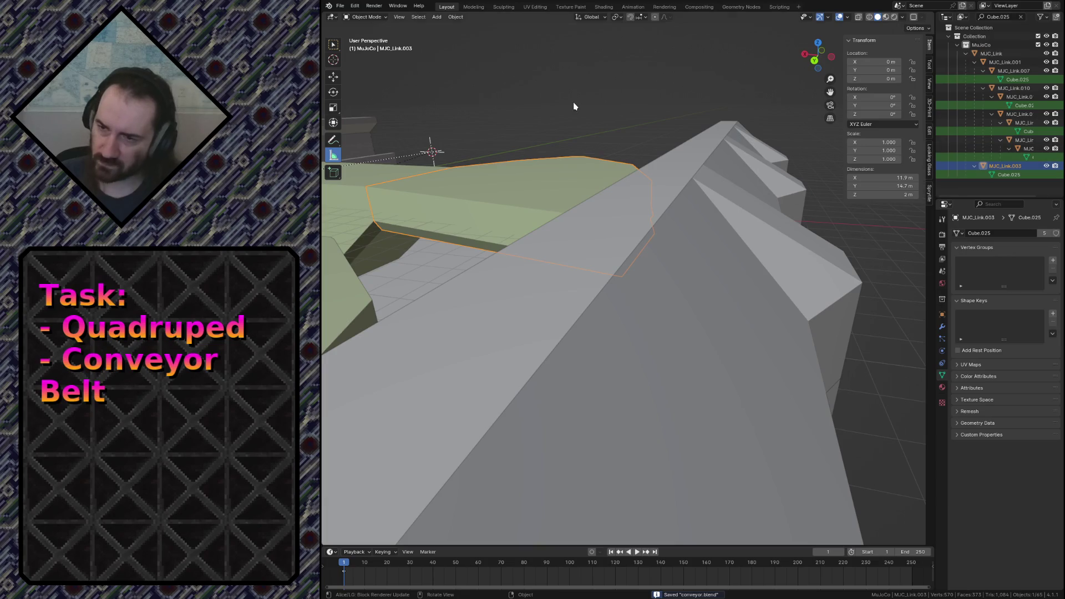
Fly above the conveyor pads and select the middle piece of the front pad.
key("shift+grave")
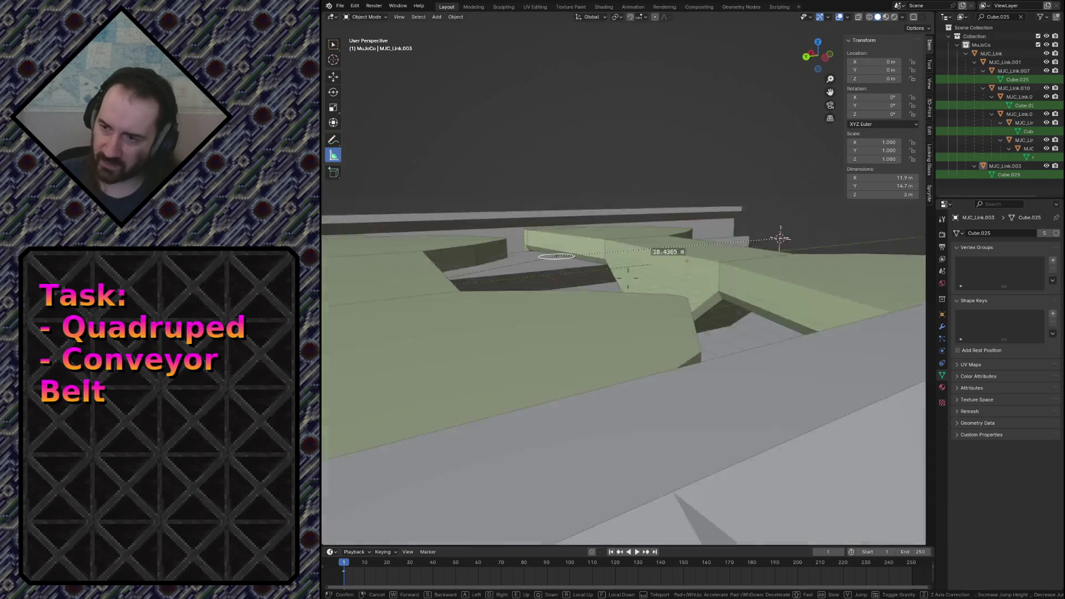
key("w")
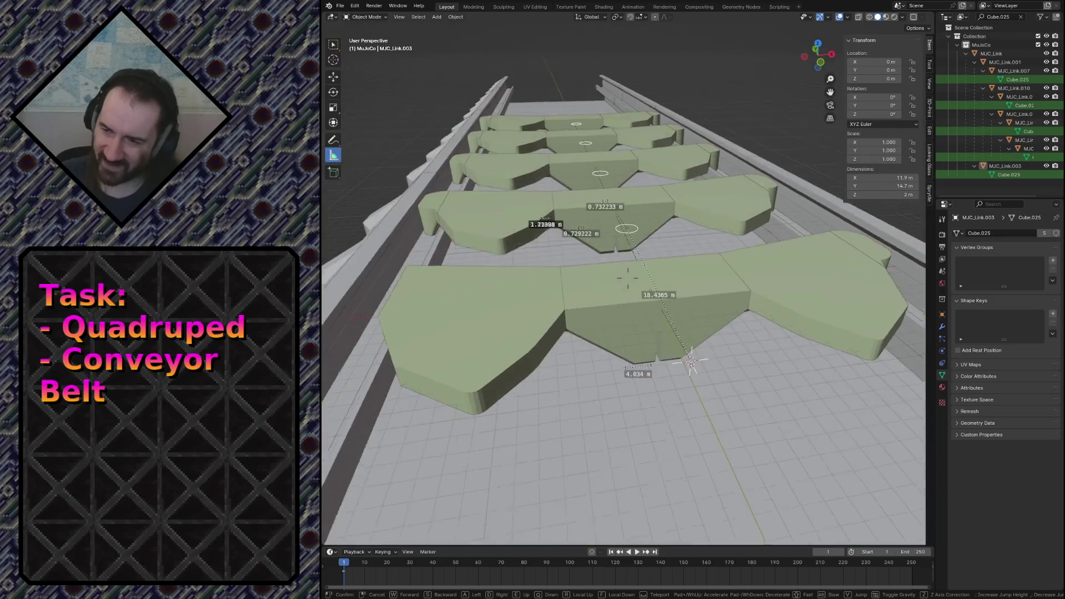
left_click(691, 358)
left_click(628, 281)
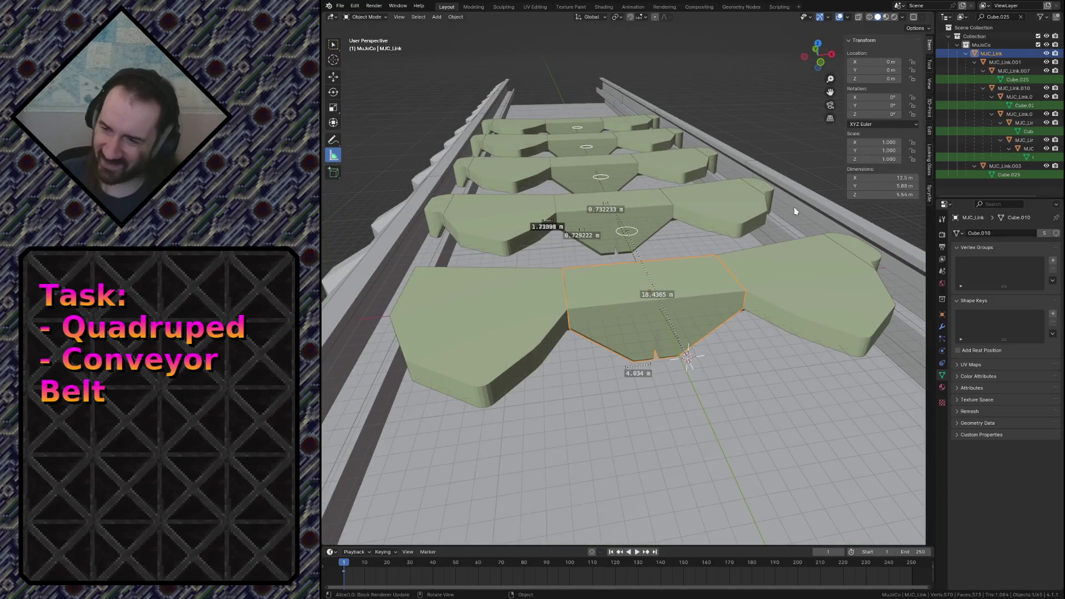
Clear the outliner filter, make MJC_Link visible again, save, and select every object.
left_click(1024, 19)
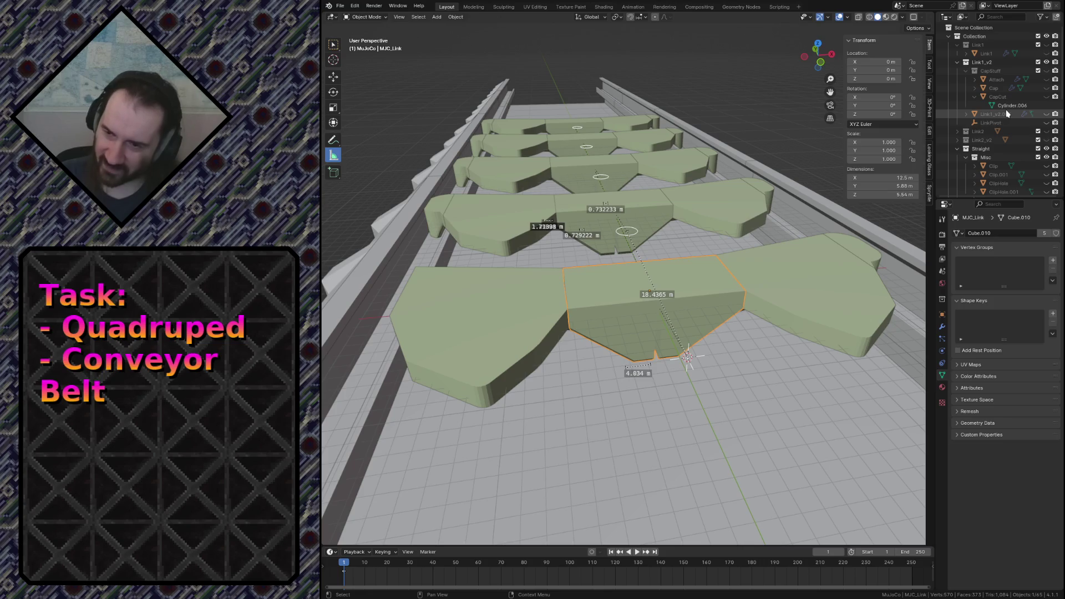
scroll(1007, 113, "down", 5)
left_click(968, 126)
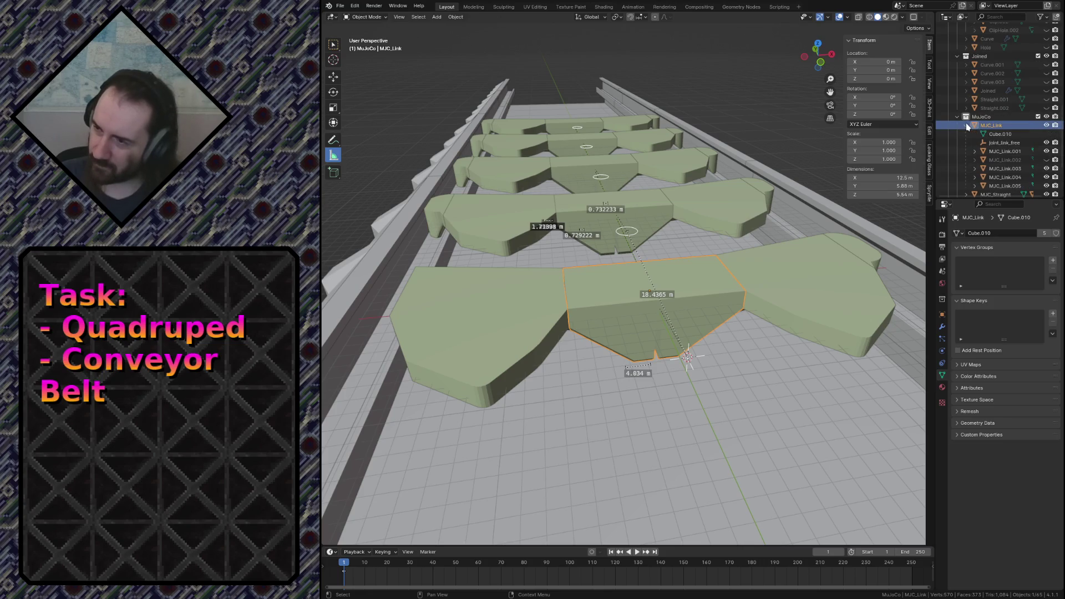
left_click(1046, 161)
key("ctrl+s")
key("a")
left_click(341, 6)
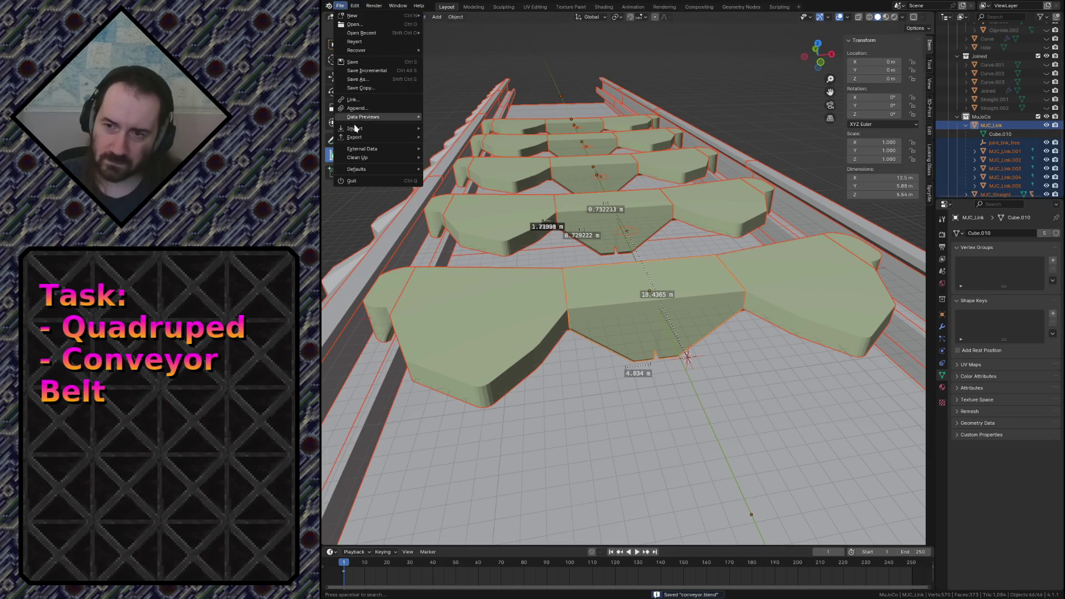
mouse_move(355, 136)
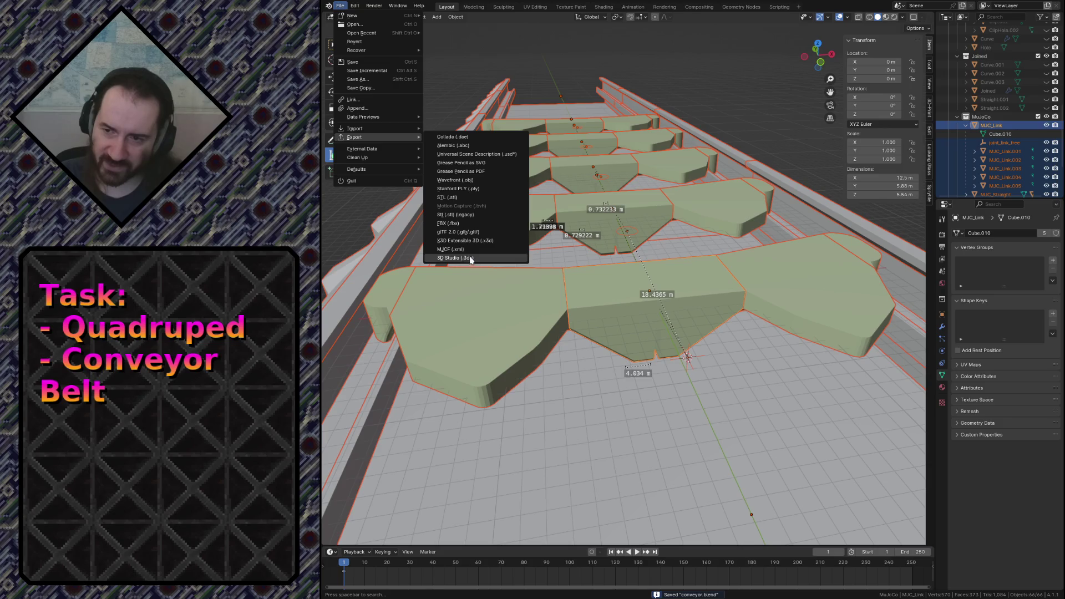
Export the scene as MJCF (.xml) and reload it in the MuJoCo viewer.
left_click(475, 250)
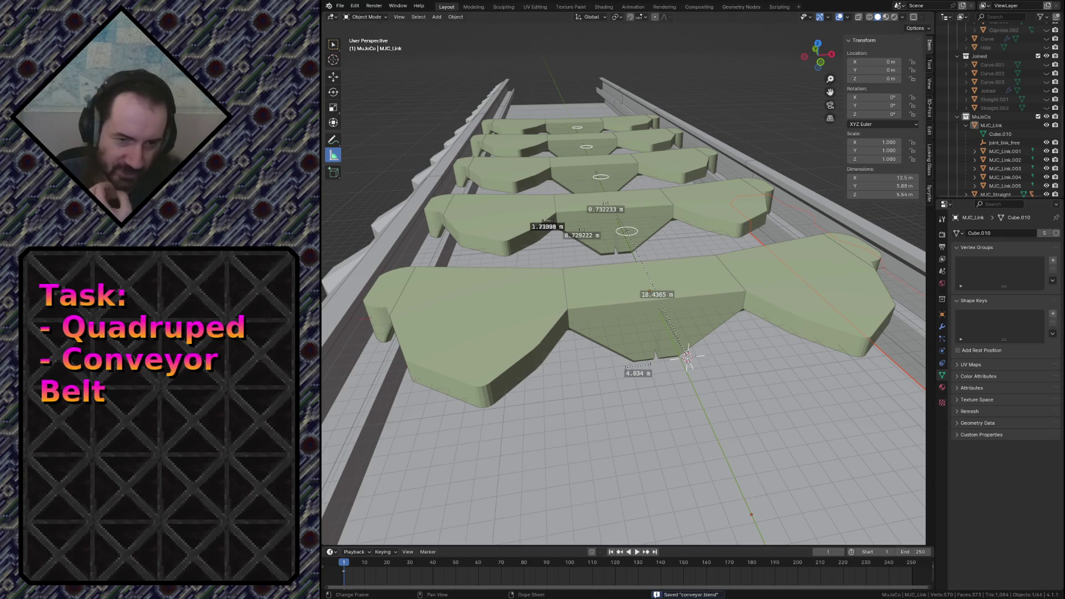
key("alt+Tab")
left_click(385, 198)
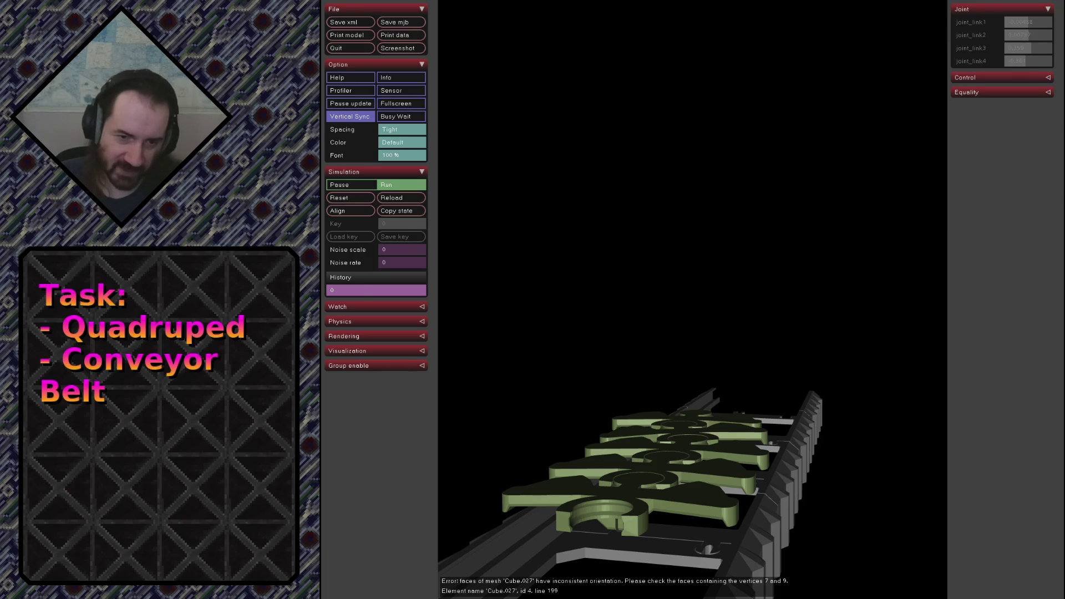
After reading the Cube.027 face-orientation error, switch back to Blender.
key("alt+Tab")
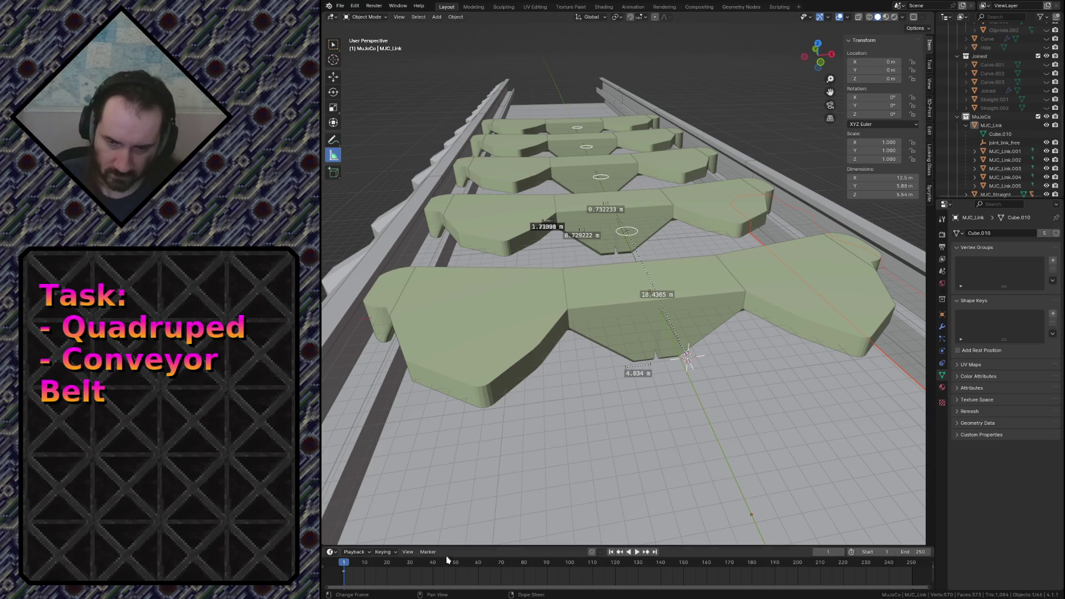
Inspect the right piece of the front pad in edit mode, then return to object mode.
left_click(799, 296)
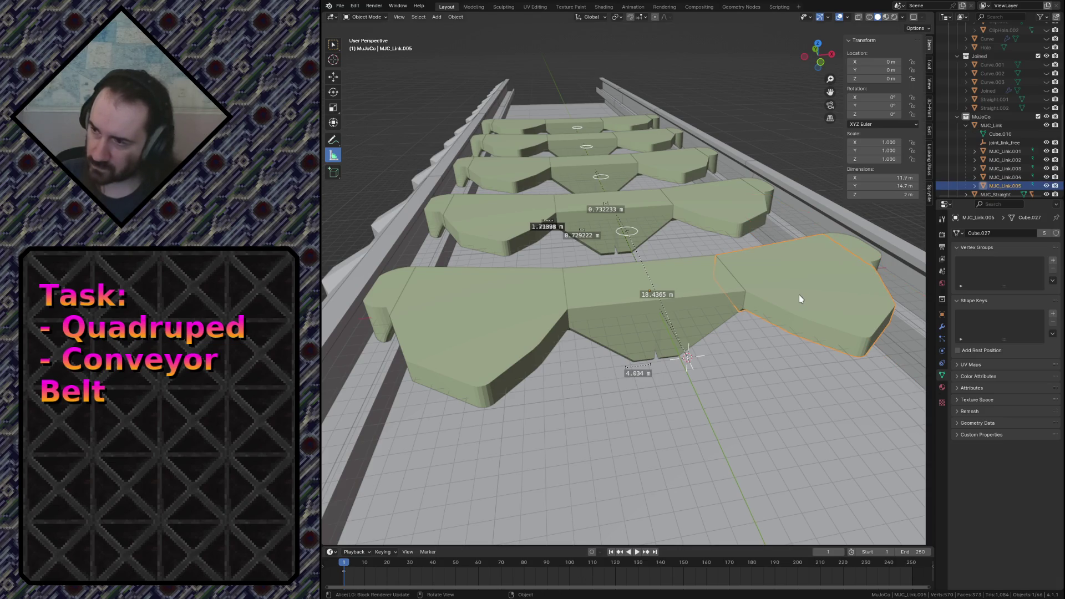
key("Tab")
key("shift+grave")
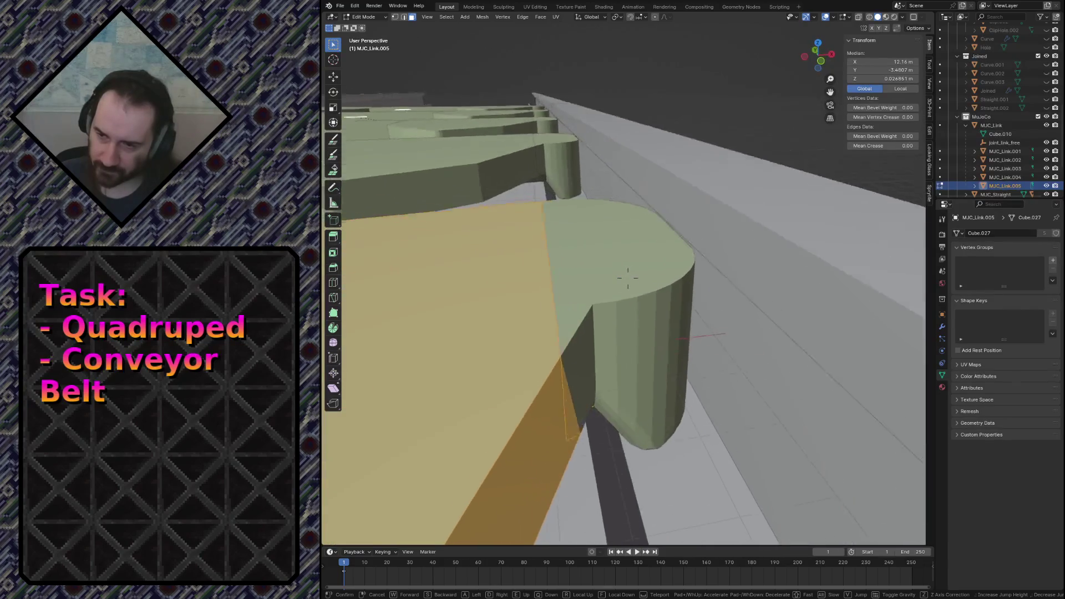
left_click(624, 283)
key("Tab")
Lift the neighbouring piece MJC_Link.004 by 3 m along Z out of the way.
left_click(711, 279)
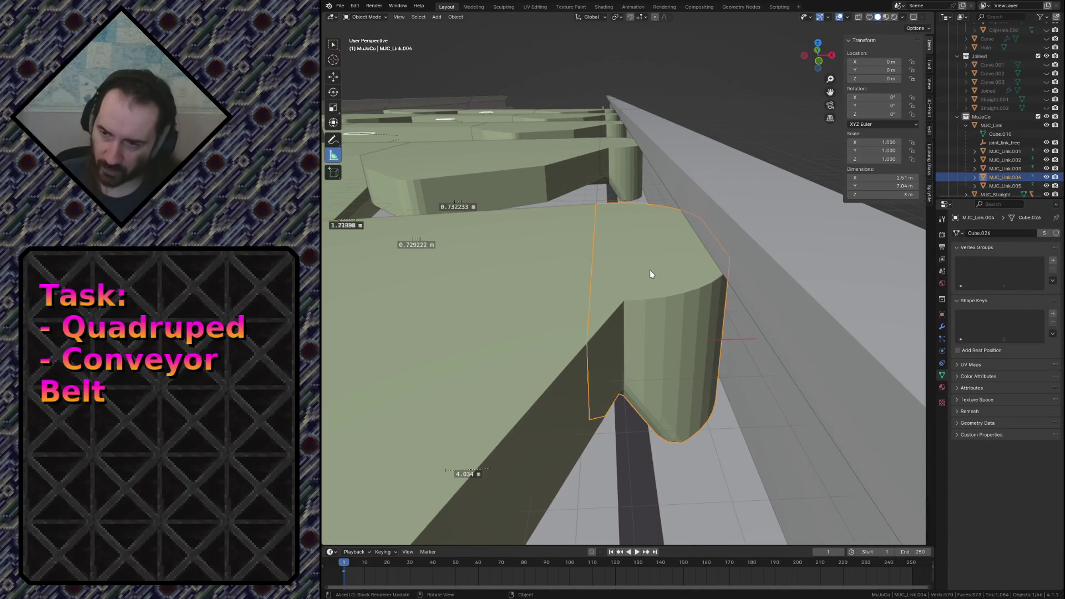
key("g")
key("z")
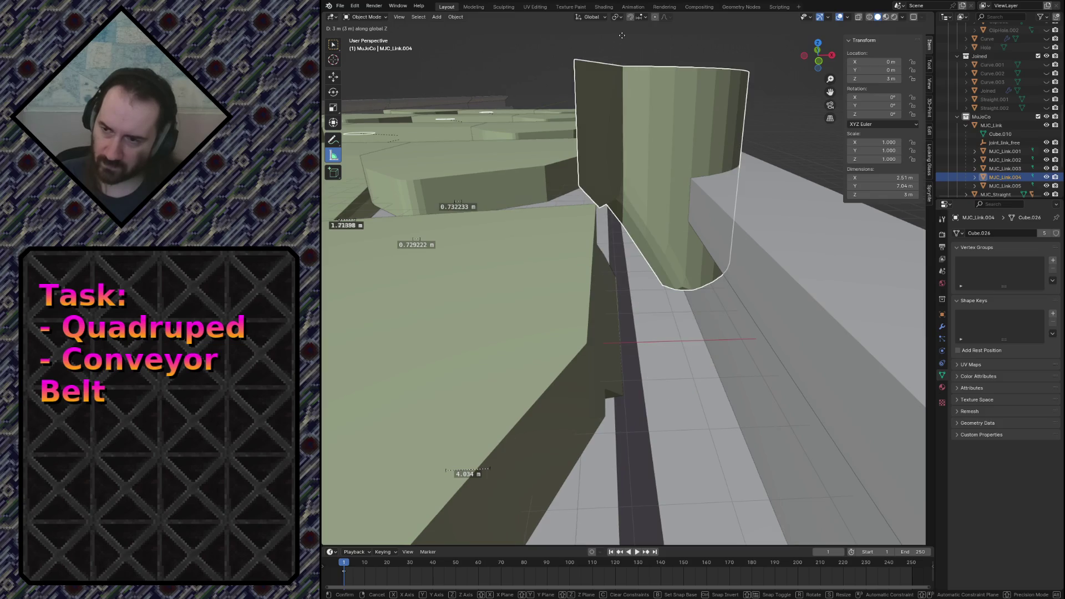
left_click(620, 36)
Edit MJC_Link.005 and triangulate all faces of its mesh.
left_click(594, 295)
key("Tab")
key("shift+grave")
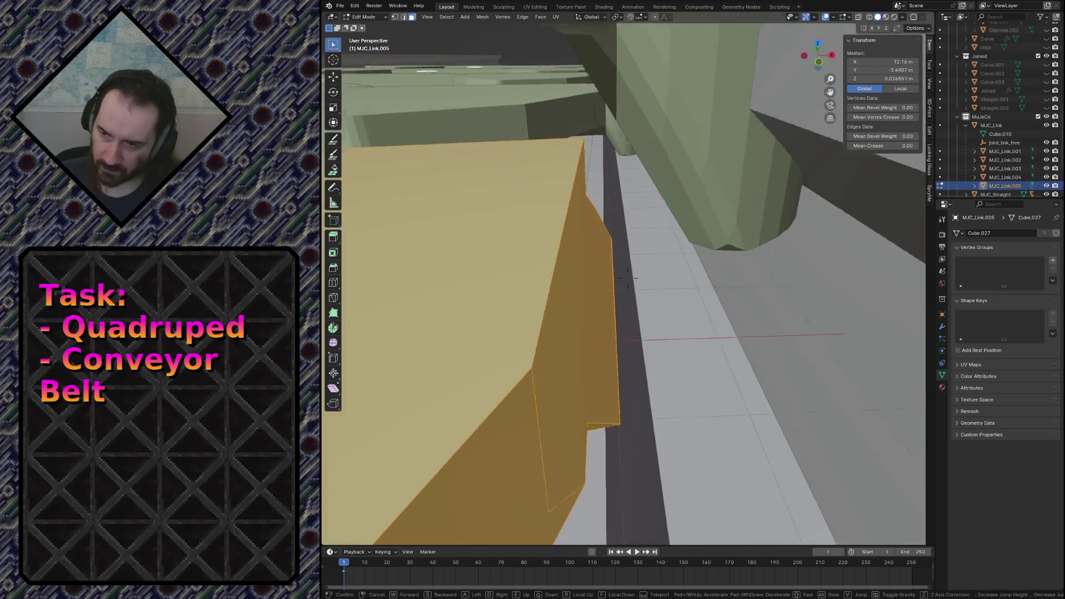
left_click(556, 275)
key("alt+a")
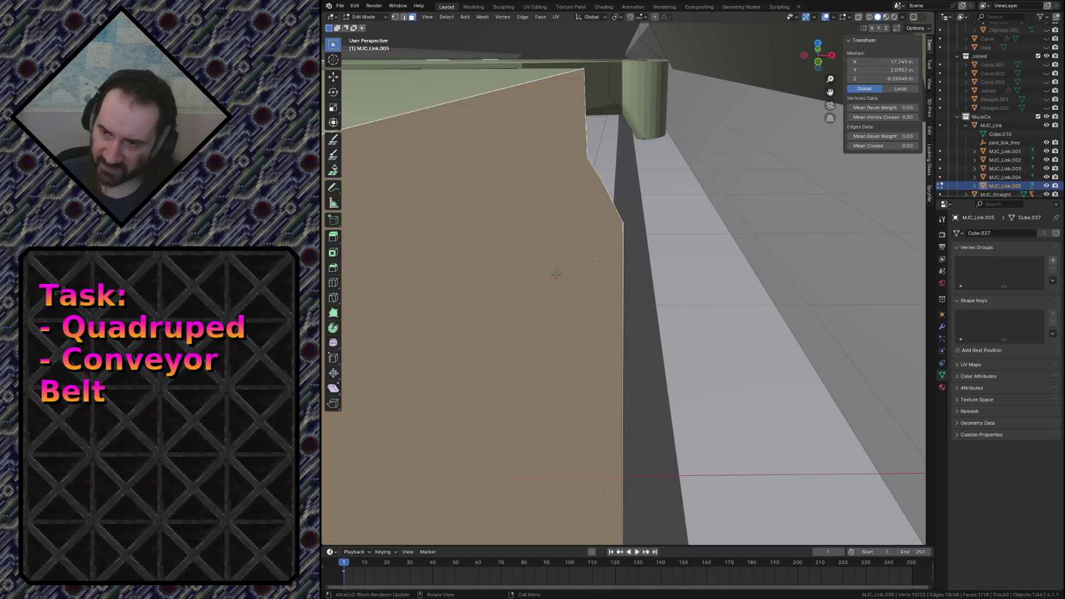
key("a")
right_click(556, 274)
left_click(619, 297)
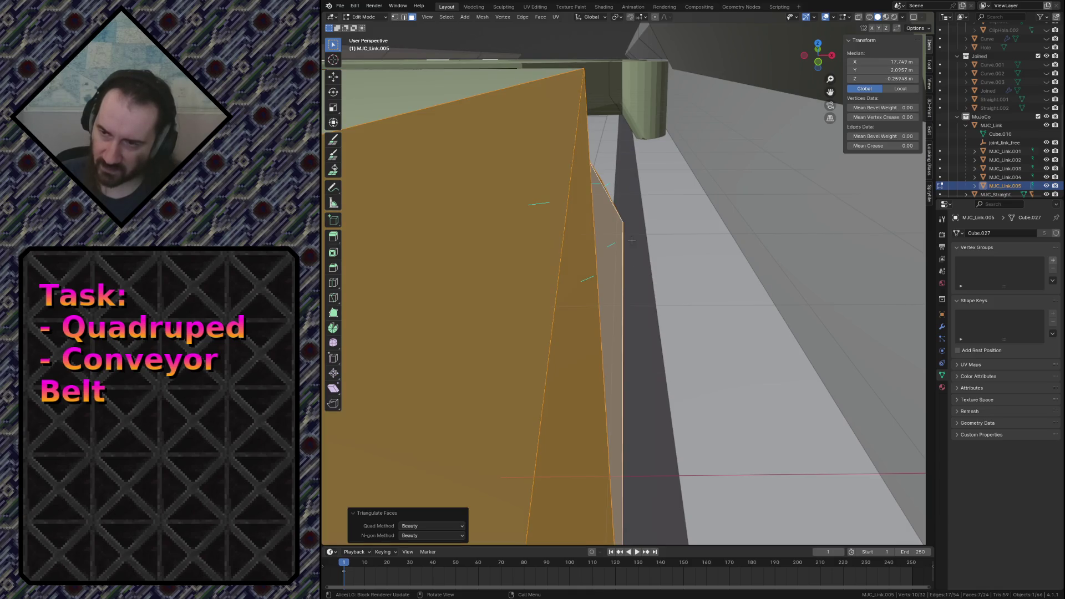
Find the stray face under the structure and delete its faces.
middle_click_drag(631, 240, 526, 141)
key("alt+a")
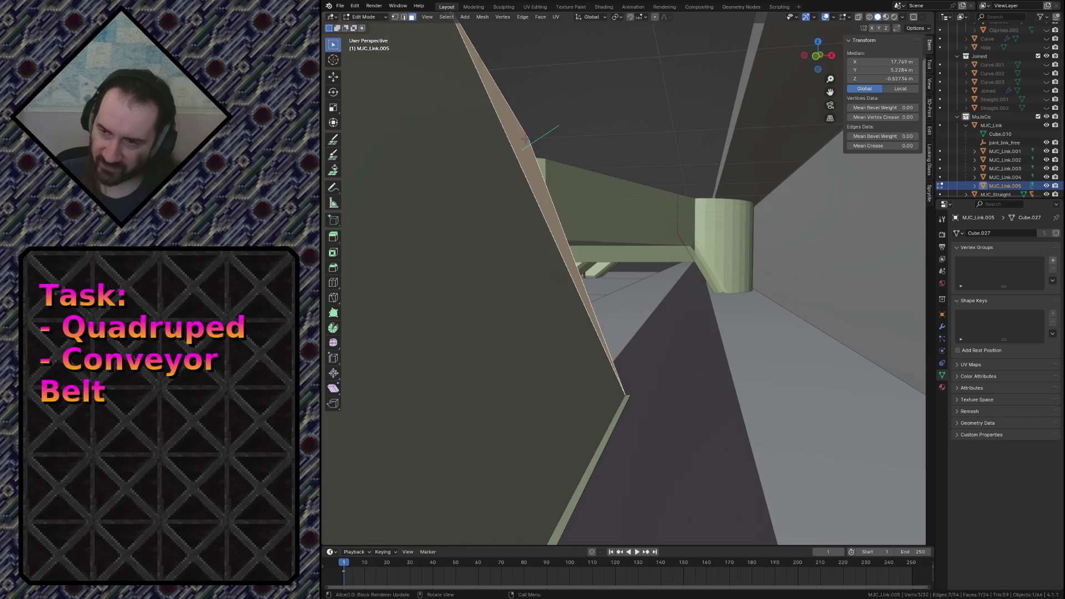
key("shift+grave")
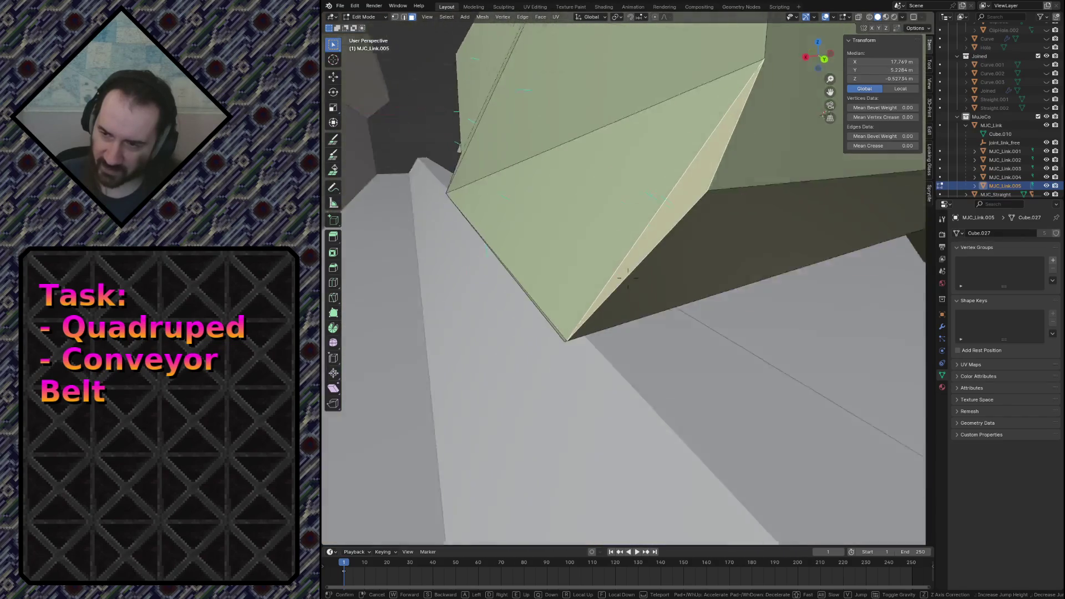
key("w")
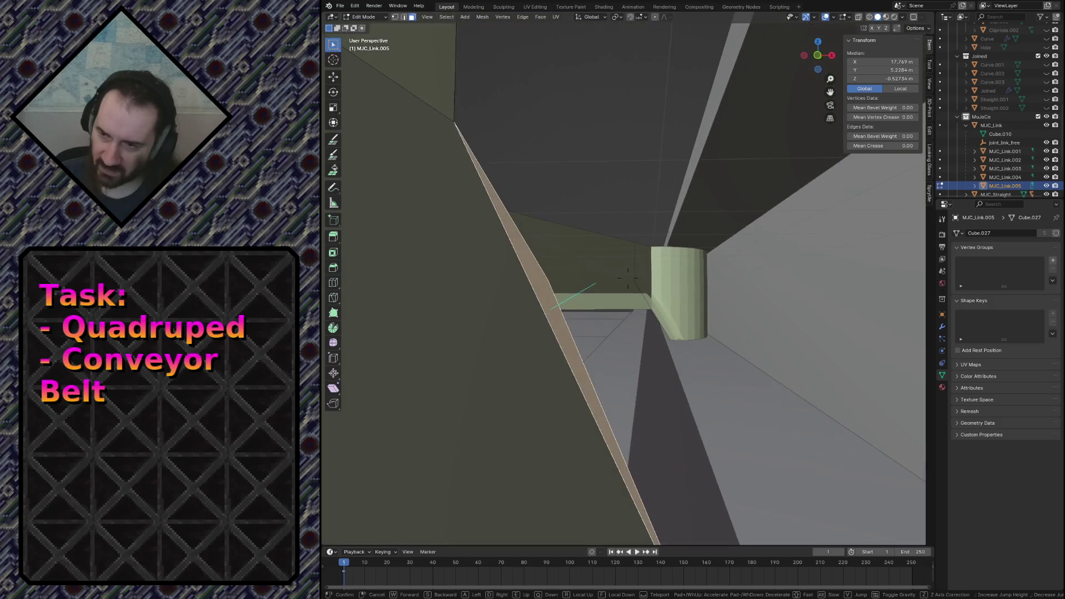
left_click(526, 139)
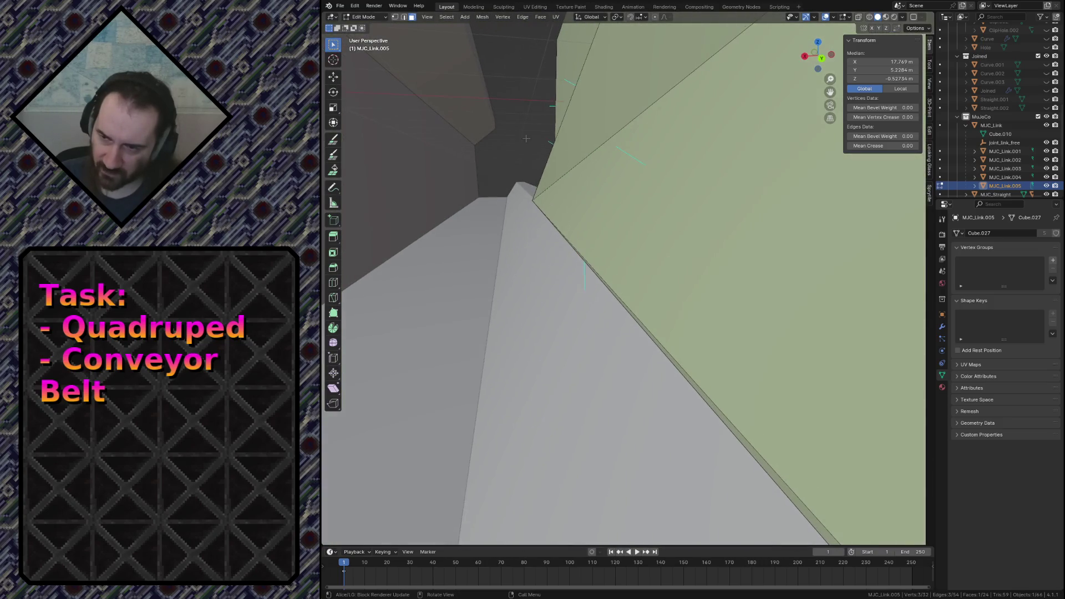
left_click(595, 275)
key("shift+grave")
key("w")
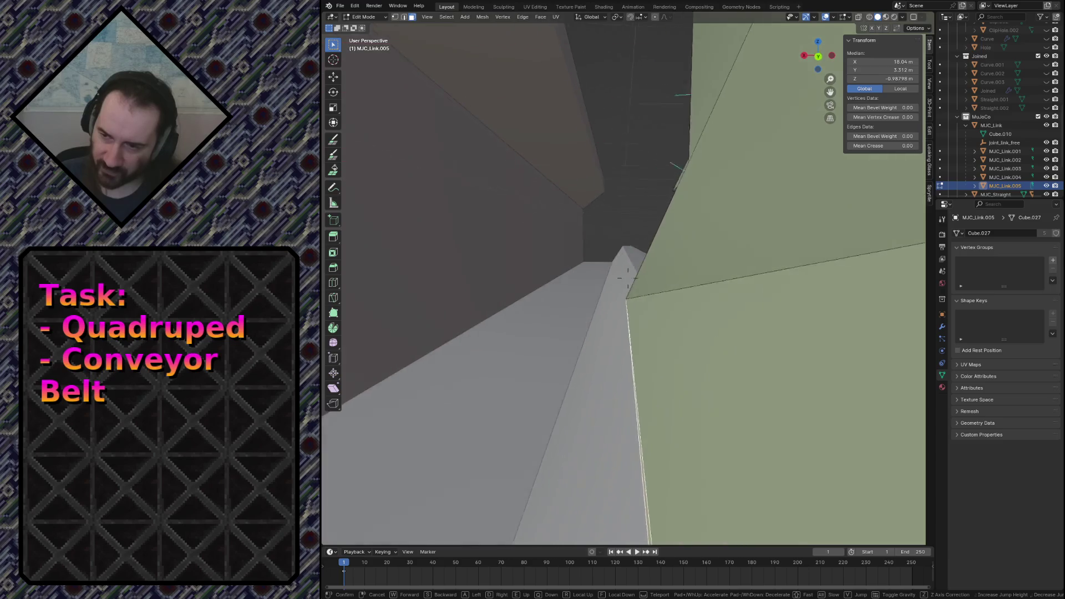
left_click(598, 277)
key("x")
left_click(598, 276)
Recalculate the mesh normals to point outward, return to object mode and select the pillar.
key("shift+grave")
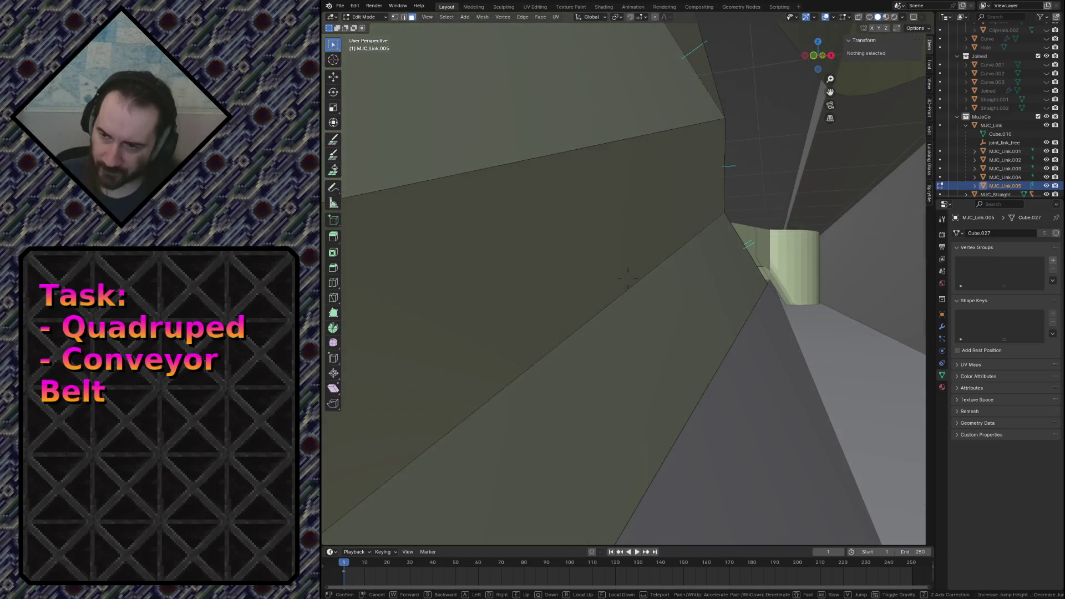
left_click(598, 277)
key("alt+n")
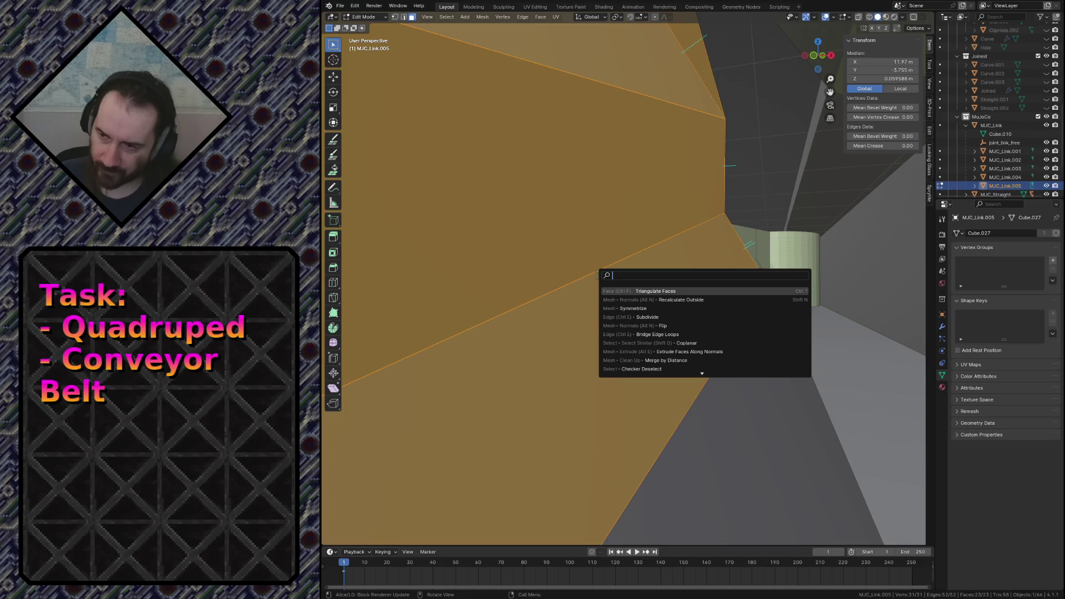
left_click(649, 301)
key("shift+grave")
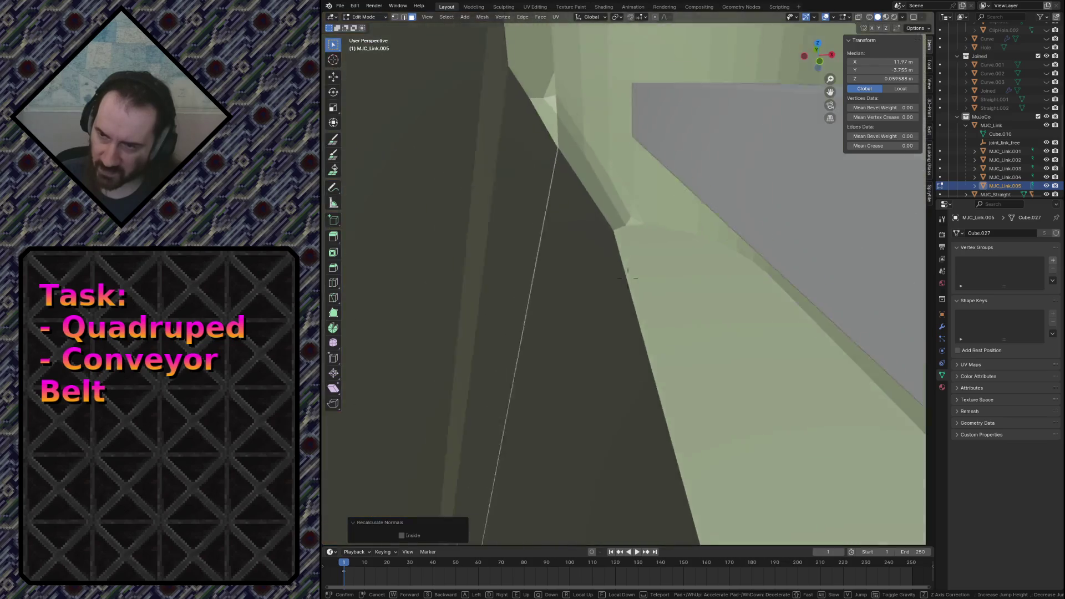
left_click(663, 305)
key("Tab")
left_click(662, 305)
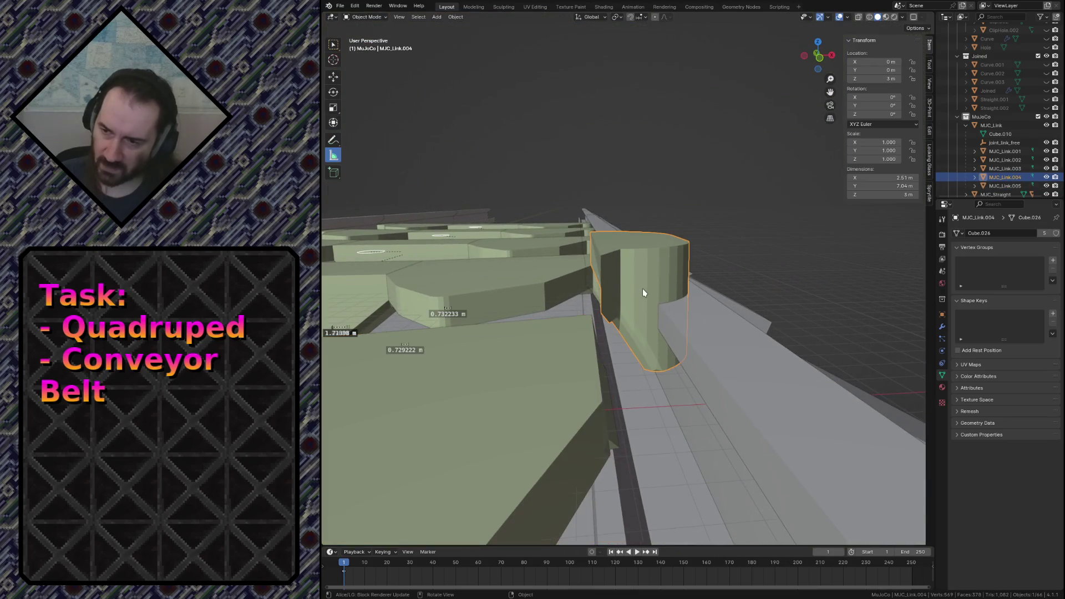
Lower the MJC_Link.004 pillar 3 m along Z, select everything and save.
key("g")
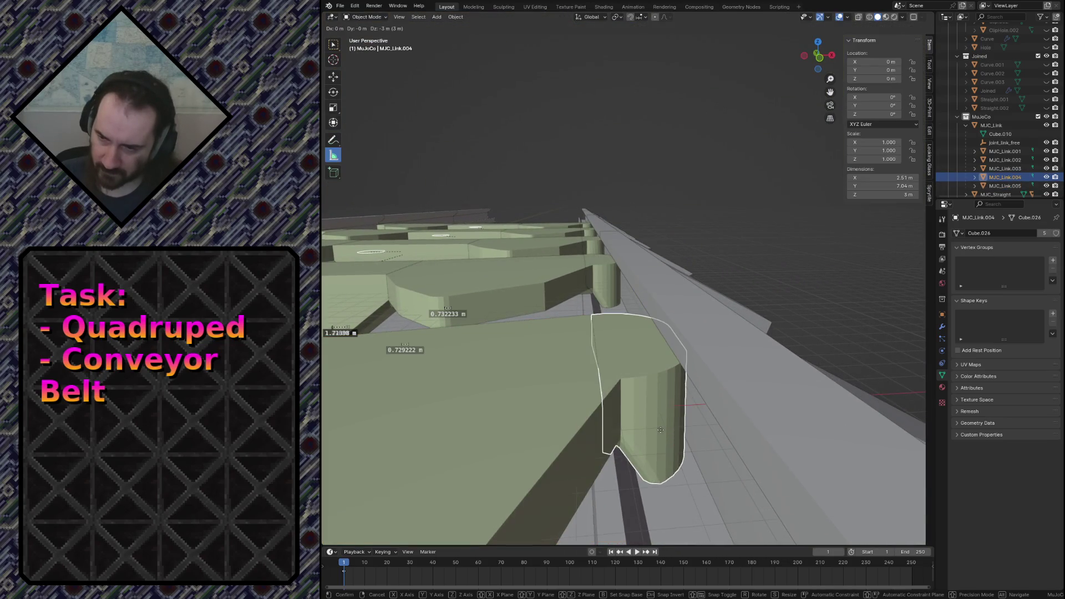
left_click(658, 390)
key("shift+grave")
left_click(627, 278)
key("a")
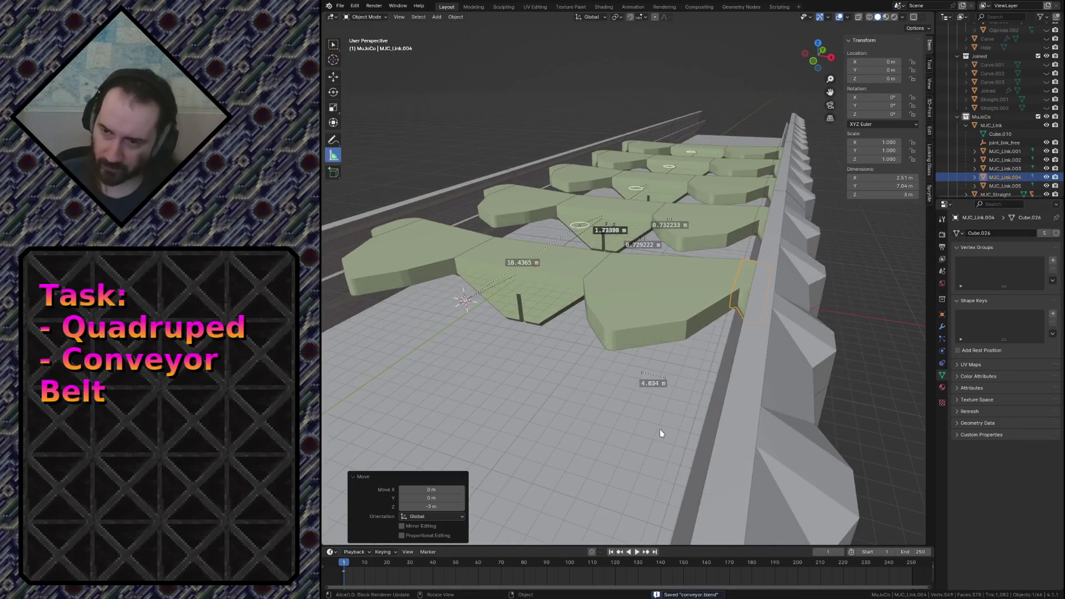
key("ctrl+s")
Dismiss the export menu, deselect all, save conveyor.blend and switch to the MuJoCo viewer.
left_click(340, 6)
mouse_move(356, 136)
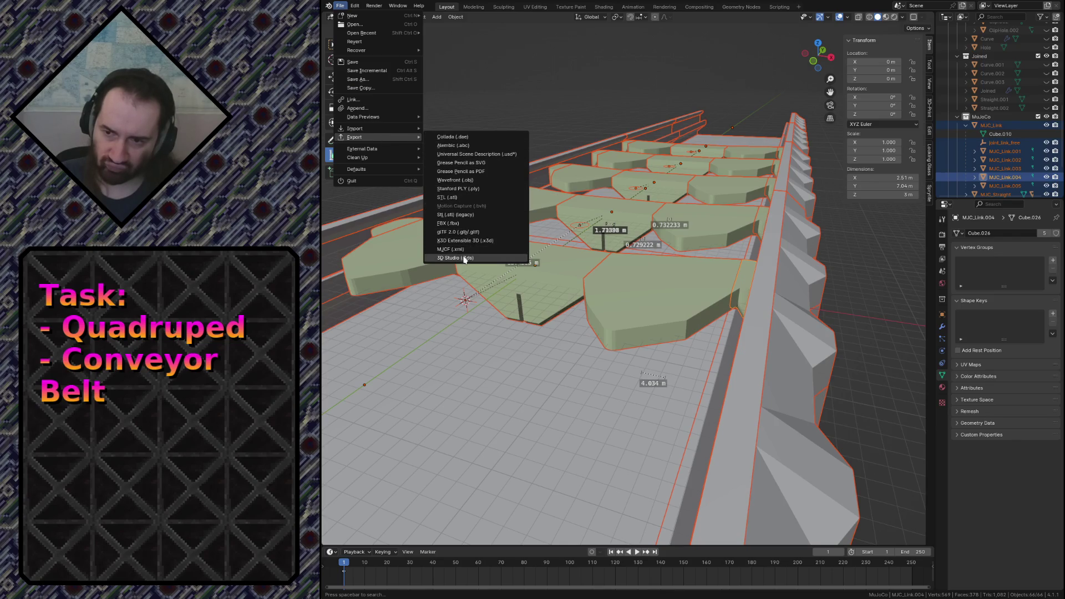
left_click(462, 258)
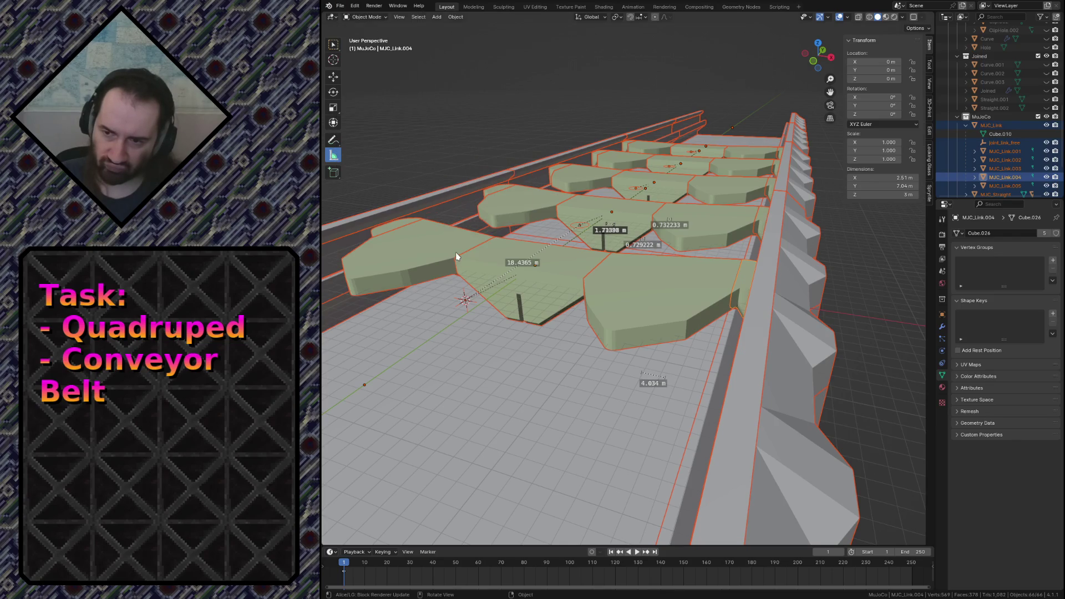
left_click(932, 440)
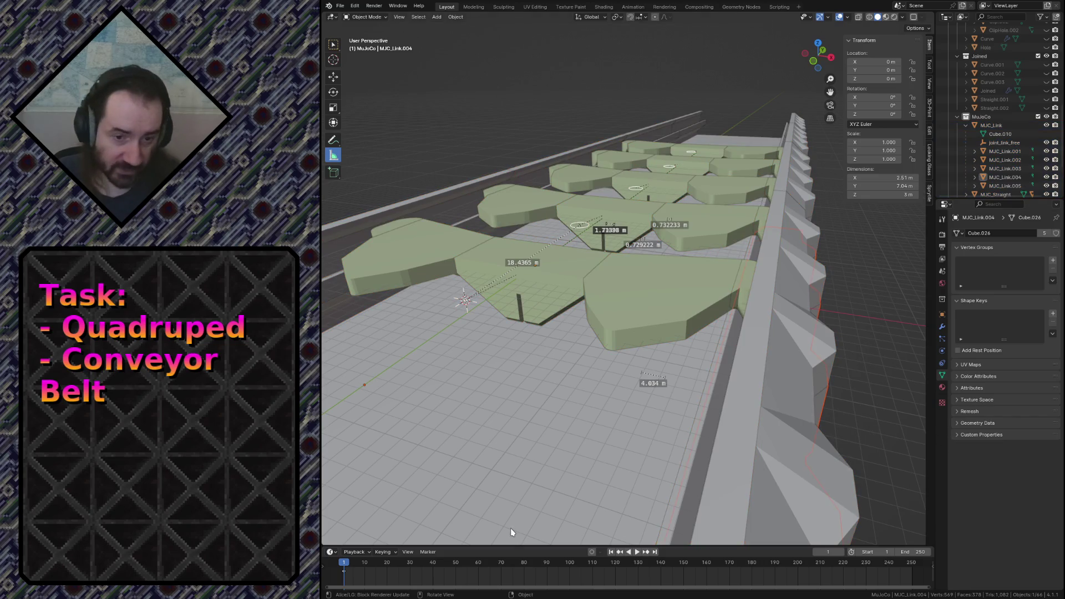
key("ctrl+s")
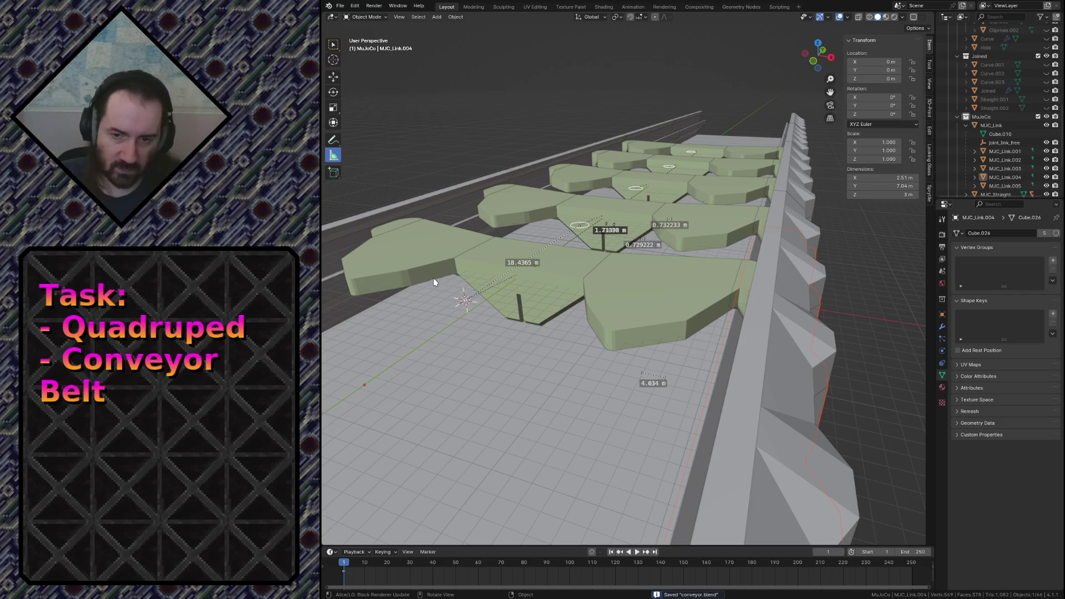
key("alt+Tab")
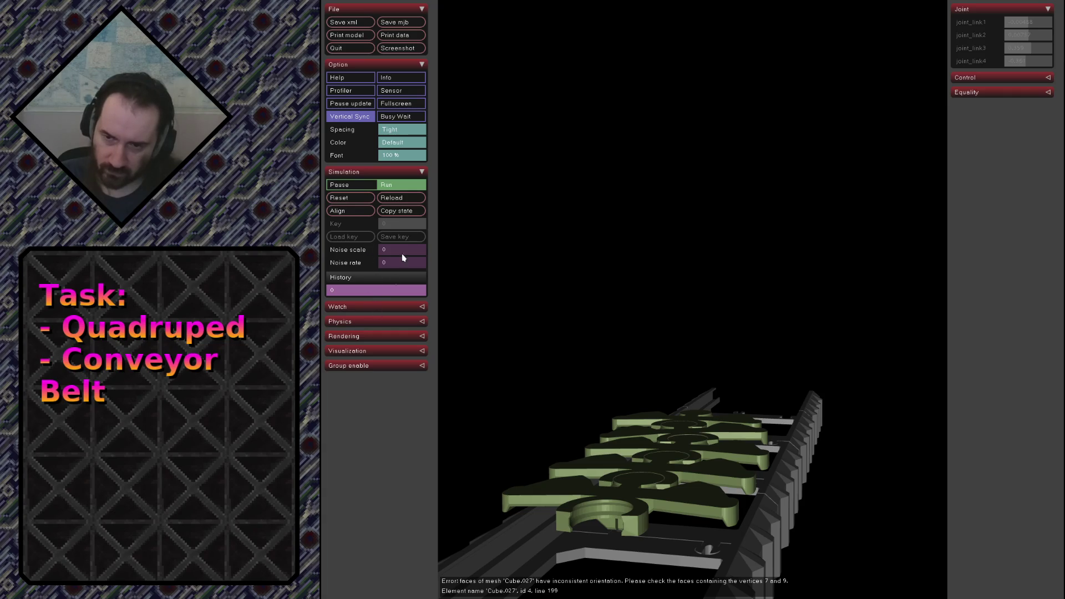
Reload the conveyor model and orbit around the grey track to check the links.
left_click(400, 198)
mouse_move(774, 329)
left_mouse_down()
mouse_move(726, 322)
mouse_move(847, 345)
left_mouse_up()
scroll(749, 356, "down", 5)
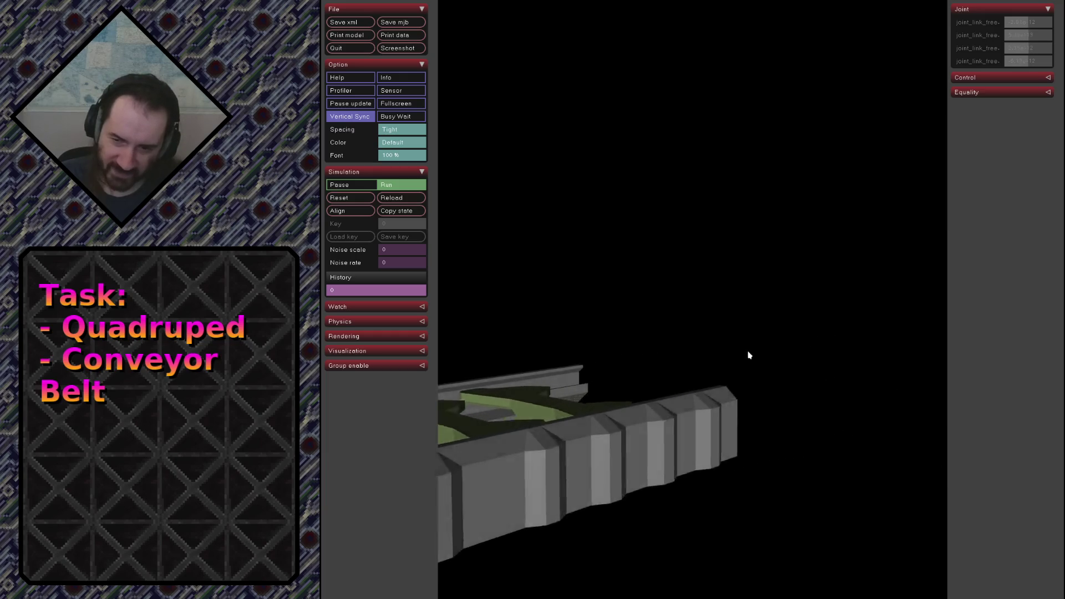
scroll(583, 387, "down", 4)
mouse_move(537, 400)
right_mouse_down()
mouse_move(691, 358)
mouse_move(844, 369)
right_mouse_up()
scroll(691, 358, "up", 4)
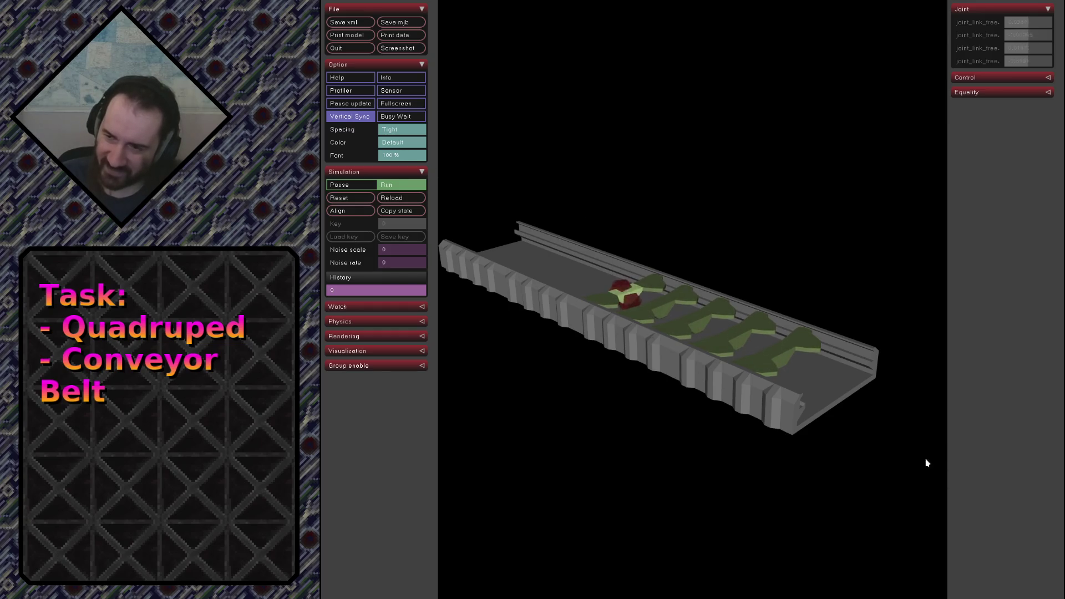
mouse_move(890, 391)
left_mouse_down()
mouse_move(732, 350)
mouse_move(782, 432)
left_mouse_up()
scroll(725, 373, "up", 4)
scroll(608, 276, "up", 3)
scroll(740, 340, "up", 3)
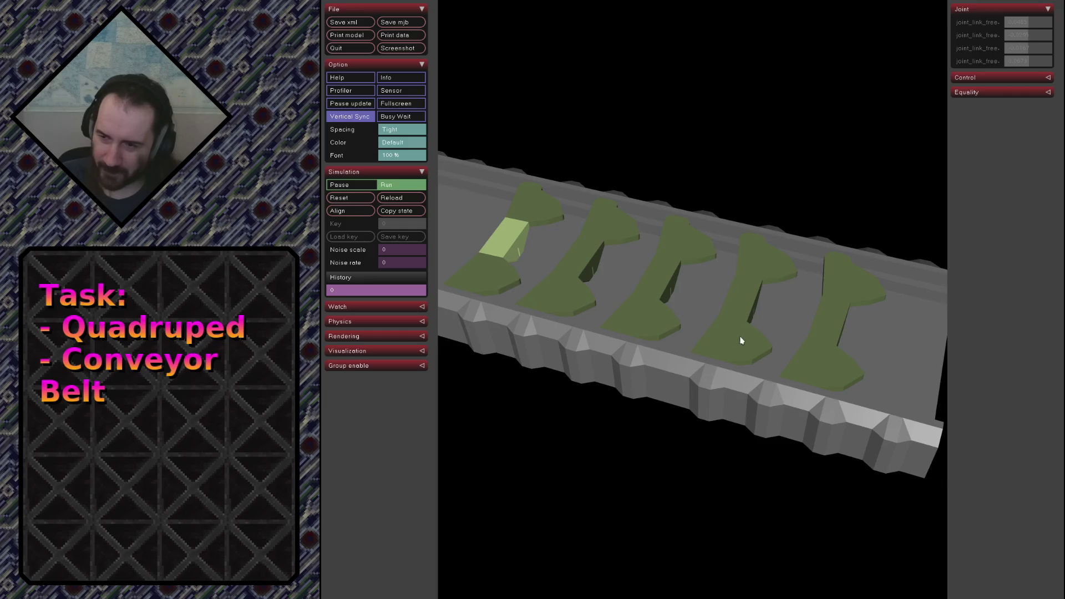
scroll(741, 340, "down", 4)
scroll(657, 283, "up", 4)
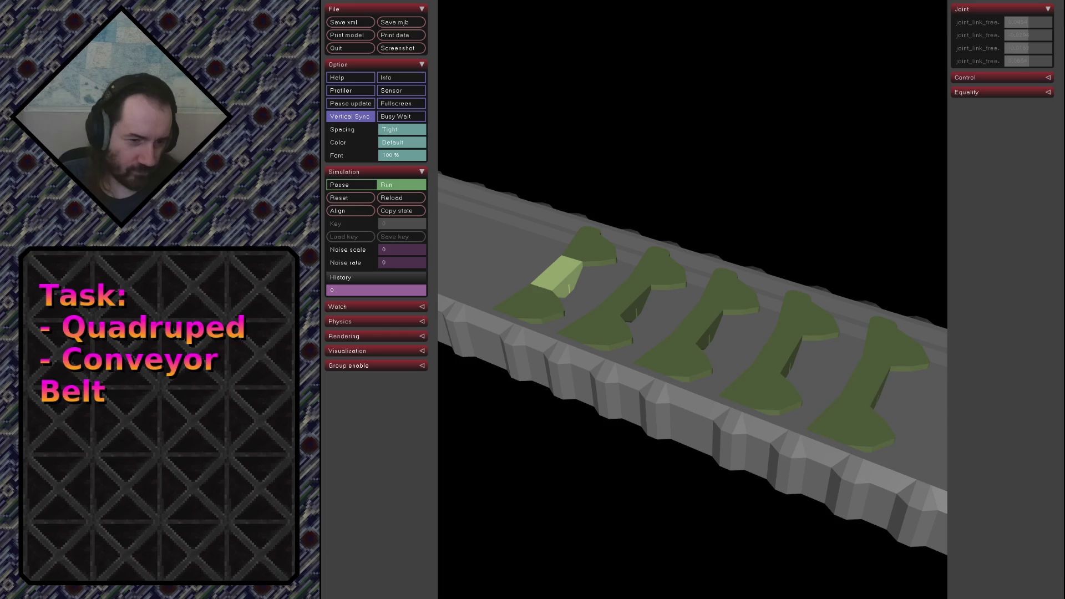
Switch to the terminal and into the conveyor editing session.
key("alt+Tab")
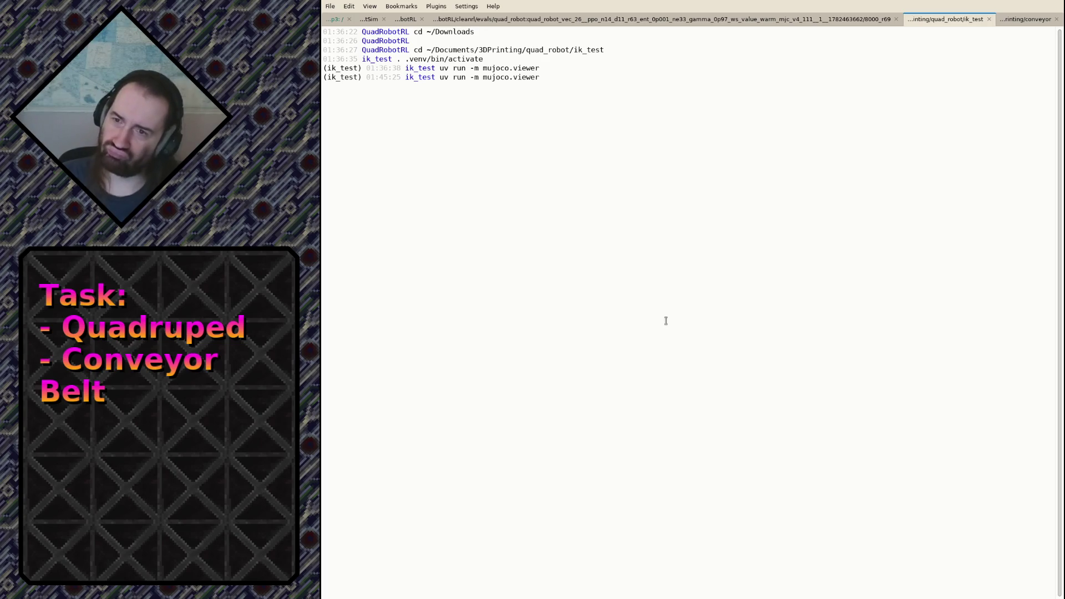
key("shift+Right")
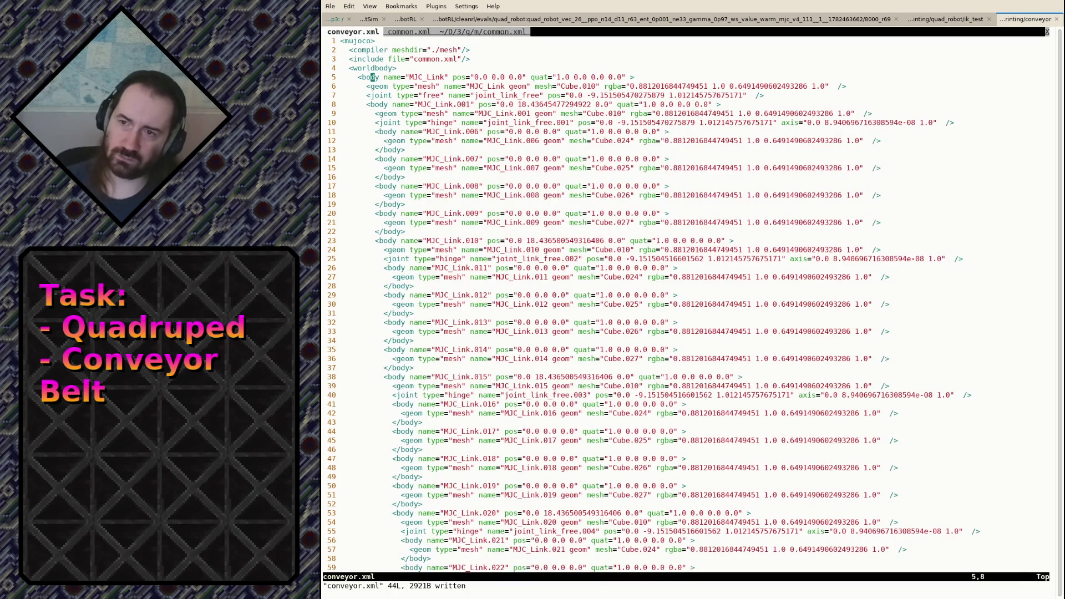
type(":tabn")
Yank the foot geom friction attribute from the quadruped's common.xml and return to the conveyor's.
key("Return")
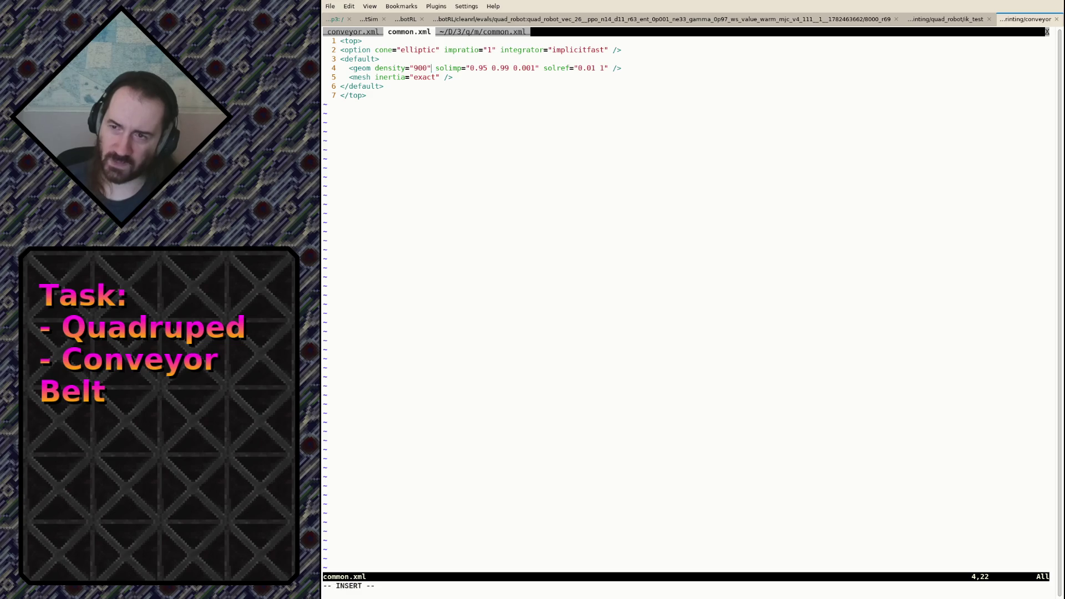
type(":tabn")
key("Return")
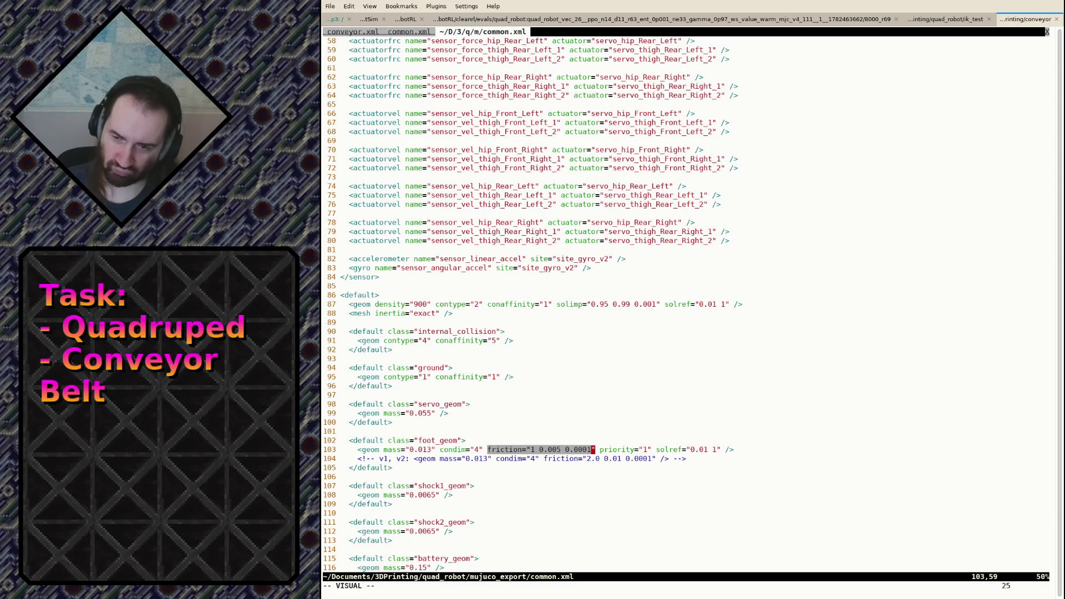
key("Escape")
type(":tabp")
key("Return")
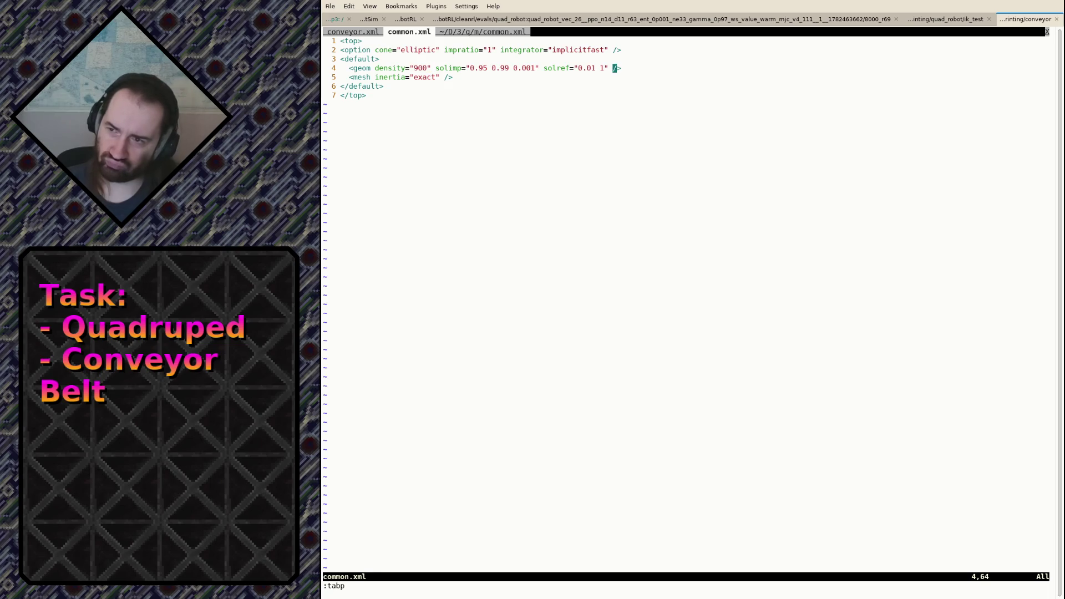
Paste friction 0.1 0.005 0.0001 onto the default geom, save common.xml, return to the viewer.
key("p")
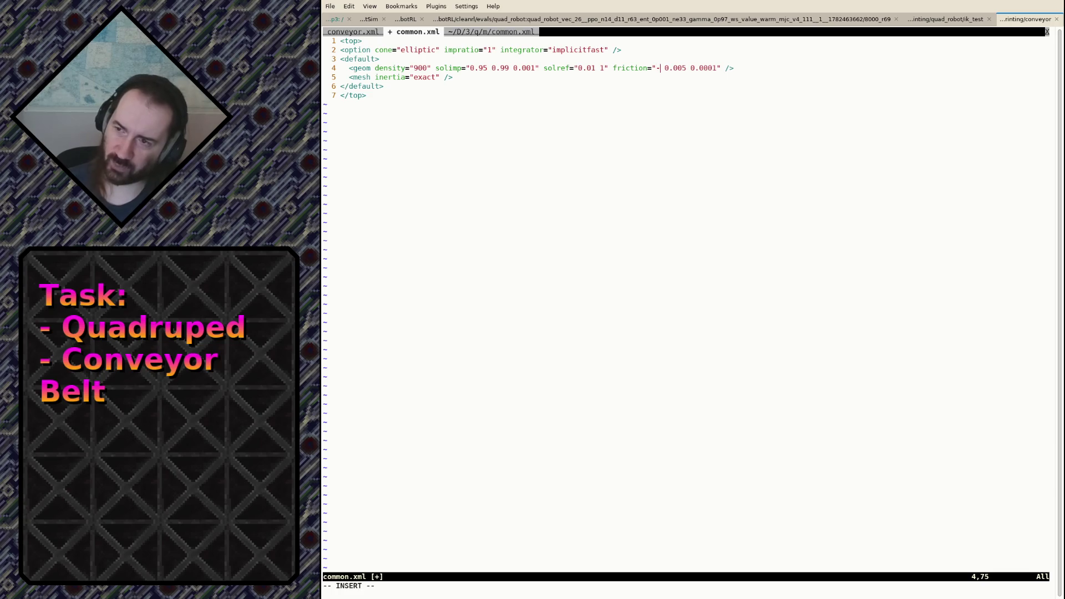
type("0.1")
key("Escape")
type(":w")
key("Return")
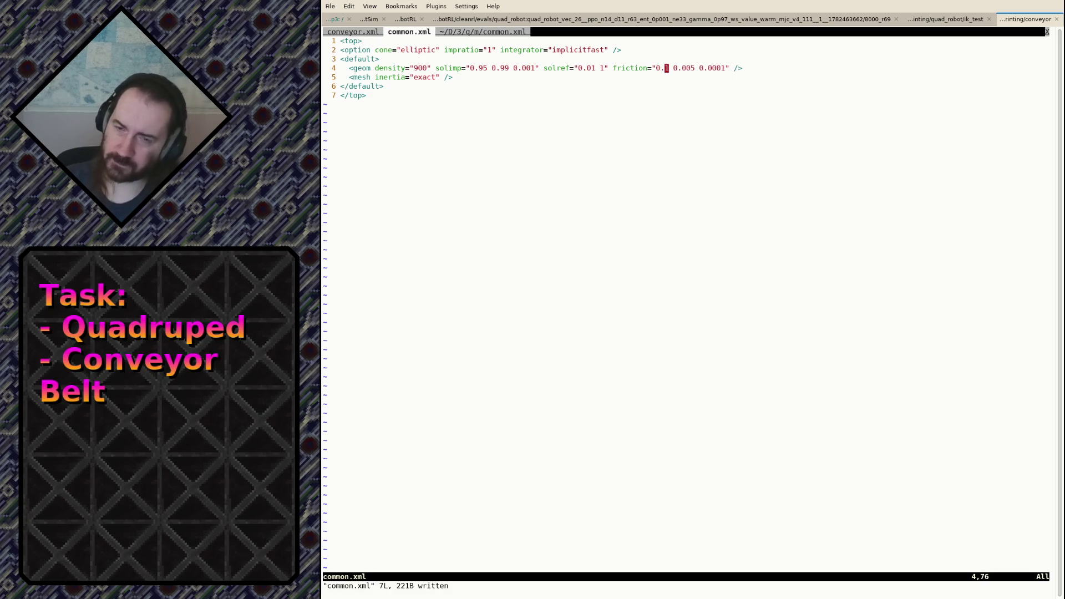
key("alt+Tab")
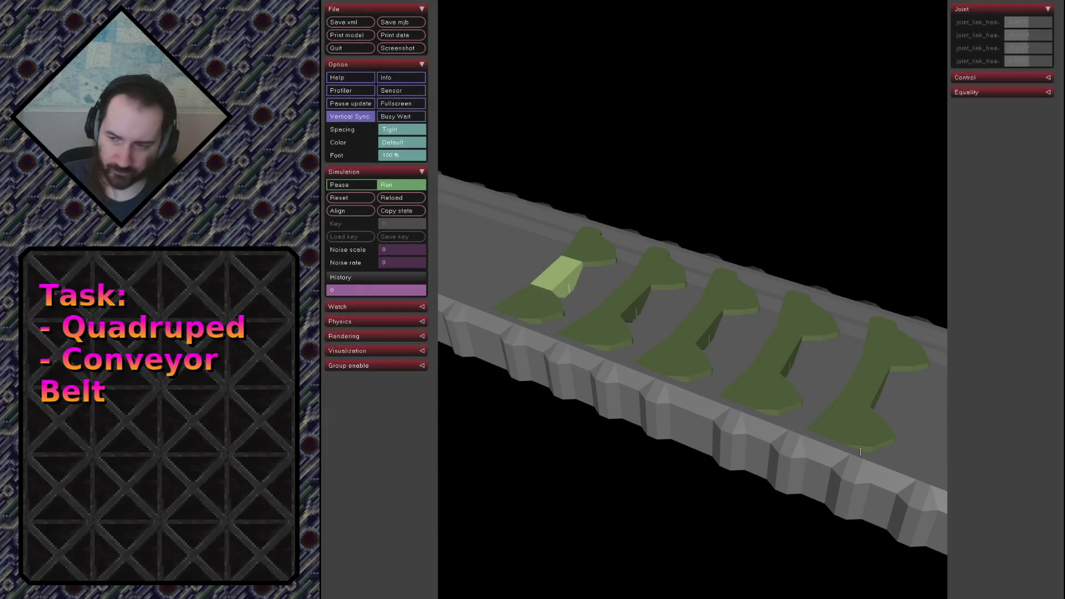
Reload the scene with the new friction, select the last link and orbit the belt.
left_click(403, 198)
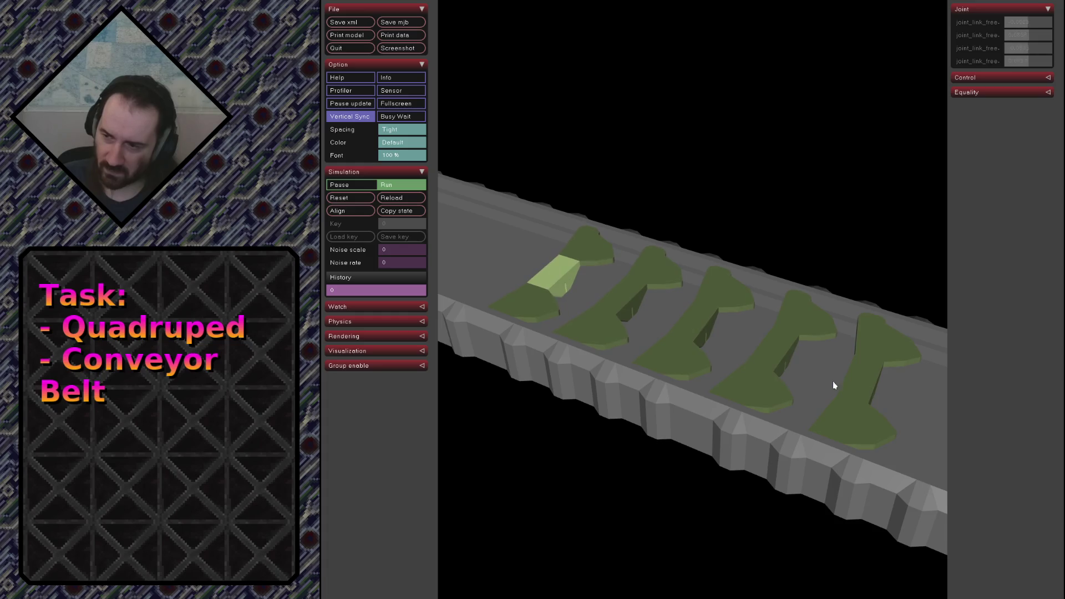
double_click(855, 390)
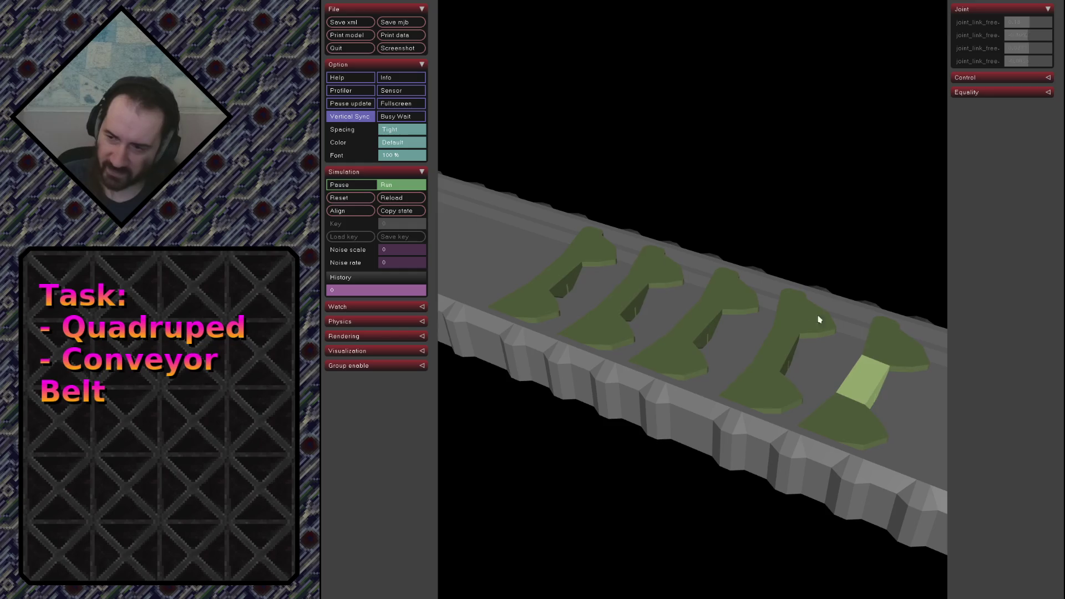
mouse_move(796, 254)
left_mouse_down()
mouse_move(664, 262)
mouse_move(534, 228)
mouse_move(878, 401)
mouse_move(494, 337)
left_mouse_up()
Show collision shapes as convex hulls and compare the link from a low side view.
left_click(362, 336)
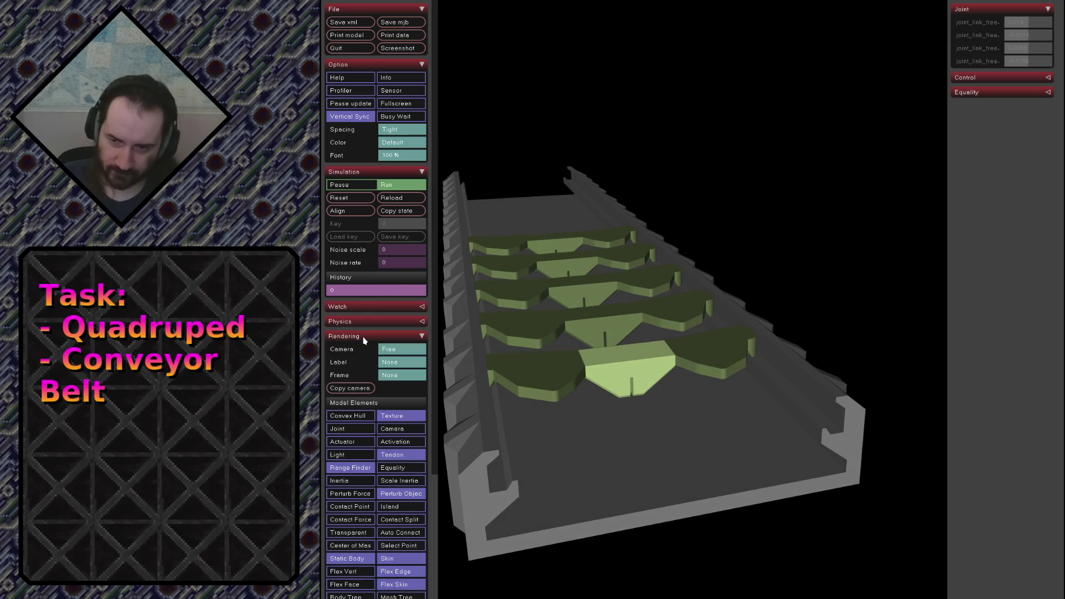
left_click(352, 416)
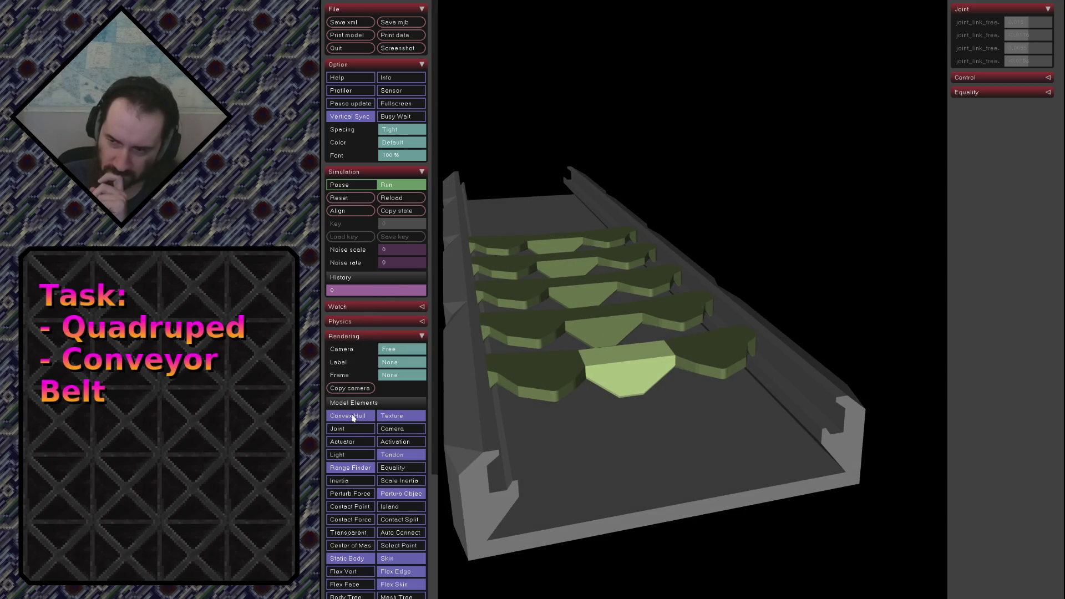
left_click_drag(601, 358, 517, 279)
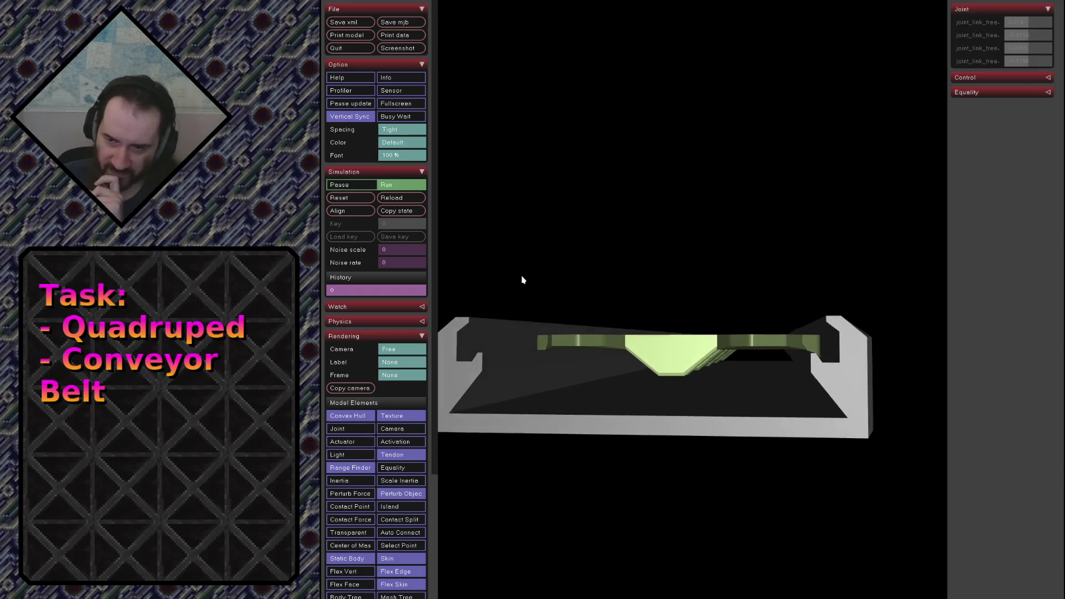
left_click(366, 416)
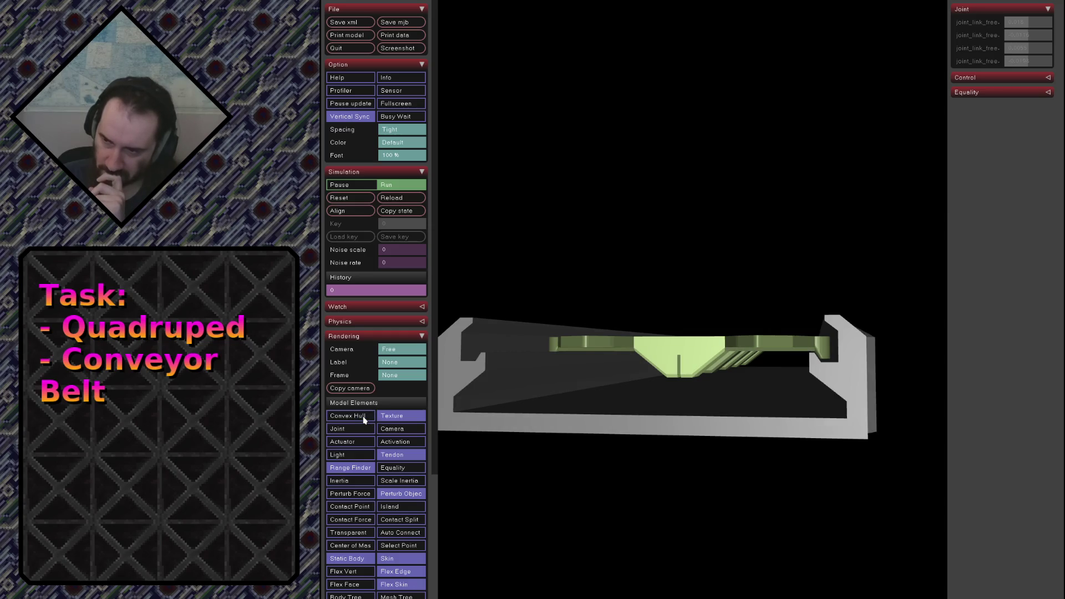
left_click(364, 420)
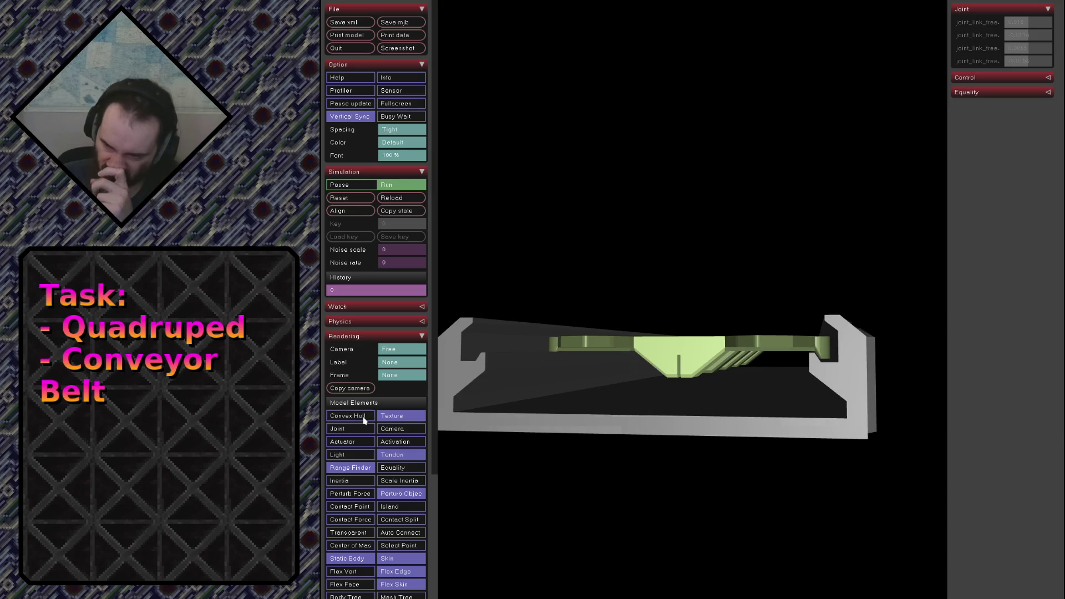
Inspect the link's underside in the rail, toggling convex hulls, then colour bodies by island.
mouse_move(616, 365)
left_mouse_down()
mouse_move(640, 358)
mouse_move(831, 512)
left_mouse_up()
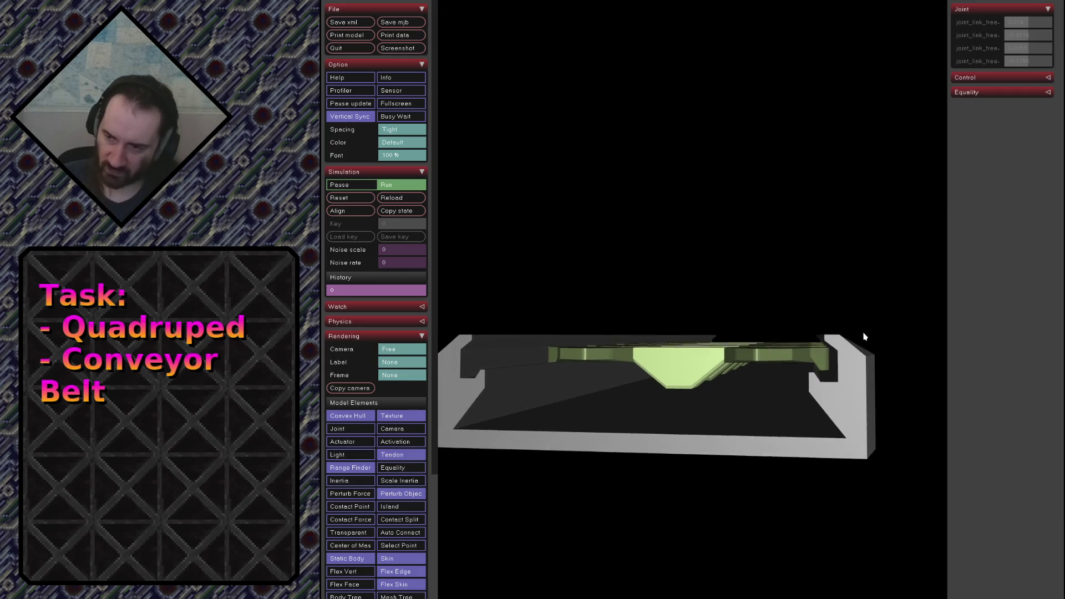
scroll(830, 511, "up", 4)
scroll(832, 500, "up", 4)
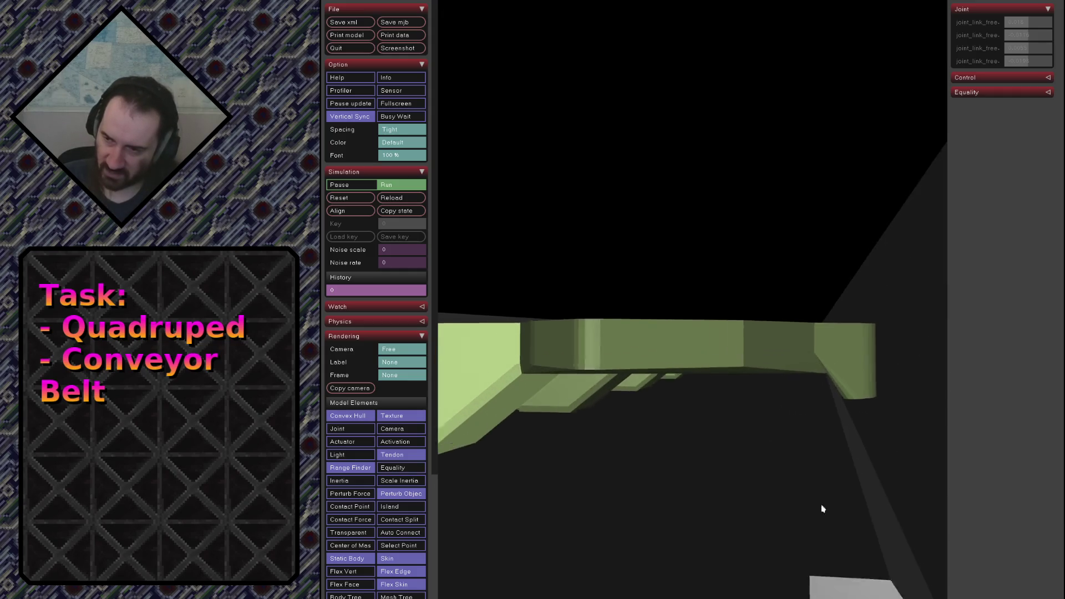
scroll(832, 500, "up", 2)
mouse_move(867, 421)
left_mouse_down()
mouse_move(878, 411)
mouse_move(869, 415)
left_mouse_up()
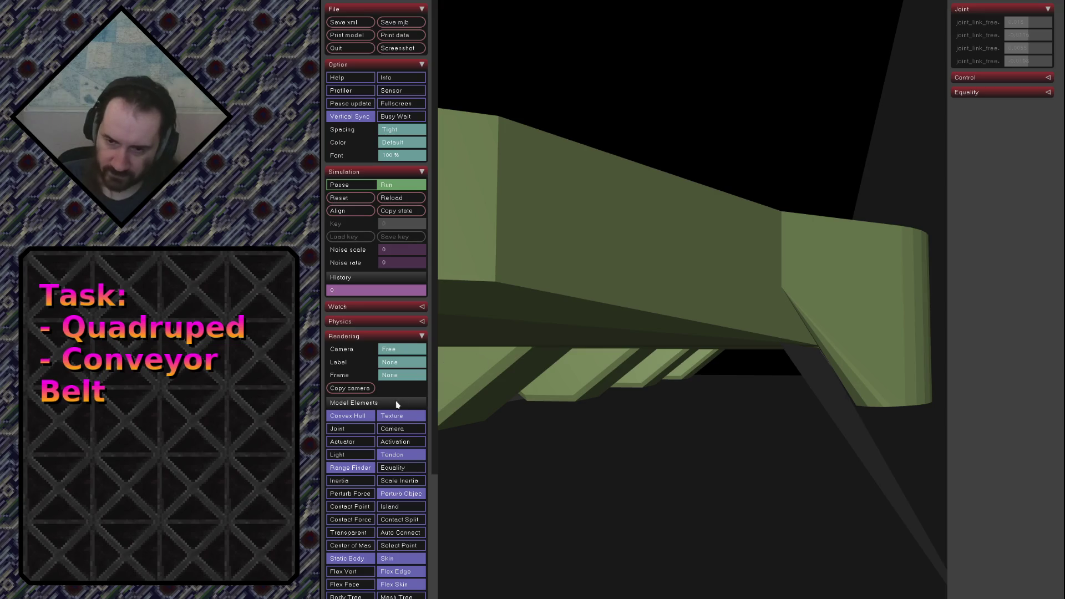
left_click(349, 416)
left_click(350, 415)
left_click(350, 416)
mouse_move(670, 291)
left_mouse_down()
mouse_move(727, 360)
mouse_move(675, 408)
left_mouse_up()
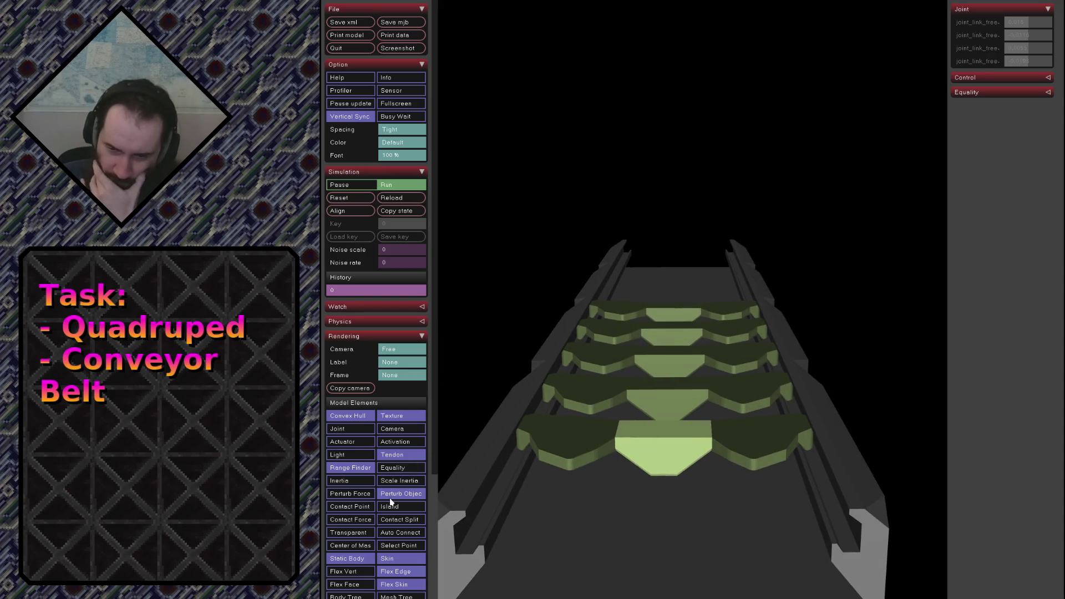
left_click(391, 506)
Turn island colouring off and toggle the link-track contact point markers.
left_click(391, 507)
left_click(350, 507)
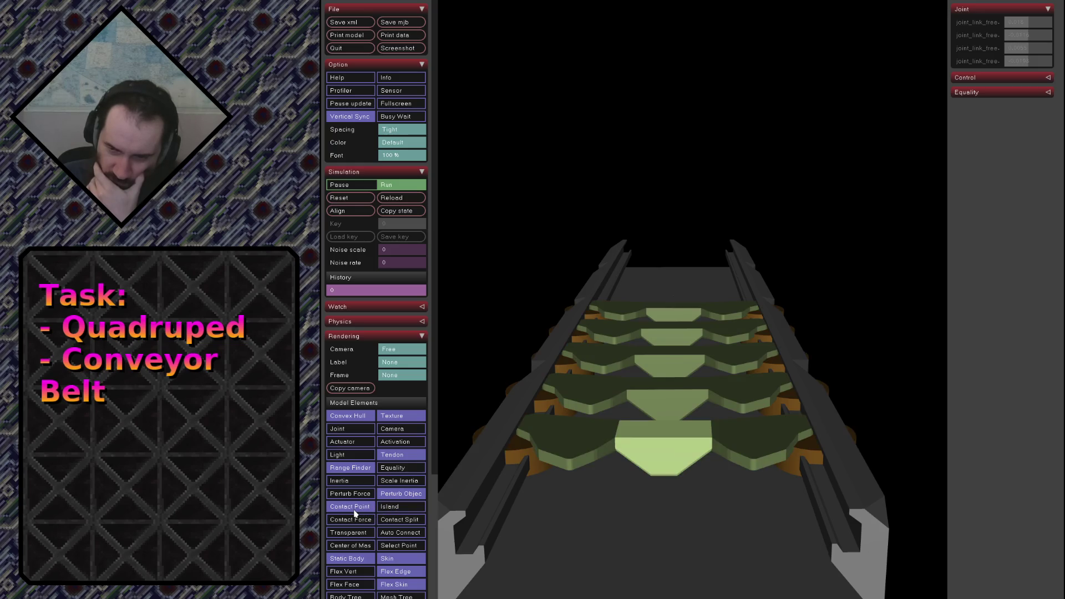
left_click(351, 507)
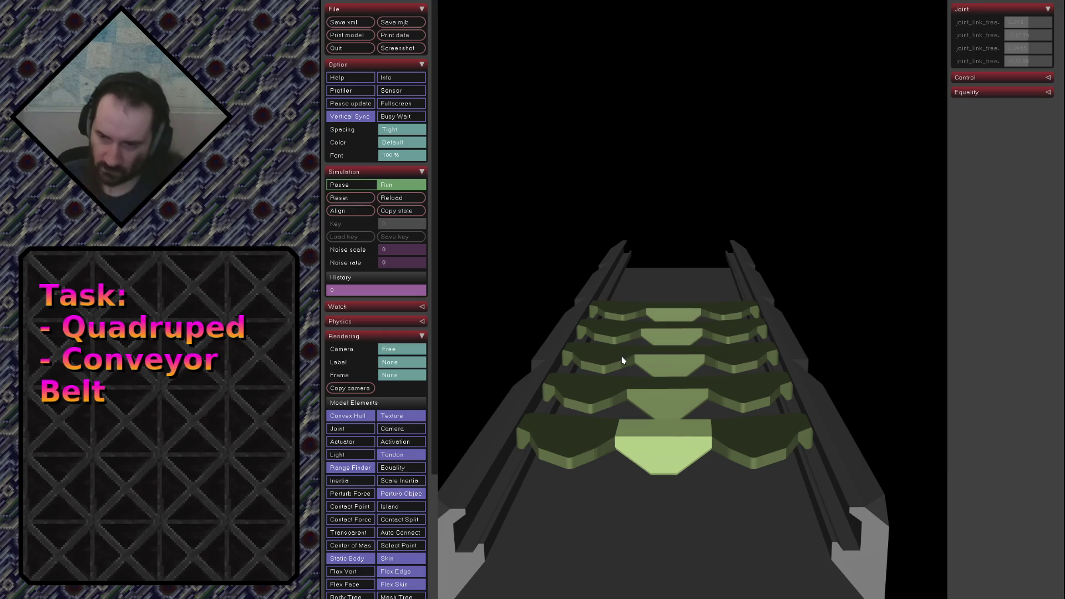
Push the front link across the track, then knock over another link.
double_click(666, 442)
mouse_move(666, 442)
left_mouse_down("ctrl")
mouse_move(689, 214)
mouse_move(689, 249)
left_mouse_up("ctrl")
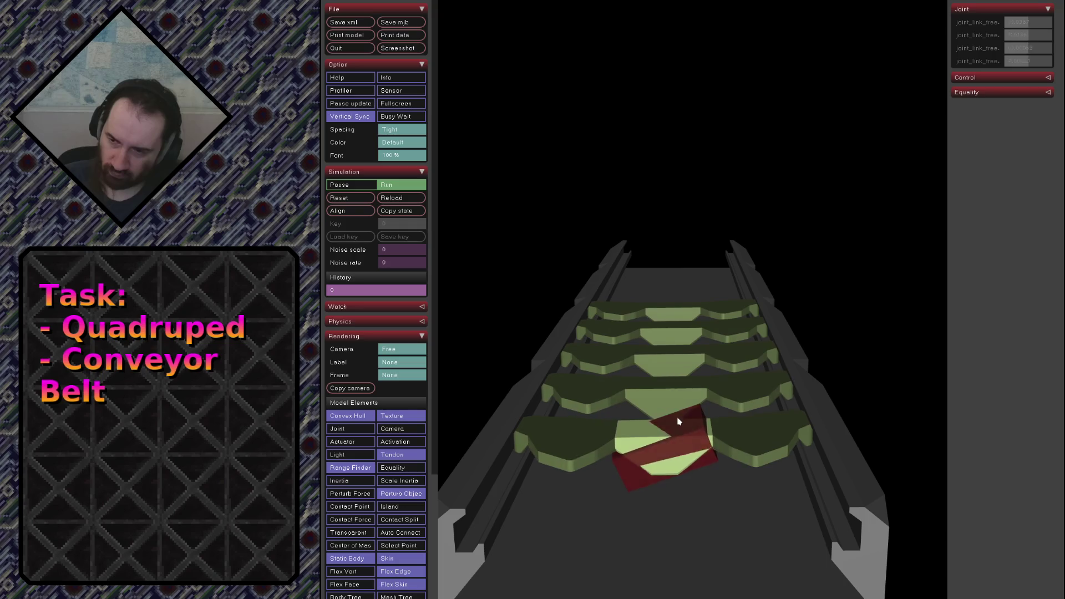
right_click_drag(689, 249, 670, 389)
mouse_move(670, 390)
left_mouse_down()
mouse_move(583, 466)
mouse_move(474, 491)
mouse_move(754, 270)
mouse_move(516, 407)
left_mouse_up()
double_click(650, 335)
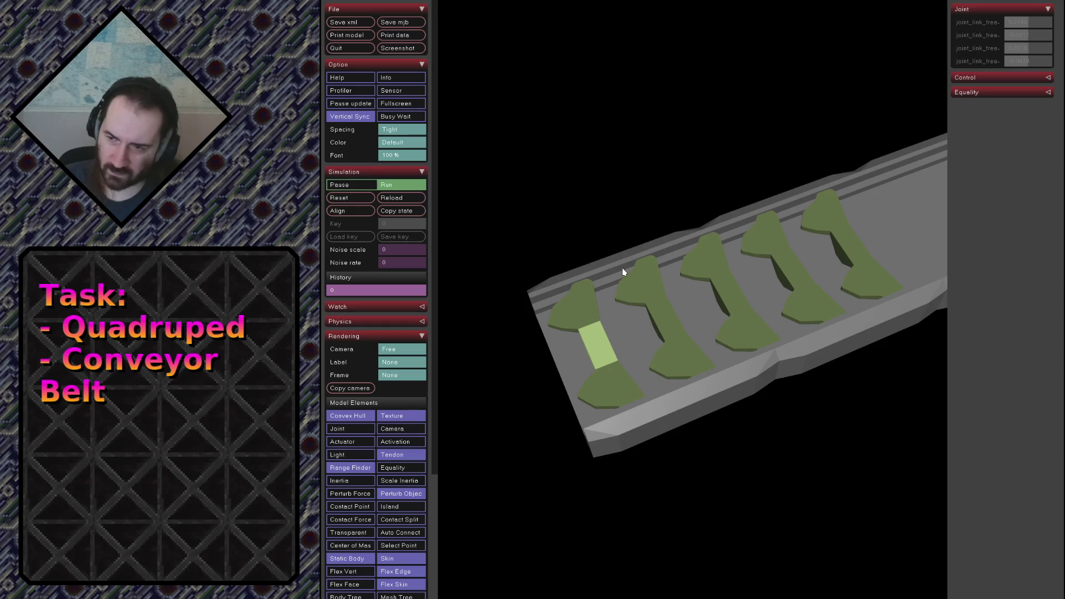
Reset the simulation and push and twist the nearest link with a perturbation force.
left_click(391, 198)
double_click(621, 326)
right_click_drag(621, 325, 657, 496, "ctrl")
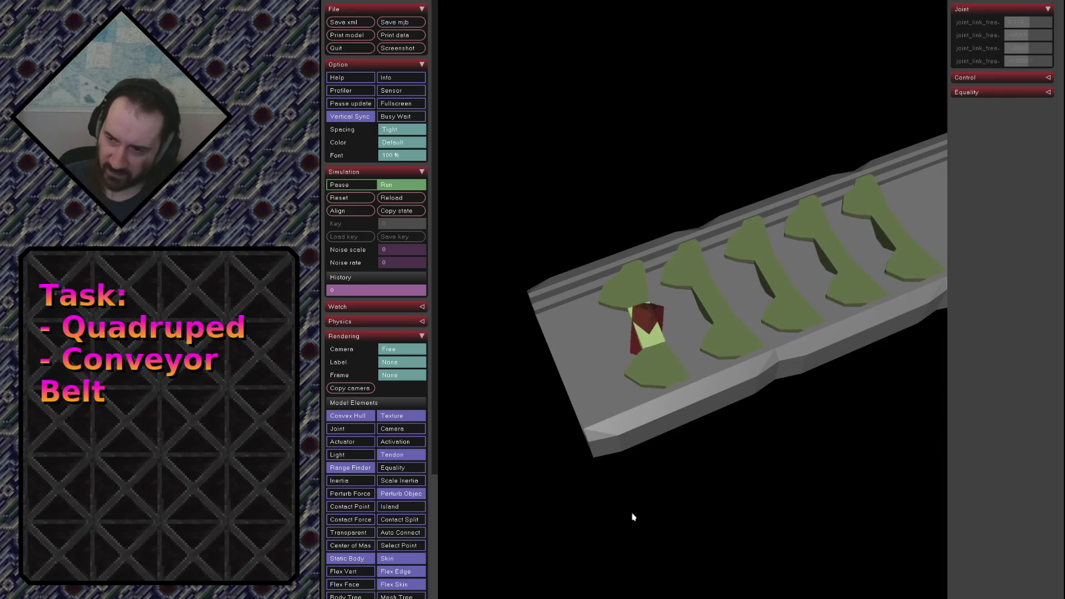
right_click_drag(632, 517, 815, 258, "ctrl")
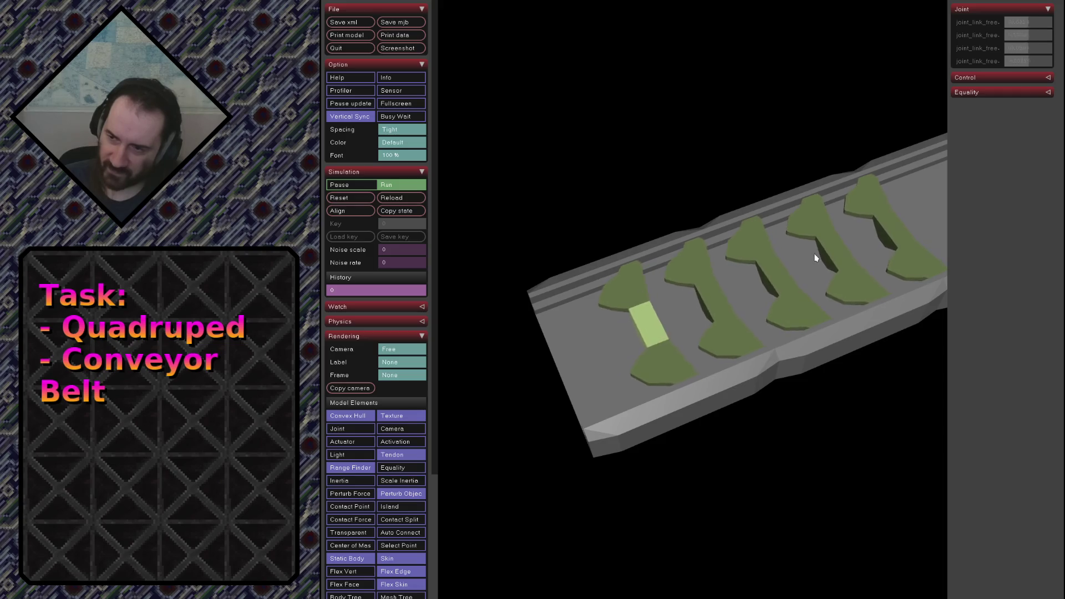
scroll(815, 258, "down", 3)
From another angle, push a second link along the track.
left_click_drag(748, 349, 800, 381)
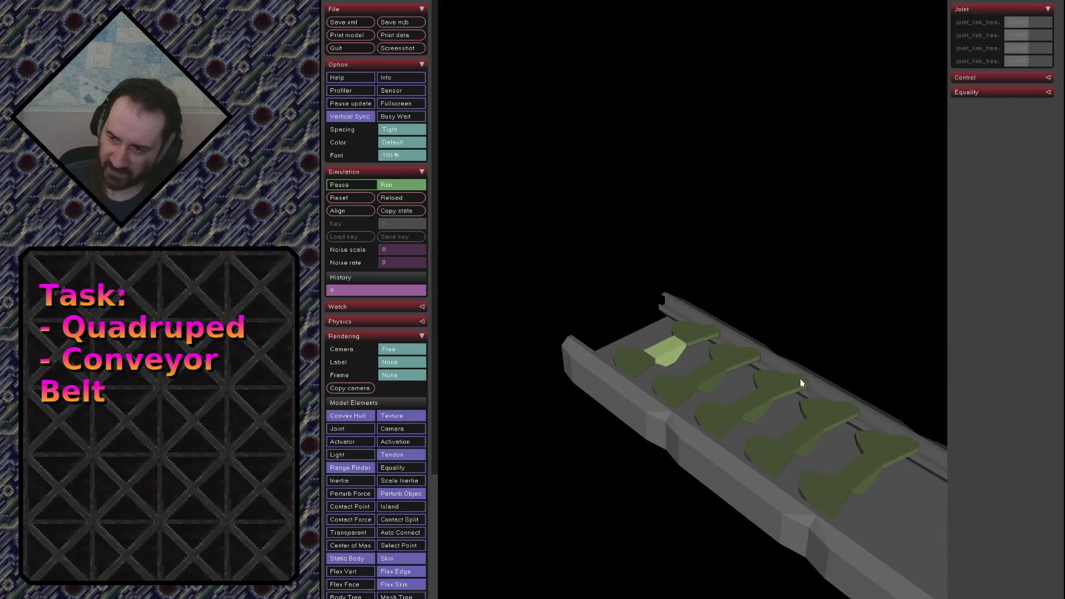
scroll(800, 379, "down", 3)
scroll(636, 389, "up", 5)
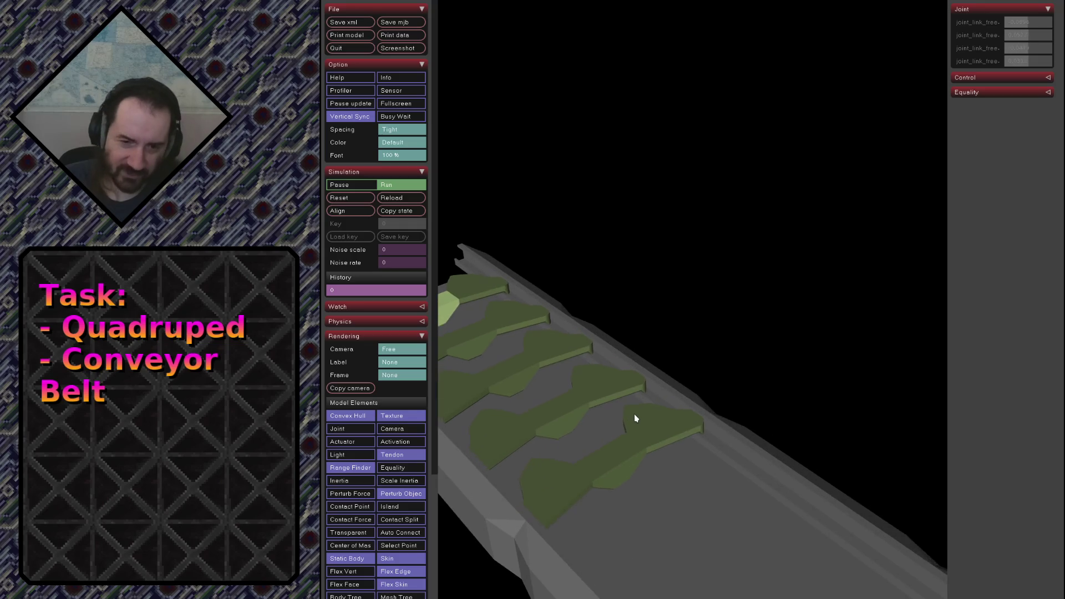
scroll(634, 414, "down", 3)
double_click(633, 430)
mouse_move(658, 427)
right_mouse_down("ctrl")
mouse_move(688, 505)
mouse_move(722, 390)
mouse_move(754, 442)
mouse_move(624, 370)
mouse_move(630, 430)
right_mouse_up("ctrl")
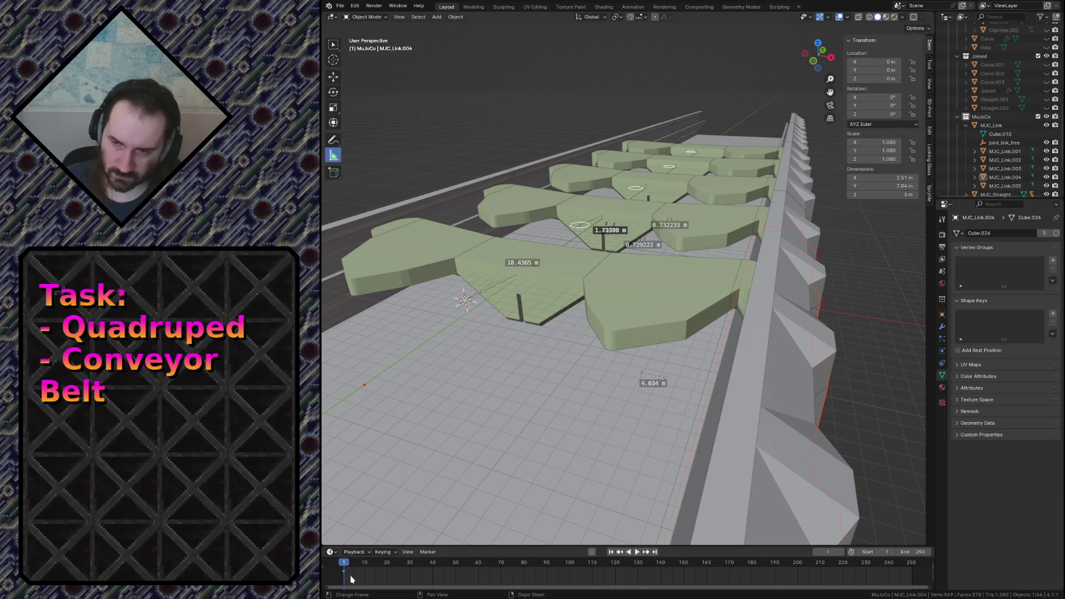
Delete the MuJoCo collection hierarchy, then unhide and select Link1_v2.001.
middle_click_drag(583, 333, 630, 279)
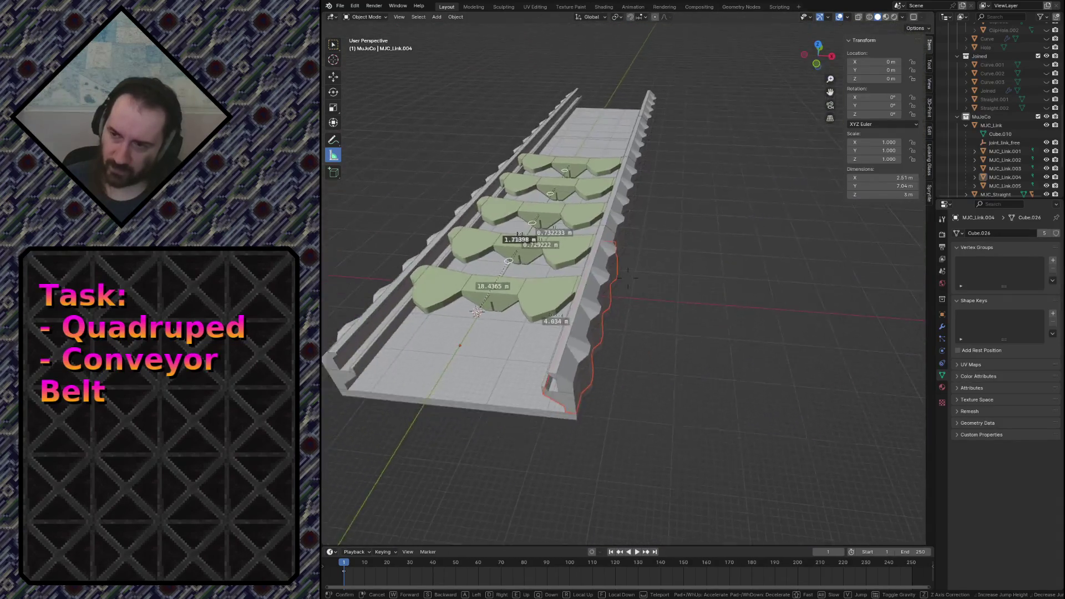
scroll(614, 422, "down", 2)
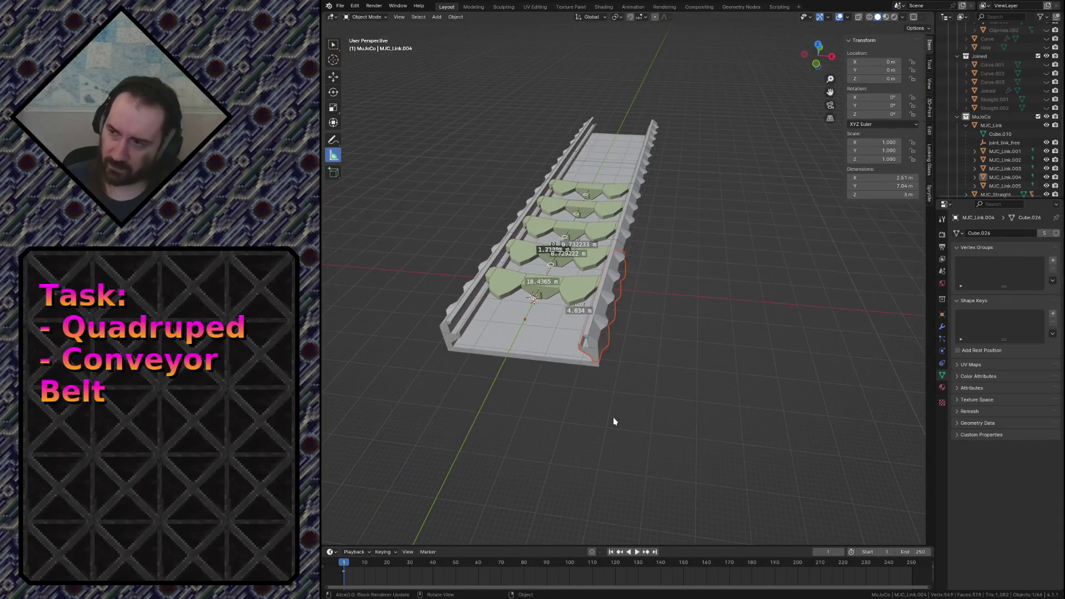
right_click(970, 121)
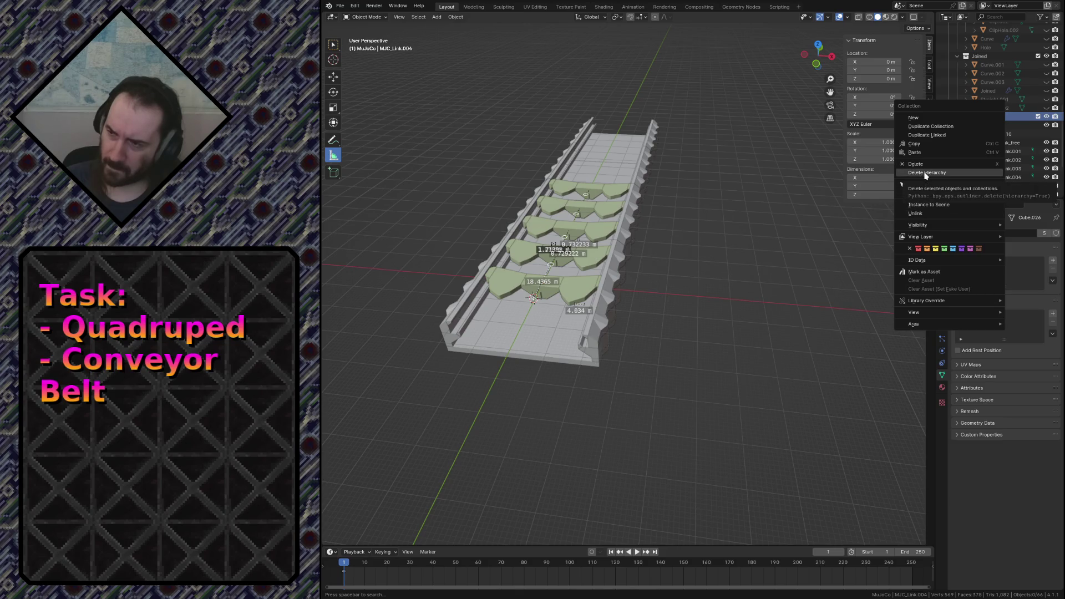
left_click(926, 173)
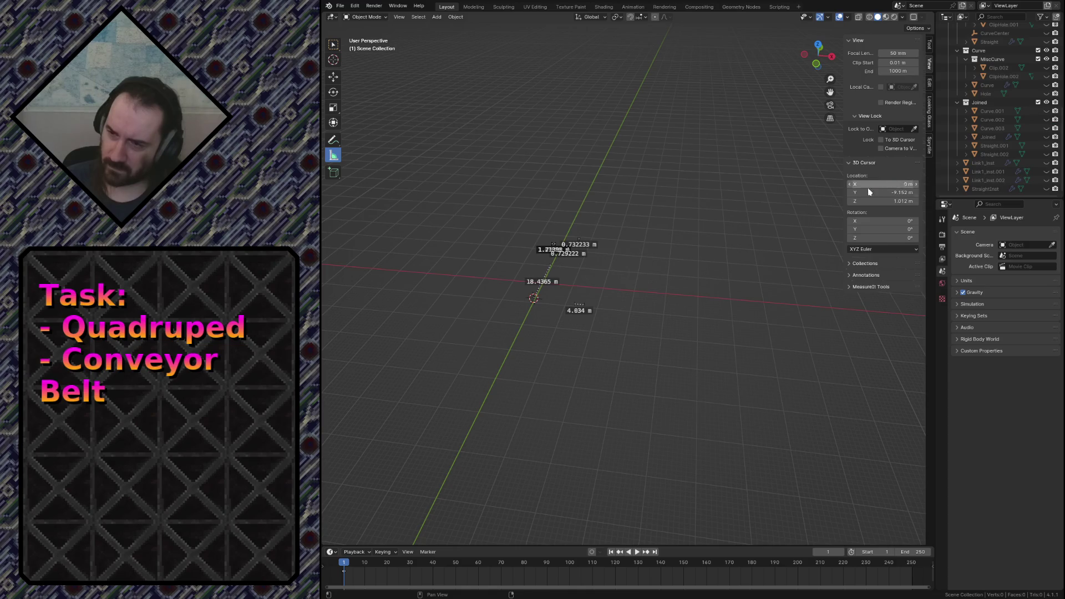
scroll(1020, 172, "up", 5)
scroll(1019, 171, "up", 5)
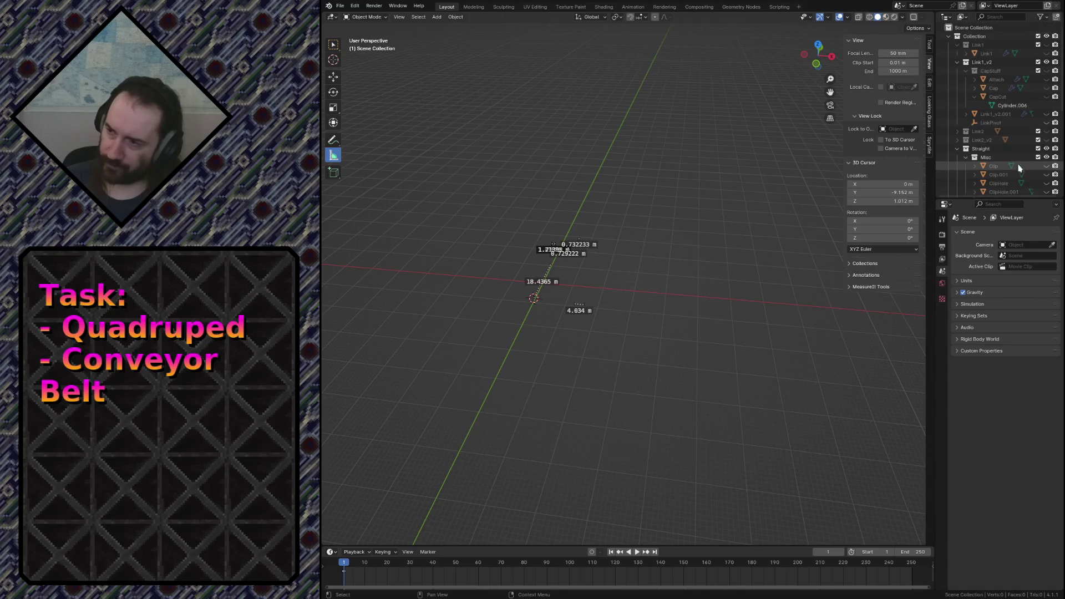
left_click(1047, 114)
left_click(994, 114)
In Edit Mode, walk through the link mesh inspecting its inner walls, hook and hinge.
key("Tab")
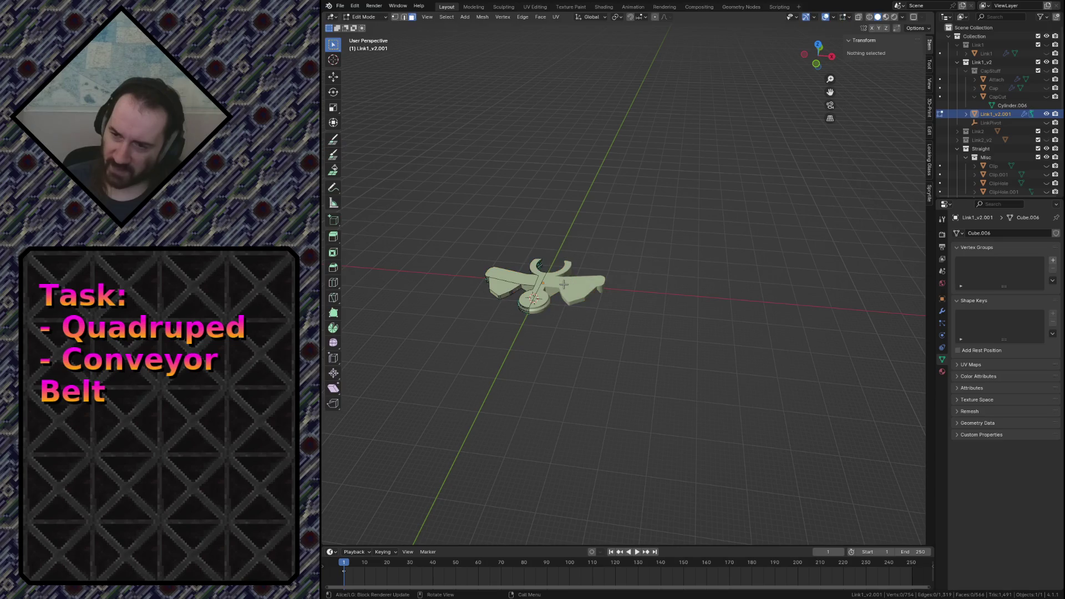
key("shift+grave")
key("w")
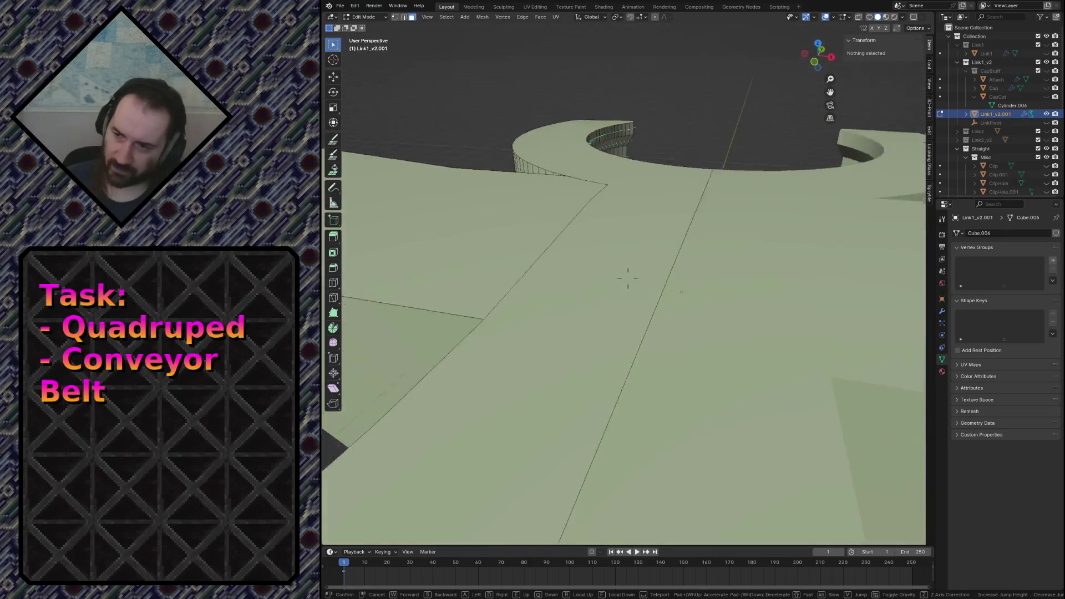
key("w")
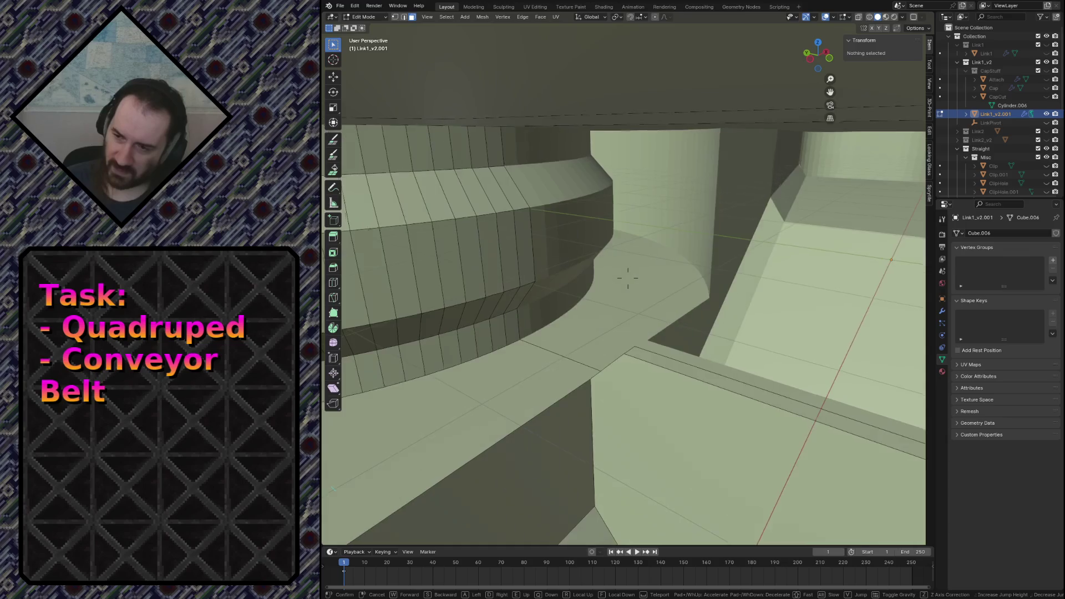
key("w")
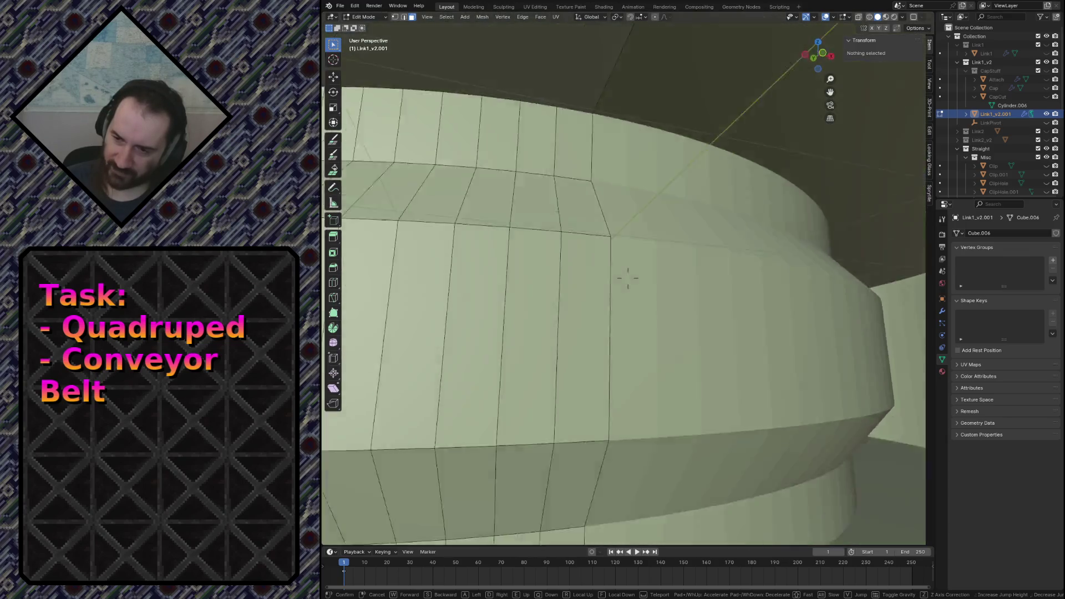
key("w")
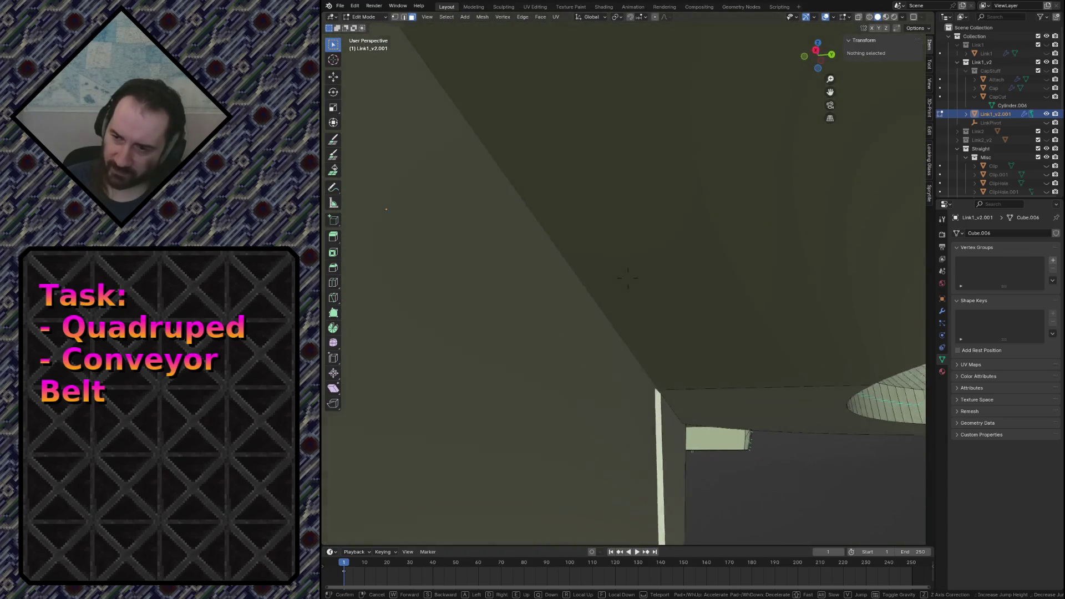
key("w")
key("w")
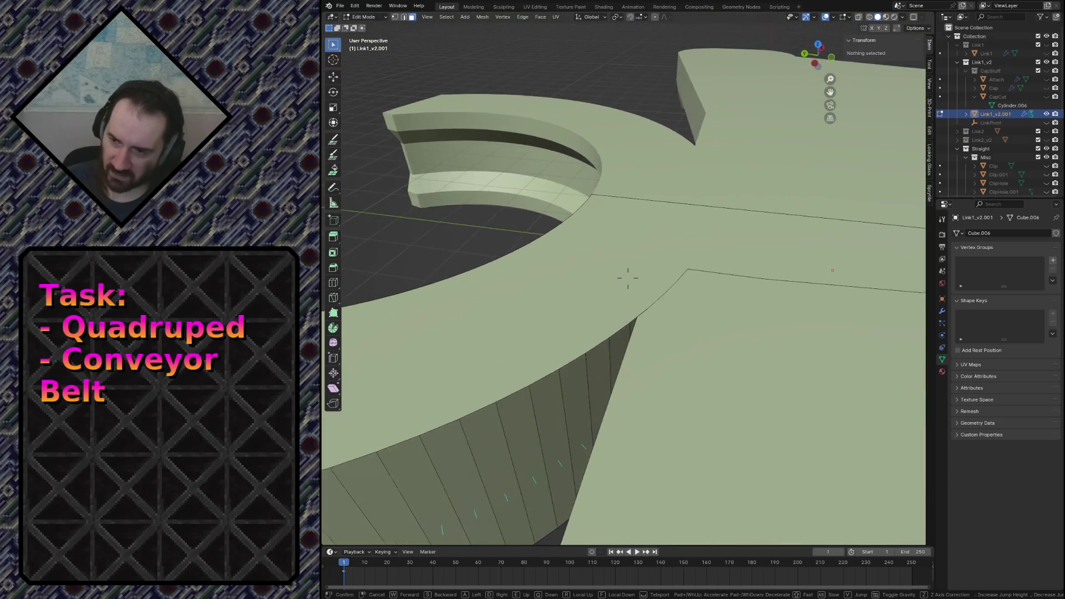
key("w")
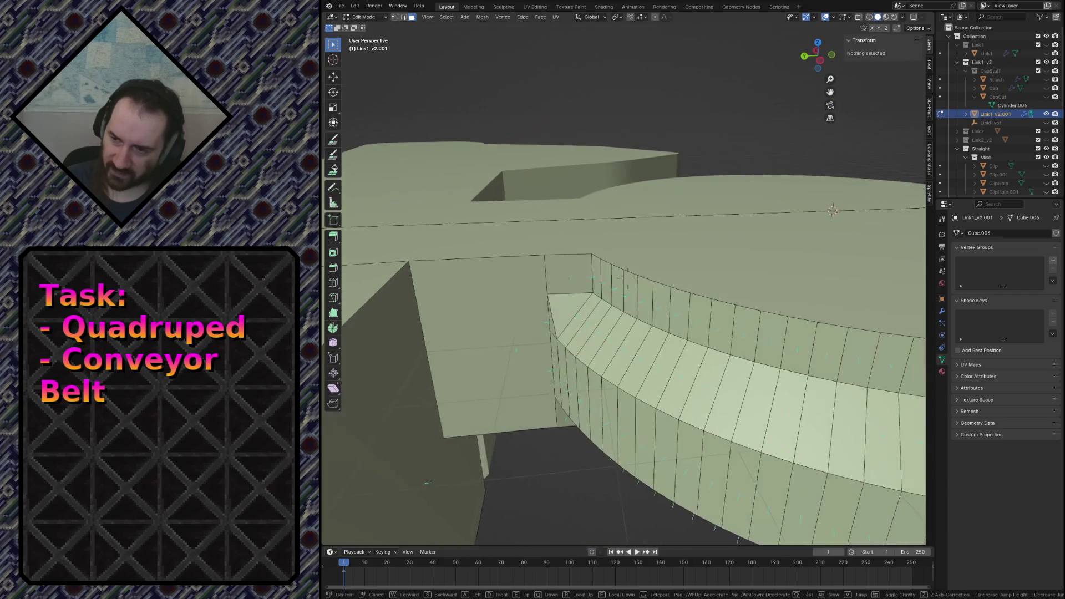
key("w")
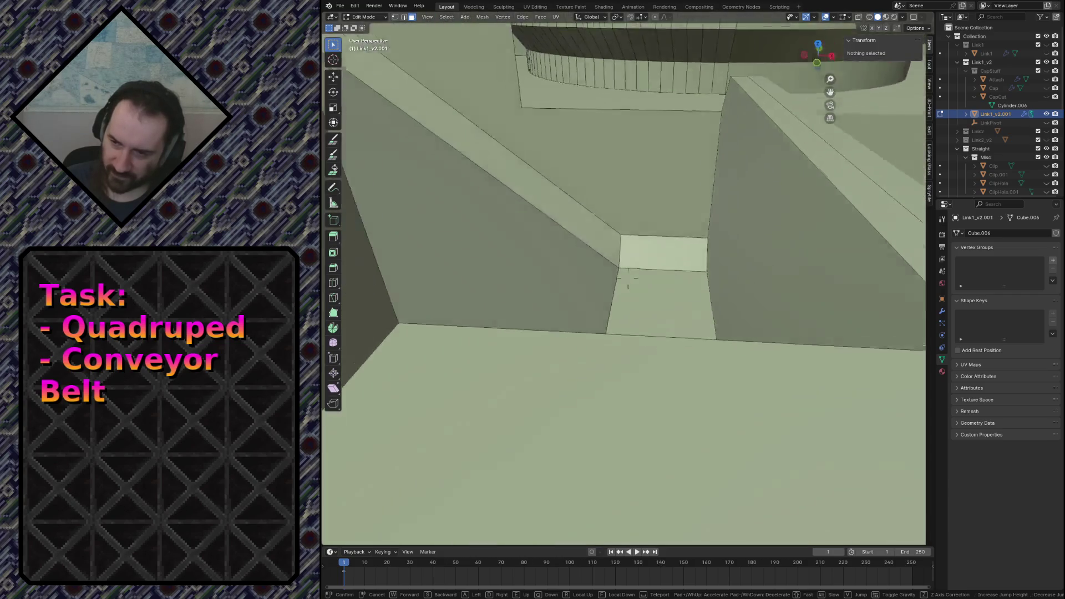
key("w")
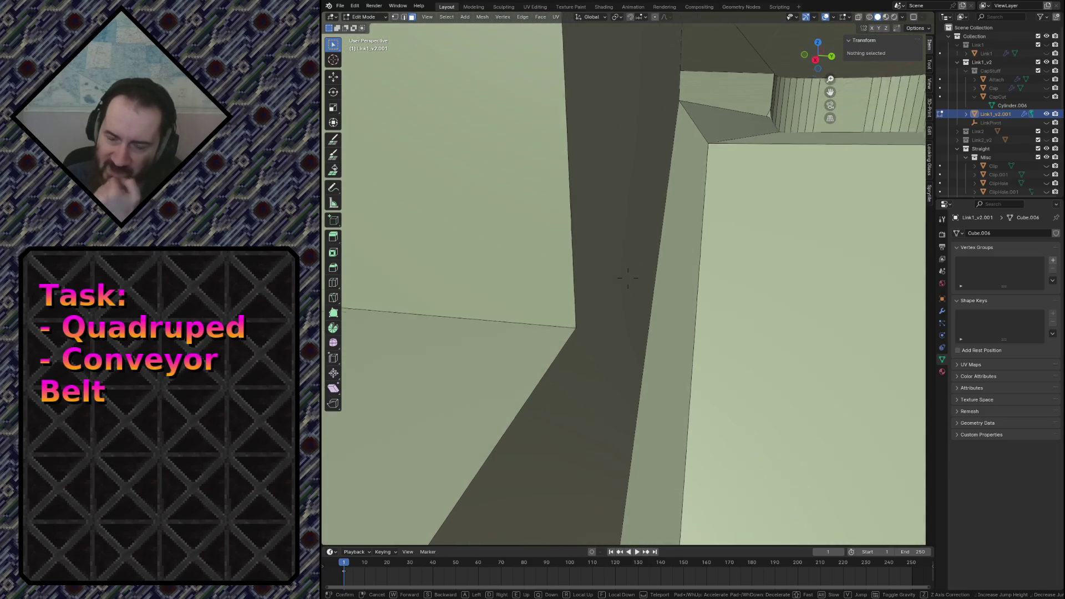
key("w")
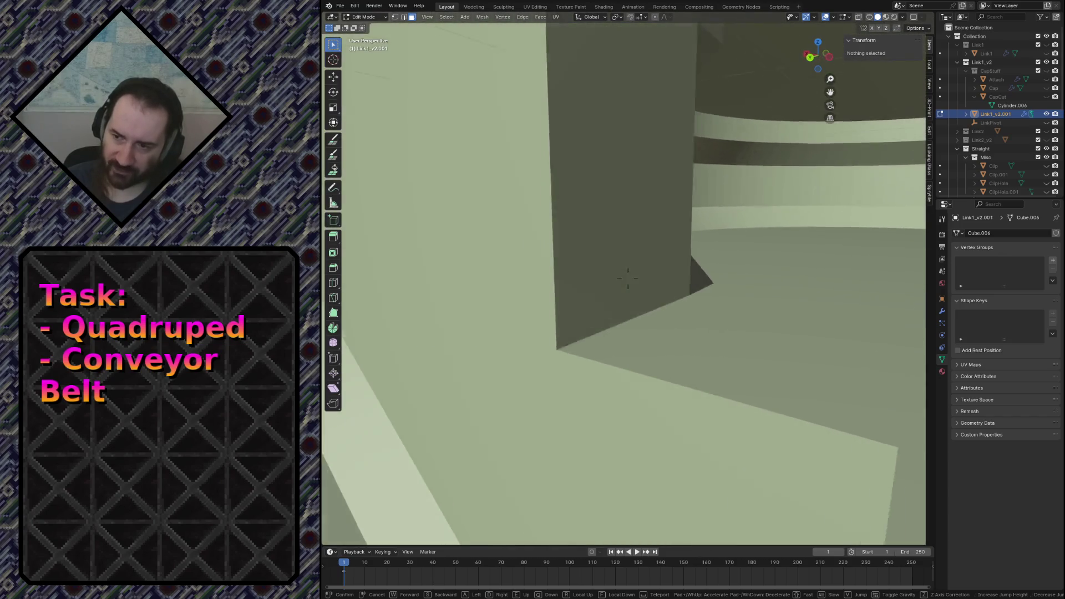
key("w")
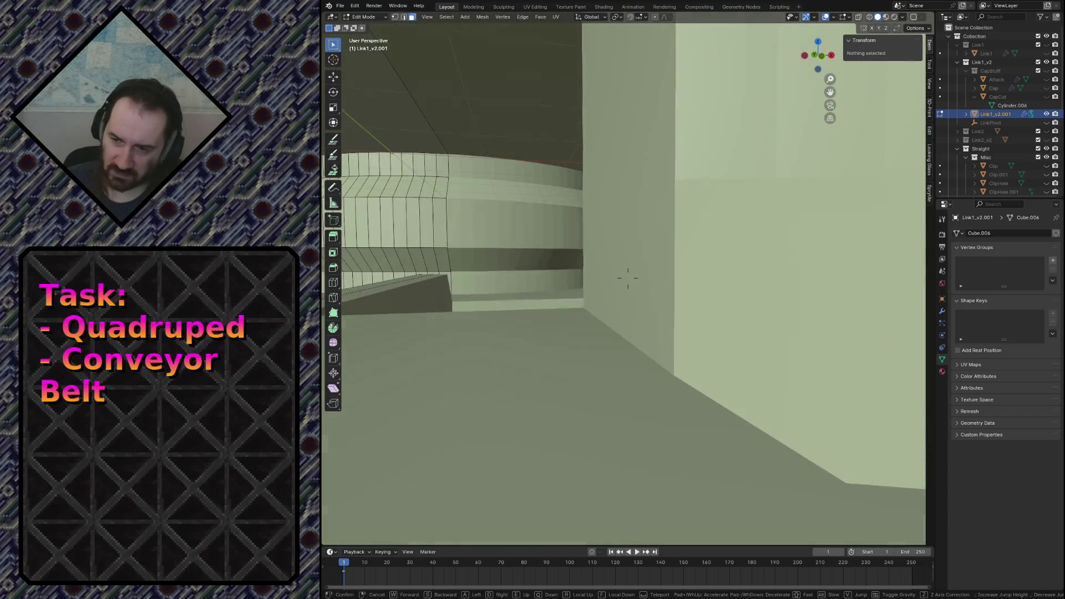
key("w")
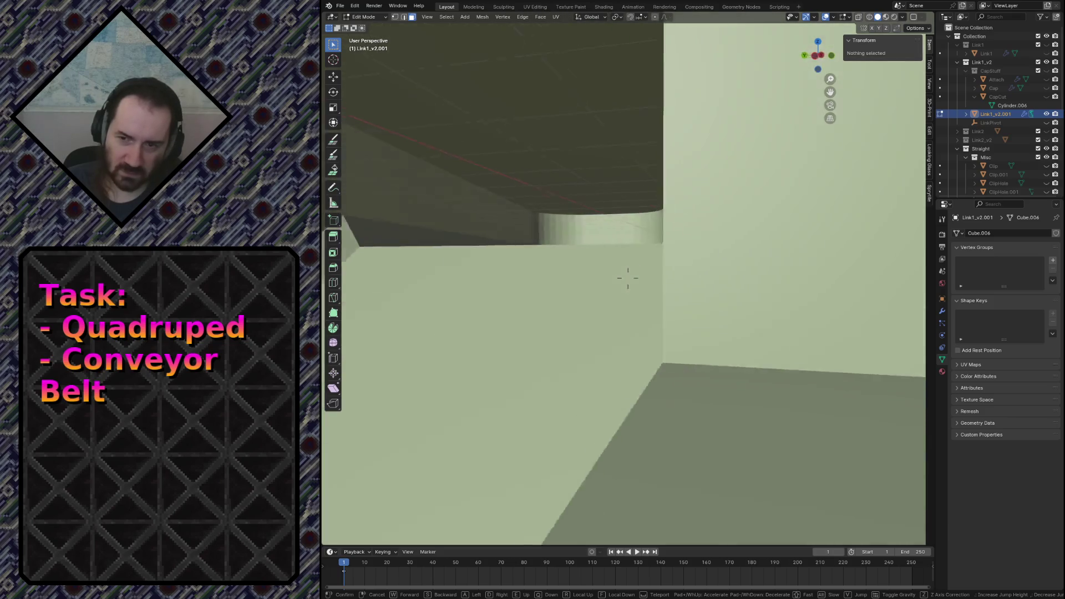
key("w")
key("w")
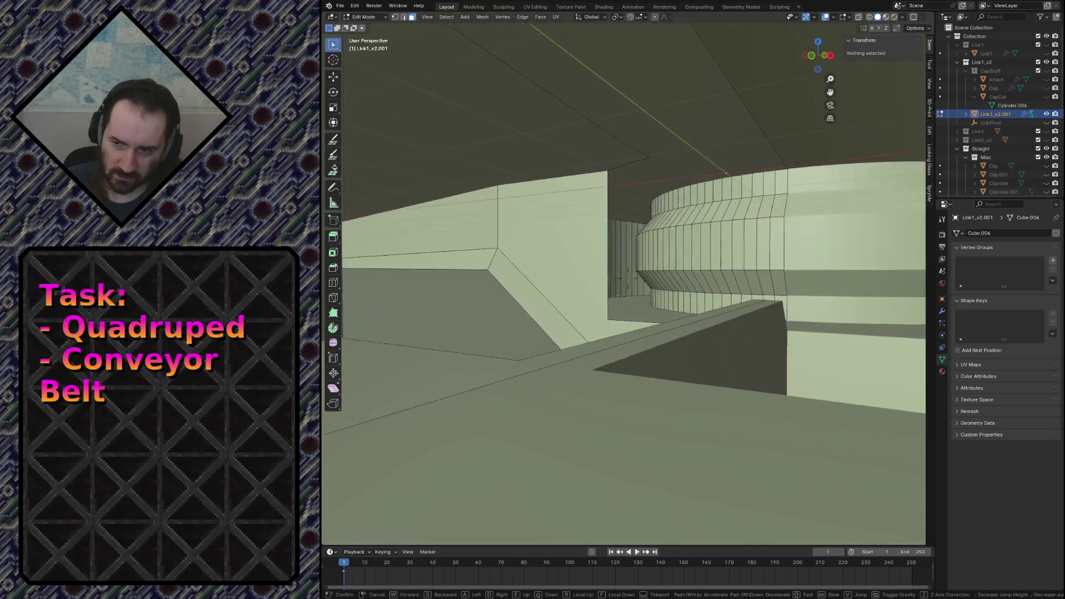
key("w")
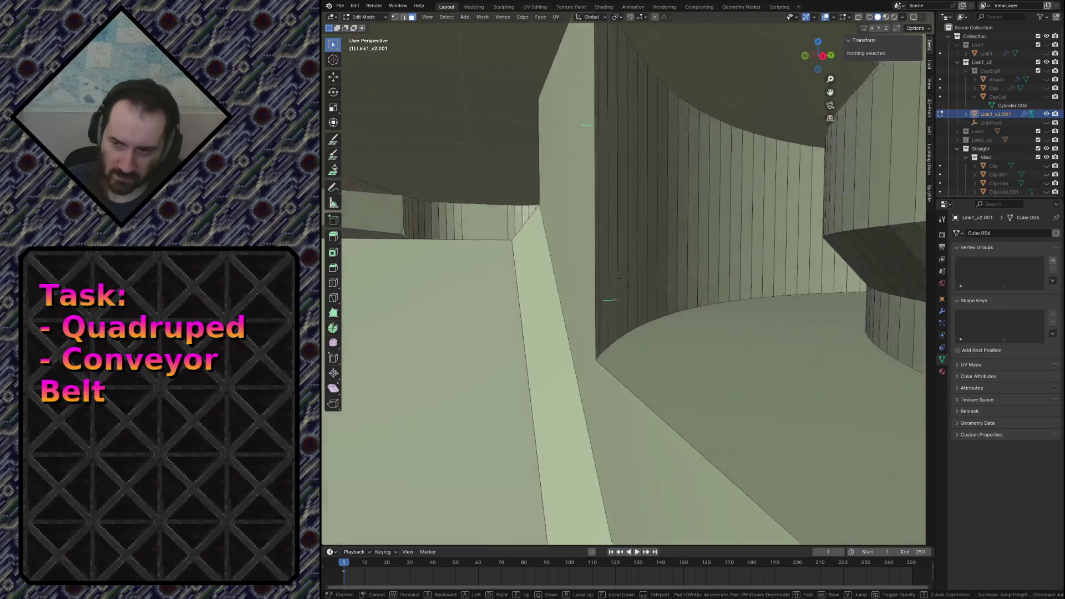
key("w")
key("w")
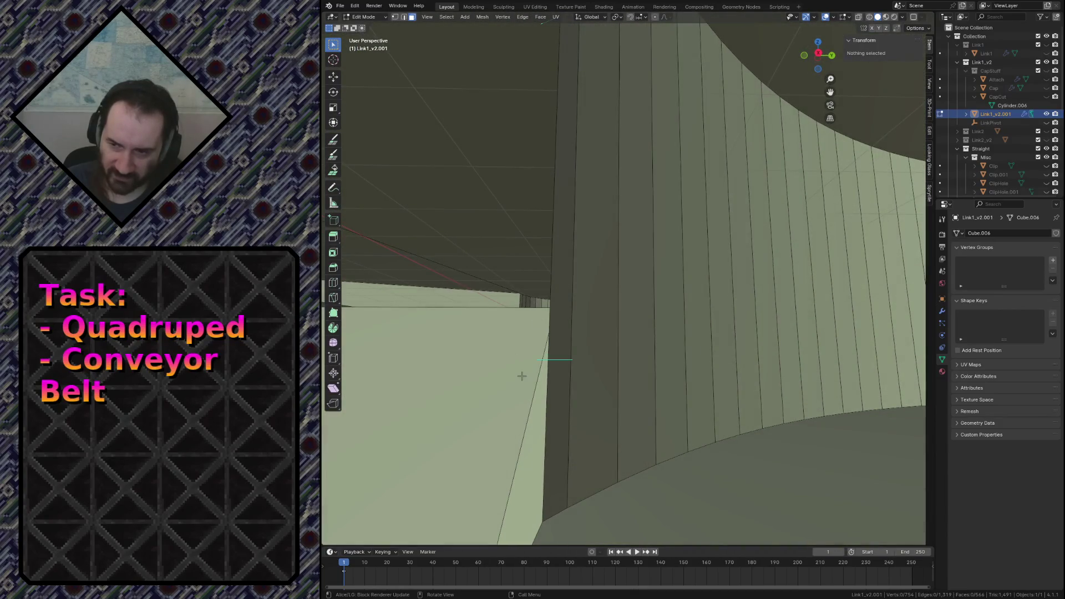
Select the narrow vertical face strip, inspect its corner against the curve, then select the whole mesh.
left_click(559, 361)
key("shift+grave")
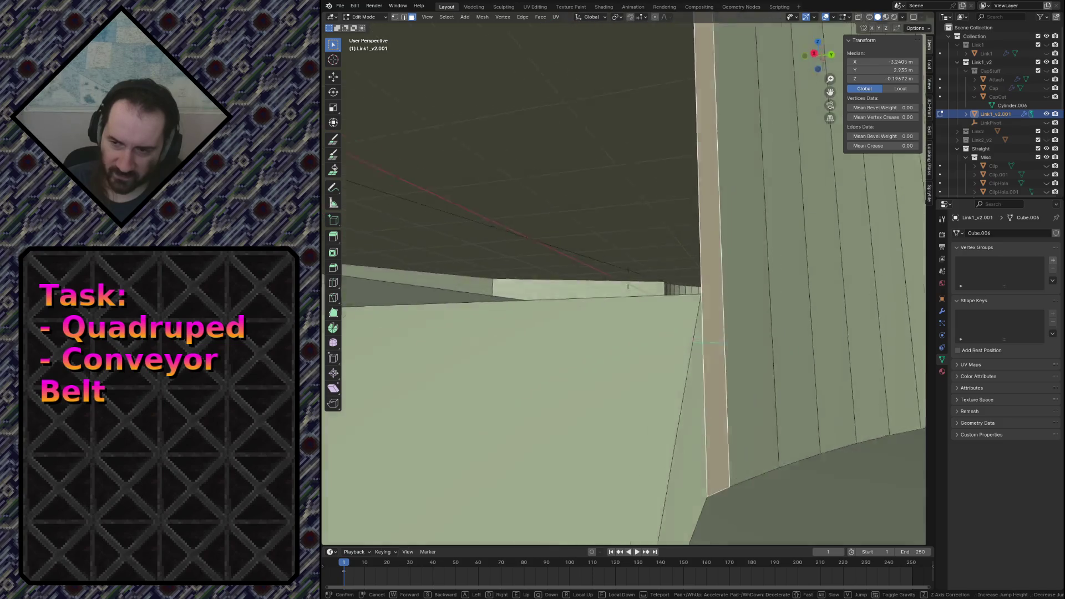
key("w")
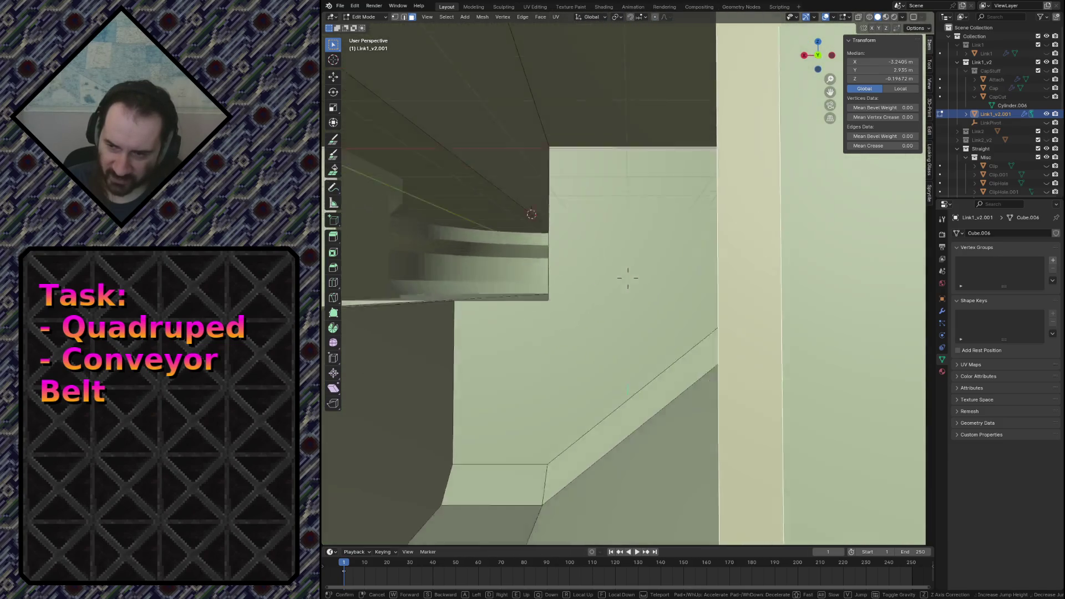
key("w")
key("w")
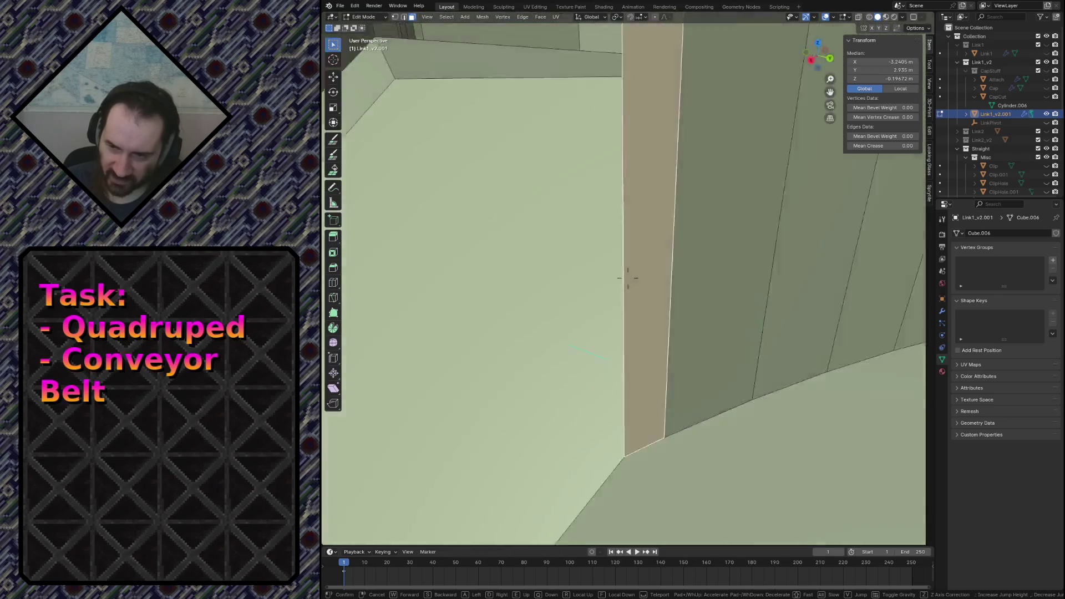
key("w")
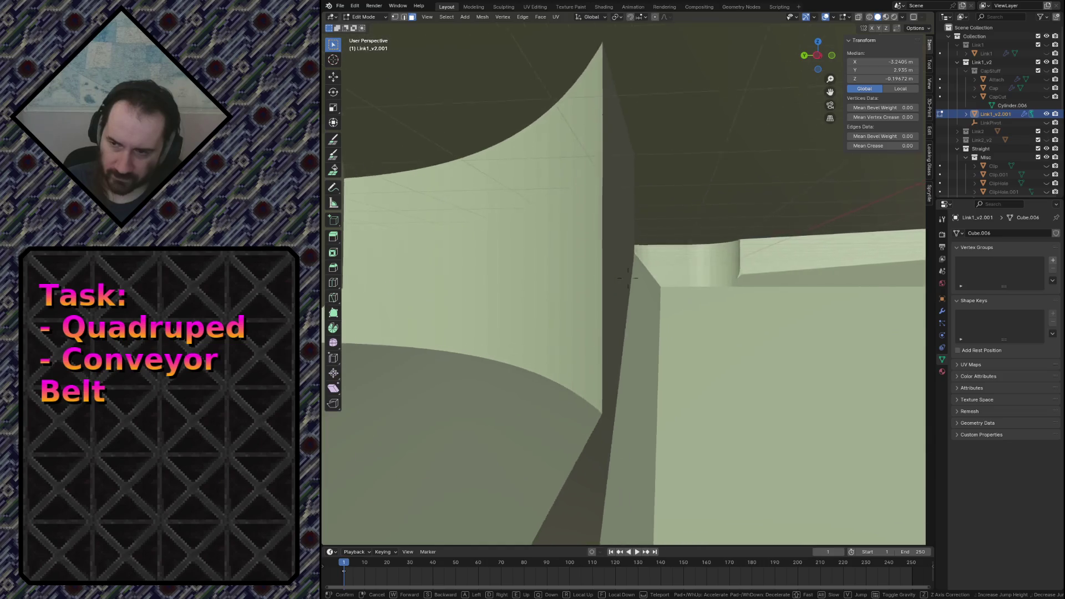
key("w")
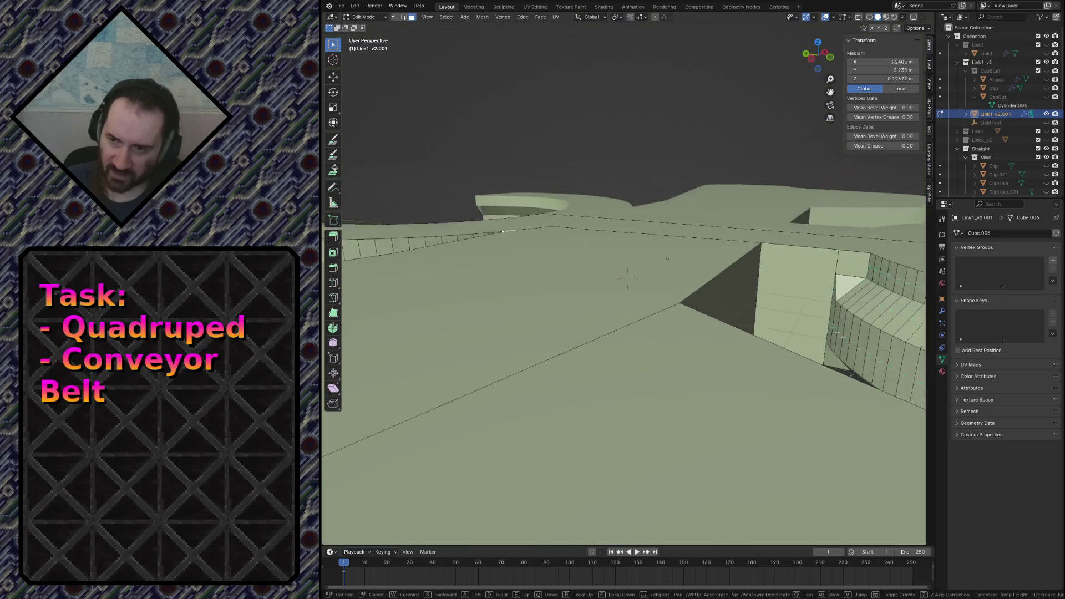
key("Escape")
key("l")
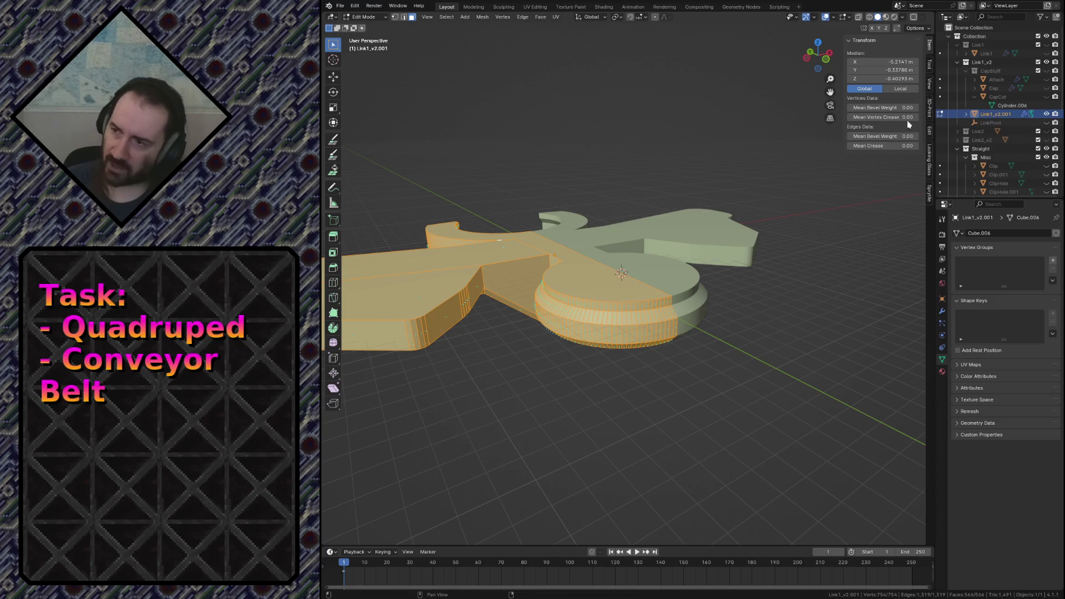
Run Check All from the 3D-Print sidebar on the link mesh.
left_click(930, 70)
left_click(930, 48)
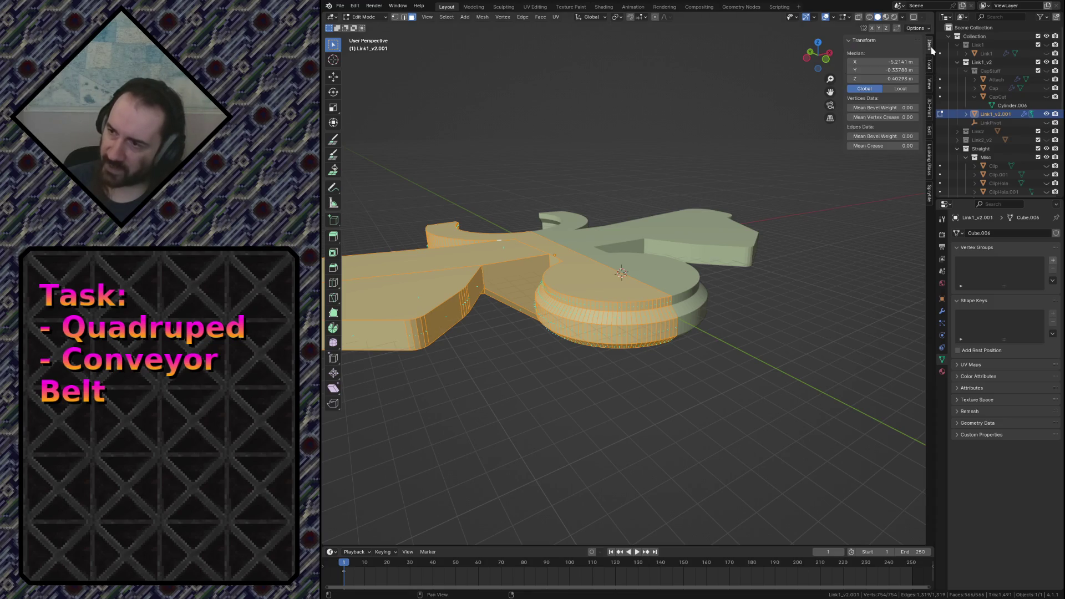
left_click(930, 107)
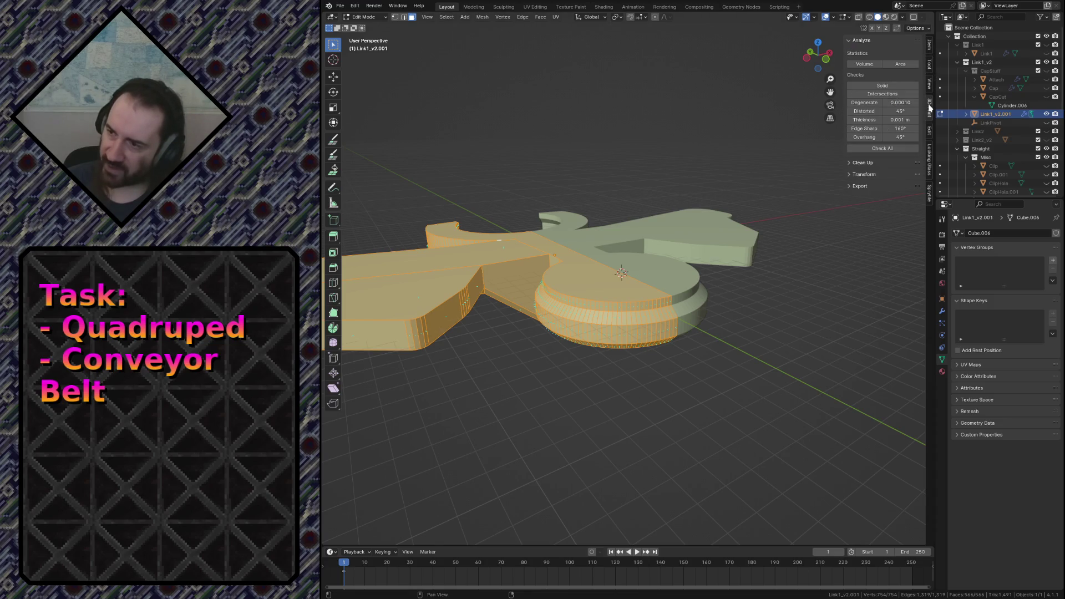
left_click(873, 150)
Select the 15 non-manifold edges and fly in to inspect them.
left_click(864, 172)
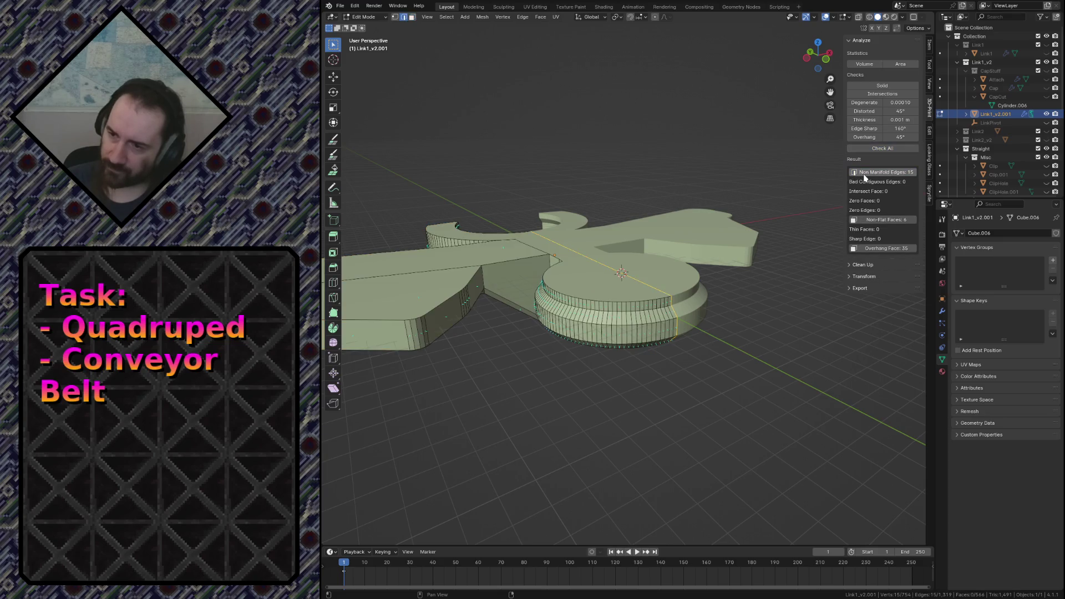
key("shift+grave")
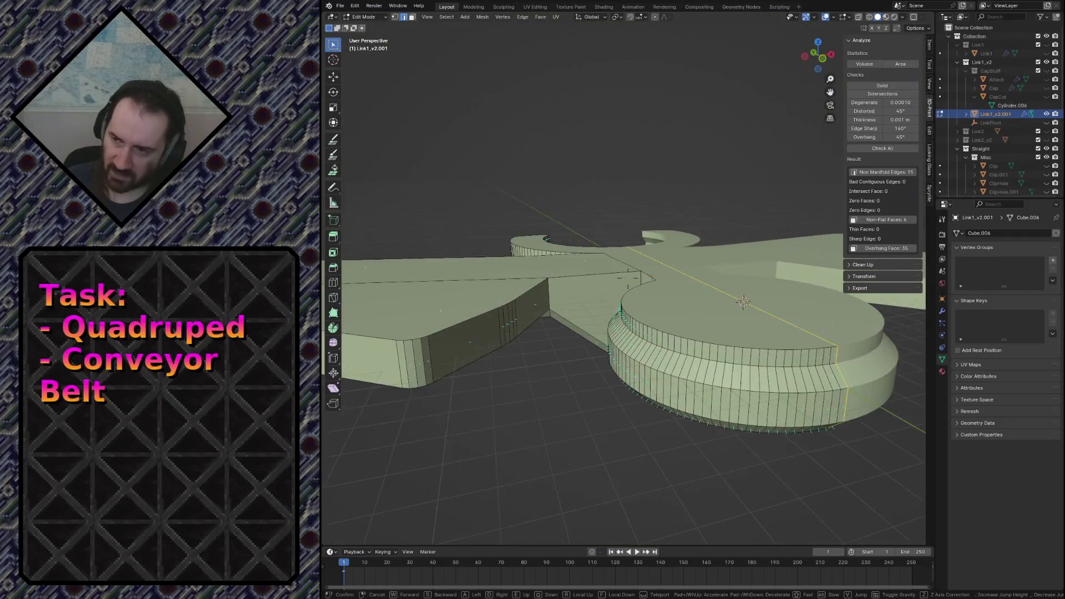
left_click(901, 221)
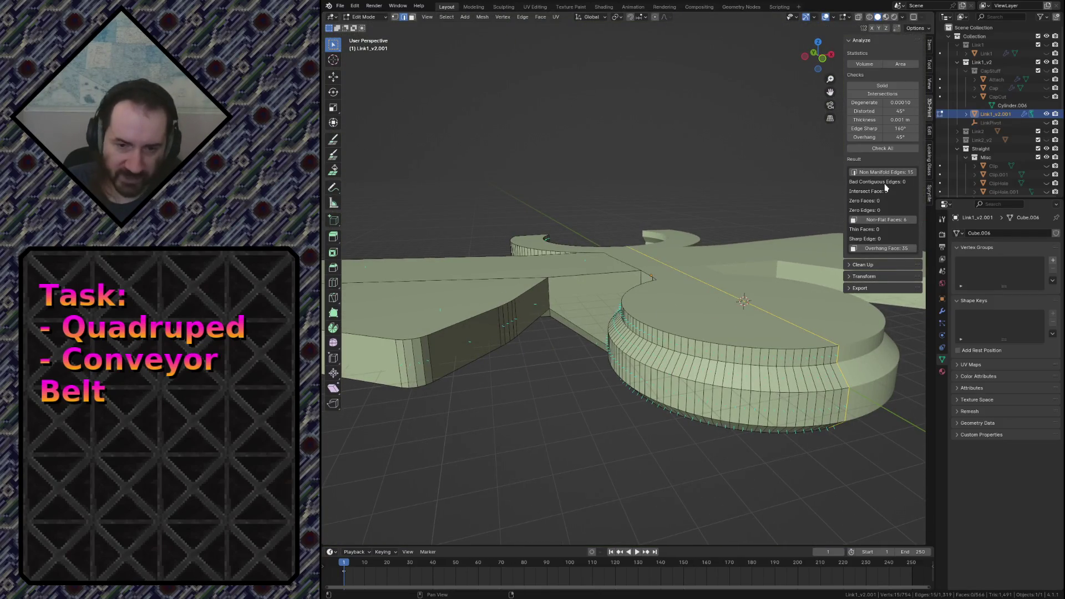
Select the non-flat faces, fly to one and knife-cut it diagonally into two triangles.
left_click(901, 220)
key("shift+grave")
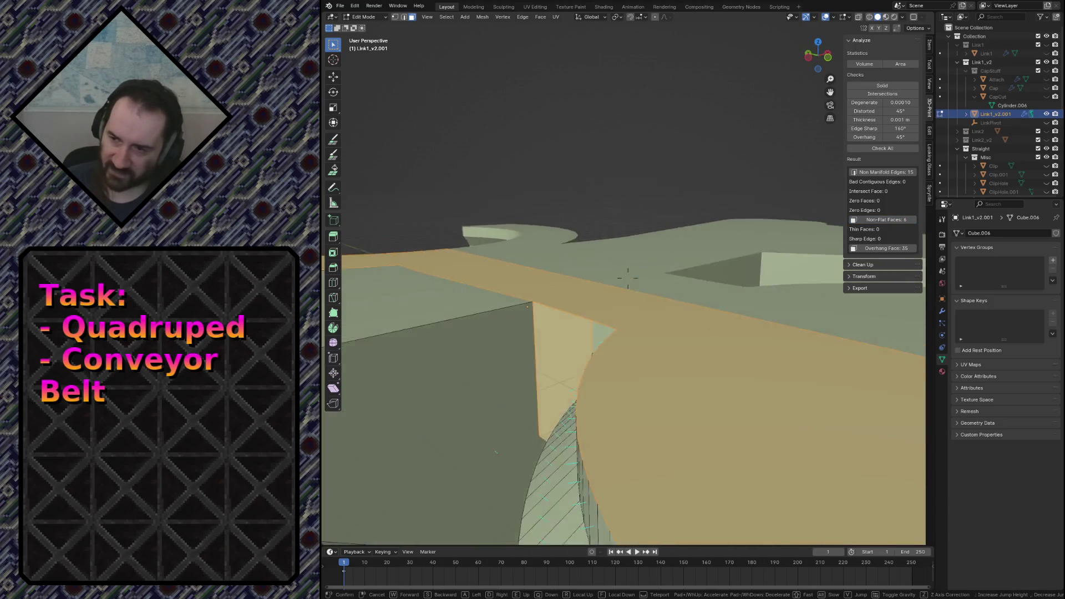
key("w")
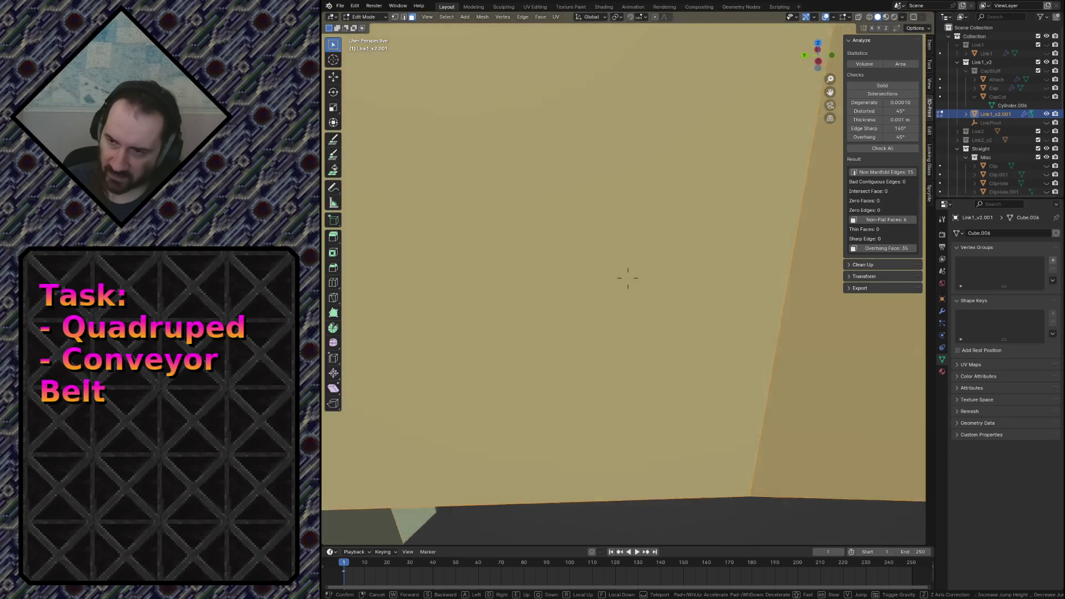
key("w")
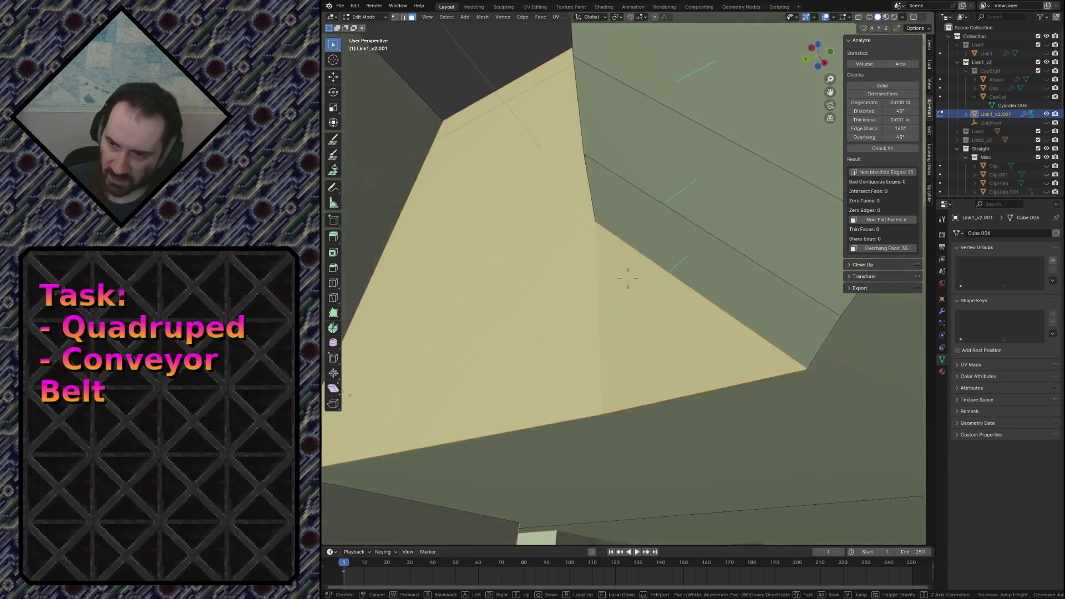
left_click(548, 233)
left_click(586, 301)
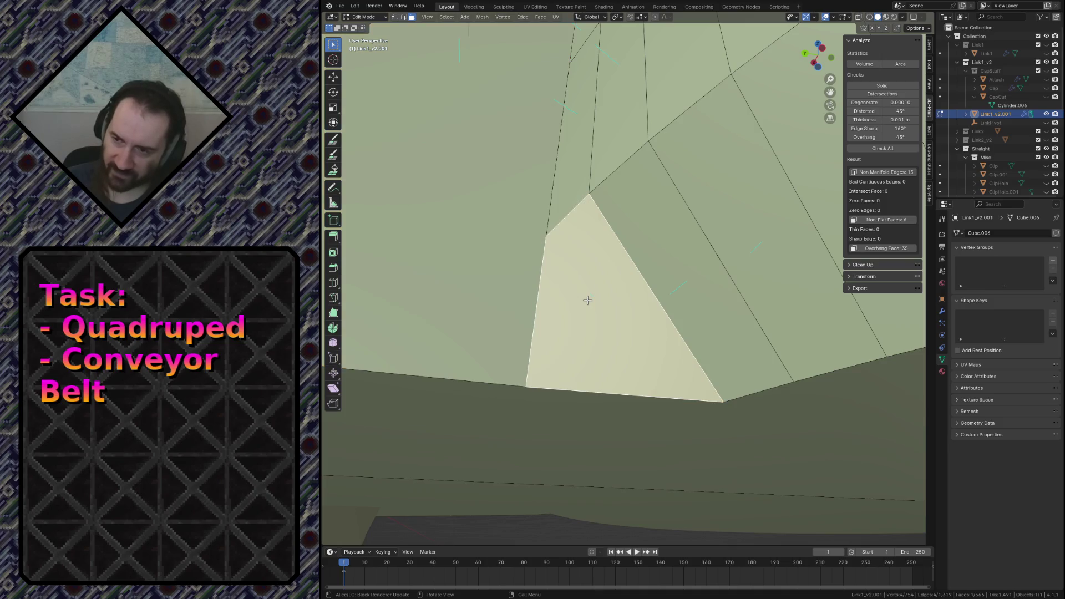
key("k")
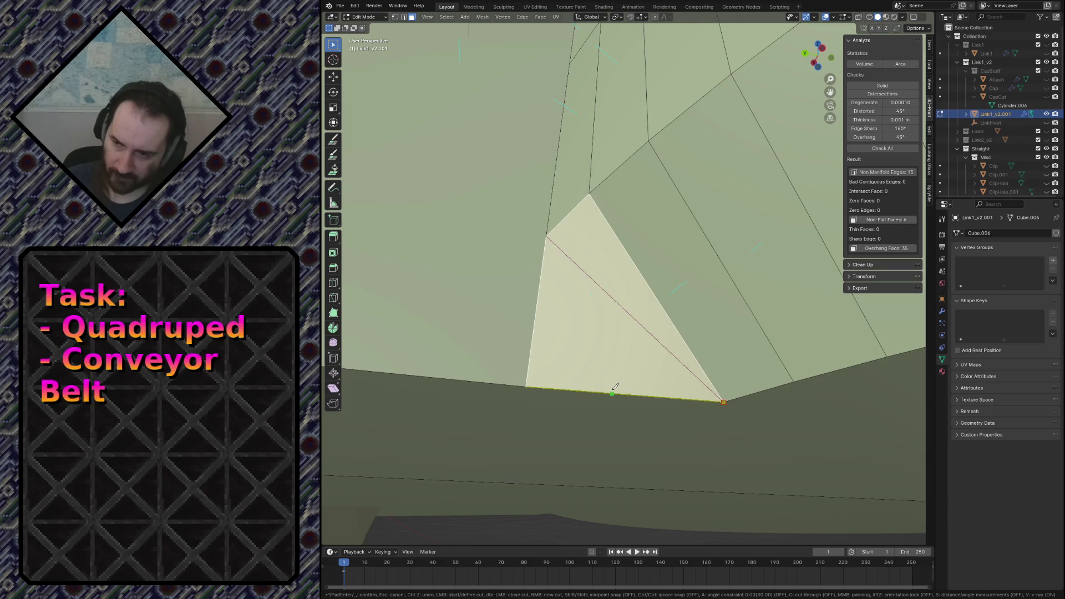
key("Return")
Rerun Check All, select the 5 remaining non-flat faces and fly toward one.
key("shift+grave")
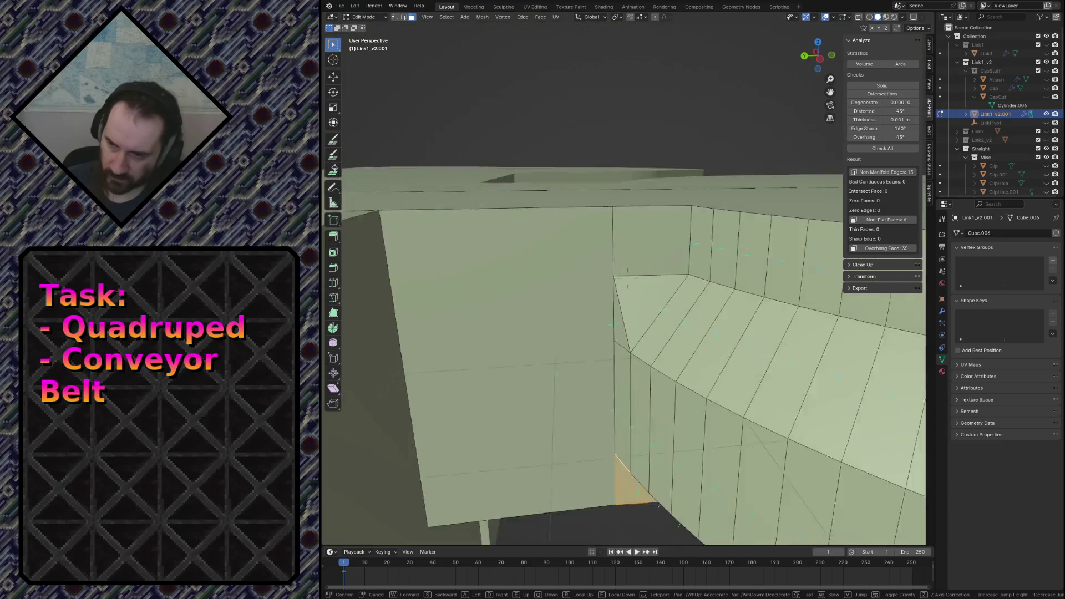
left_click(626, 277)
key("a")
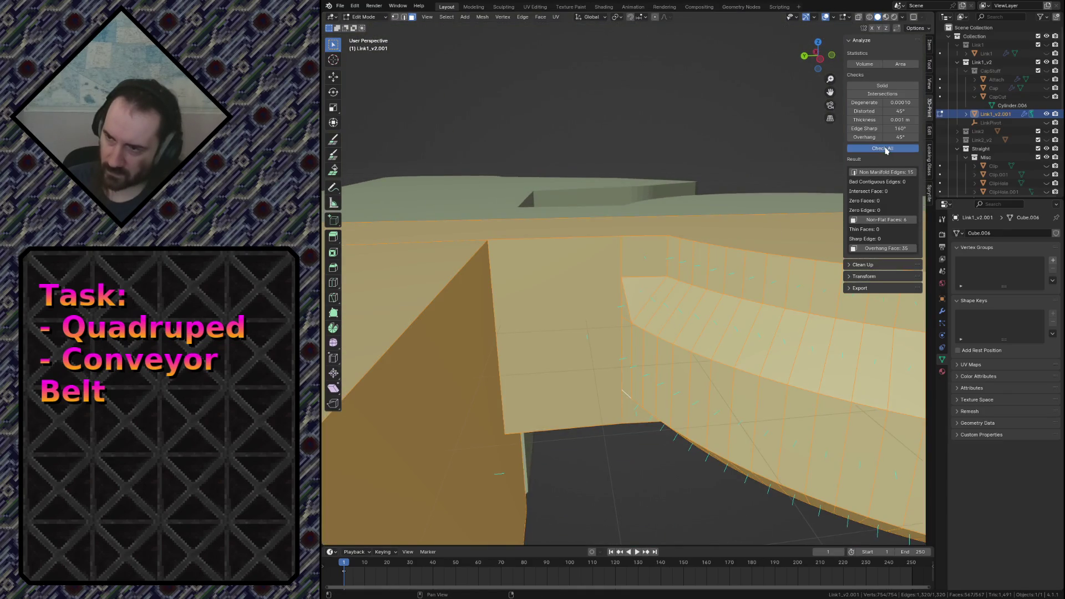
left_click(882, 220)
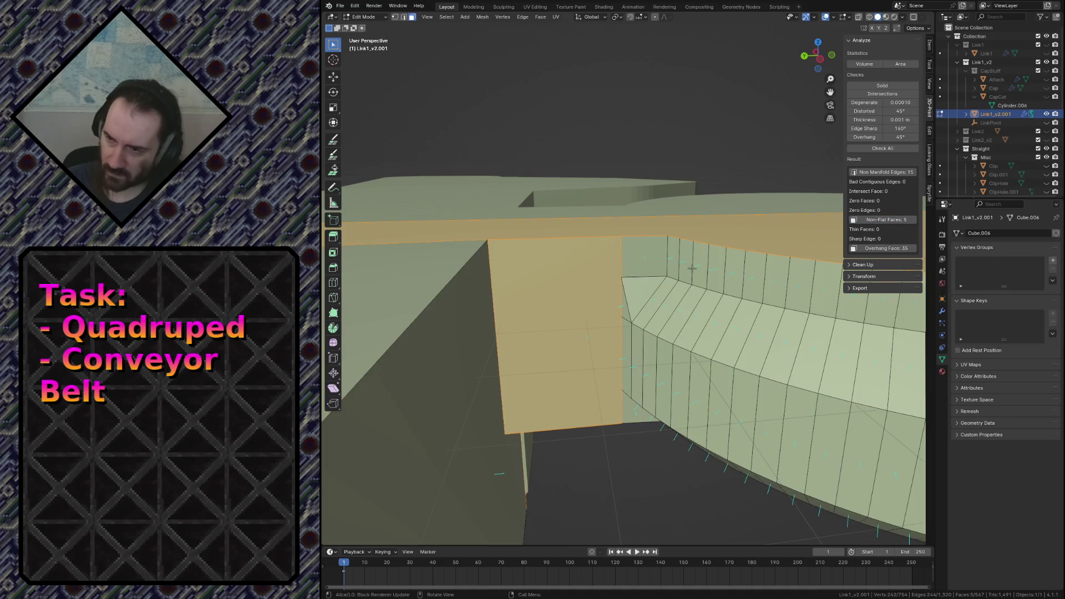
key("shift+grave")
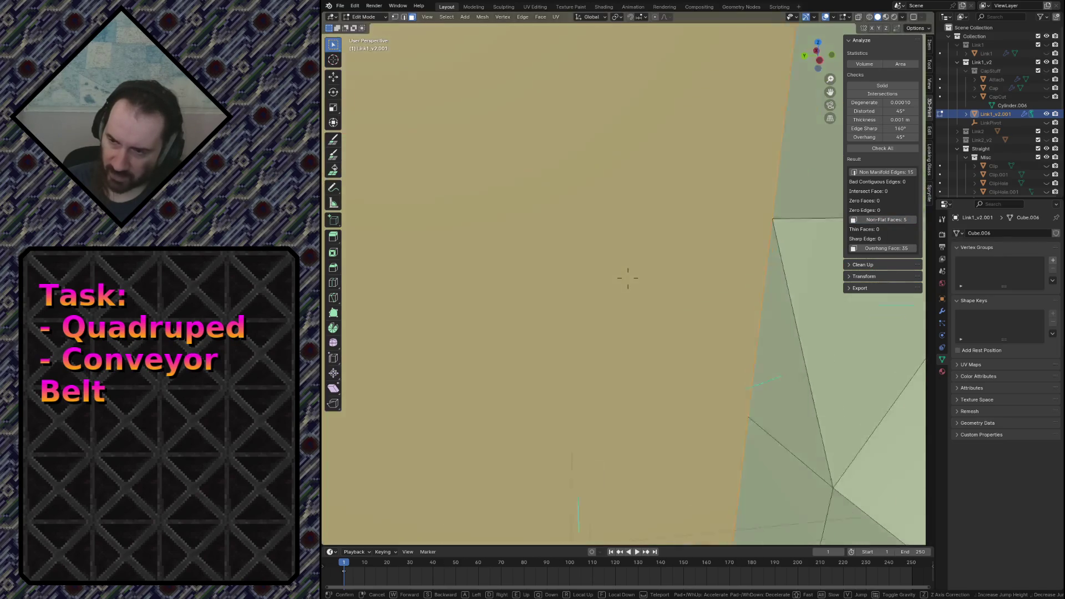
Move the corner vertex to flatten the face and fly around the notched corner to check it.
left_click(682, 277)
key("g")
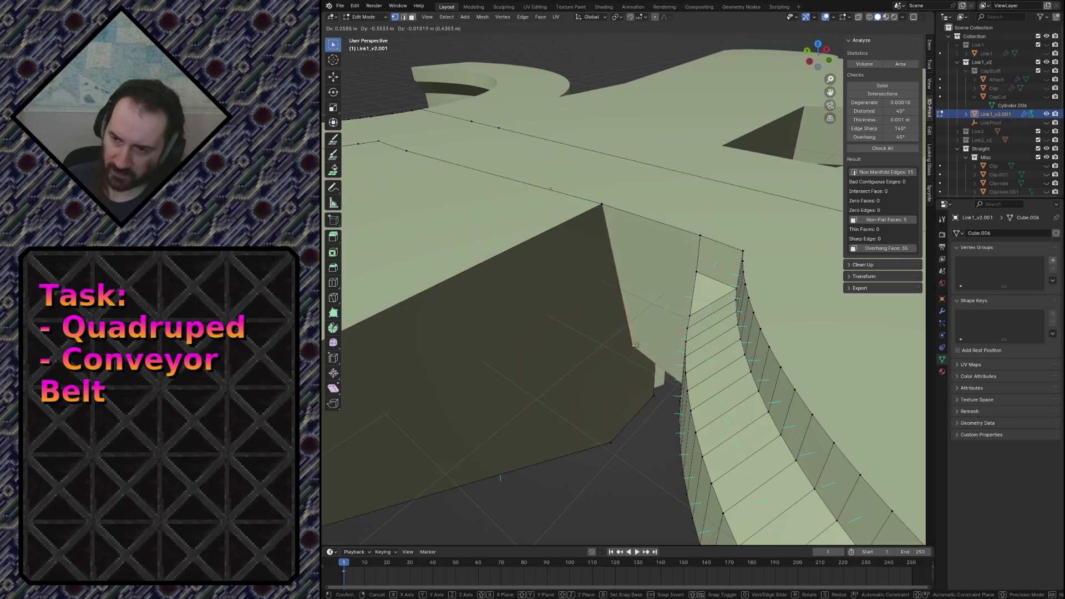
left_click(581, 318)
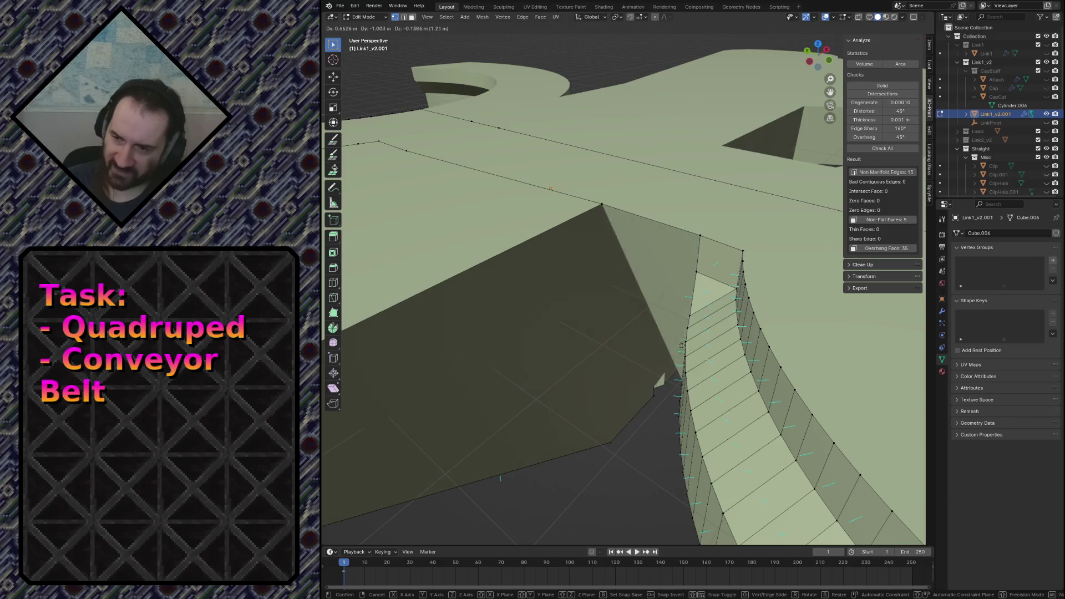
key("shift+grave")
key("w")
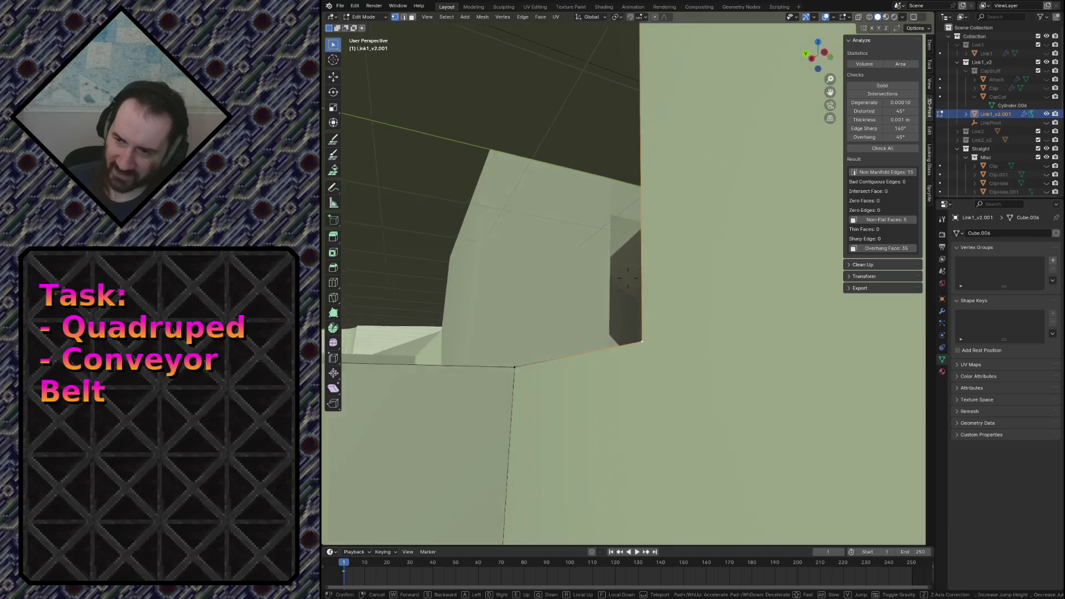
key("w")
key("w")
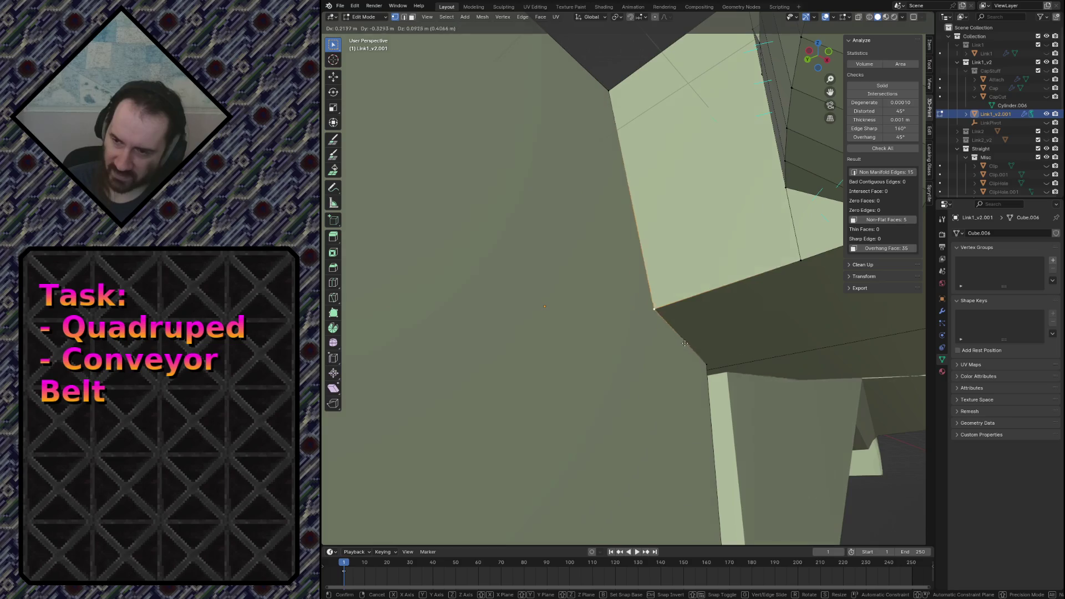
key("Return")
key("shift+grave")
left_click(627, 278)
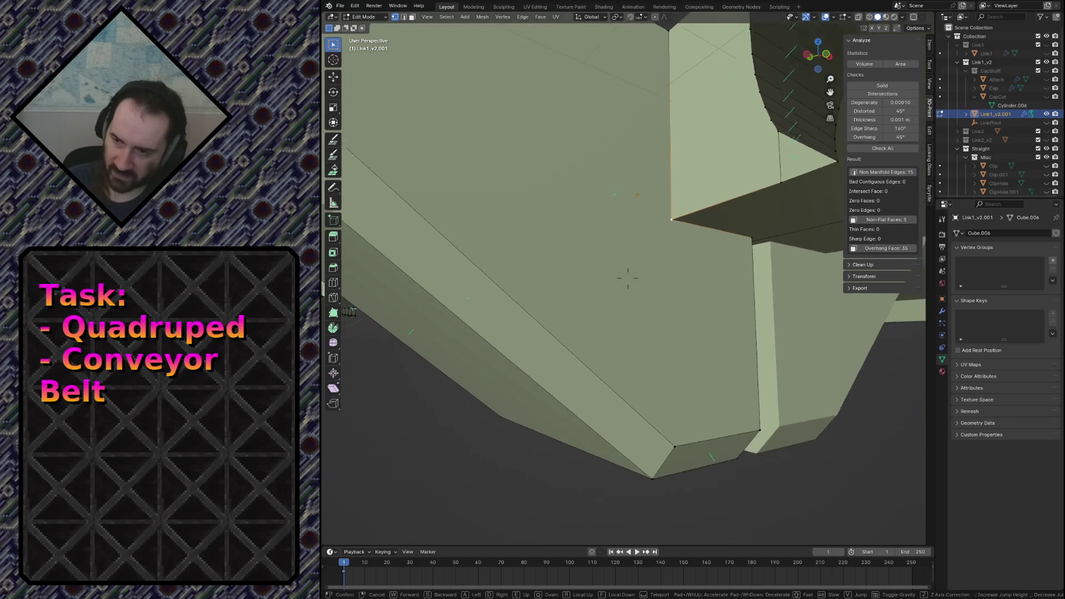
Knife-cut a new edge down the link's notched corner, keeping the vertex position unchanged.
key("k")
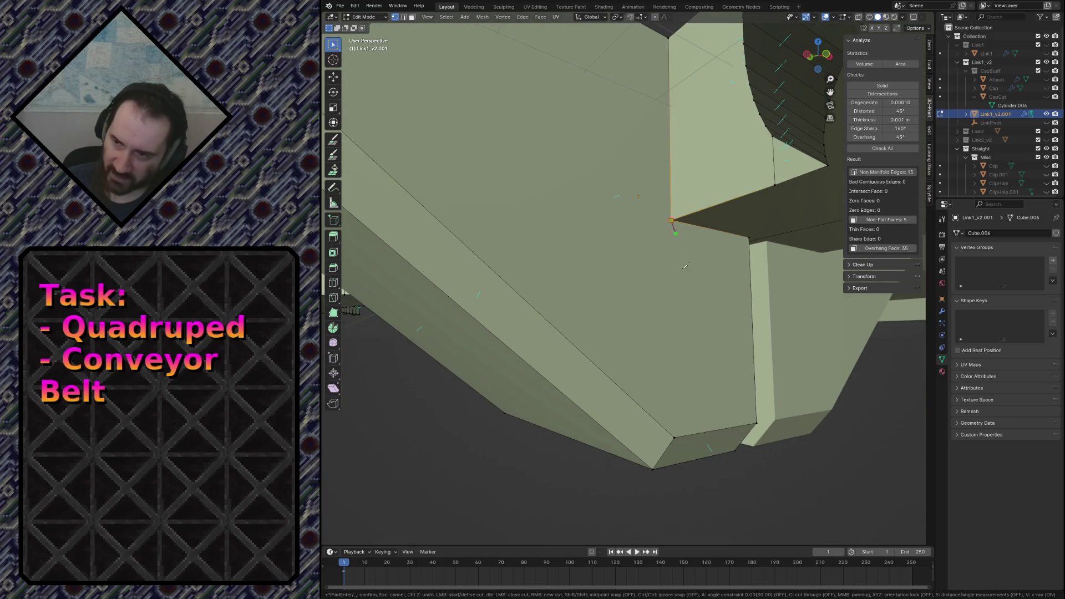
key("Return")
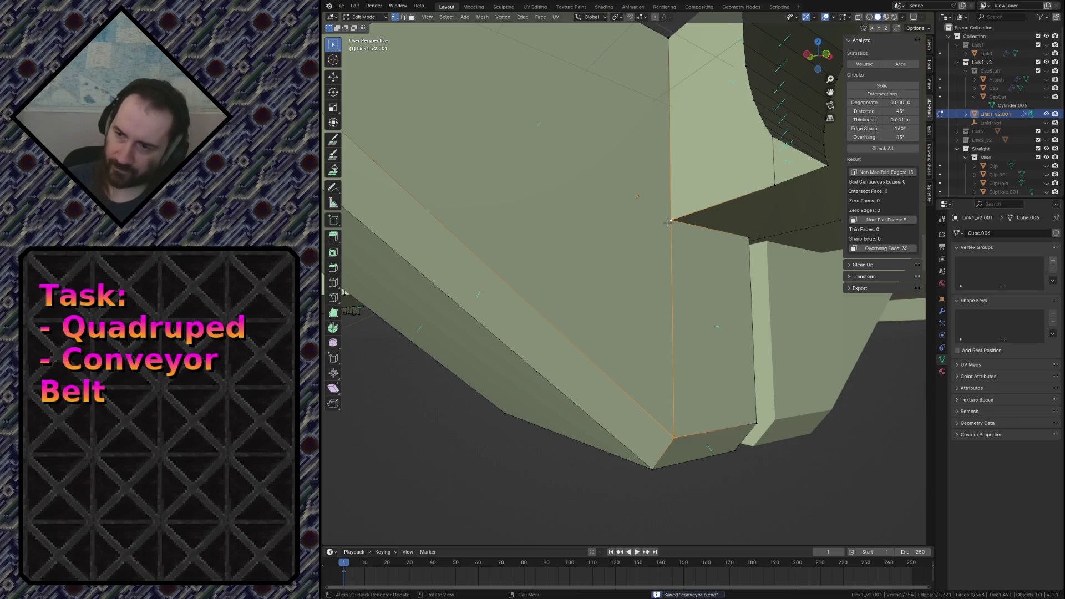
key("g")
right_click(685, 240)
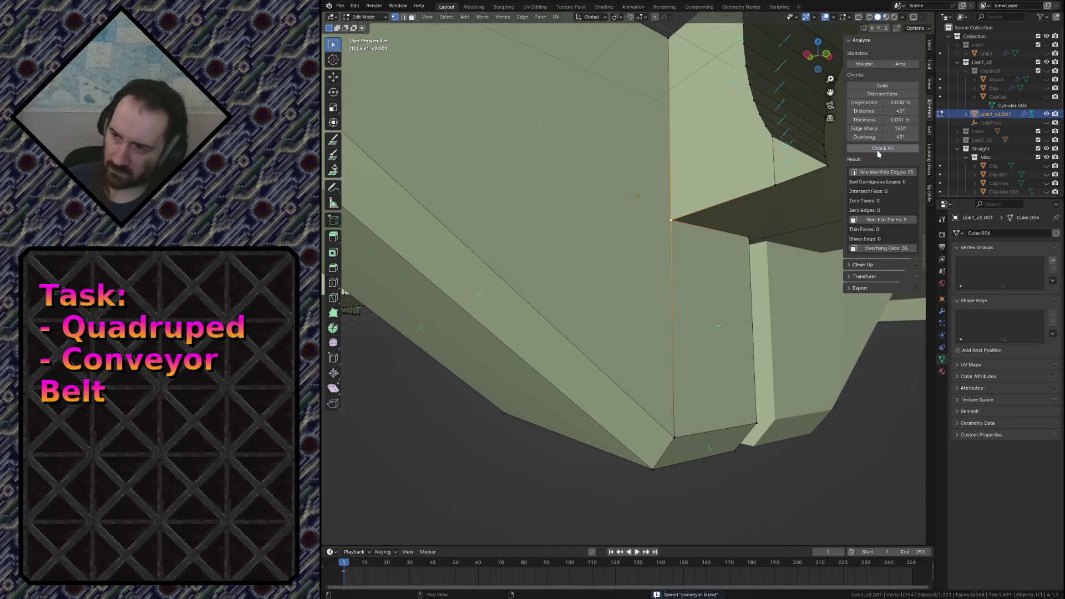
Flatten the face beside the gap to zero width along the X axis.
key("shift+grave")
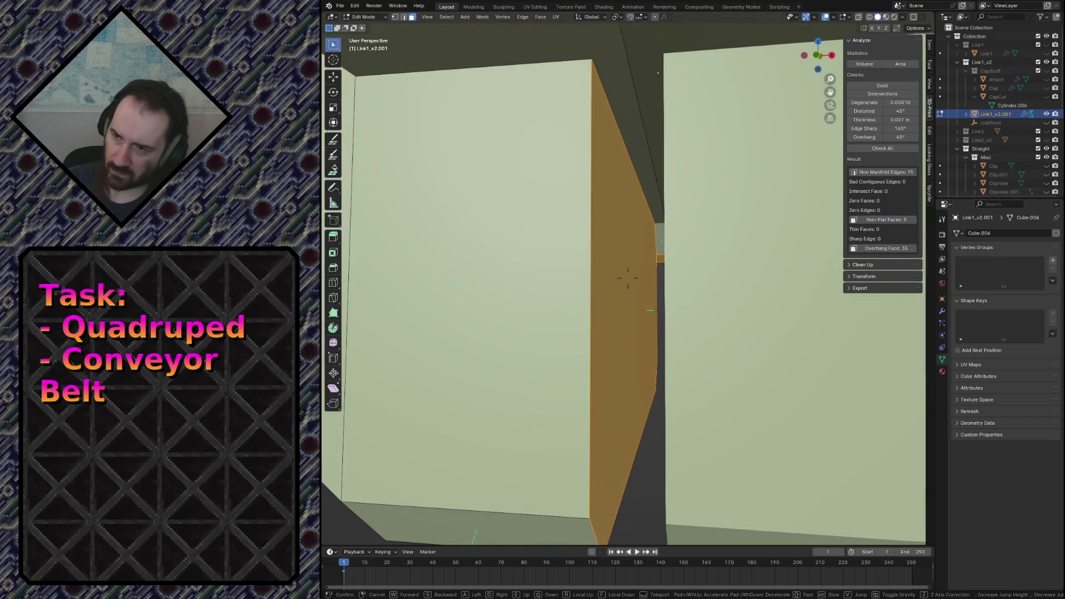
left_click(629, 279)
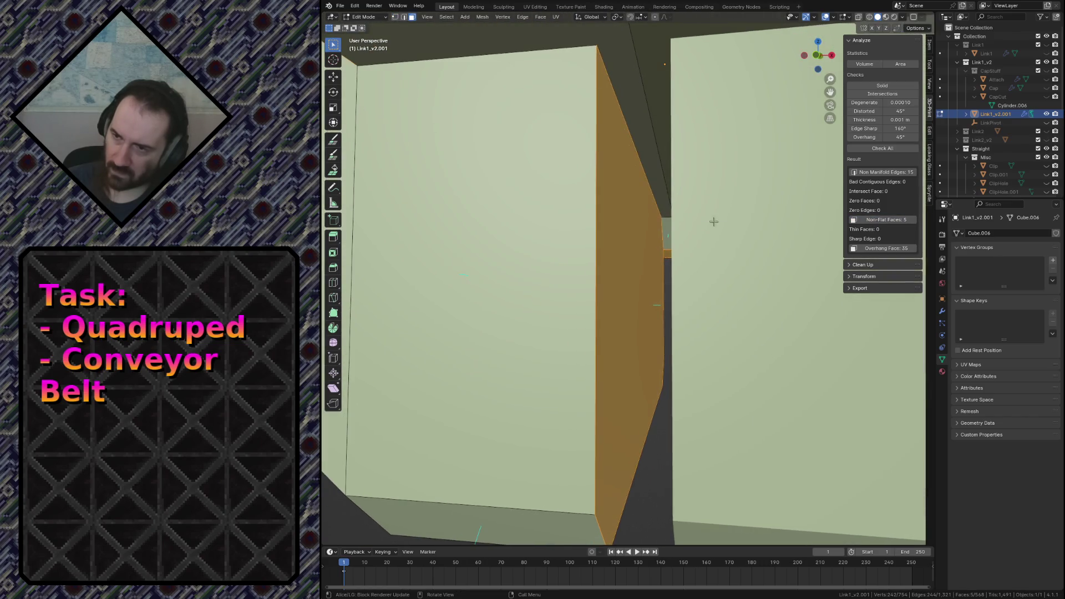
key("alt+a")
scroll(628, 279, "up", 3)
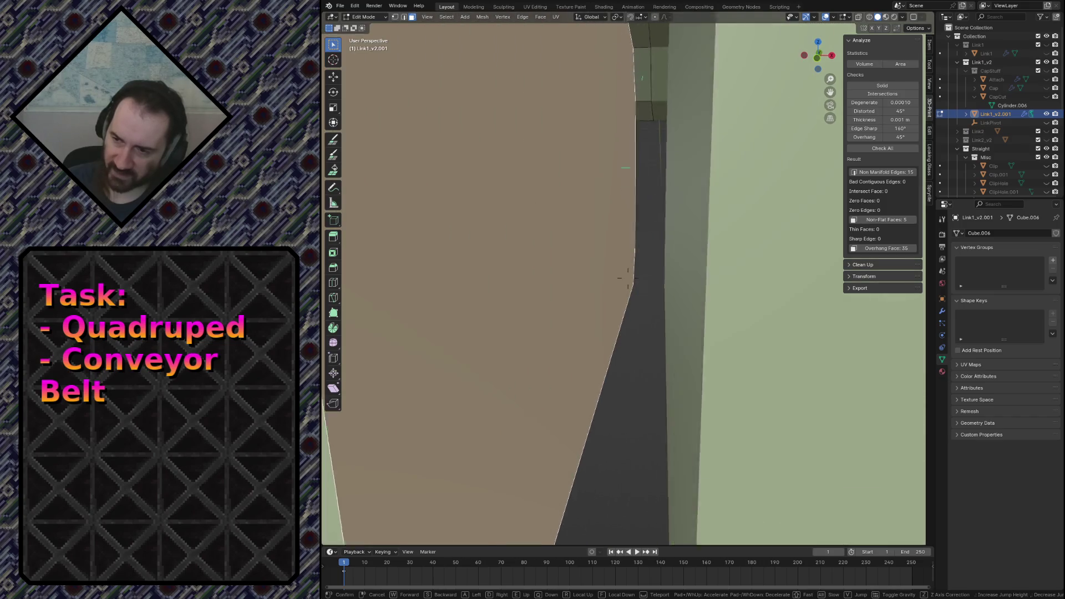
middle_click_drag(628, 279, 649, 264)
scroll(649, 265, "down", 3)
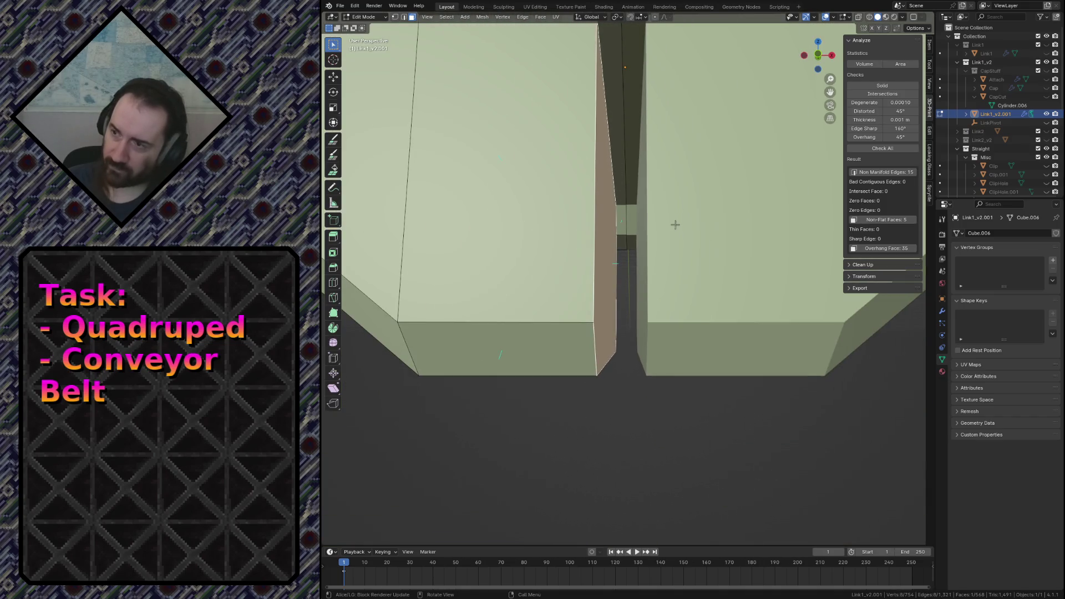
key("s")
key("x")
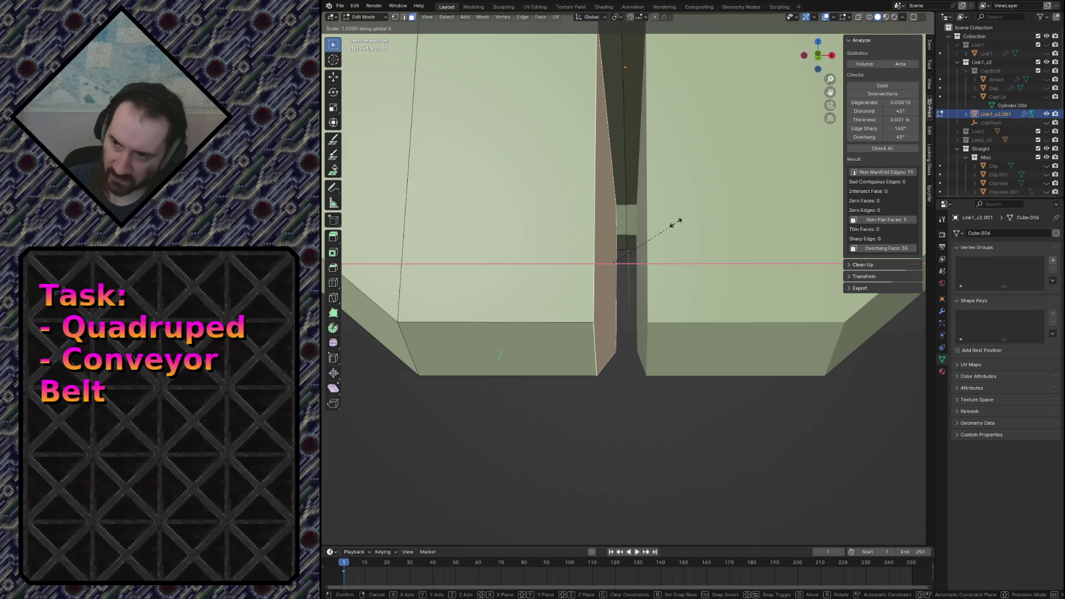
type("0")
left_click(676, 223)
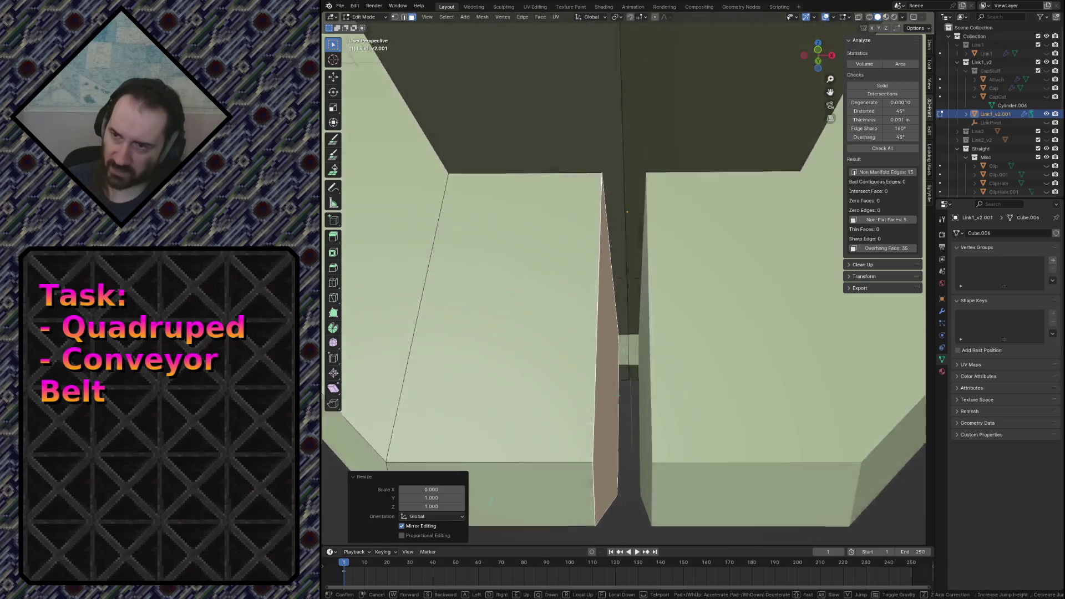
Select the link's non-flat faces via the 3D-Print check, now four, and fly out to view them.
middle_click_drag(676, 223, 676, 250)
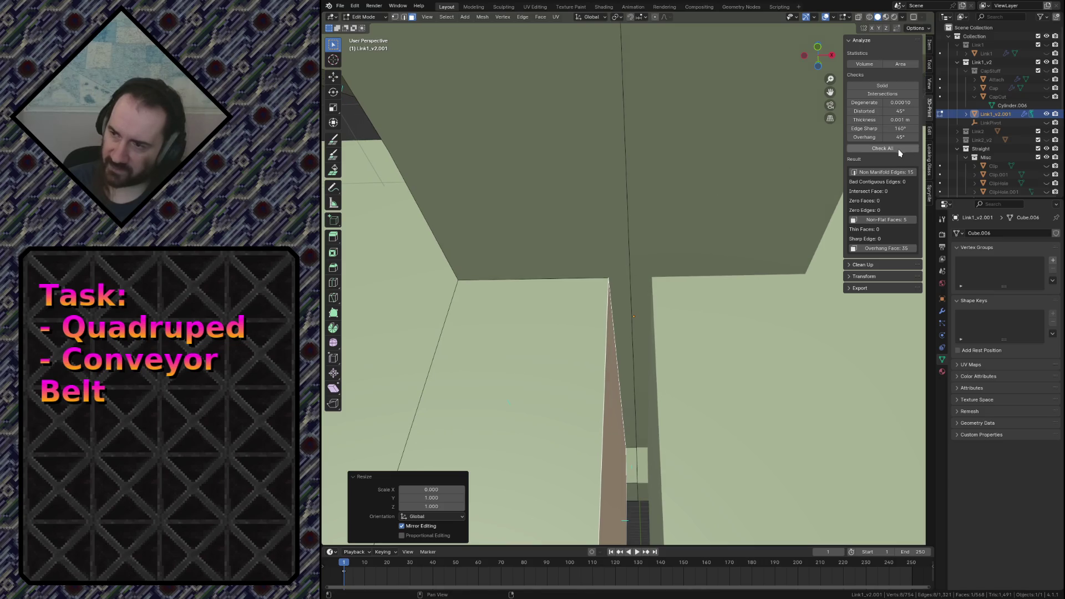
left_click(902, 221)
key("shift+grave")
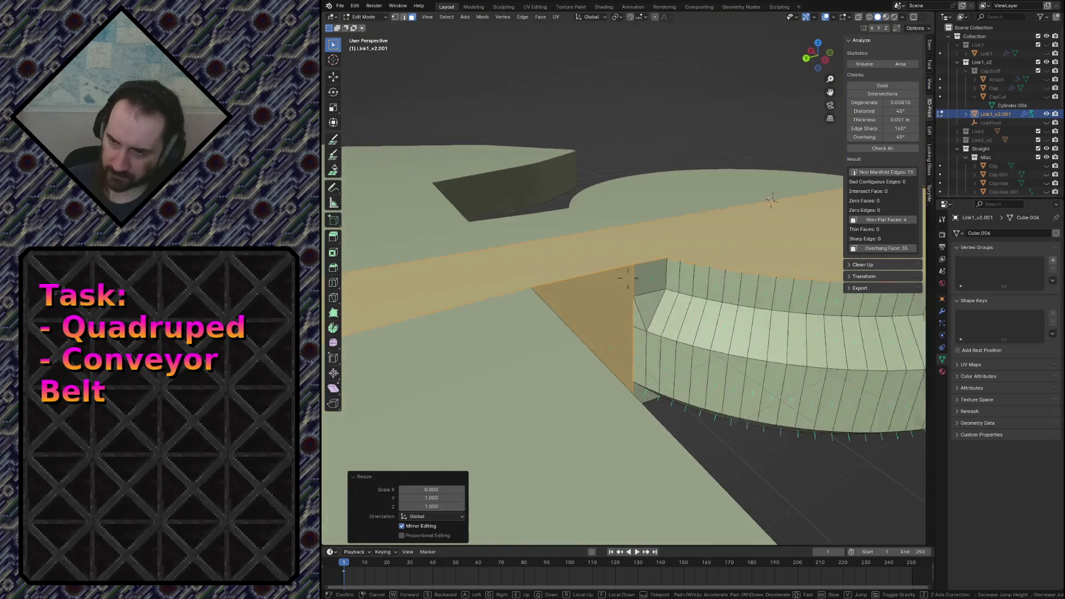
Flatten the triangular face to zero width along X.
left_click(616, 302)
key("s")
key("x")
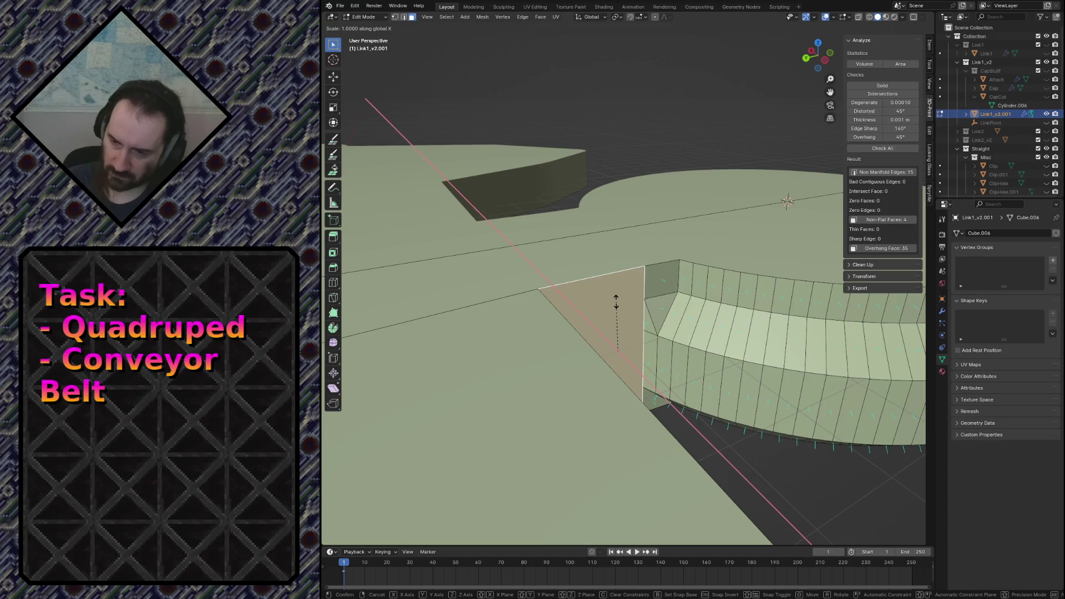
left_click(615, 302)
Flatten the top strip face to zero height along Z.
left_click(697, 241)
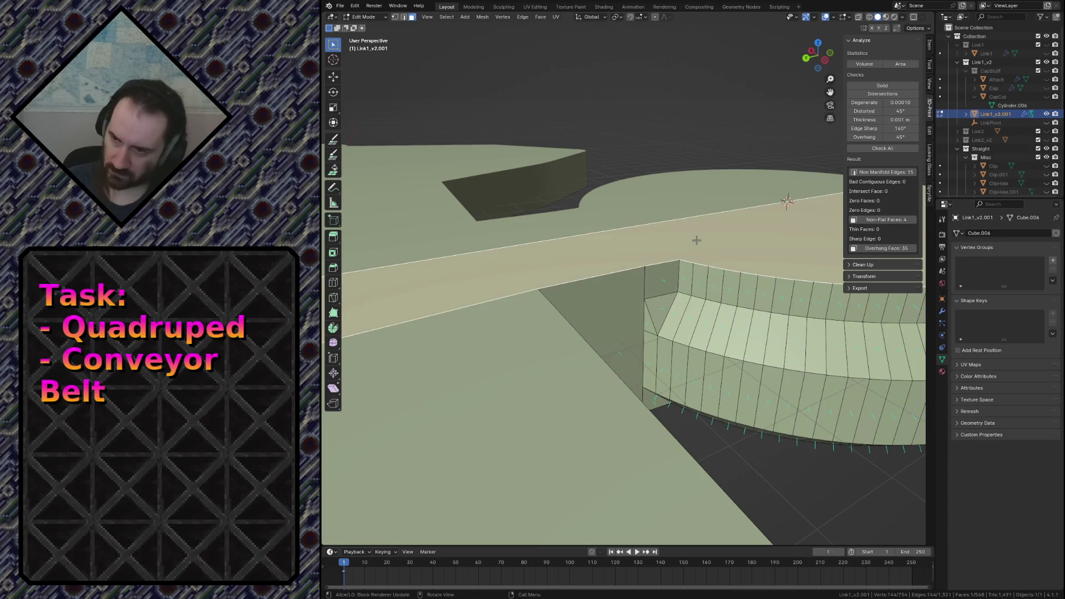
key("s")
key("z")
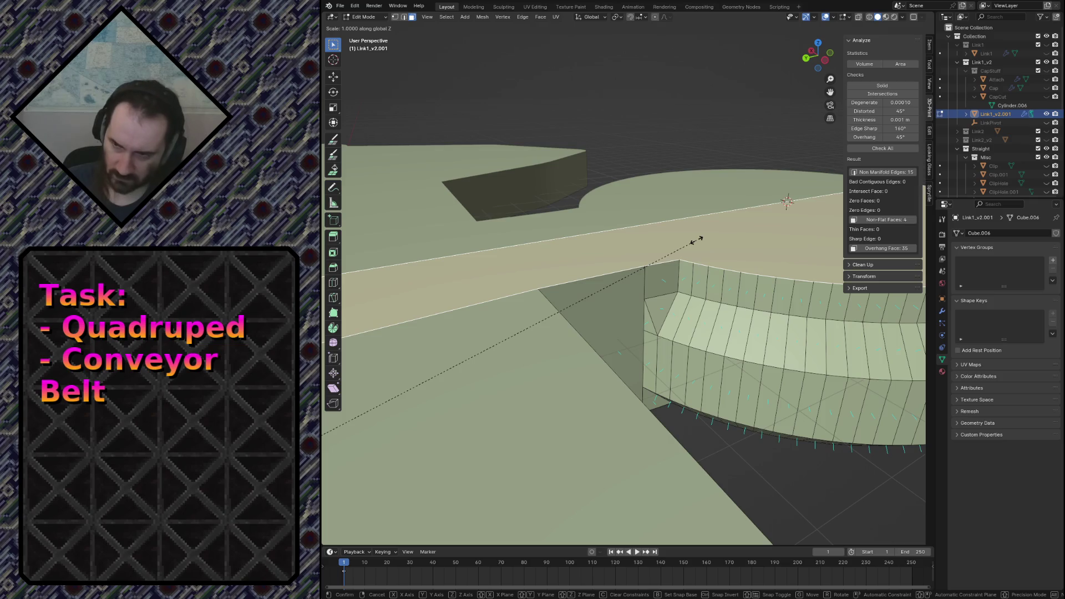
key("0")
key("Return")
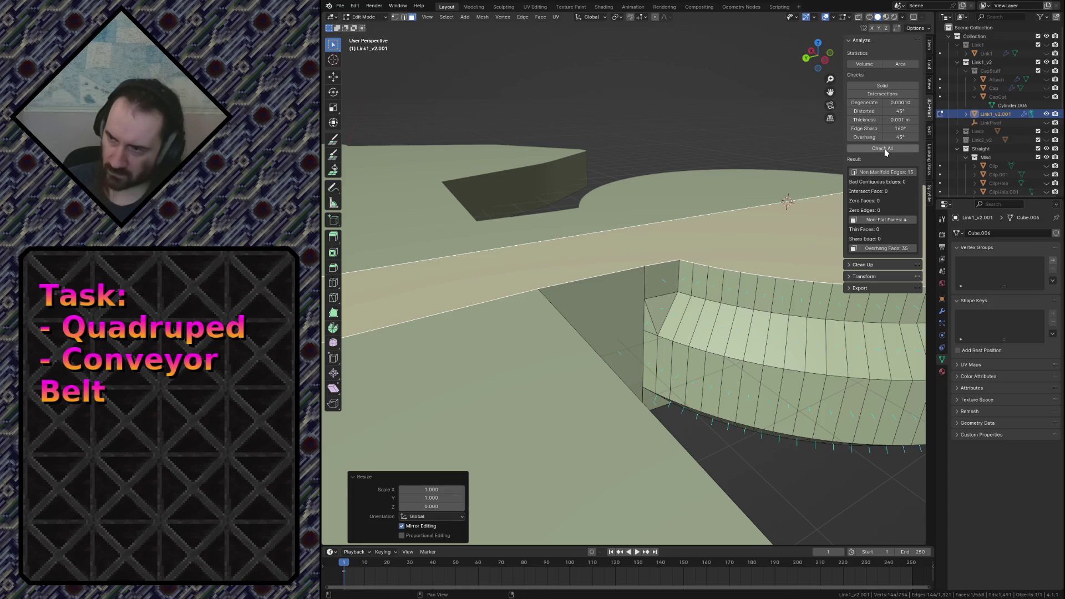
Rerun the Non-Flat Faces check, now three, and fly toward them.
left_click(896, 219)
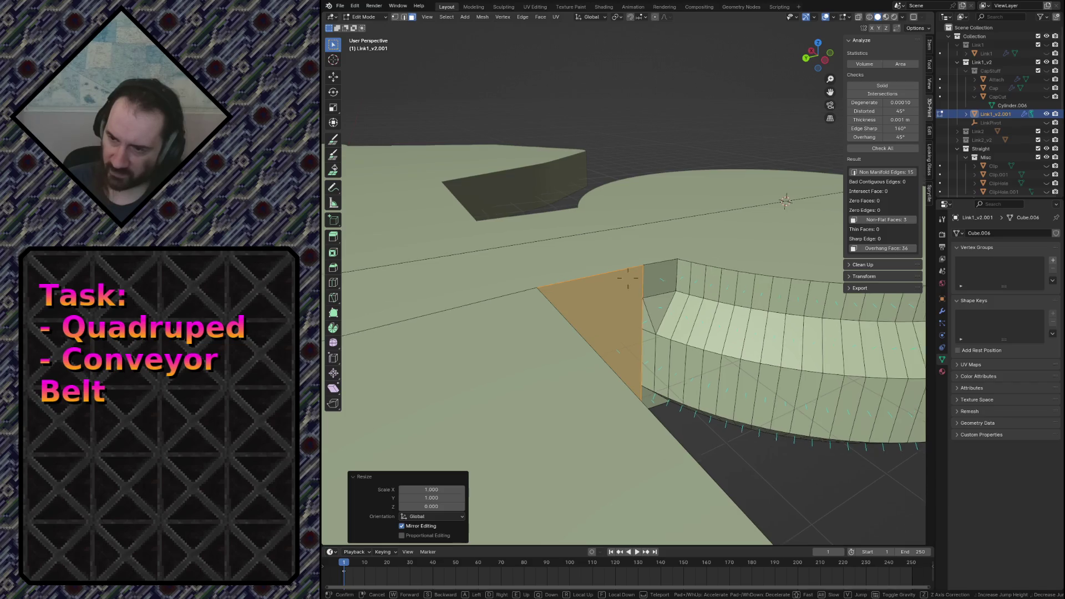
key("shift+grave")
key("w")
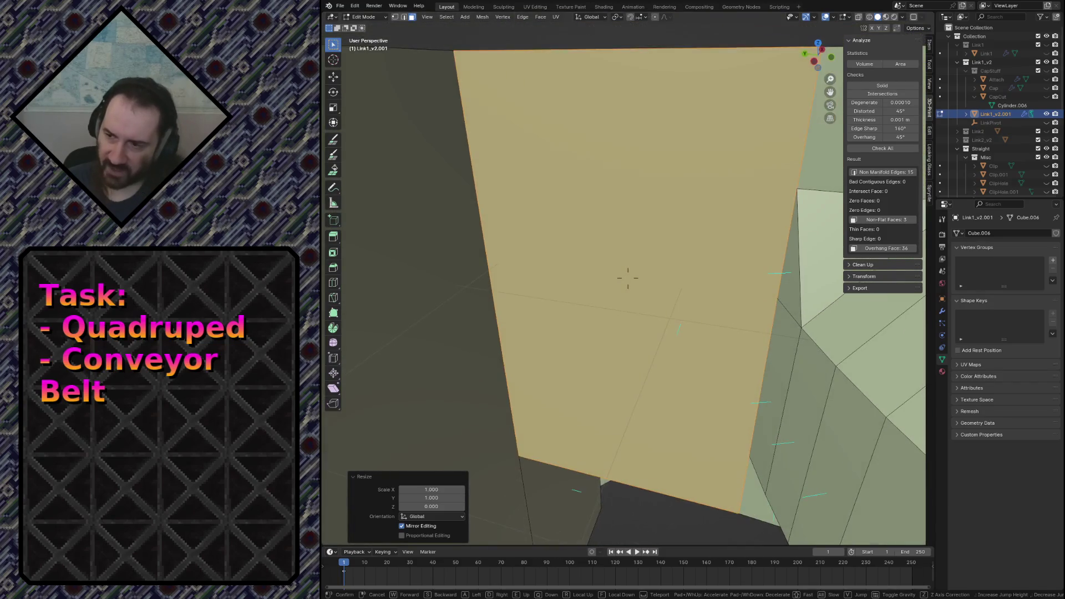
Fly through the link's gaps and curved walls to inspect the remaining non-flat faces.
key("w")
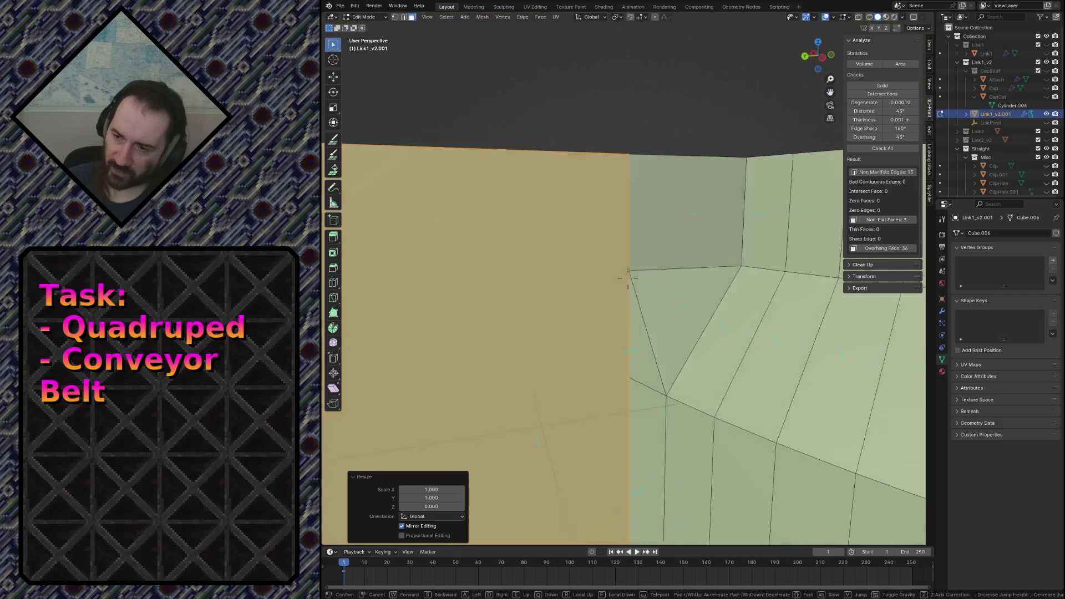
left_click(709, 277)
key("shift+grave")
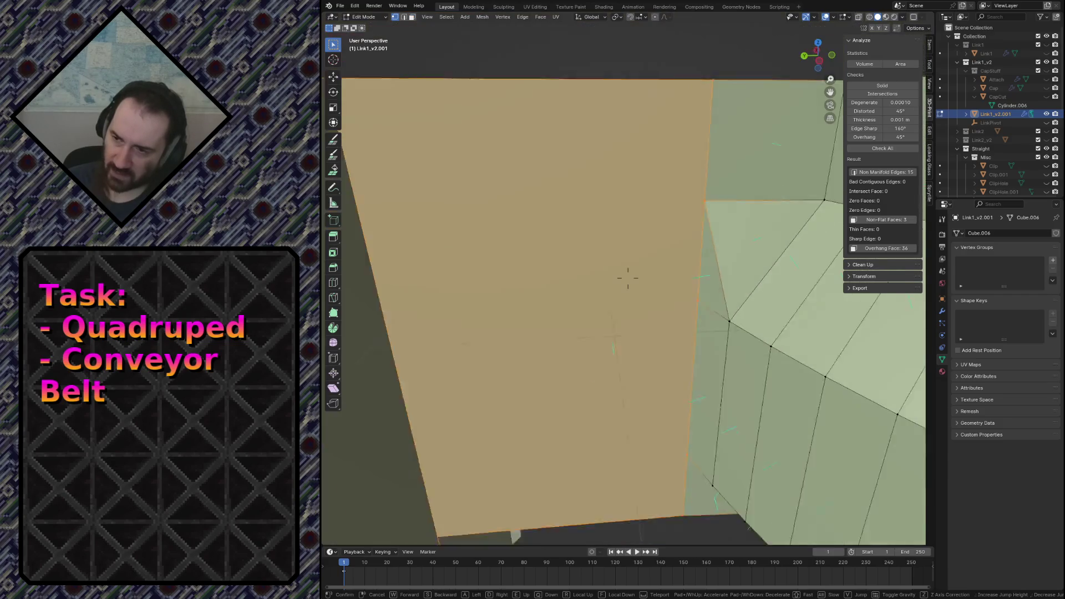
key("w")
key("w")
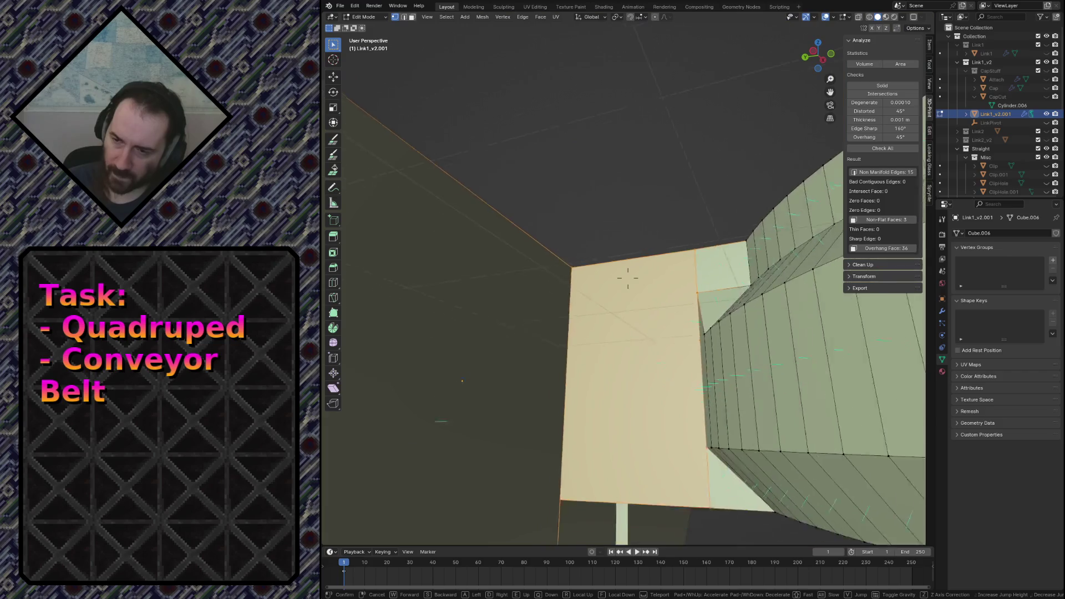
key("s")
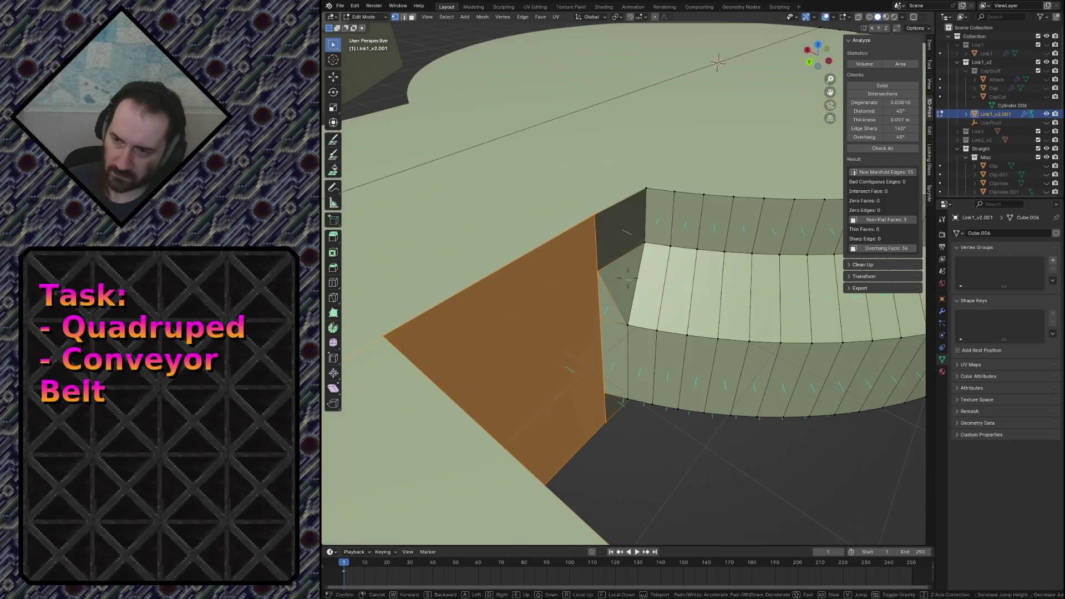
key("w")
key("w")
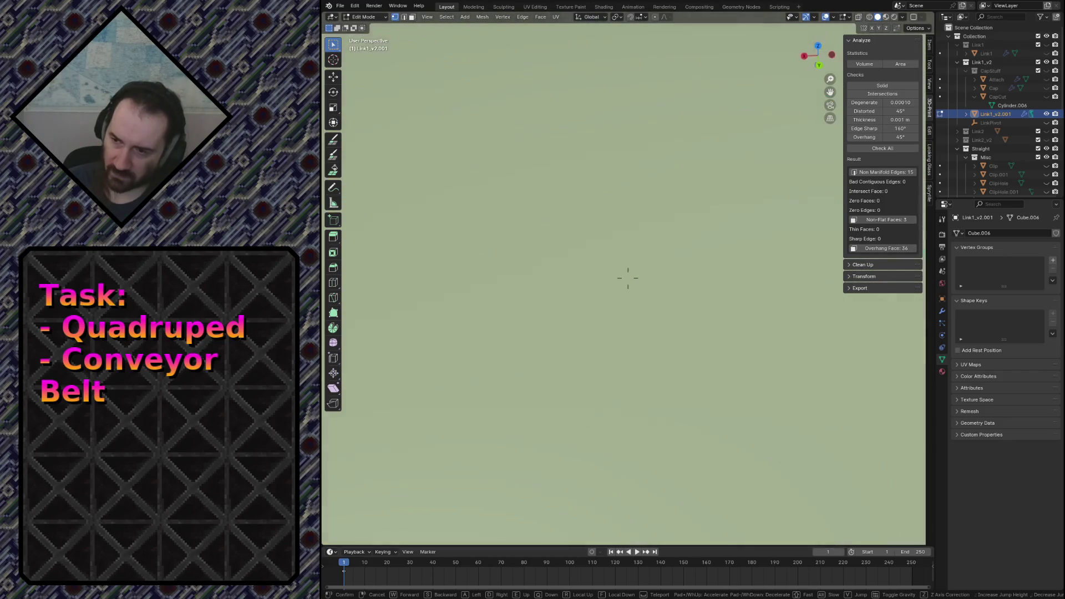
key("s")
key("w")
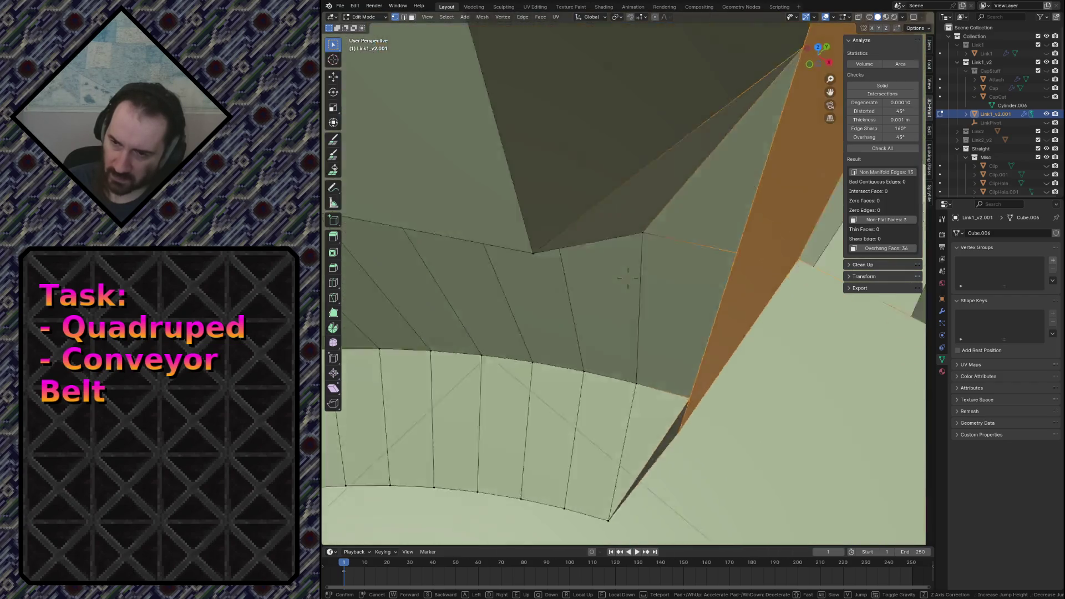
key("s")
key("w")
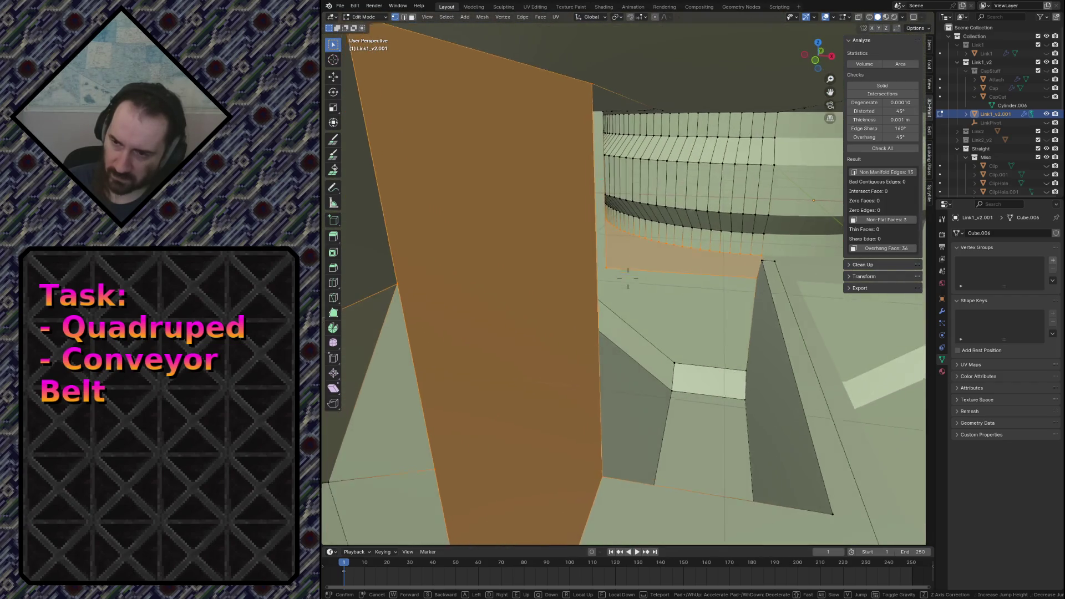
key("w")
key("s")
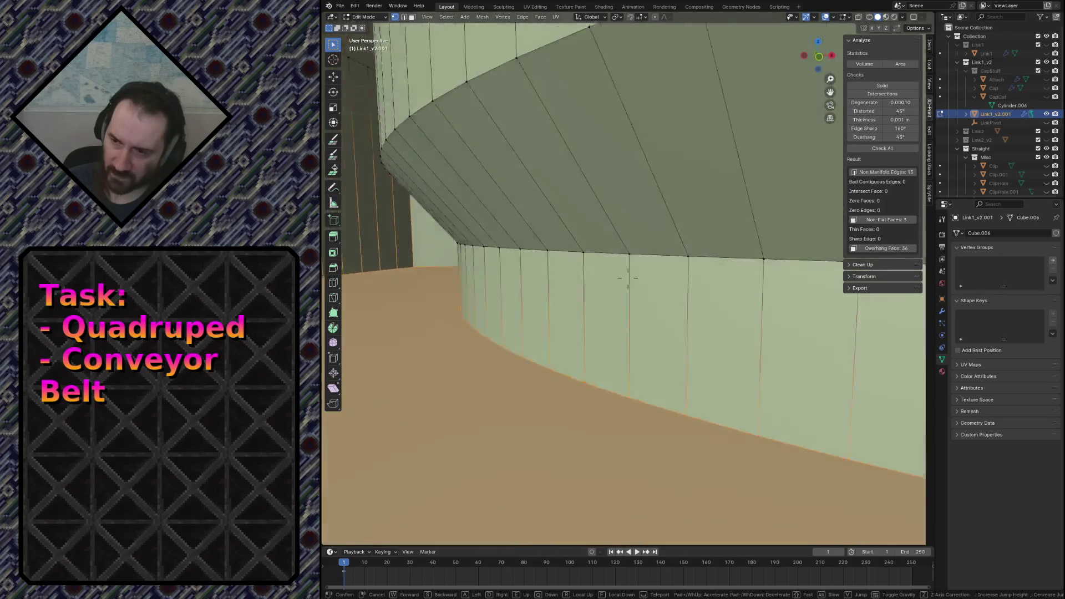
key("s")
key("s")
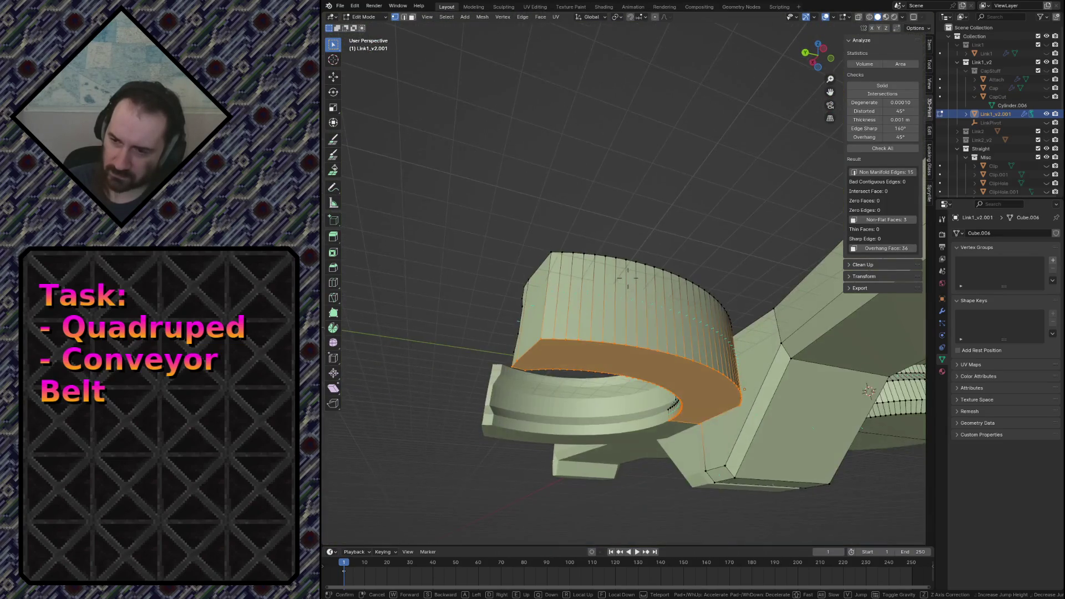
key("s")
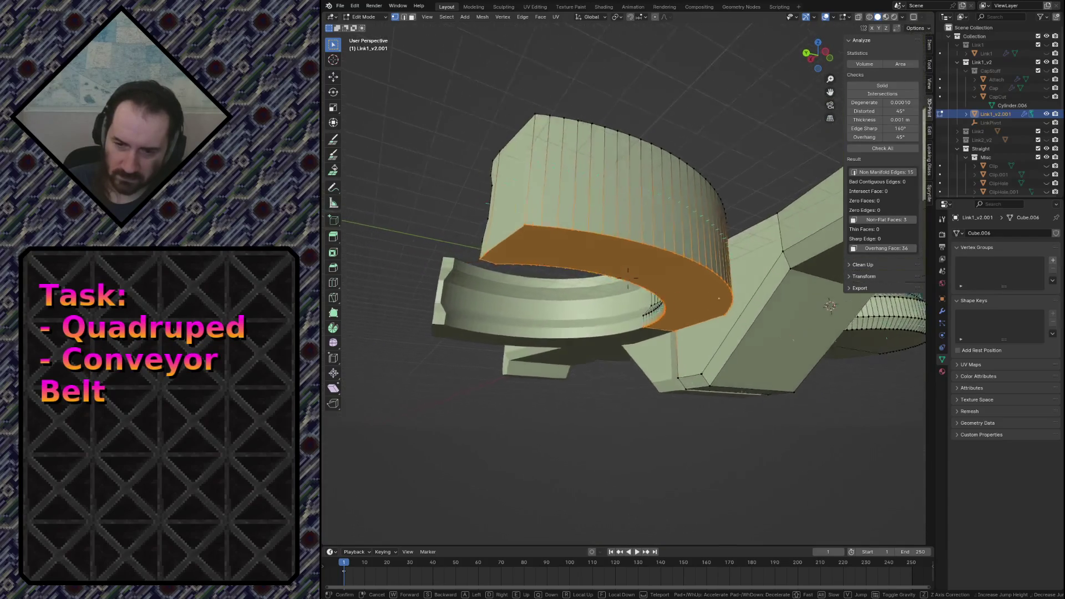
key("w")
key("w")
key("w")
key("s")
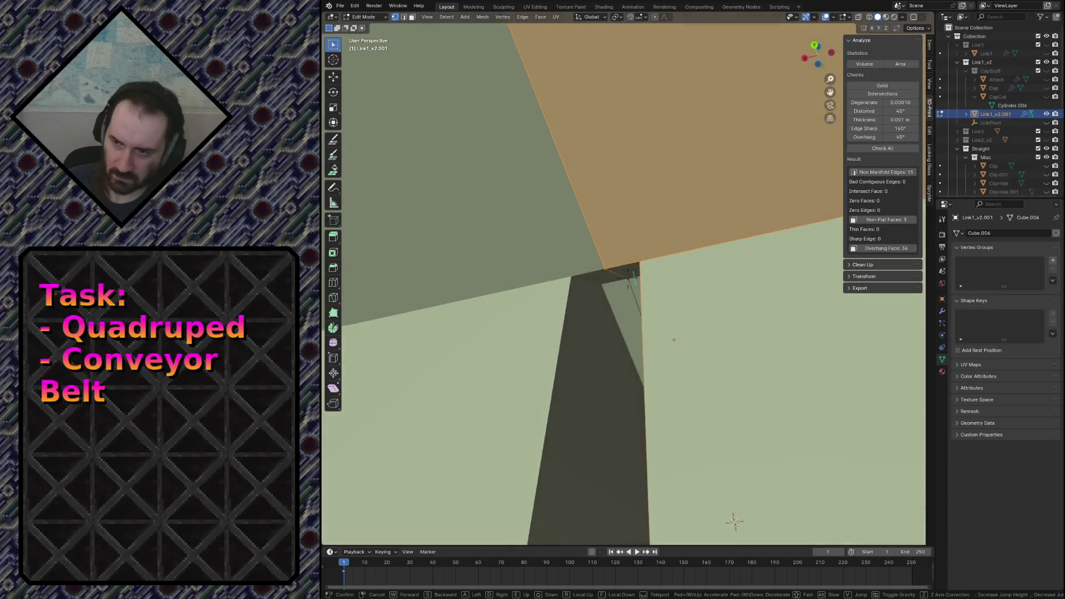
key("s")
key("s")
left_click(628, 279)
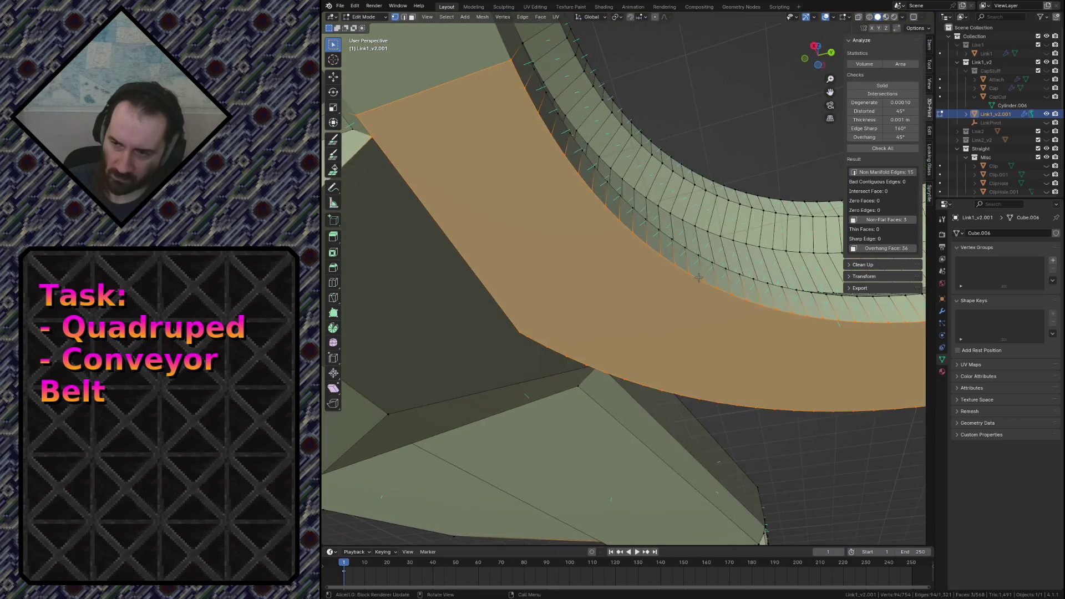
Return to Object Mode and deselect the link object.
key("Tab")
left_click(813, 426)
key("shift+grave")
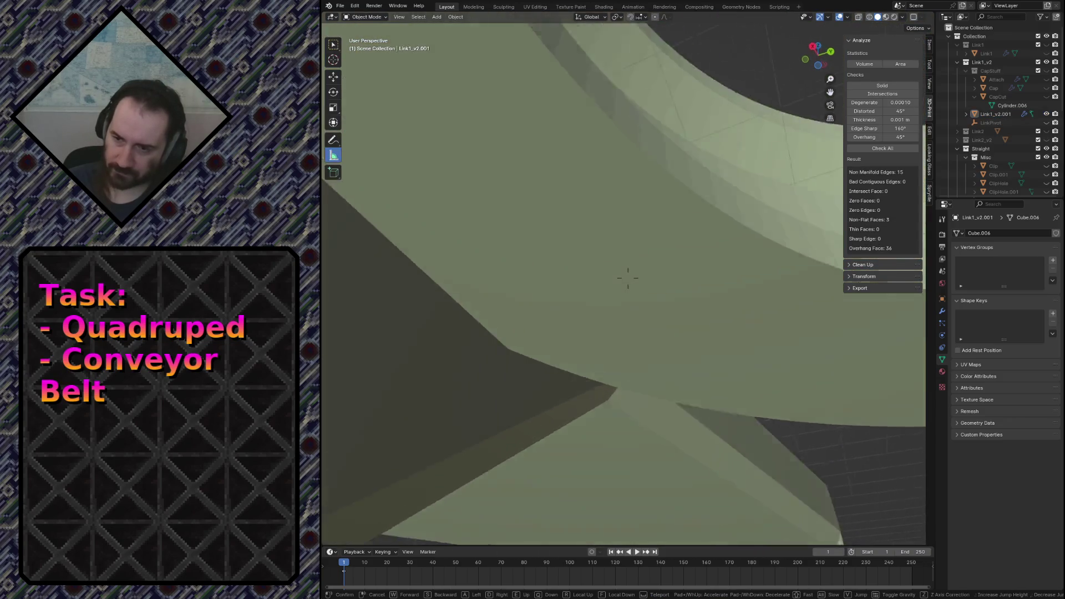
key("s")
key("s")
key("s")
left_click(628, 232)
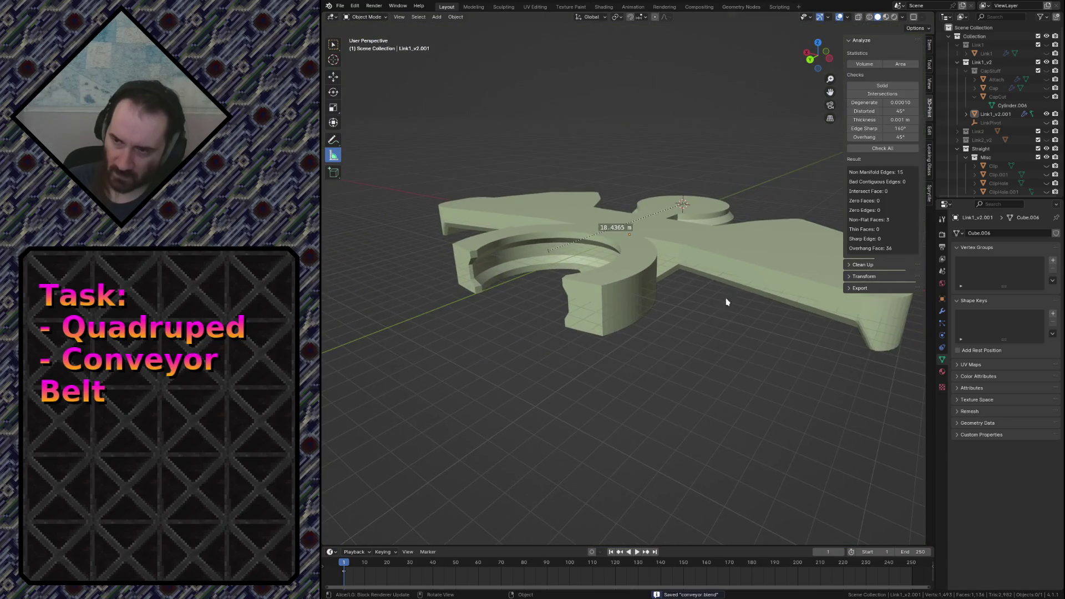
key("ctrl+s")
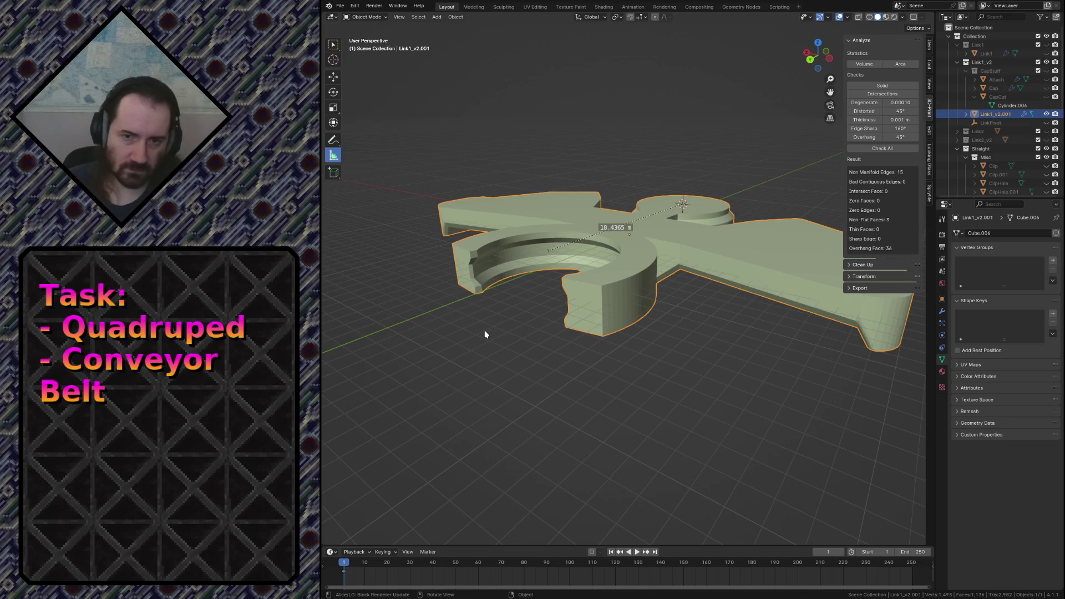
left_click(631, 359)
key("shift+grave")
key("w")
key("w")
key("w")
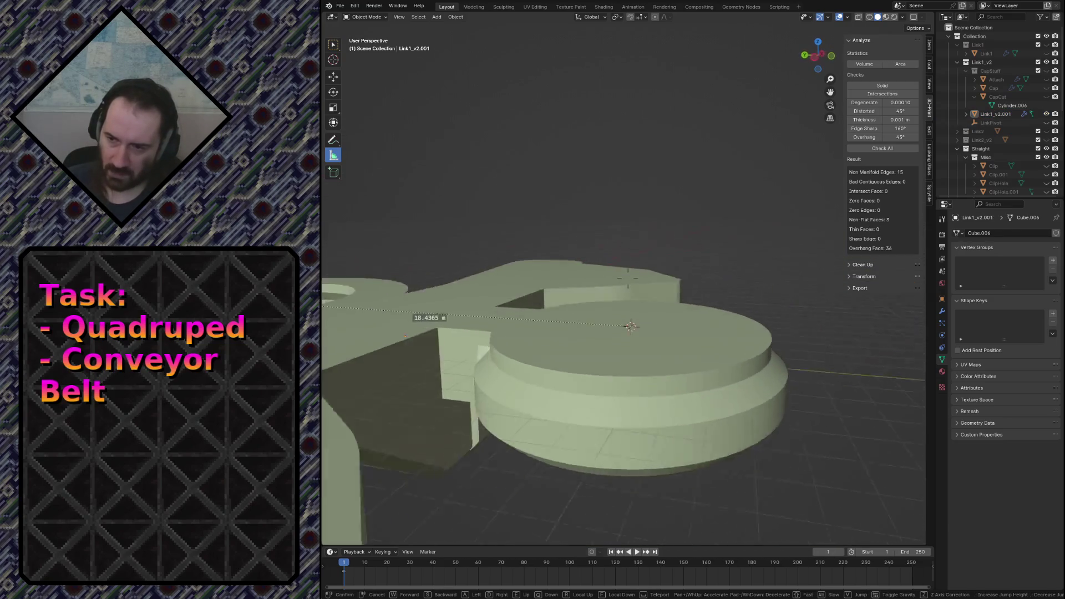
key("w")
key("w")
key("w")
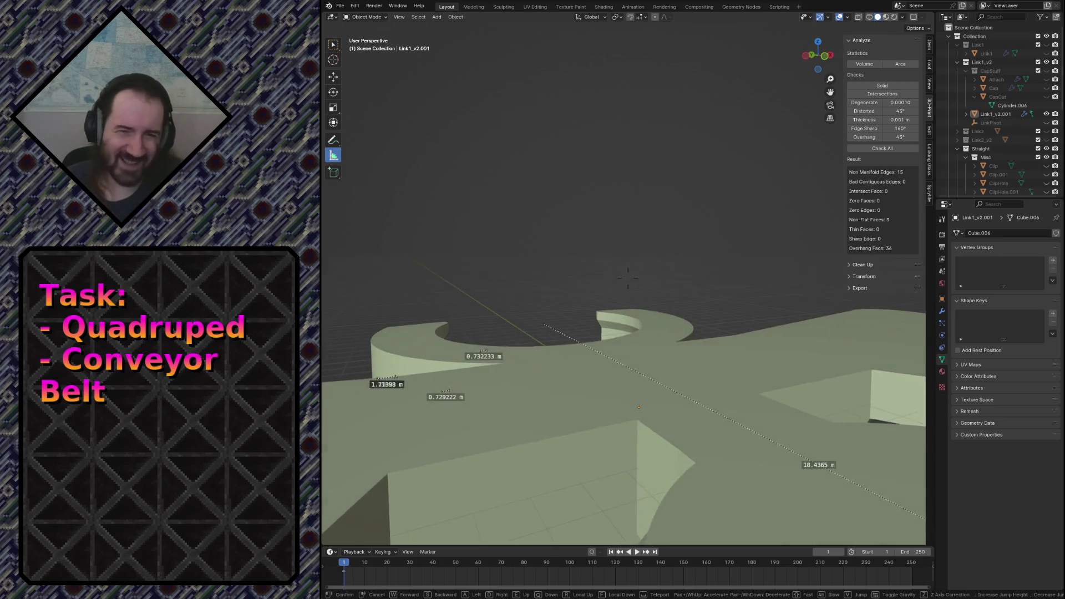
key("s")
key("s")
key("e")
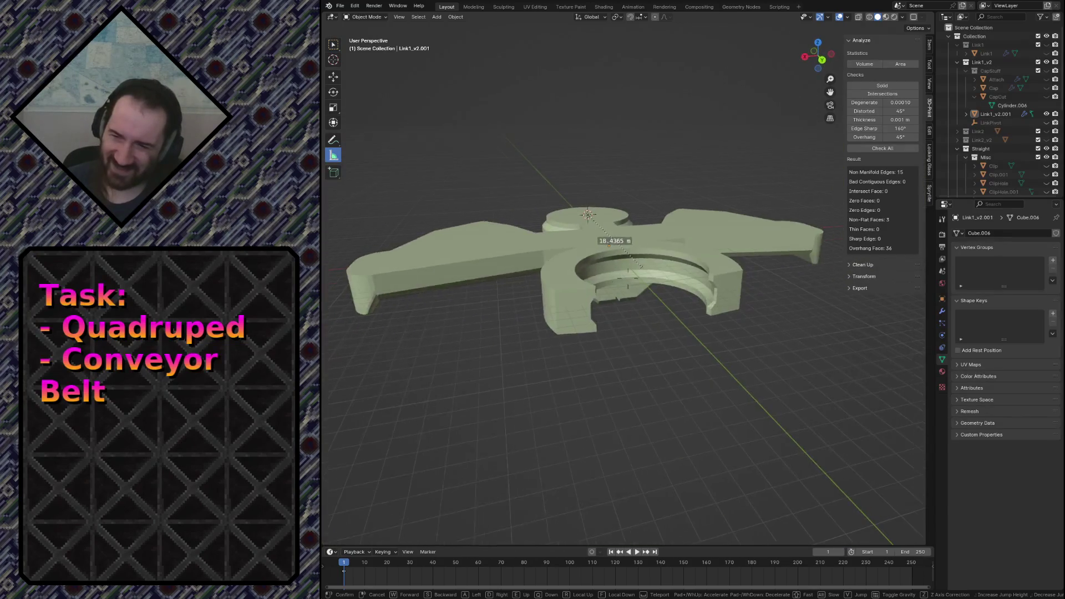
key("s")
key("w")
key("w")
key("s")
key("s")
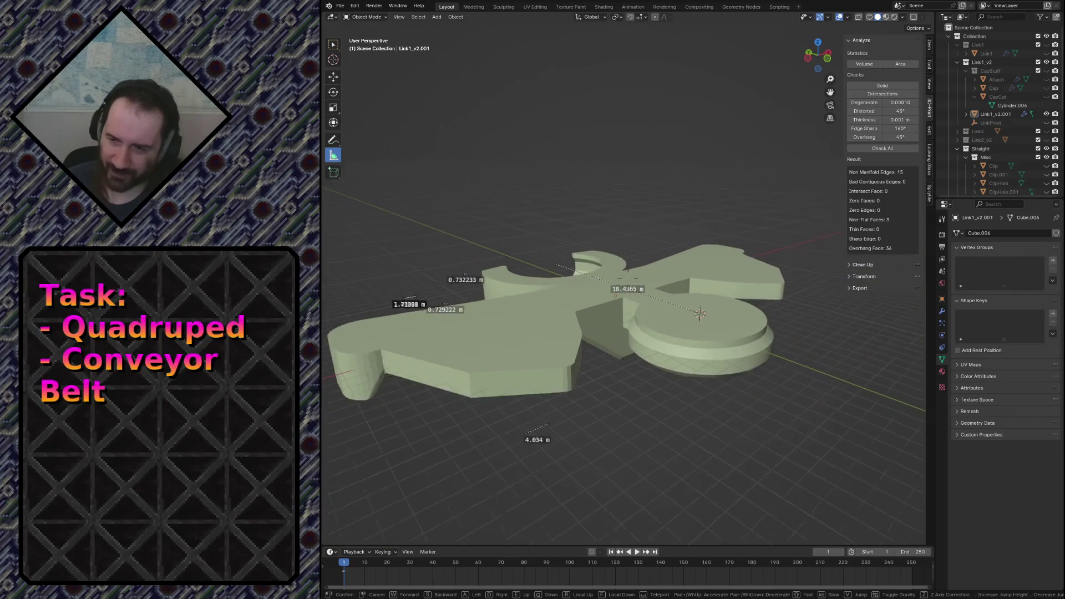
key("w")
key("w")
key("s")
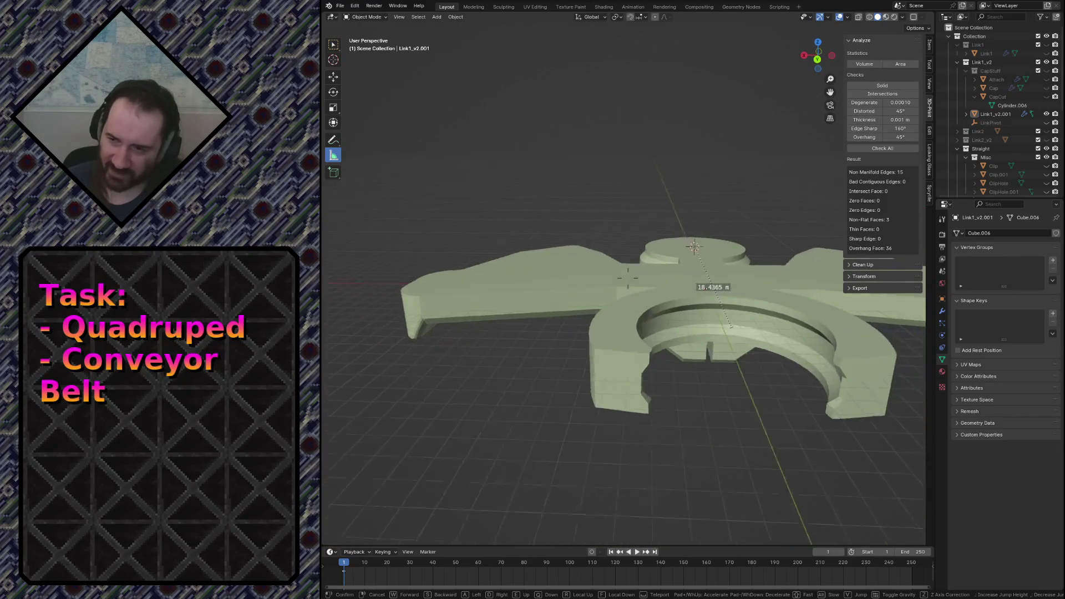
key("w")
key("d")
key("w")
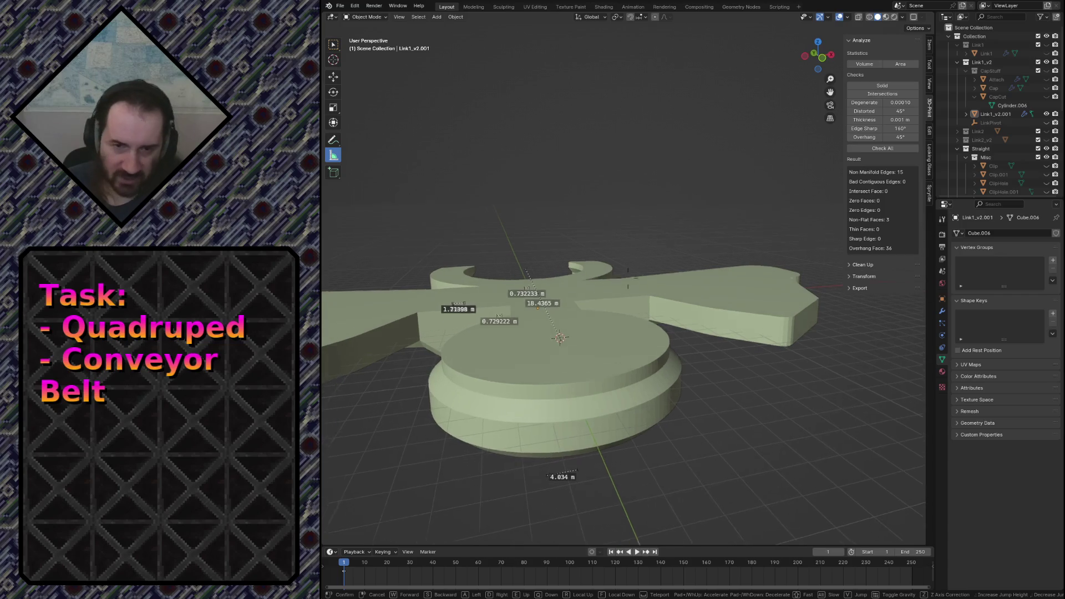
key("a")
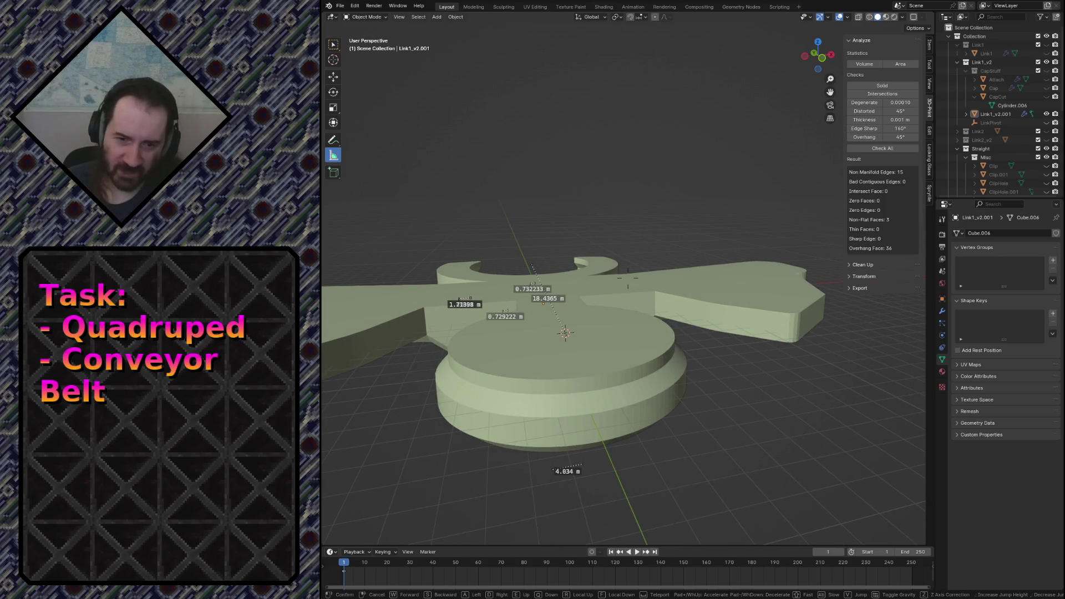
key("s")
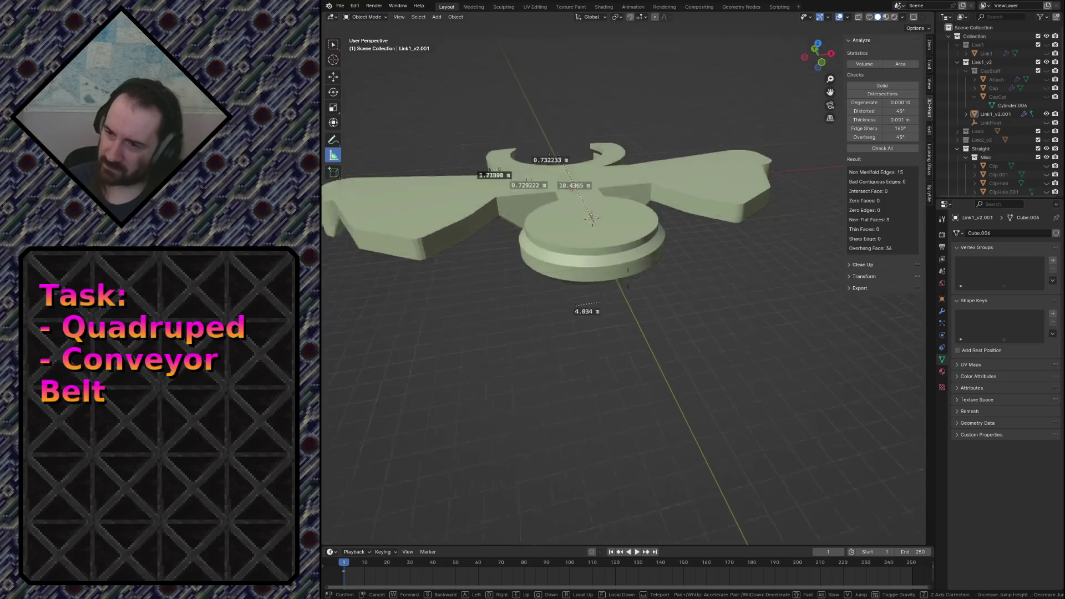
key("s")
key("w")
left_click(522, 347)
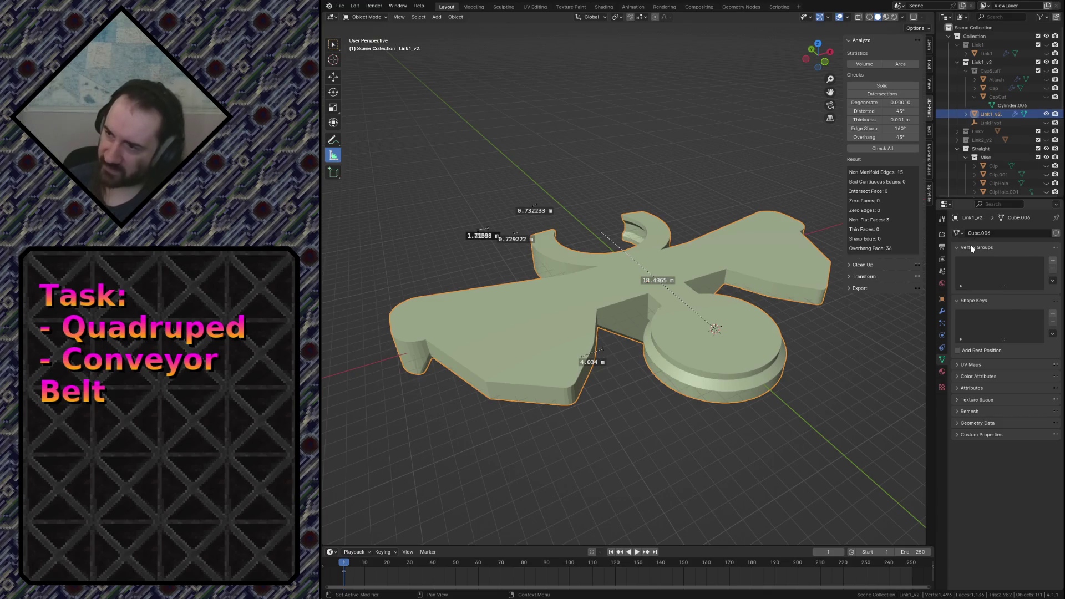
Rename the link object to Link1_v2 and unhide the Straight track collection.
key("F2")
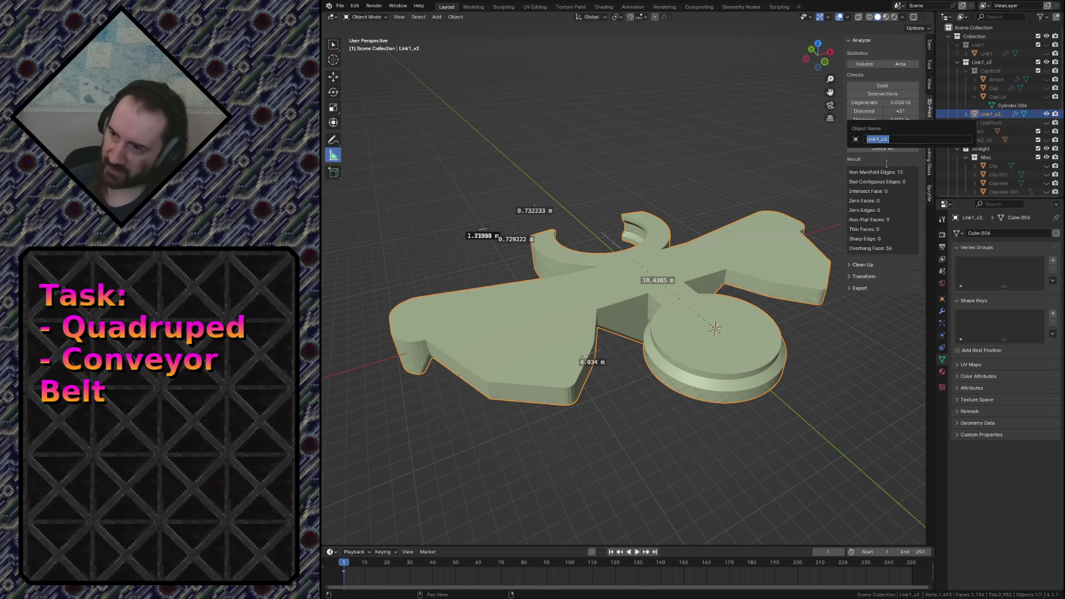
key("Return")
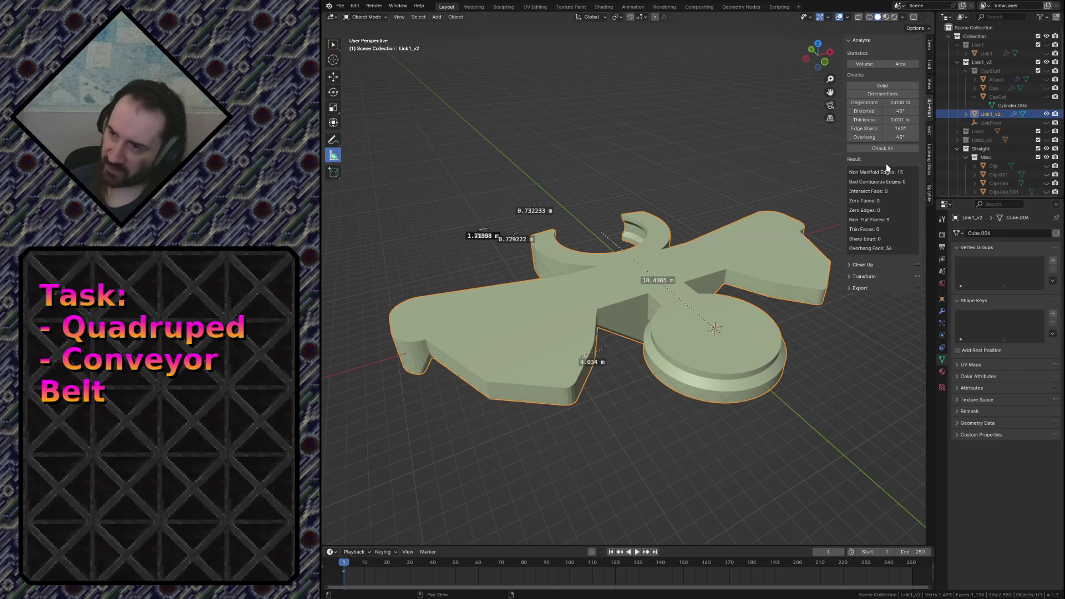
scroll(1035, 156, "down", 3)
left_click(1047, 159)
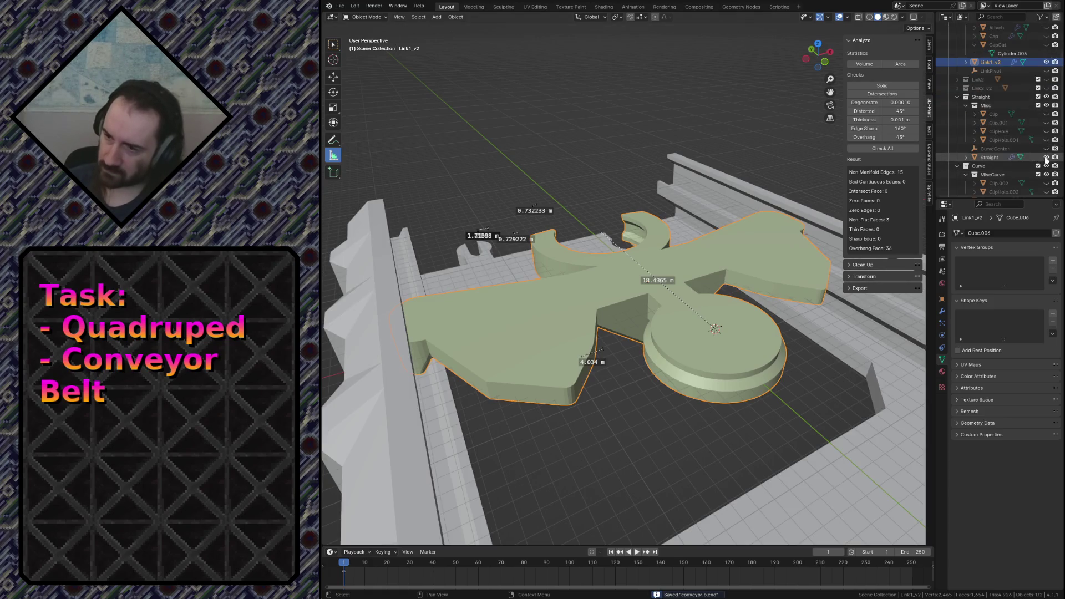
Fly around the assembly, select the Joined track object and save conveyor.blend.
key("shift+grave")
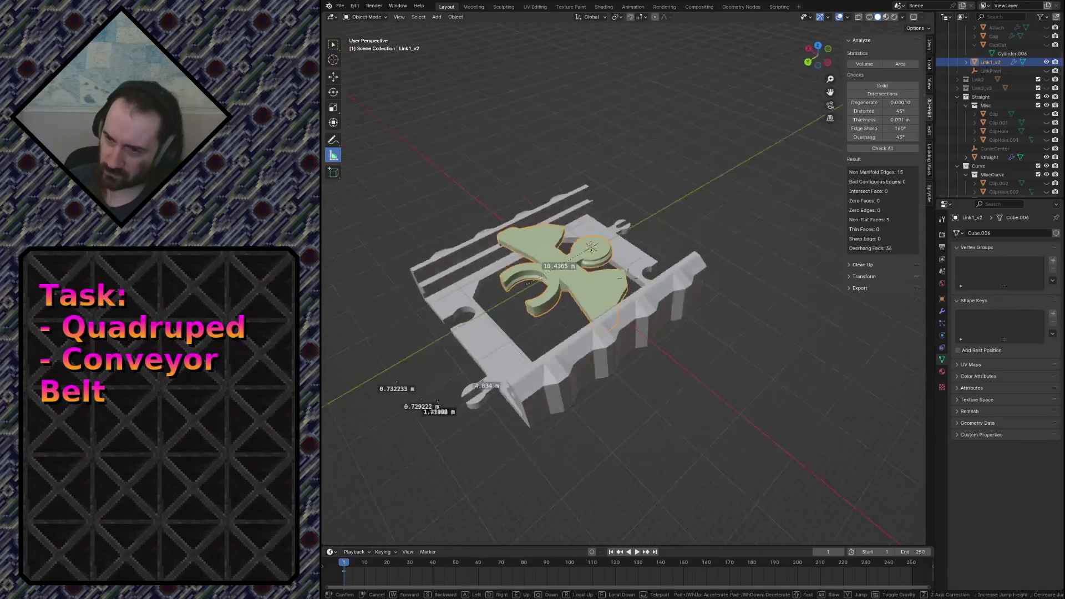
key("w")
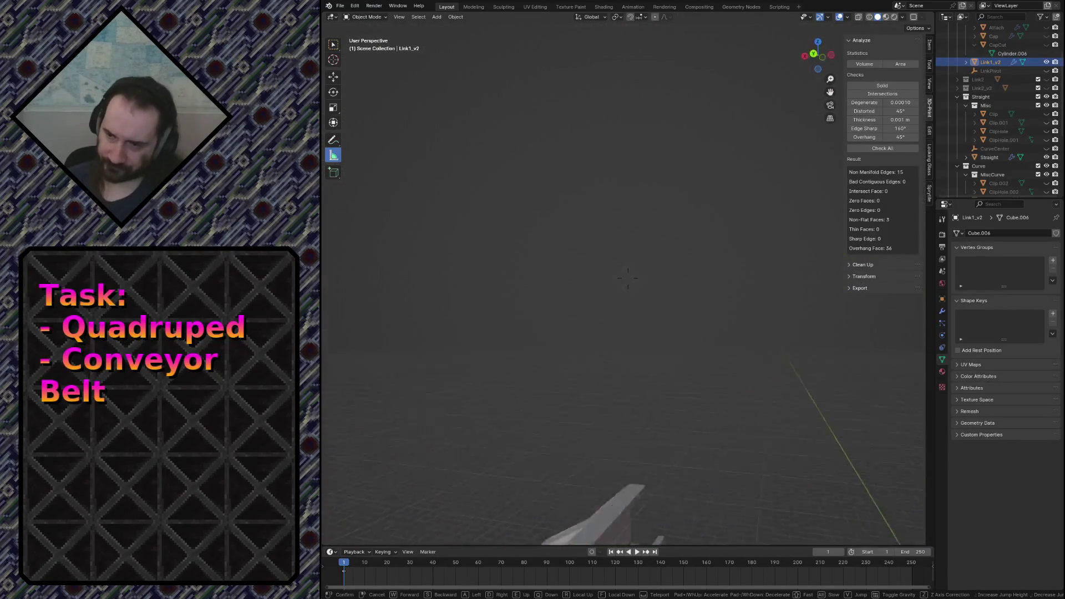
key("w")
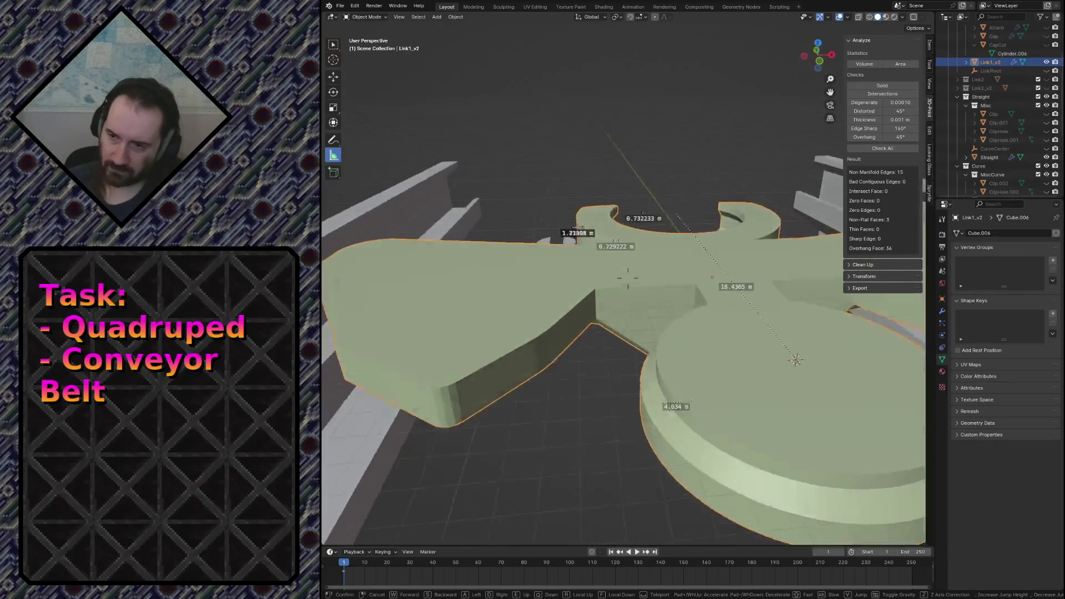
key("s")
key("w")
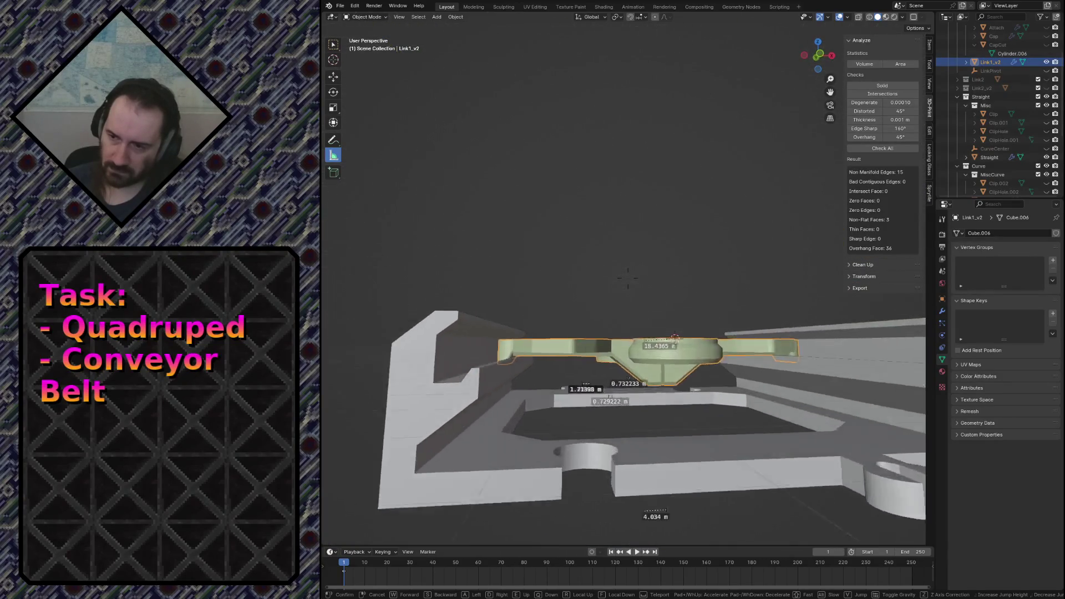
left_click(753, 356)
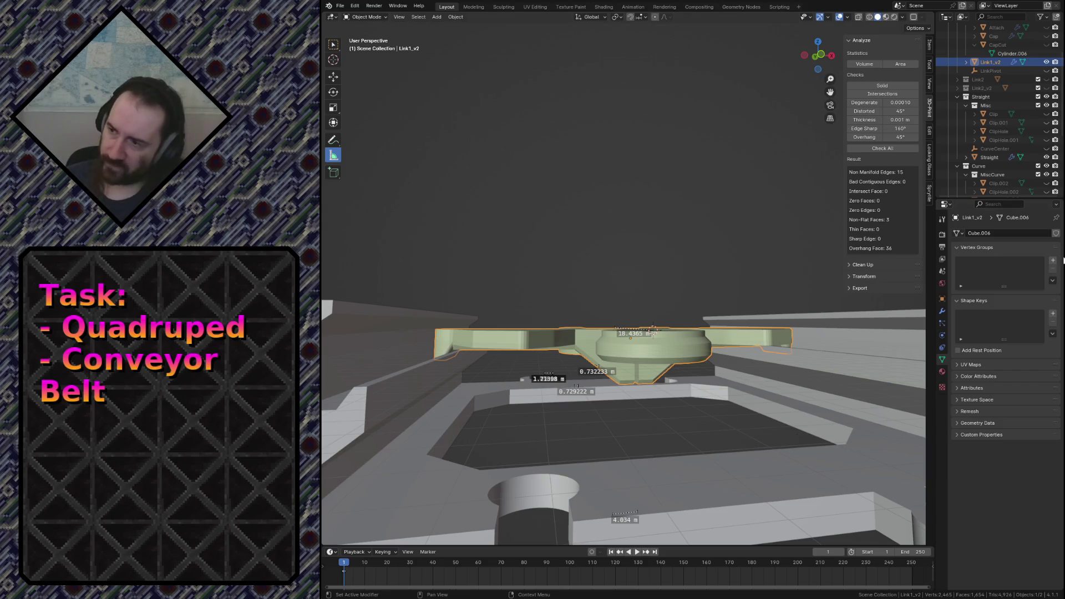
scroll(993, 131, "down", 5)
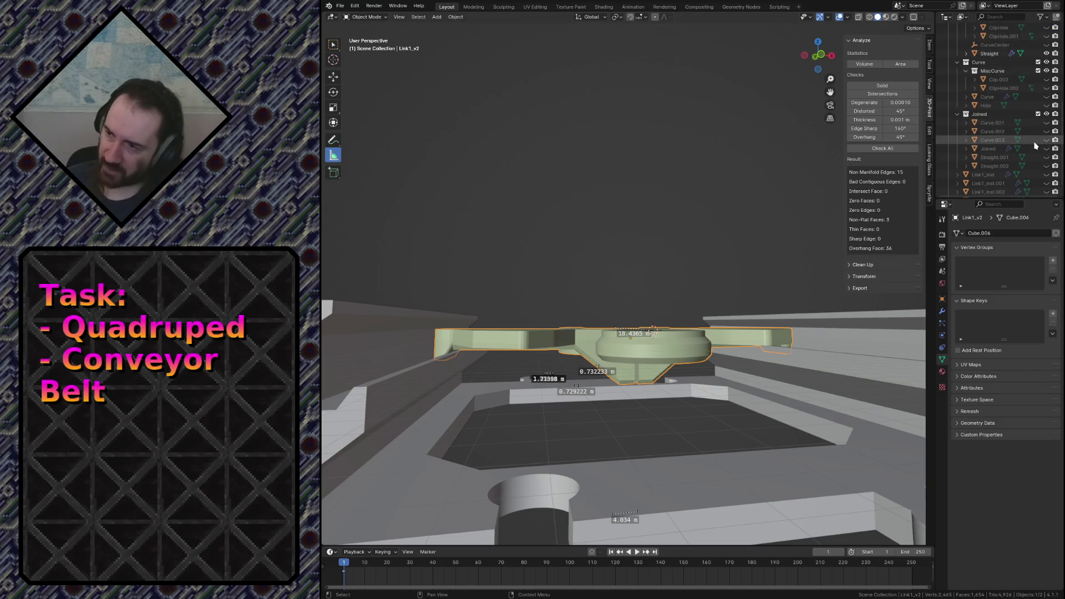
key("shift+grave")
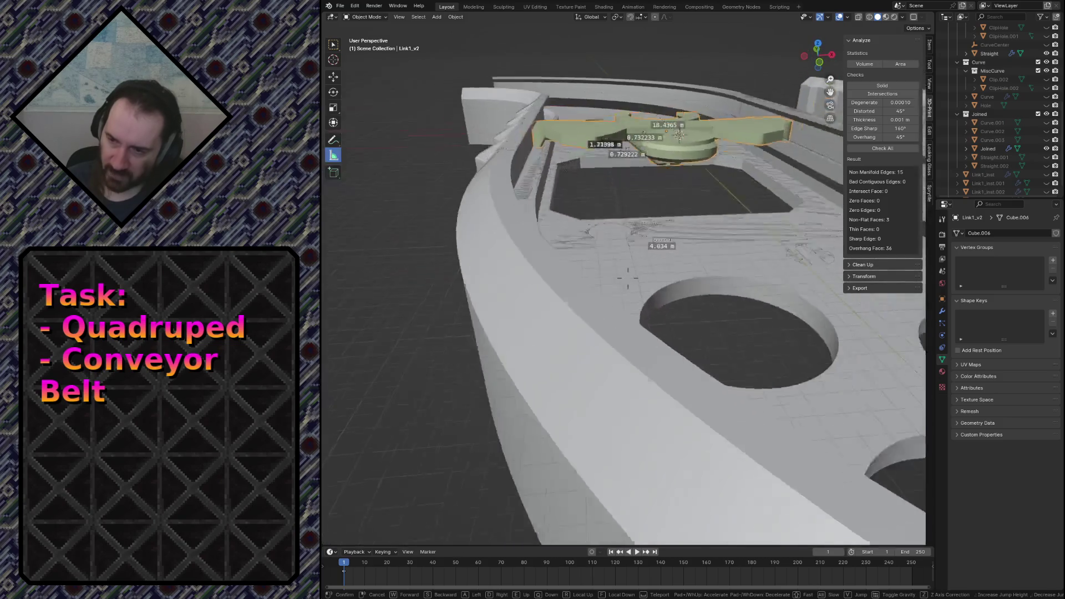
left_click(566, 213)
key("ctrl+s")
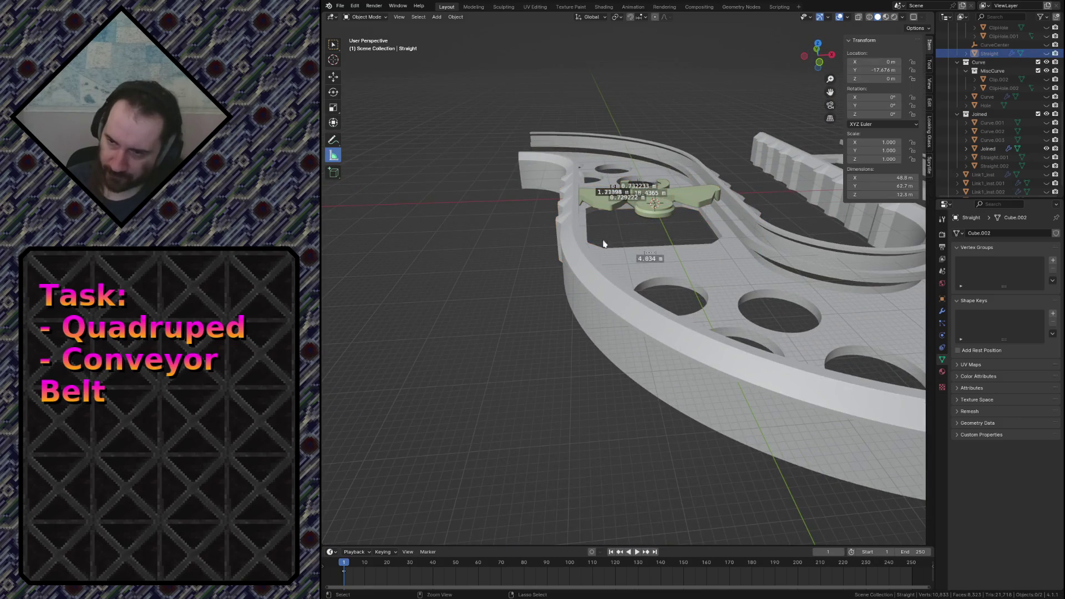
Fly along the track to the cutout and select the green Link1_v2 link piece.
key("shift+grave")
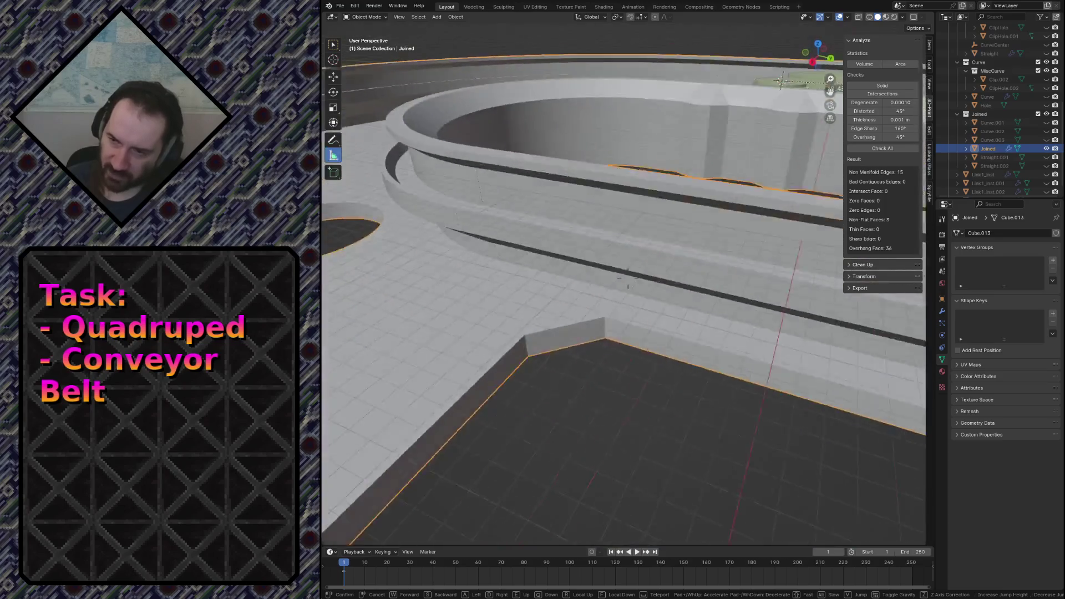
left_click(621, 314)
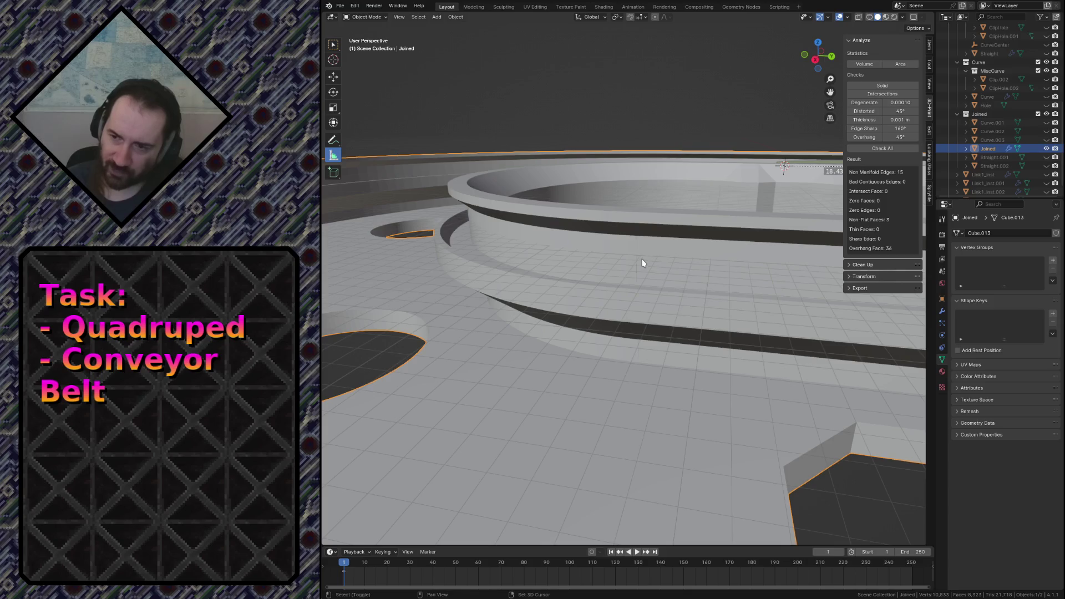
key("shift+grave")
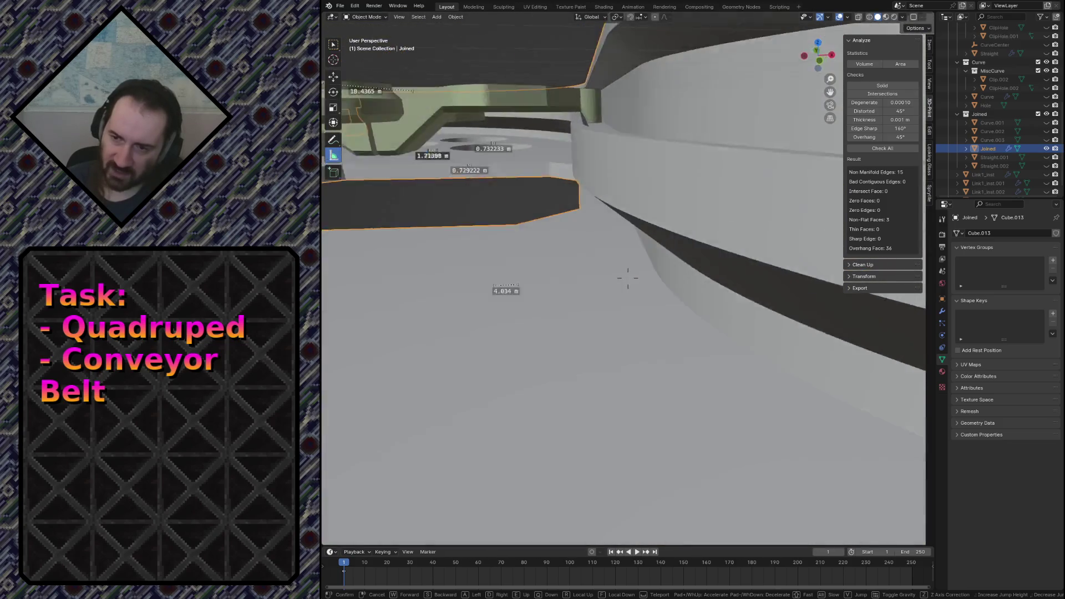
left_click(628, 278)
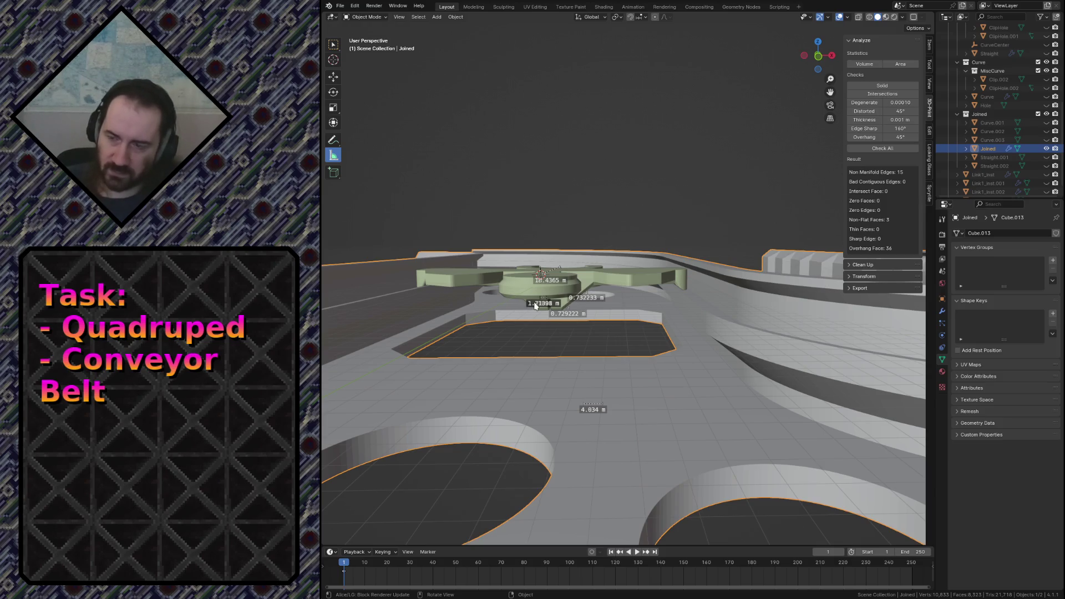
scroll(584, 321, "up", 4)
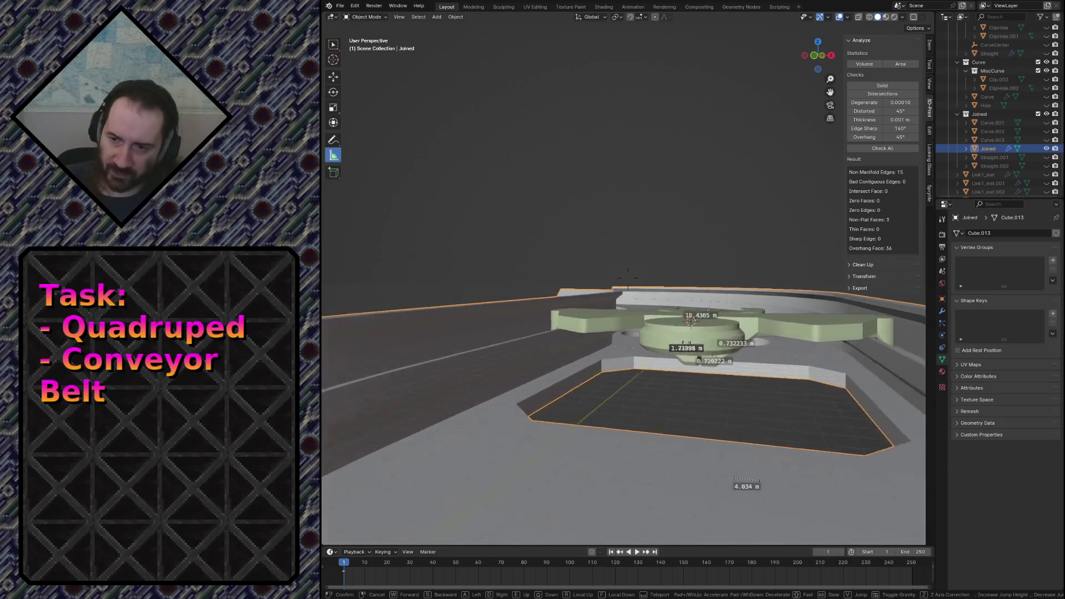
middle_click_drag(585, 322, 555, 384)
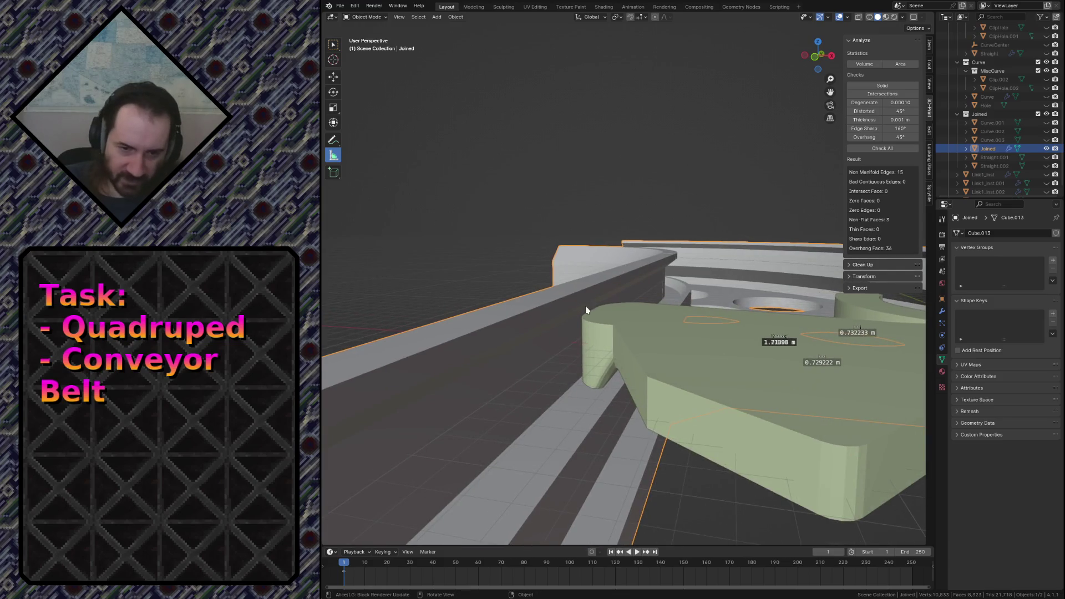
scroll(641, 405, "down", 4)
scroll(600, 383, "down", 3)
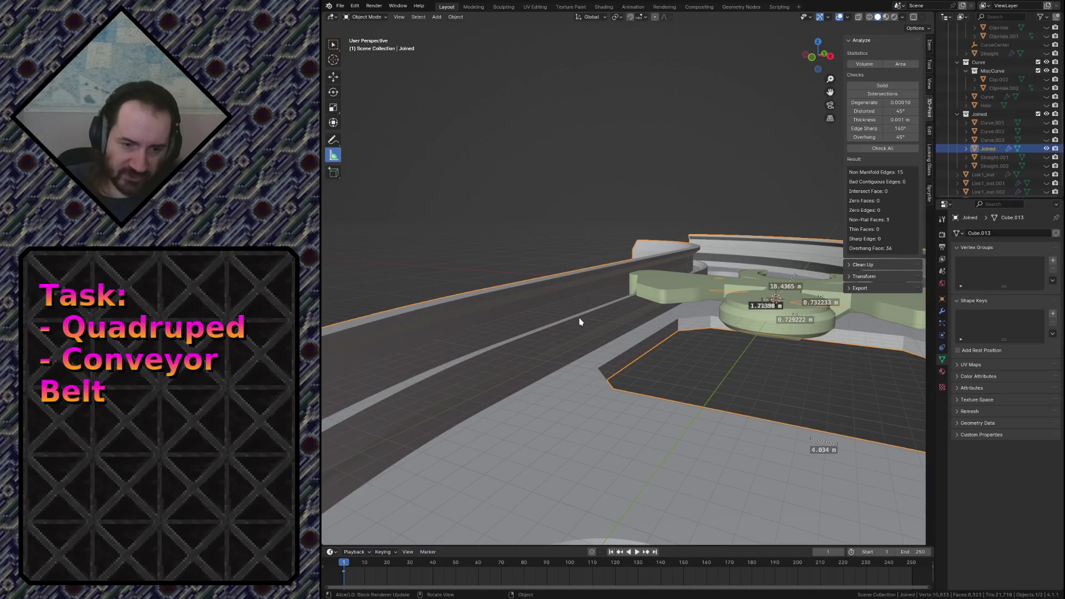
key("shift+grave")
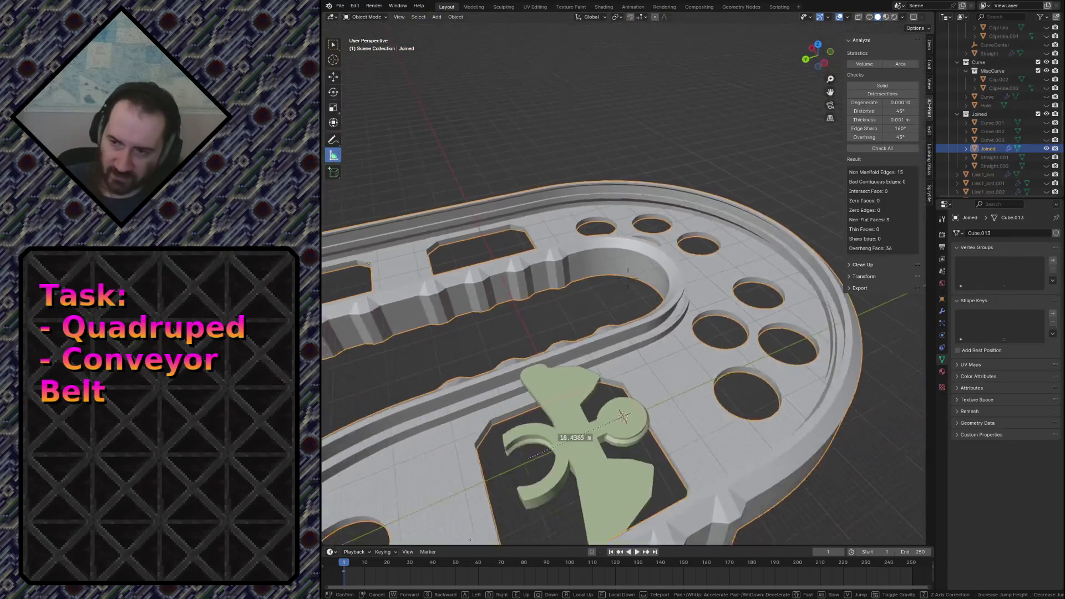
left_click(543, 403)
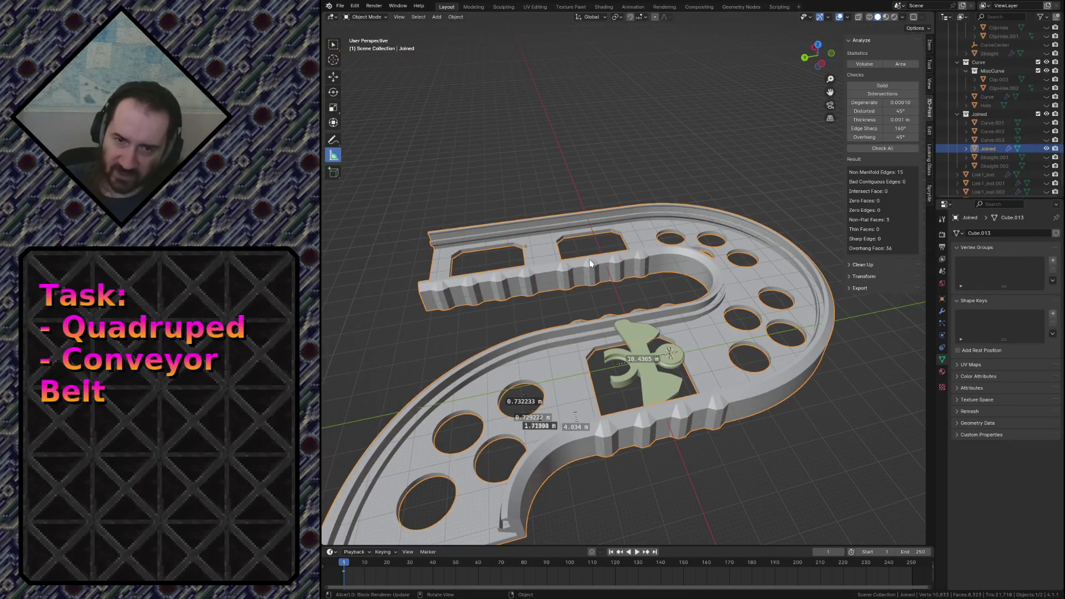
left_click(587, 184)
key("shift+grave")
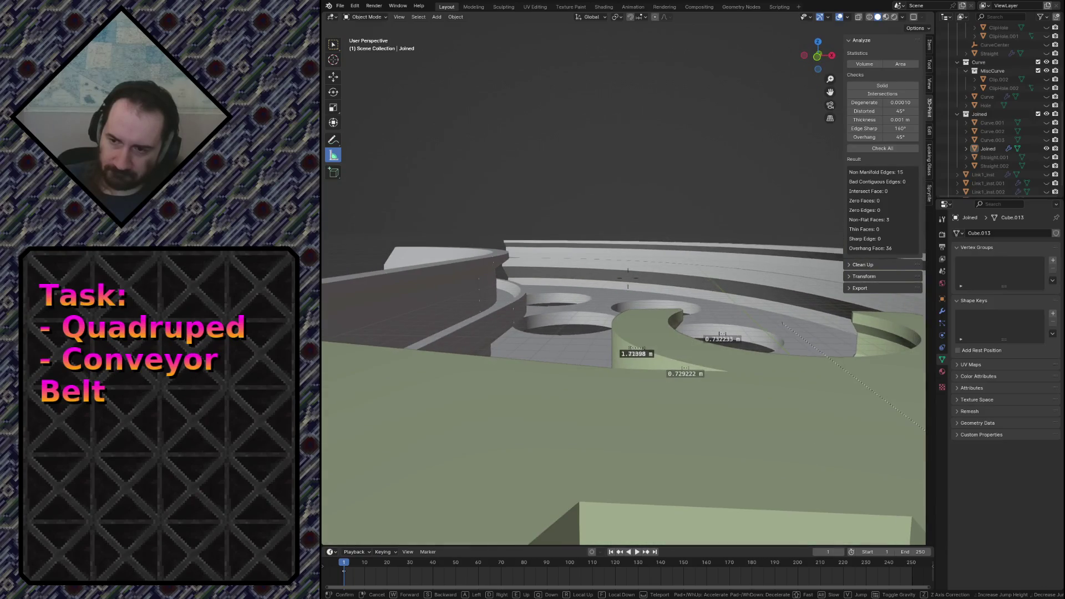
left_click(582, 178)
left_click(538, 318)
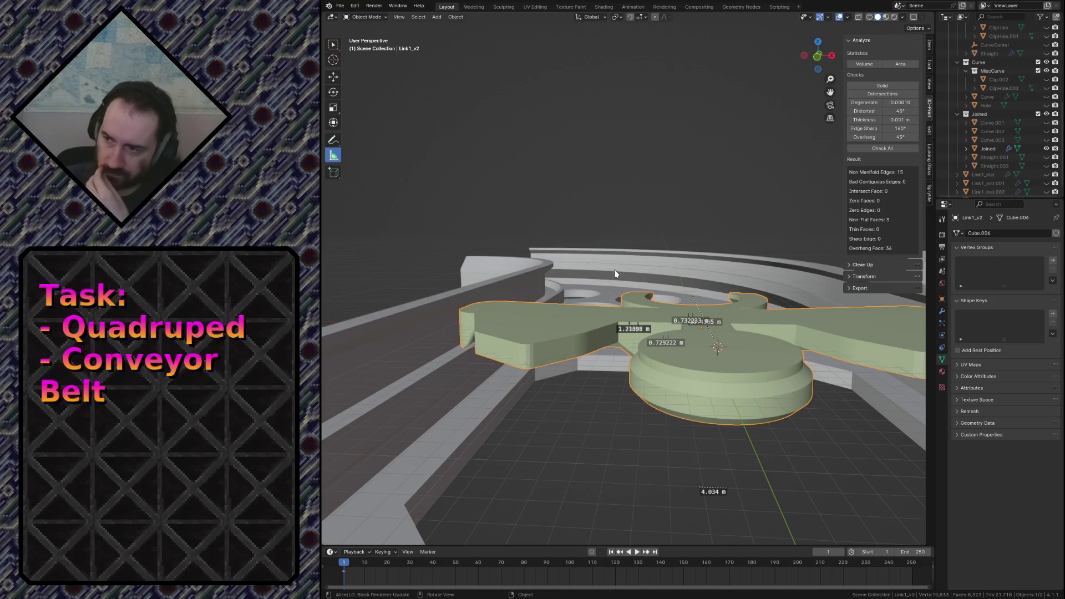
scroll(999, 148, "down", 2)
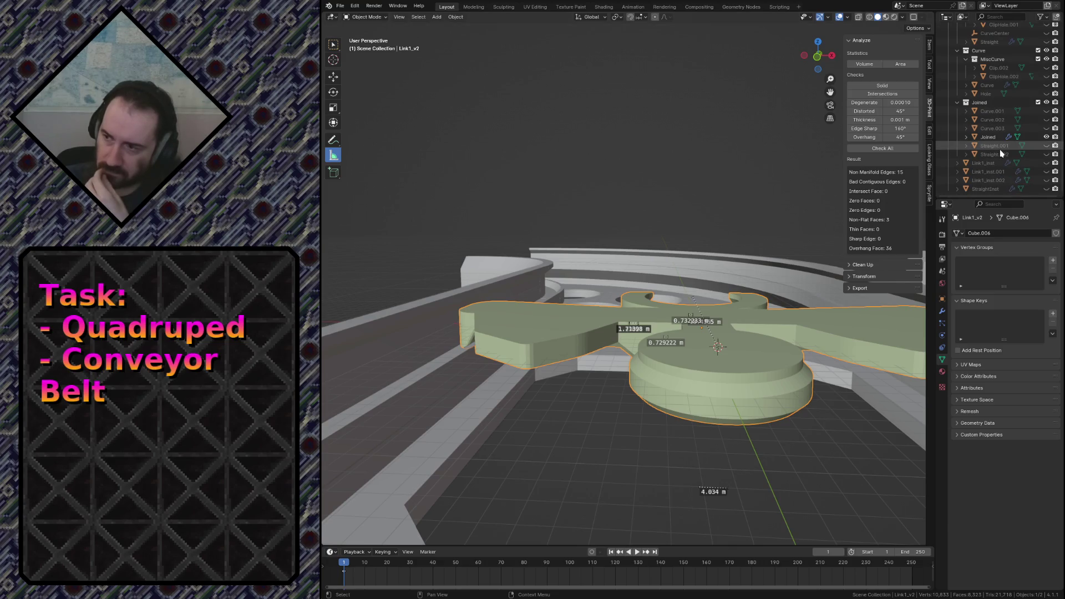
scroll(999, 149, "up", 4)
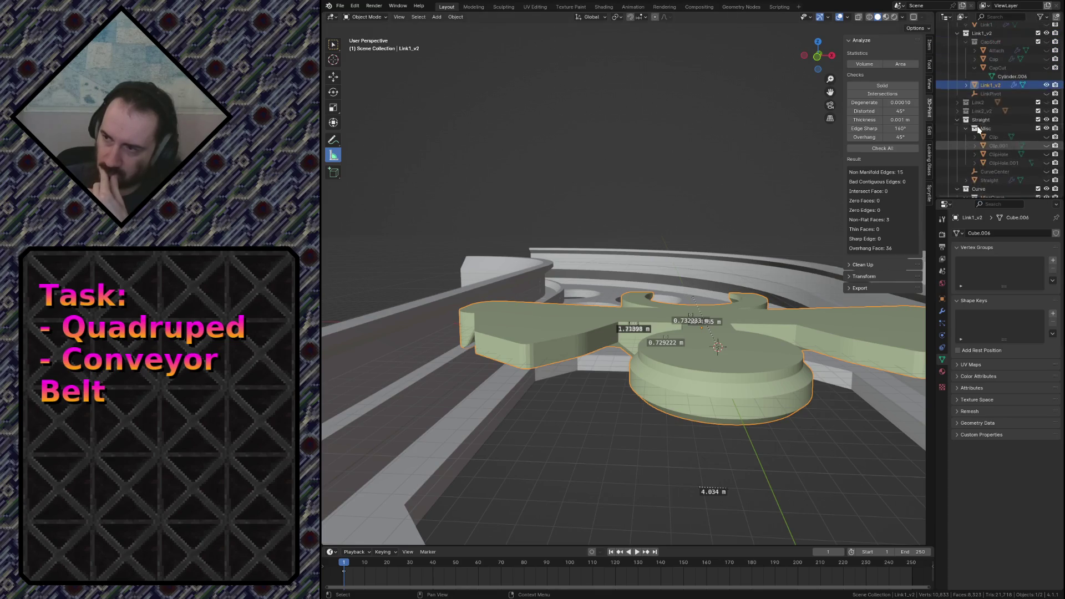
scroll(1019, 123, "up", 4)
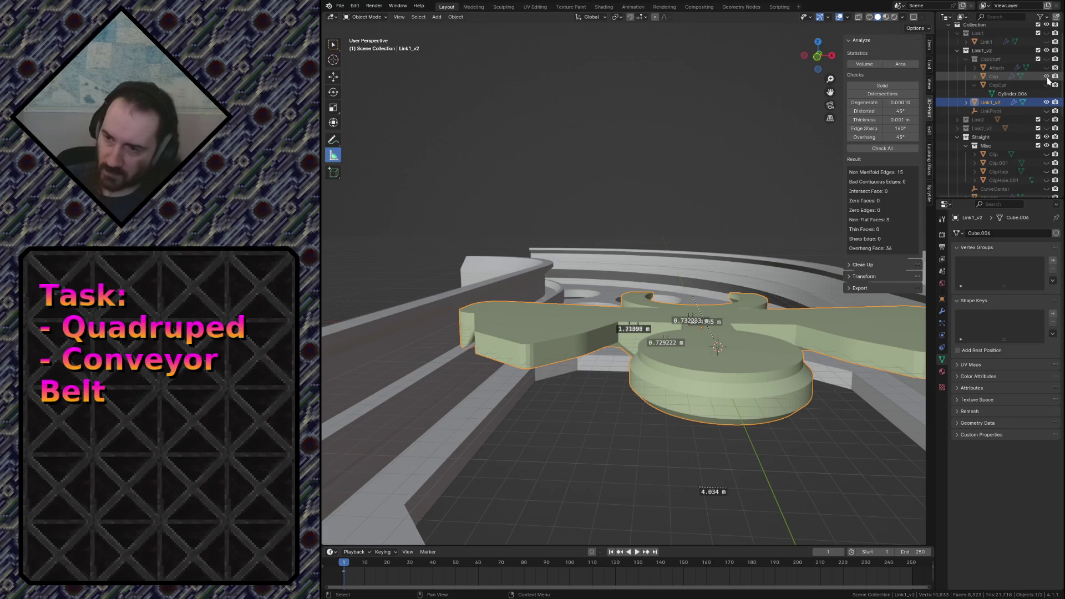
Unhide and select the blue Cap, then fly around it to check its fit against the link.
left_click(993, 80)
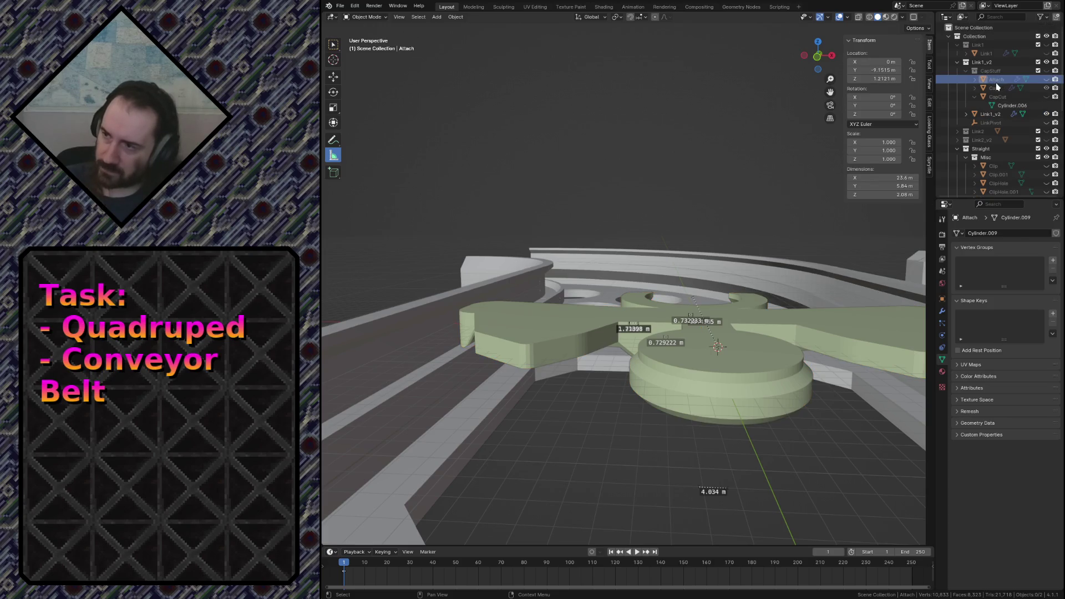
left_click(1040, 71)
left_click(628, 361)
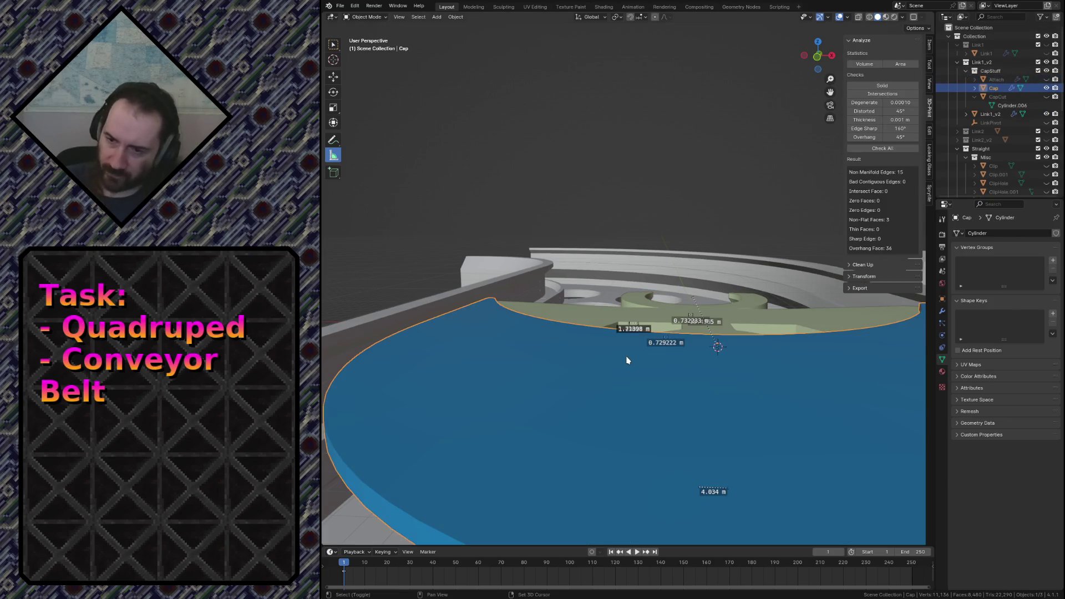
key("shift+grave")
key("w")
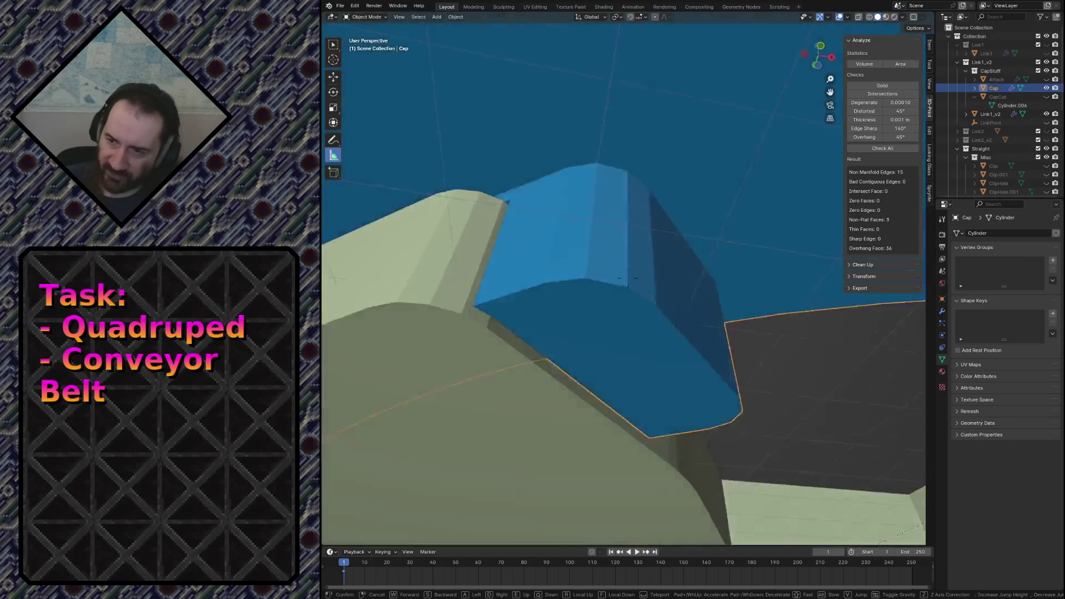
left_click(628, 360)
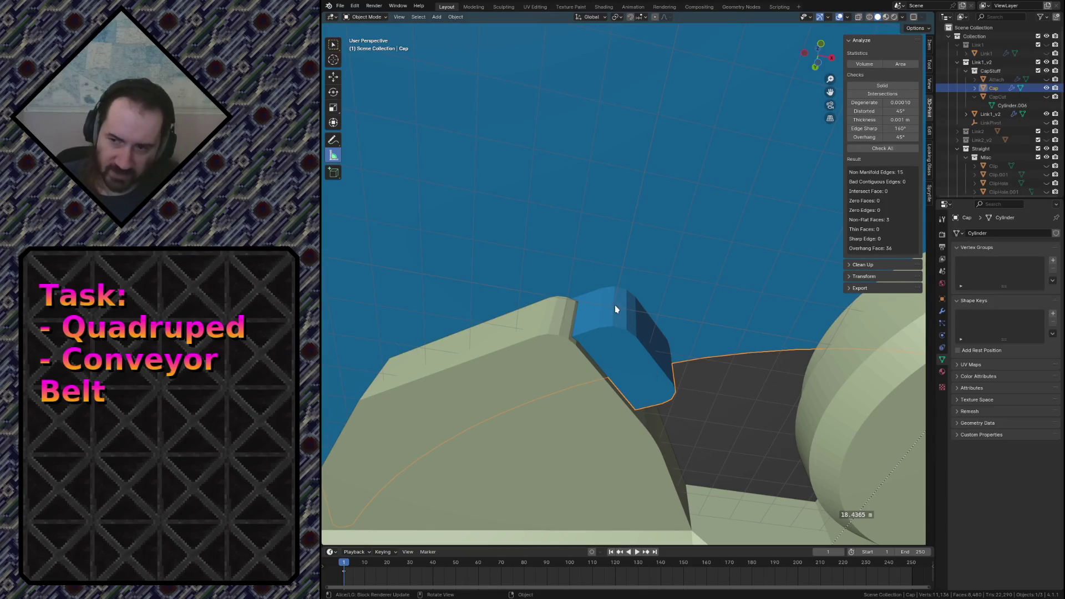
key("shift+grave")
key("w")
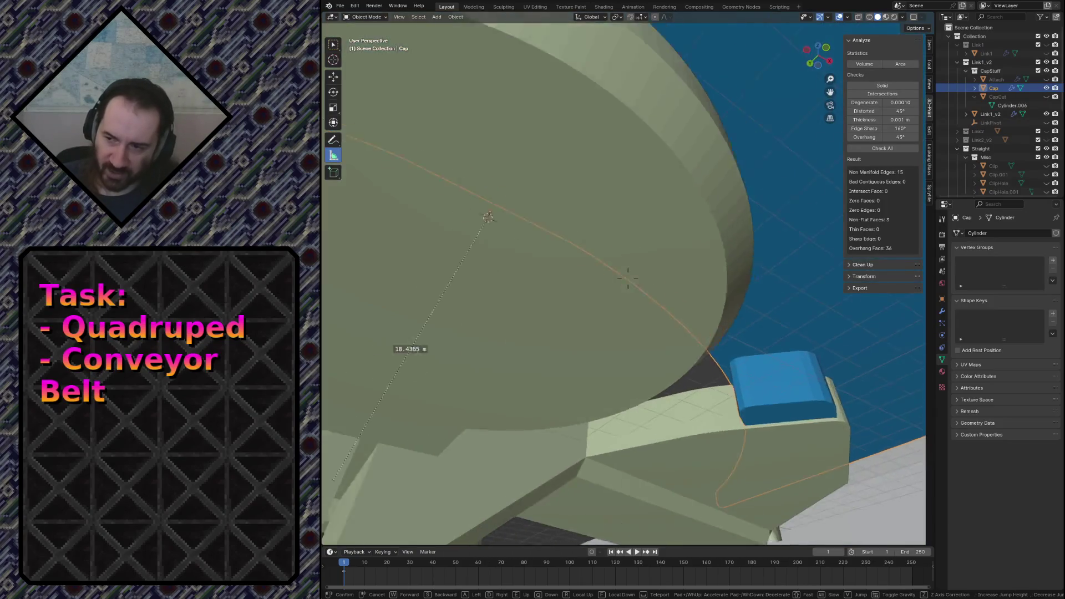
key("w")
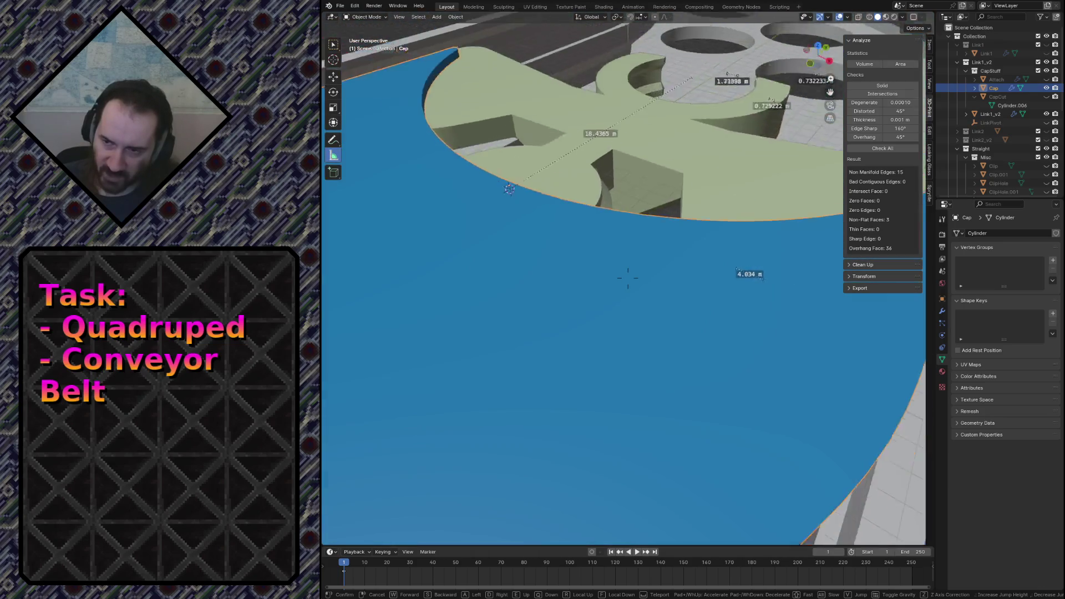
key("s")
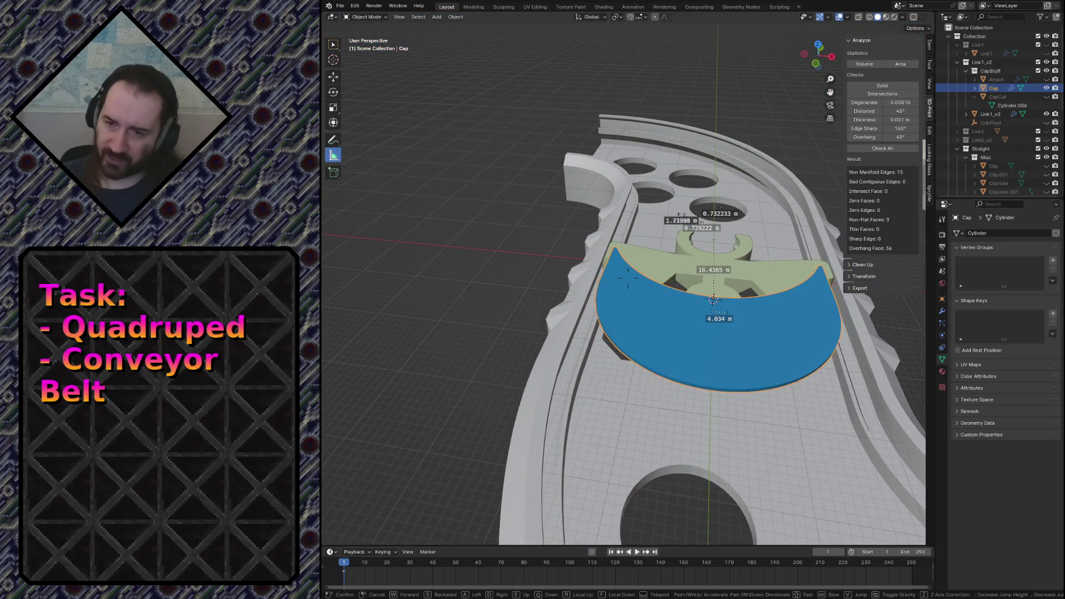
key("w")
middle_click_drag(582, 333, 636, 345)
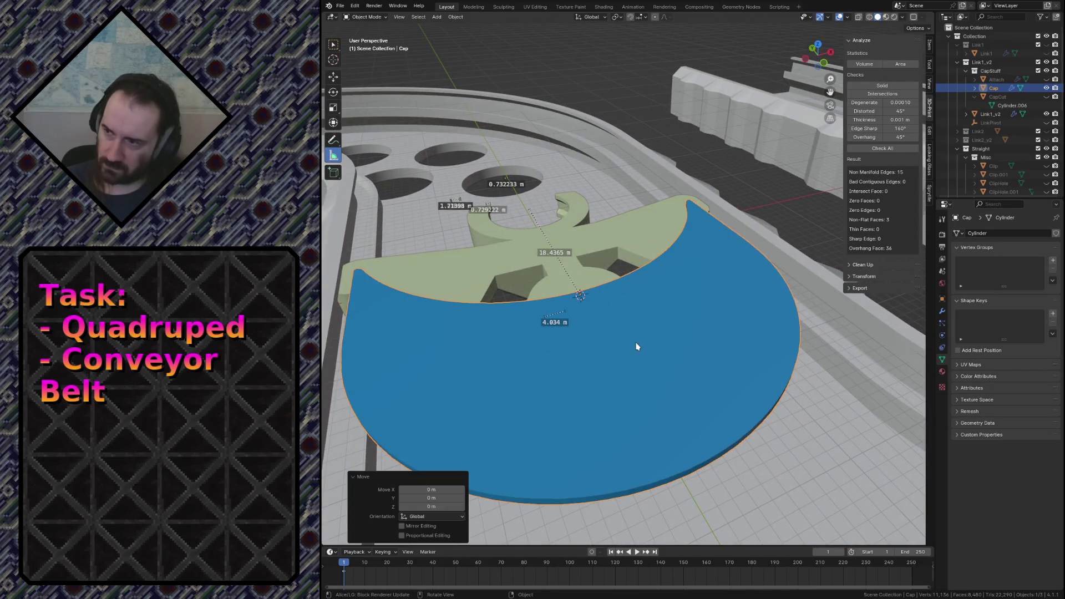
Hide the Cap again, save conveyor.blend and switch to the web browser.
key("h")
key("shift+grave")
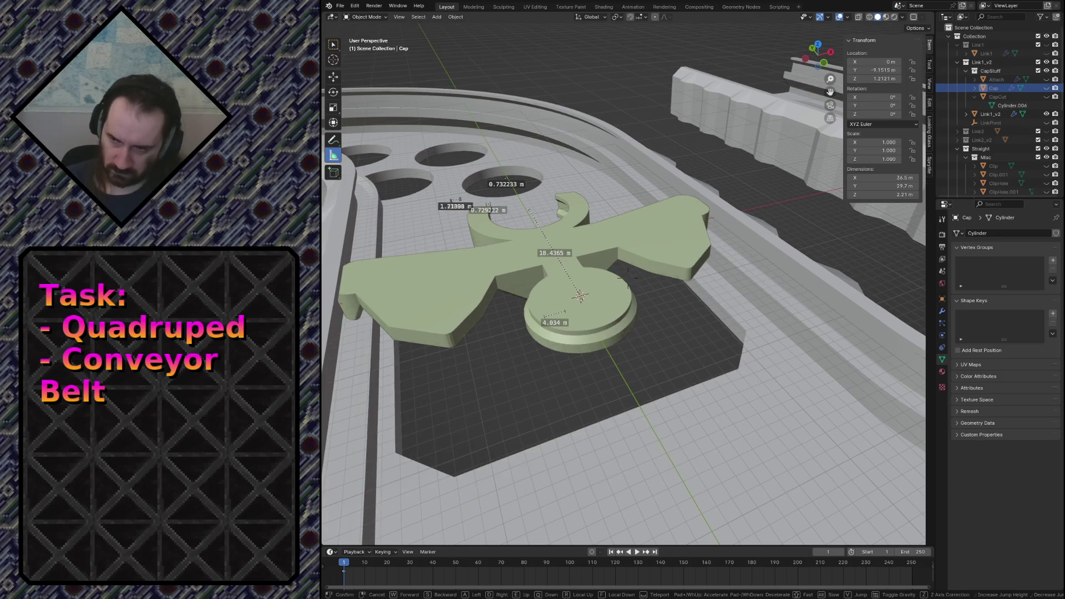
left_click(471, 249)
key("ctrl+s")
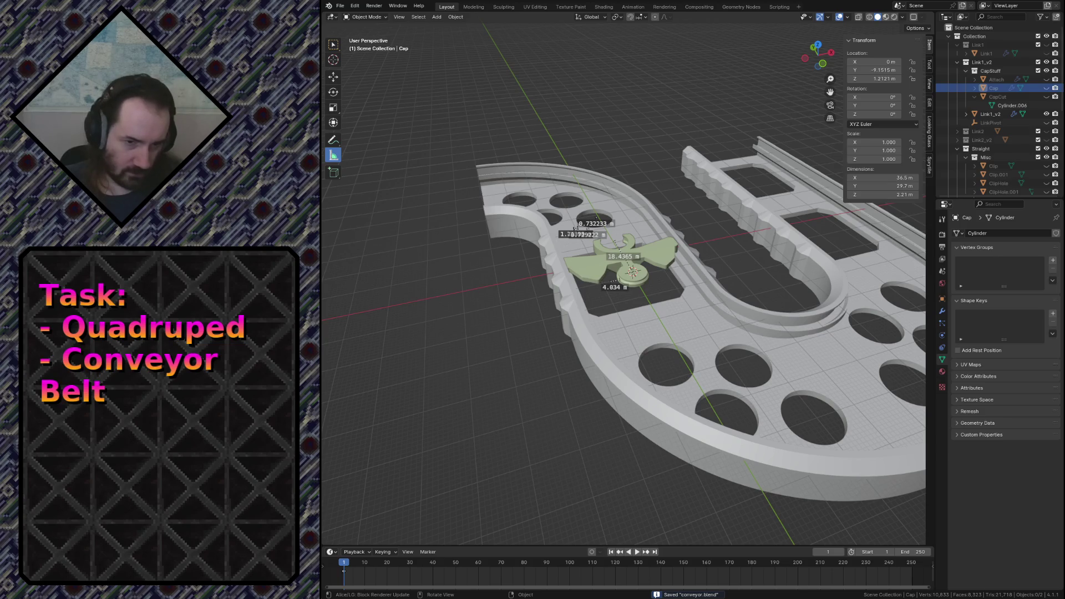
key("alt+Tab")
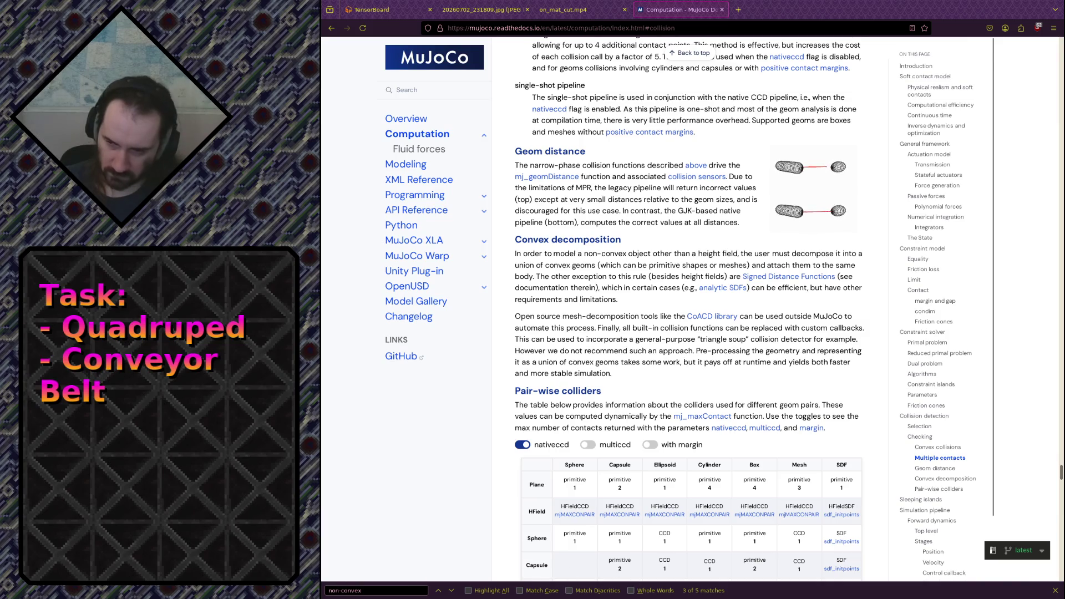
Refresh TensorBoard's charts for runs r63 and r69 and reset the move_error chart zoom.
left_click(374, 9)
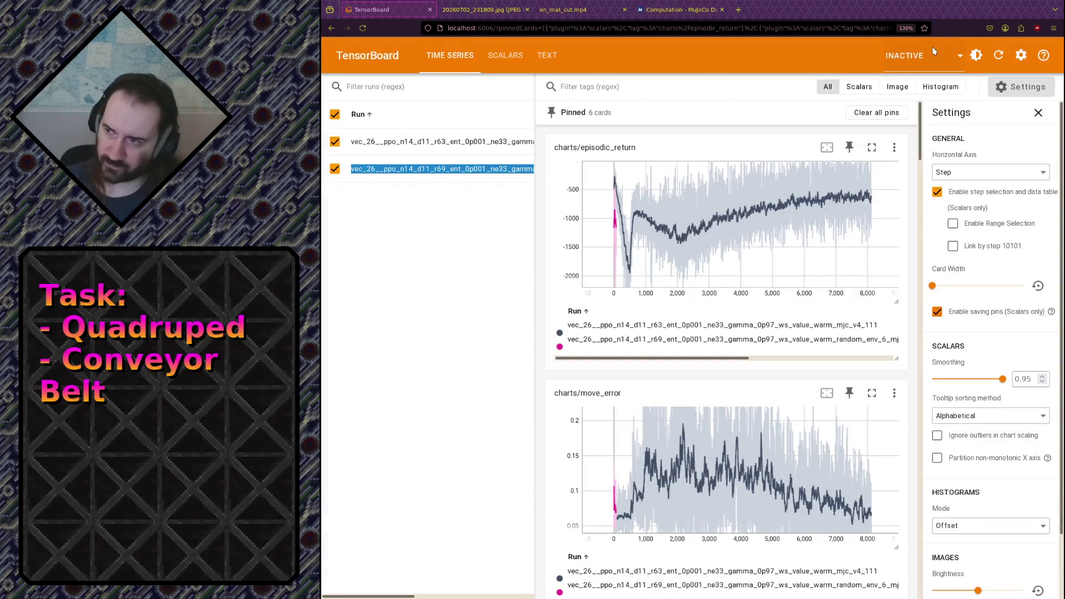
left_click(998, 55)
mouse_move(831, 238)
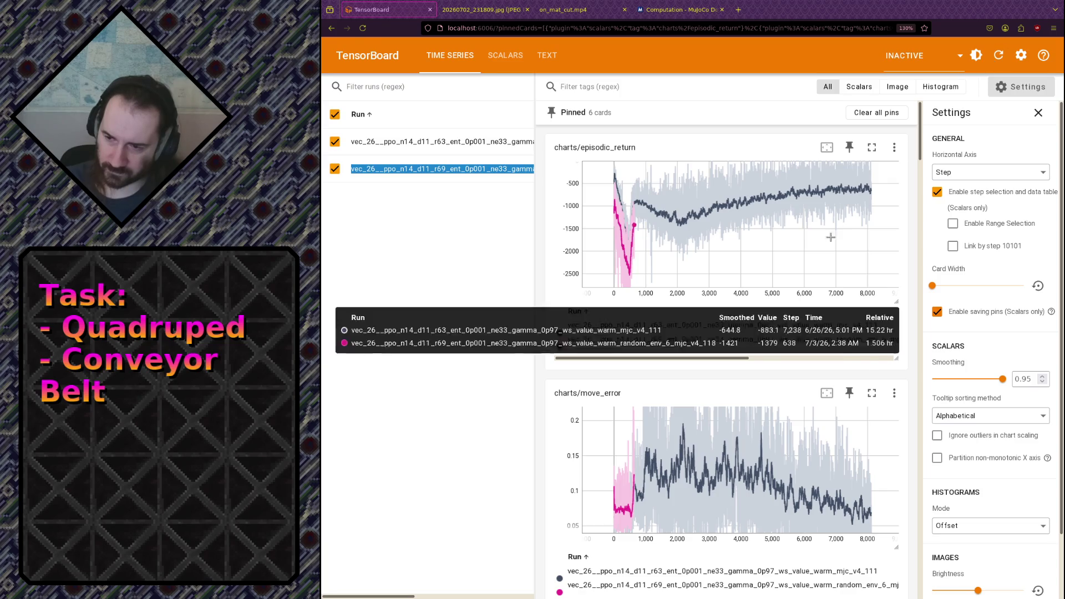
scroll(707, 375, "down", 3)
scroll(673, 409, "up", 2)
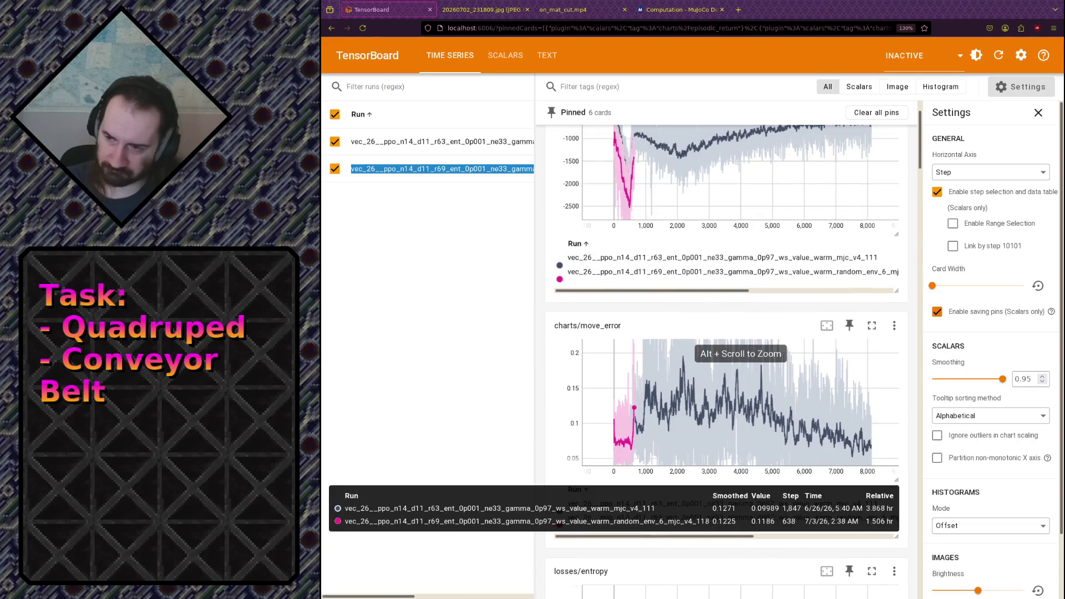
scroll(657, 432, "up", 5, "alt")
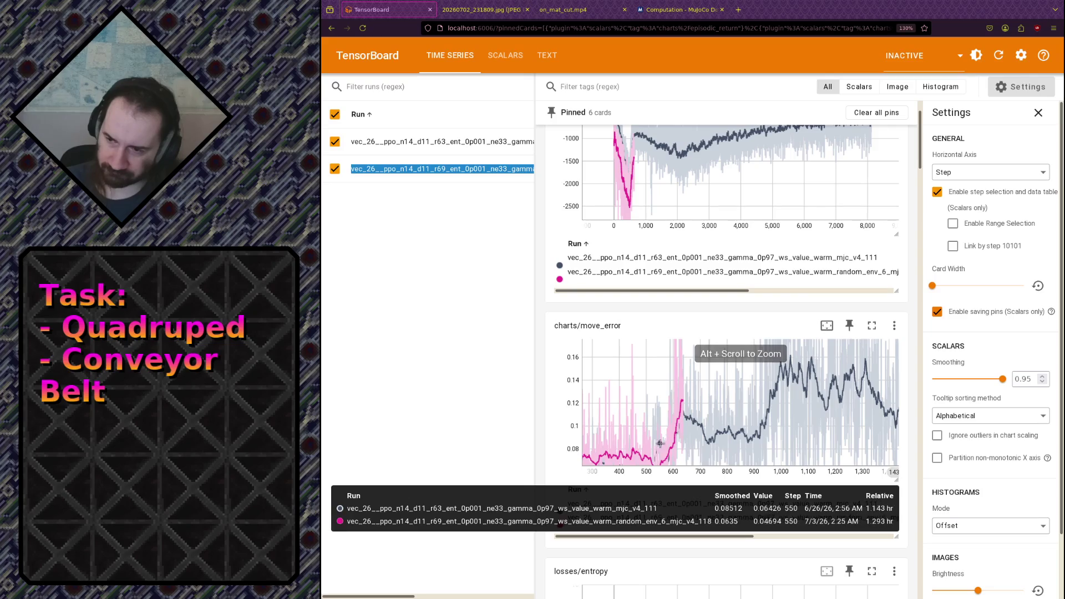
scroll(665, 437, "down", 3, "alt")
scroll(718, 424, "down", 3, "alt")
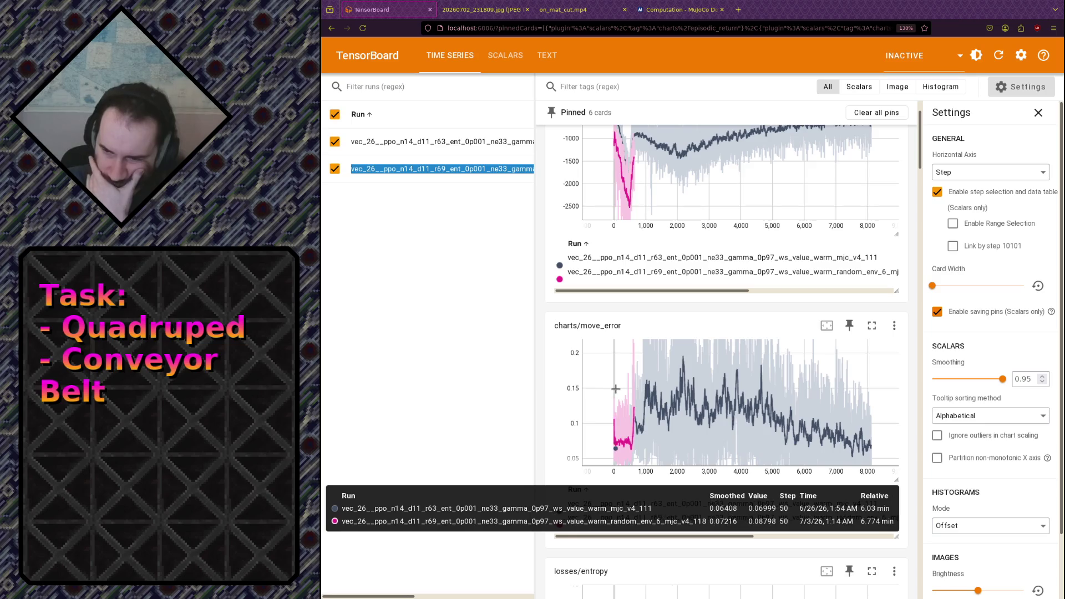
scroll(656, 399, "up", 5, "alt")
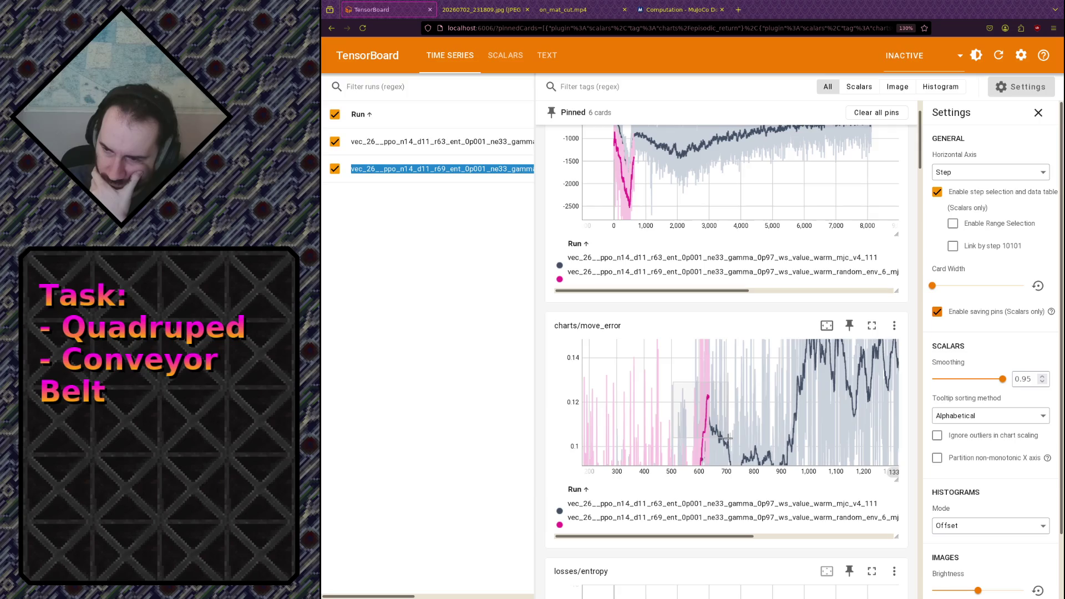
double_click(666, 408)
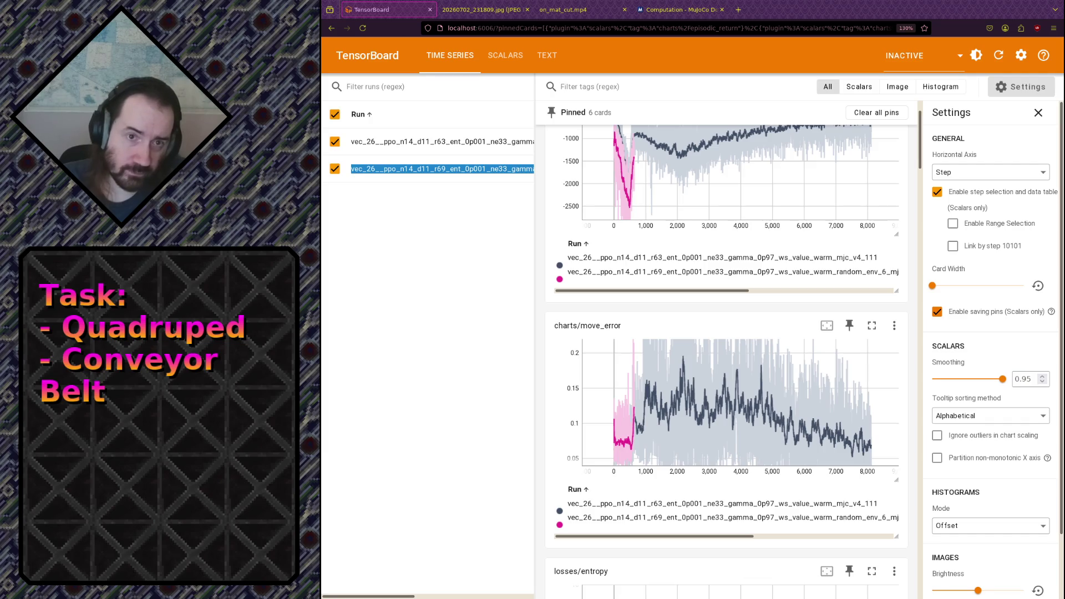
left_click(774, 10)
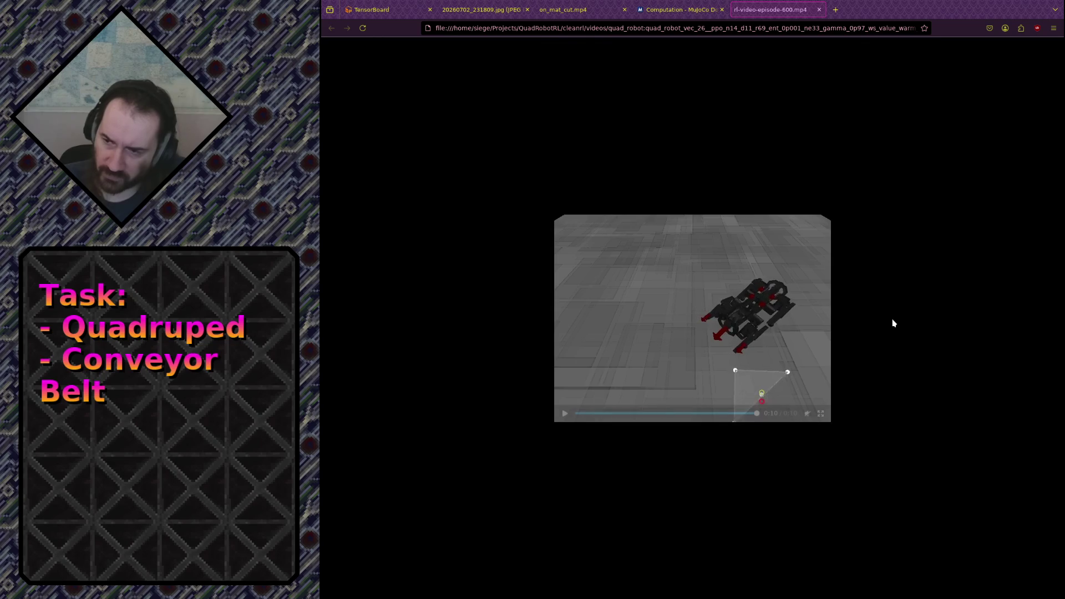
Replay the episode-600 quadruped video, then switch to the episode-650 video.
left_click(677, 349)
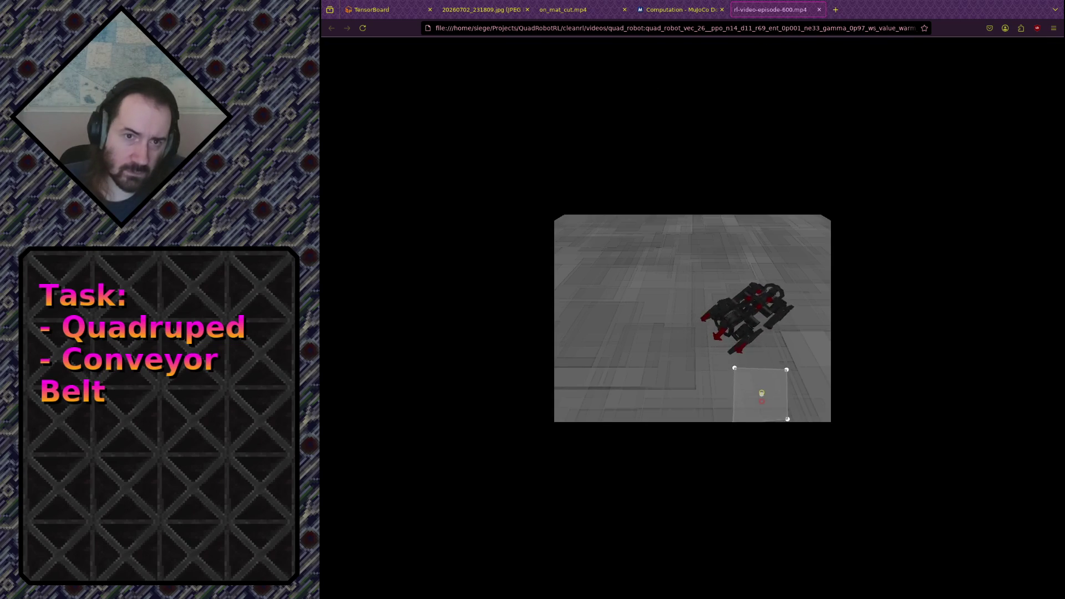
mouse_move(692, 316)
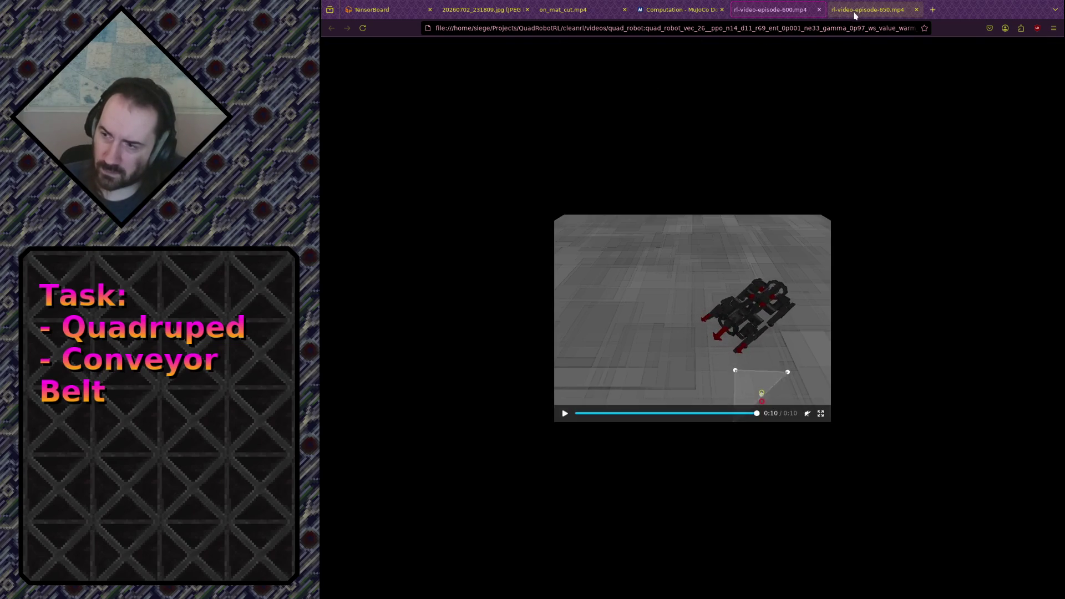
left_click(854, 14)
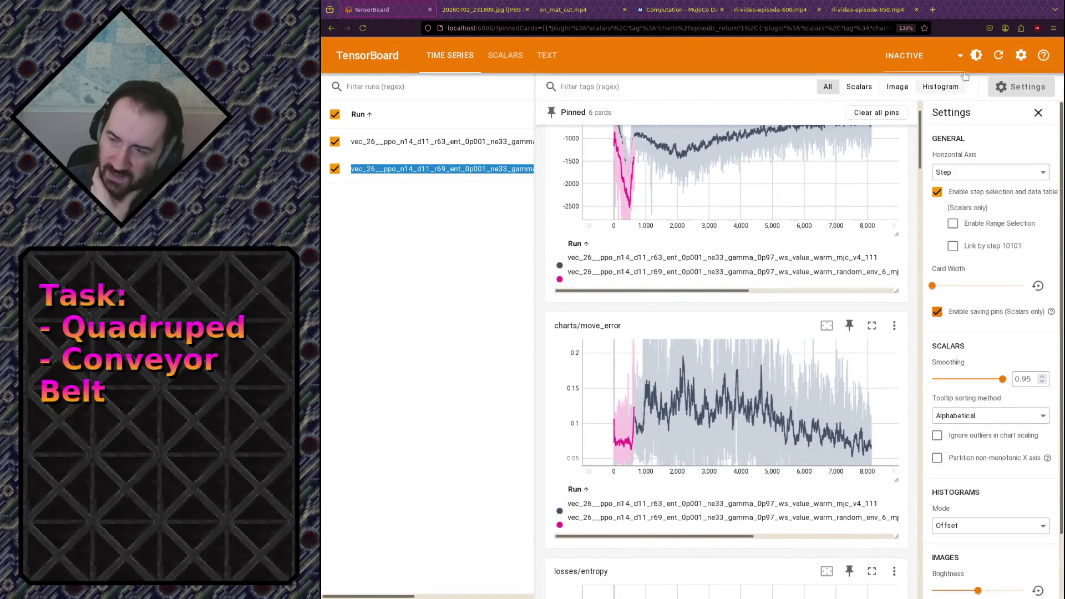
mouse_move(635, 406)
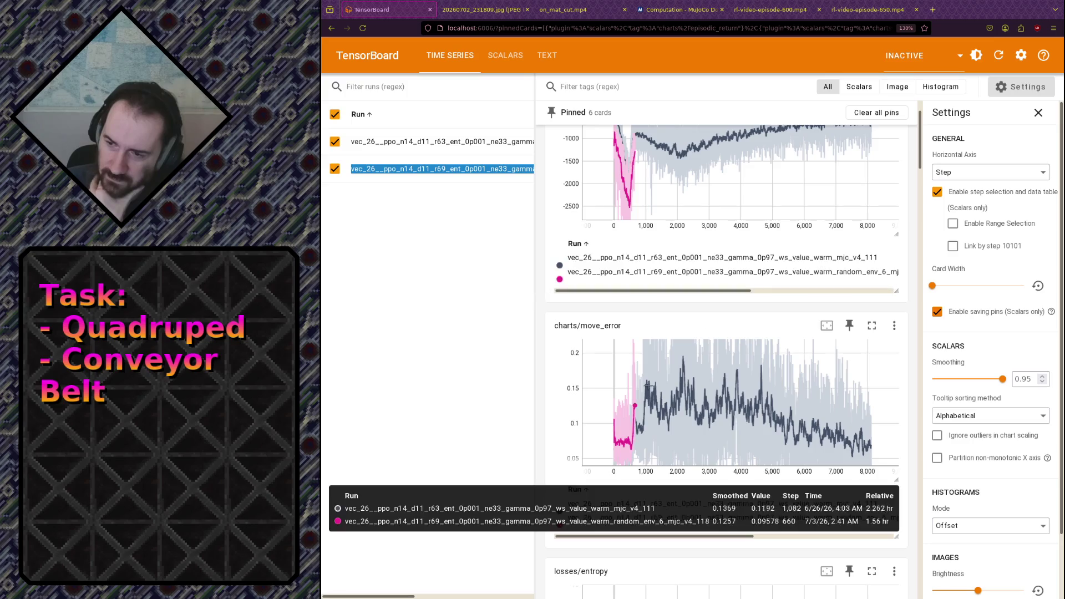
left_click_drag(620, 366, 645, 449)
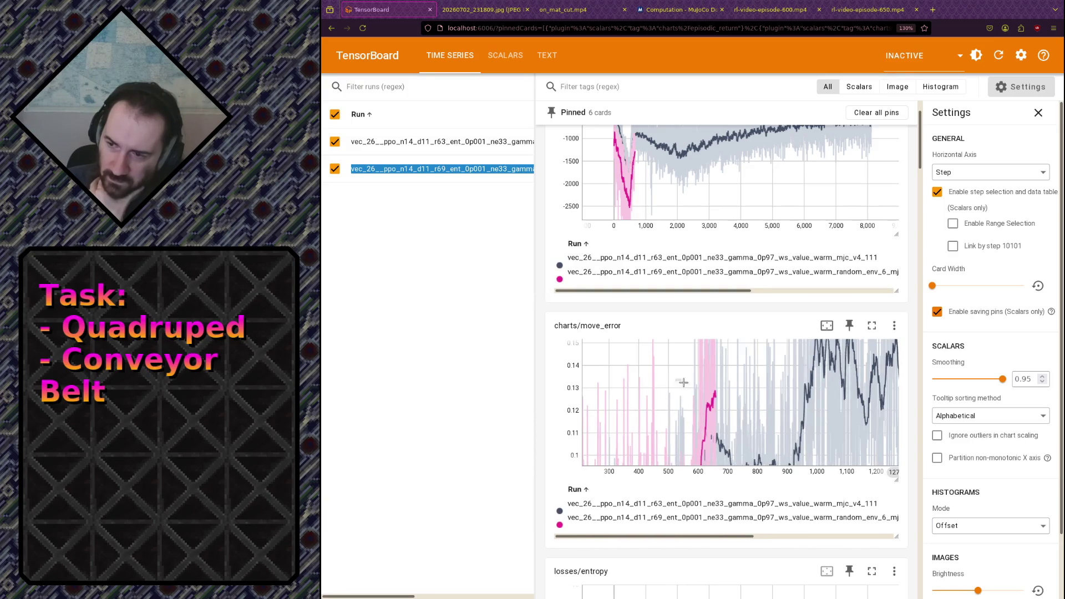
left_click_drag(683, 383, 724, 441)
double_click(835, 419)
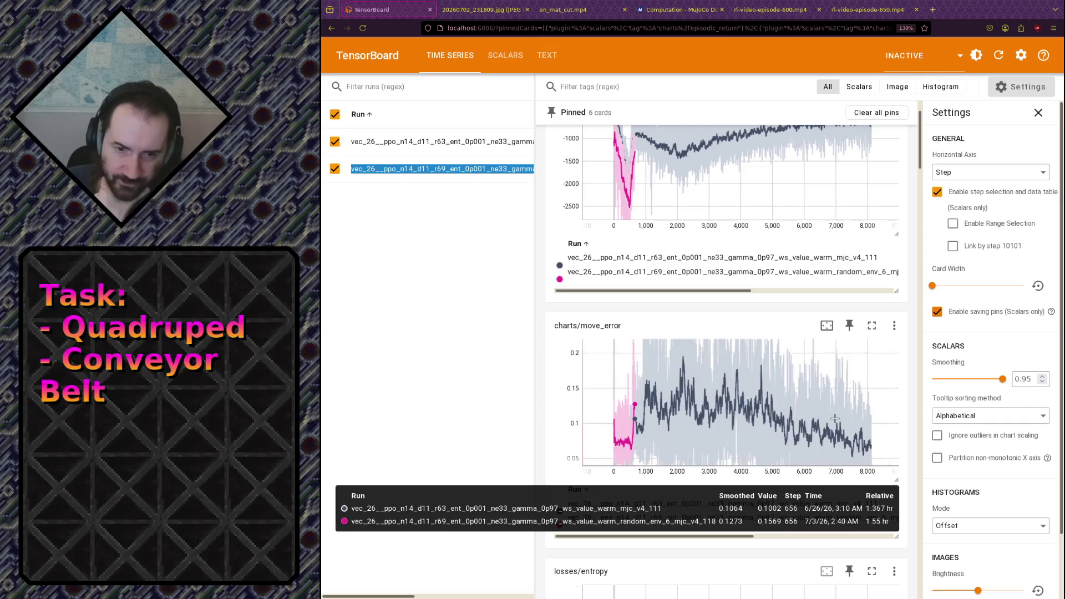